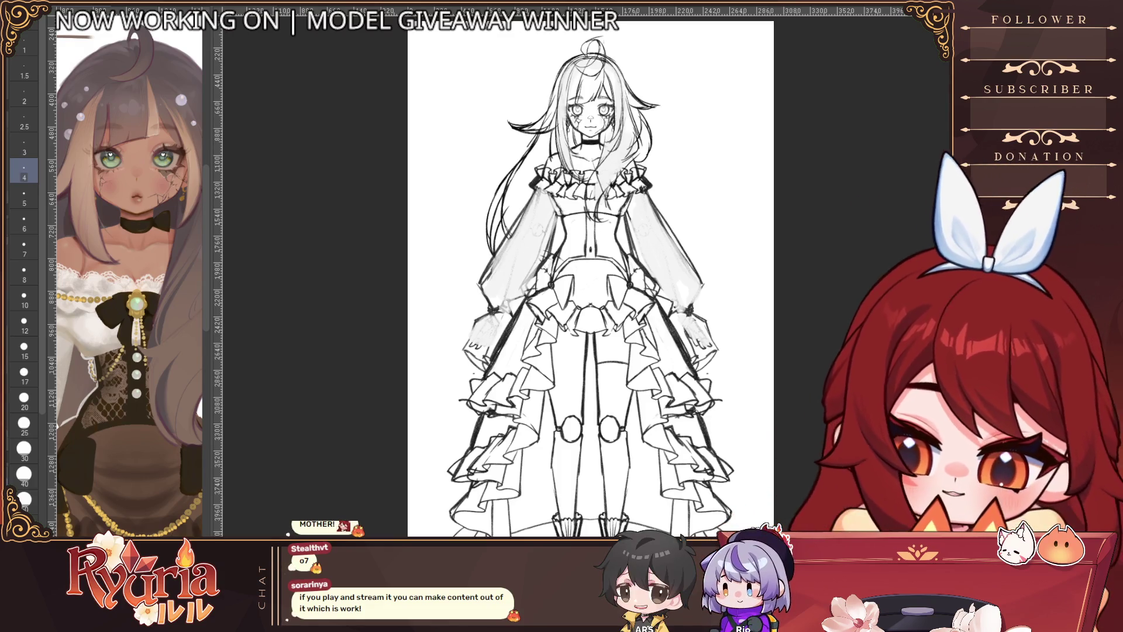
# Step: Hide the outfit line art and the whitish blotches, leaving the blue body base under the hair sketch
pyautogui.scroll(1, 774, 301)
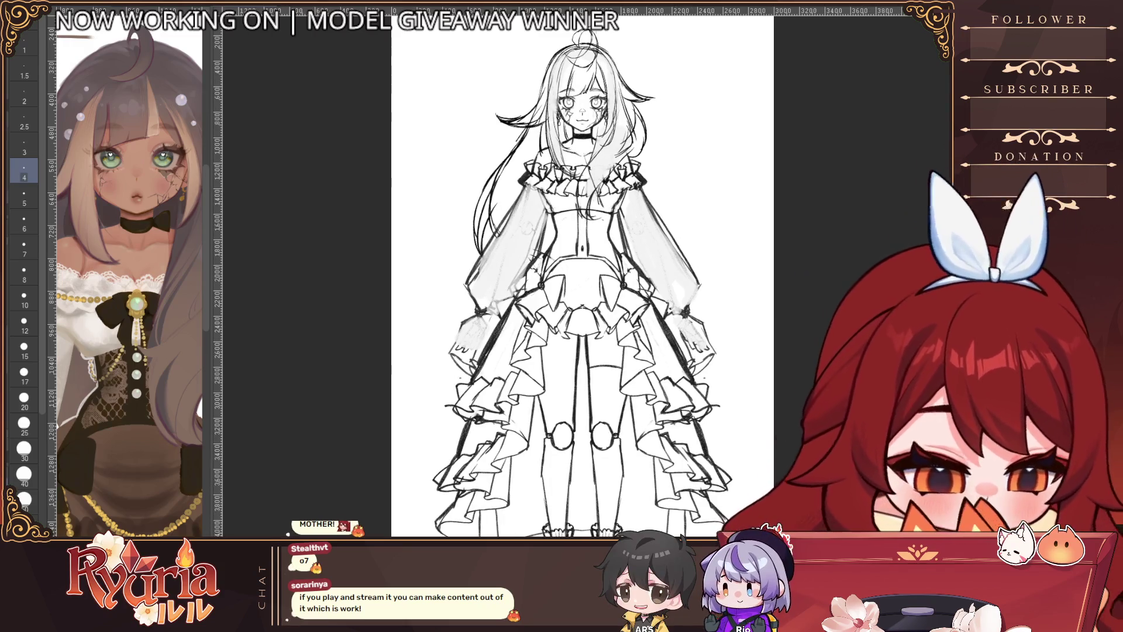
pyautogui.press('Delete')
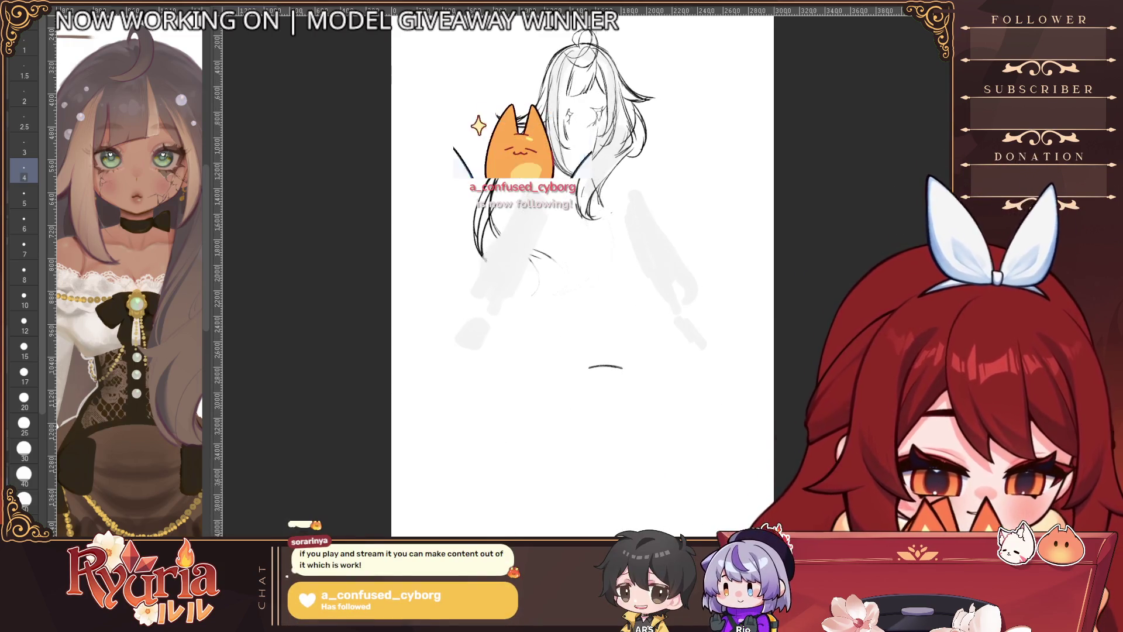
pyautogui.hotkey('ctrl', 'z')
pyautogui.hotkey('ctrl', 'y')
pyautogui.hotkey('ctrl', 'z')
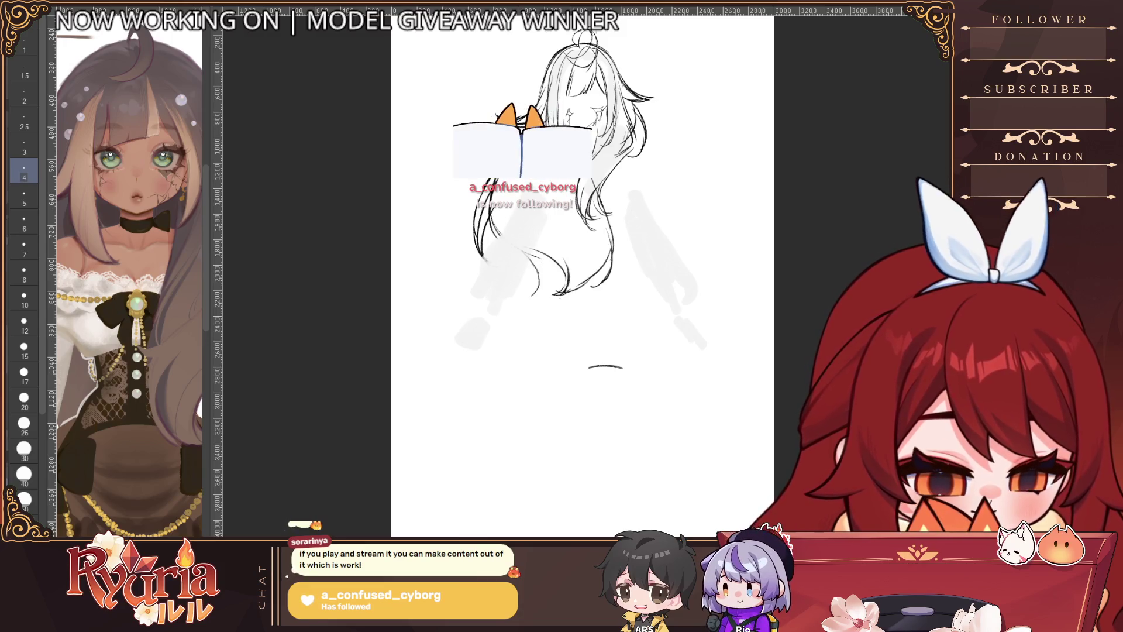
pyautogui.hotkey('ctrl', 'z')
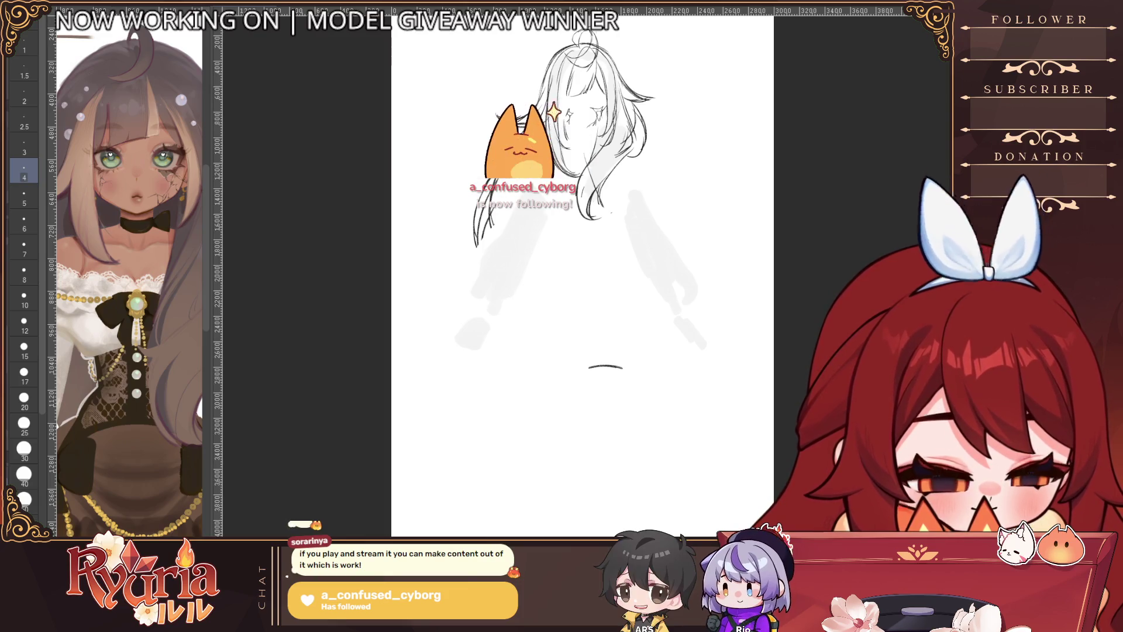
pyautogui.hotkey('ctrl', 'y')
pyautogui.moveTo(734, 304); pyautogui.dragTo(655, 304)
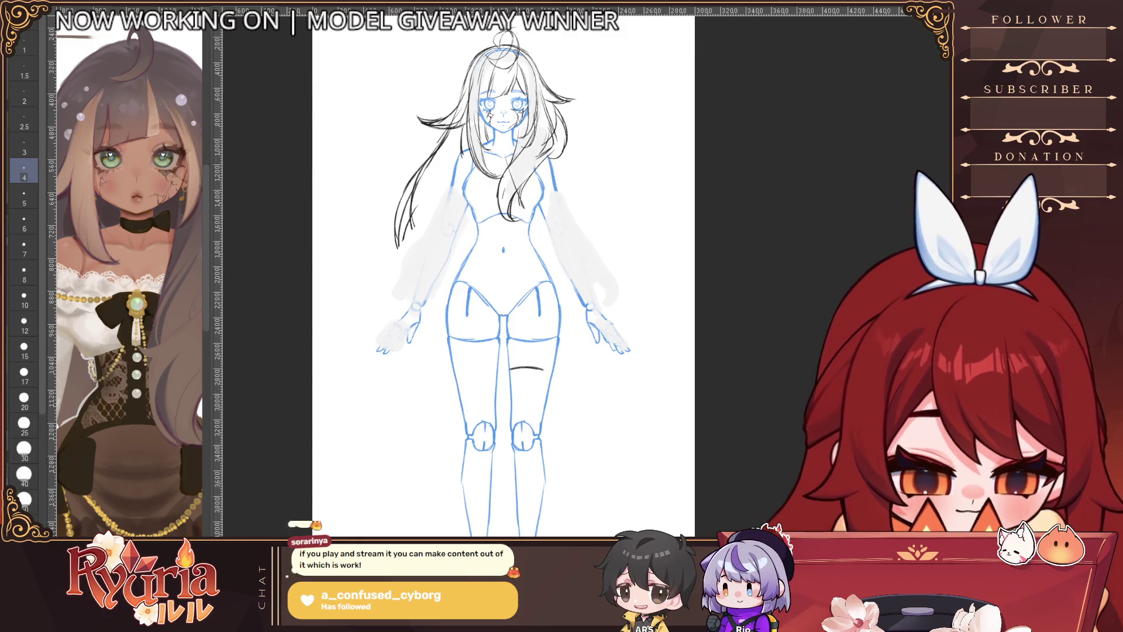
pyautogui.hotkey('ctrl', 'z')
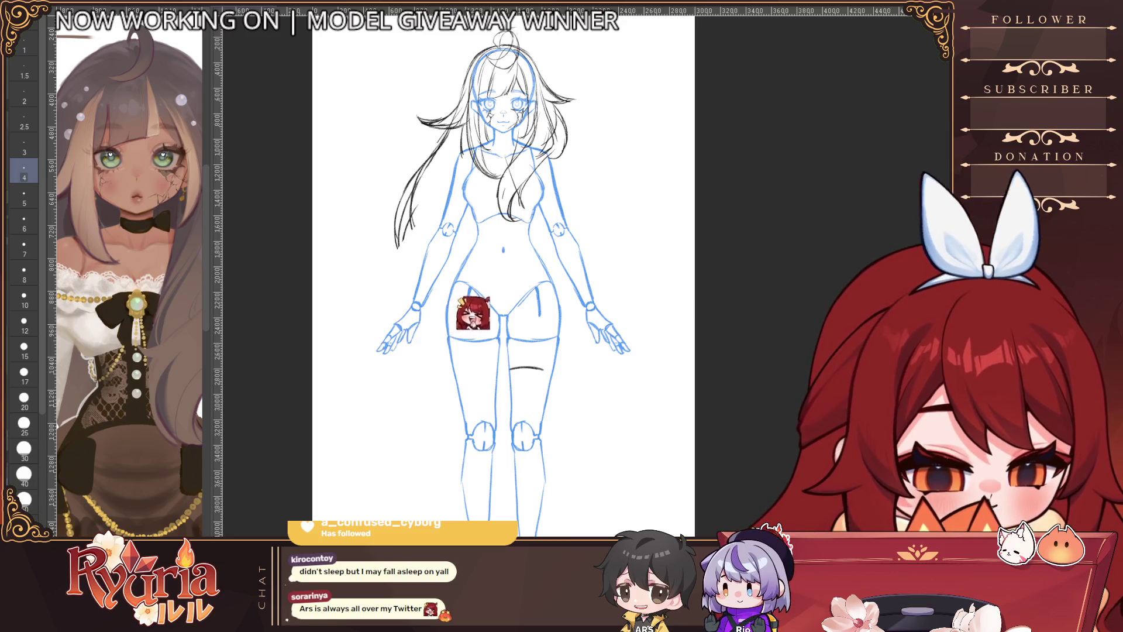
# Step: Hide the black hair sketch strokes and zoom in on the faded face
pyautogui.press('Delete')
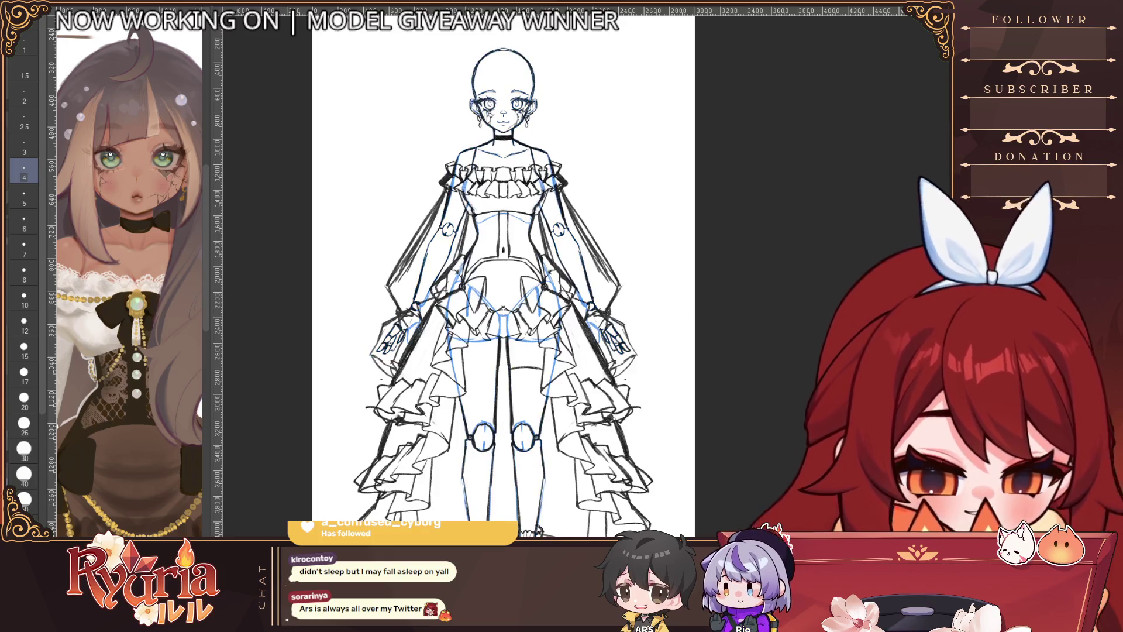
pyautogui.scroll(1, 559, 111)
pyautogui.scroll(1, 532, 150)
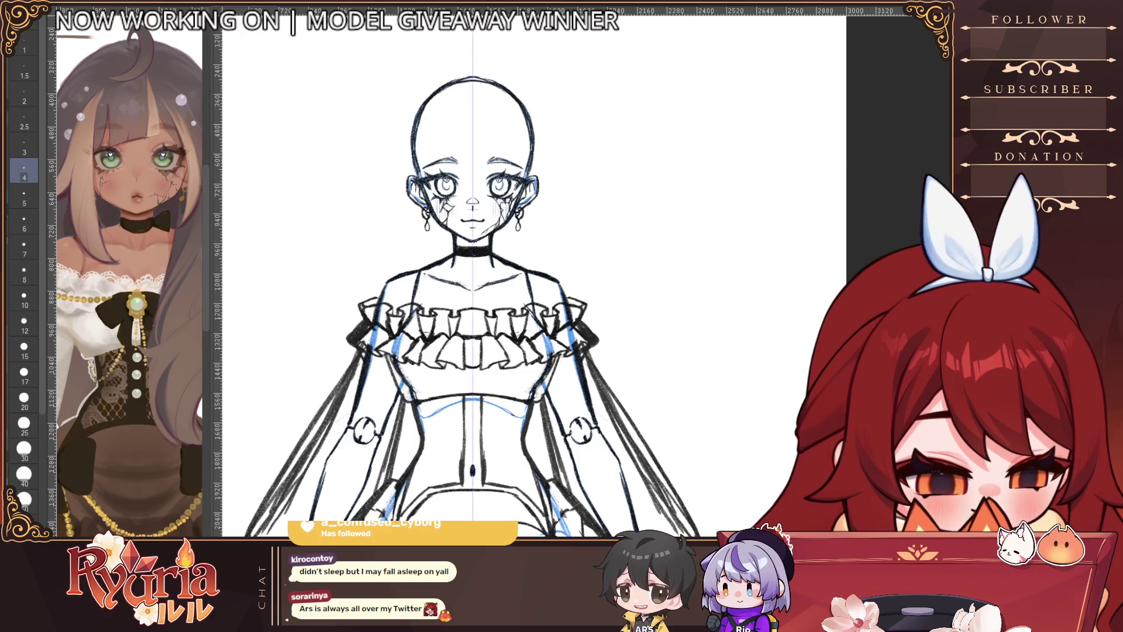
pyautogui.scroll(1, 485, 175)
pyautogui.scroll(1, 498, 175)
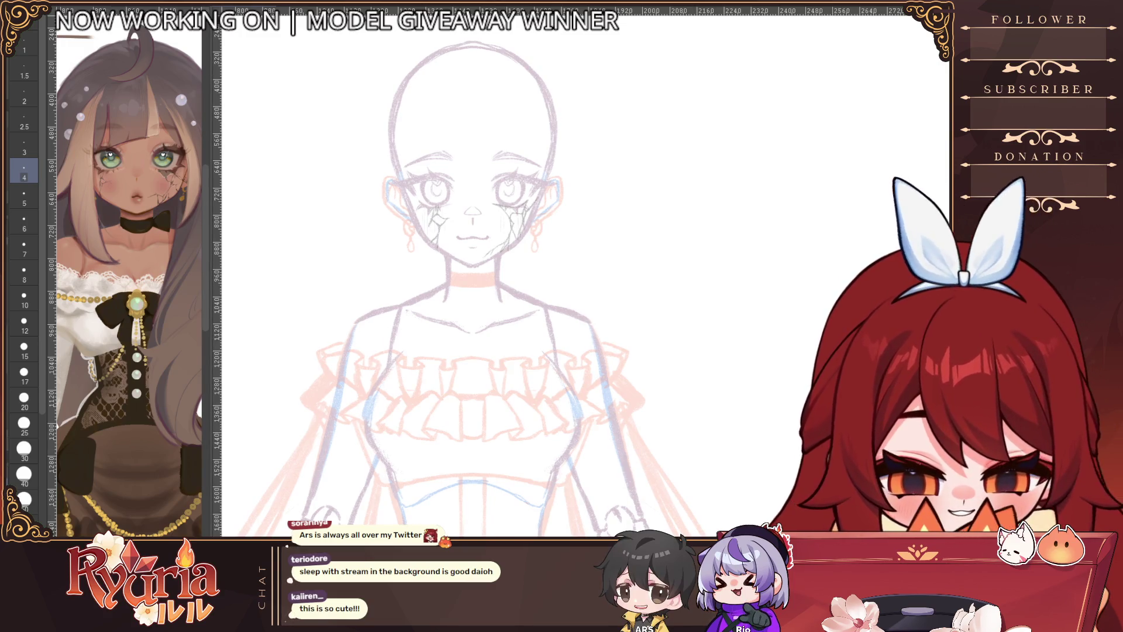
# Step: Add a vertical symmetry ruler down the face's centre and tilt the view diagonally
pyautogui.moveTo(473, 35); pyautogui.dragTo(472, 527)
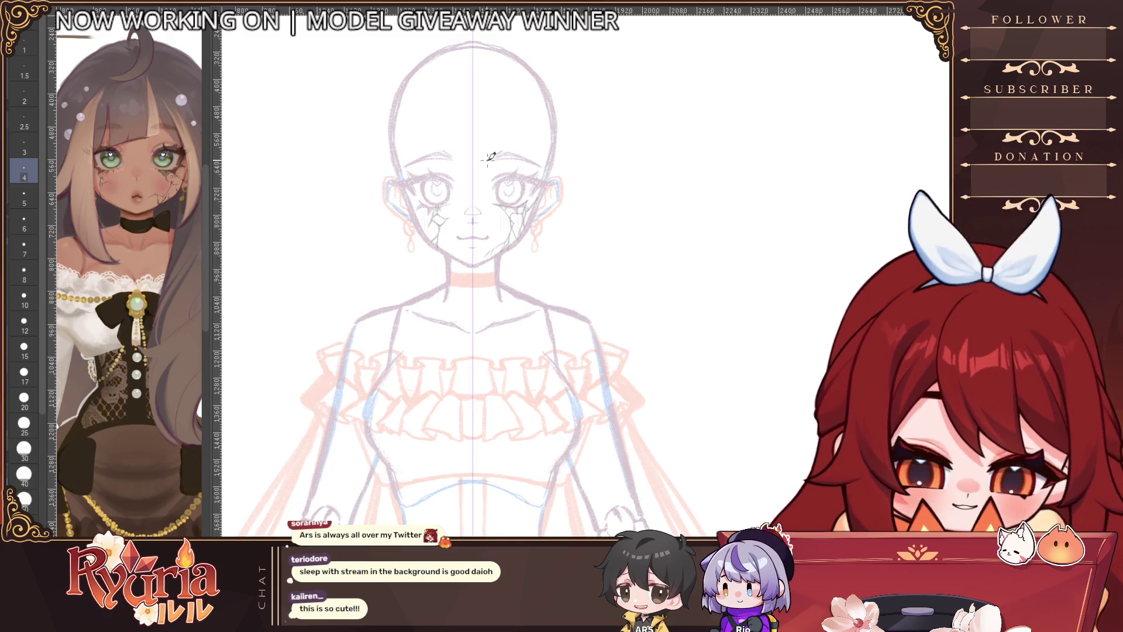
pyautogui.scroll(5, 490, 156)
pyautogui.moveTo(450, 324); pyautogui.dragTo(515, 446)
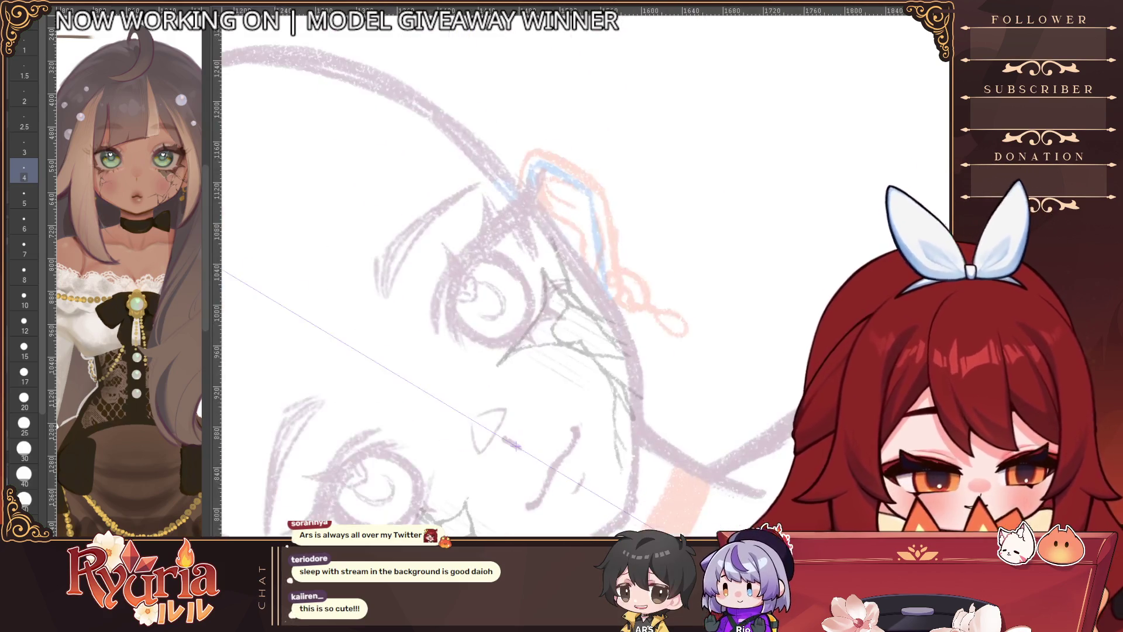
pyautogui.moveTo(347, 237); pyautogui.dragTo(335, 188)
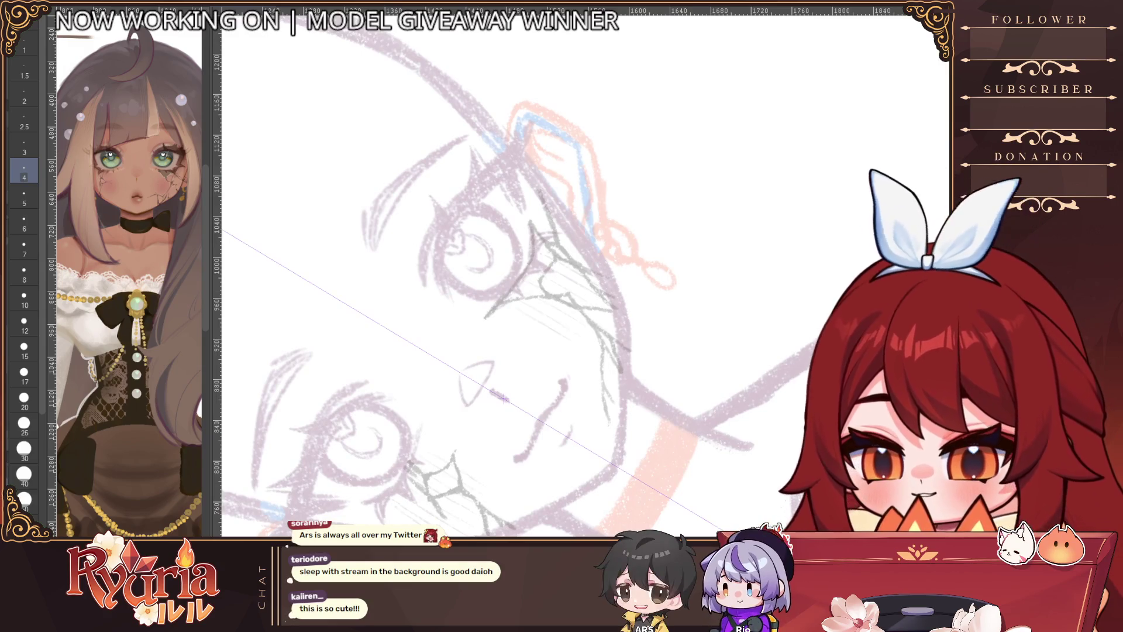
pyautogui.scroll(2, 185, 136)
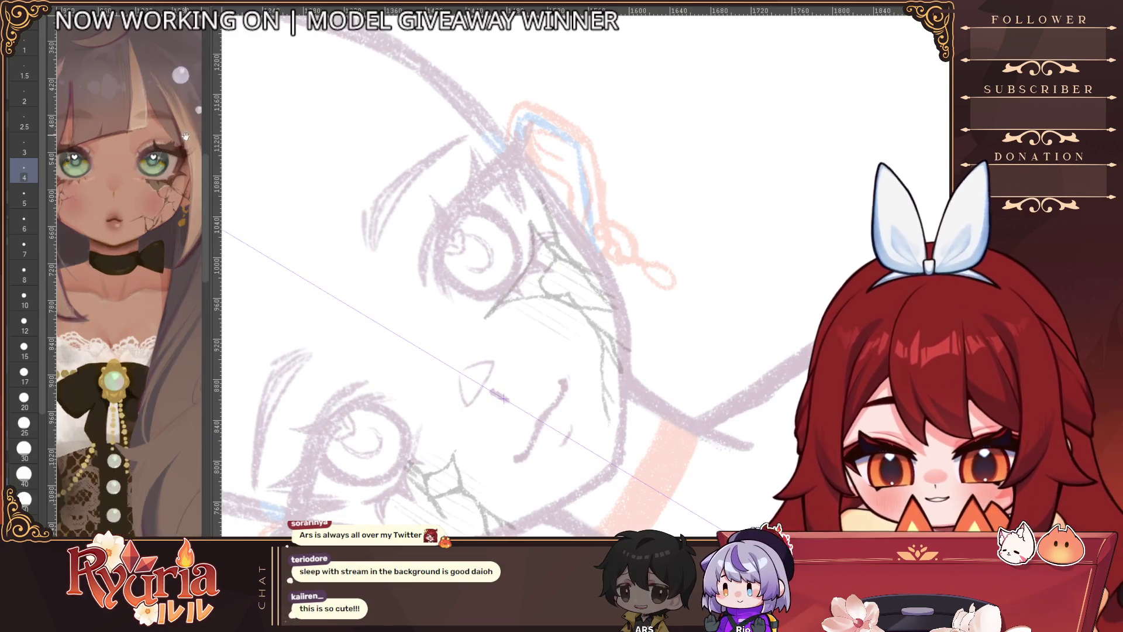
pyautogui.scroll(2, 179, 145)
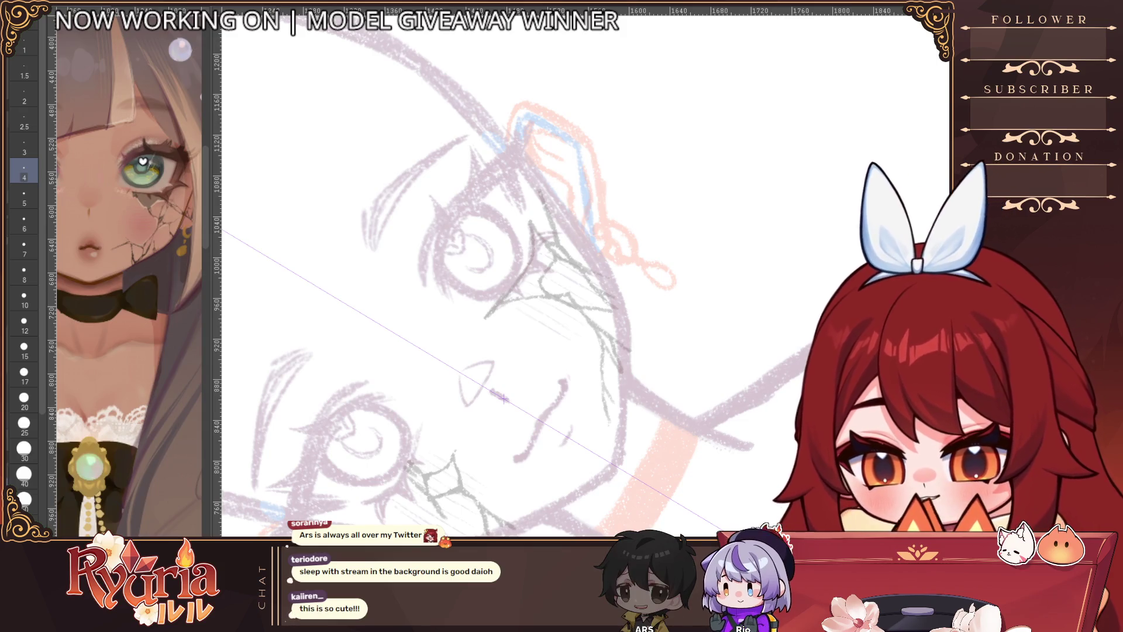
# Step: Set the brush size to 15 and ink dark upper eyelid lines over both eyes
pyautogui.press('e')
pyautogui.press('p')
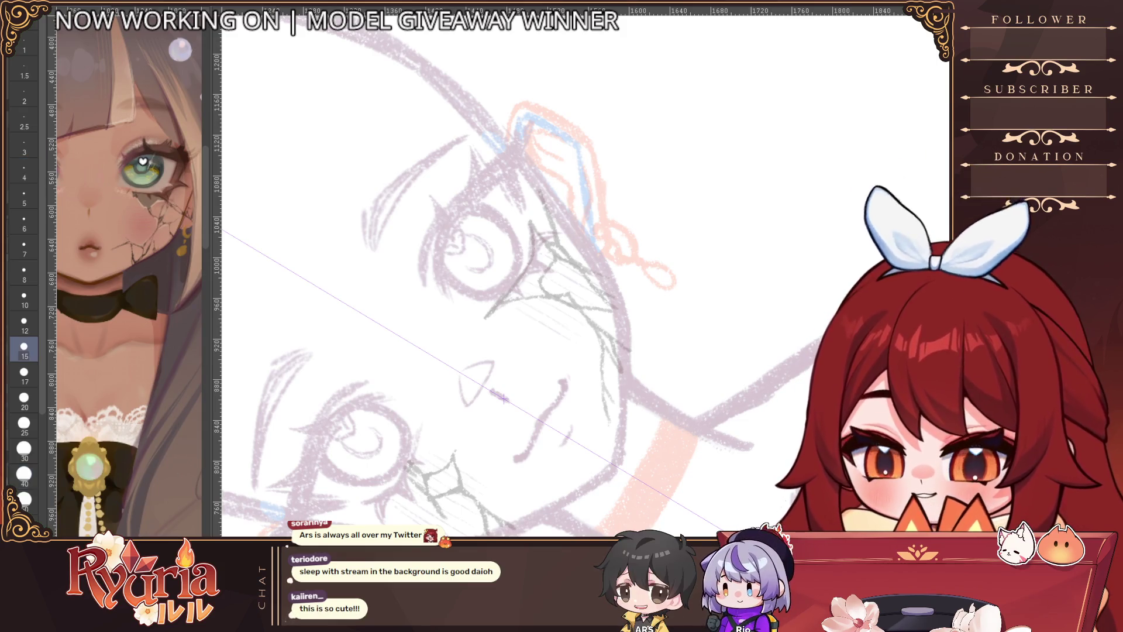
pyautogui.moveTo(462, 211); pyautogui.dragTo(435, 295)
pyautogui.moveTo(377, 389); pyautogui.dragTo(311, 430)
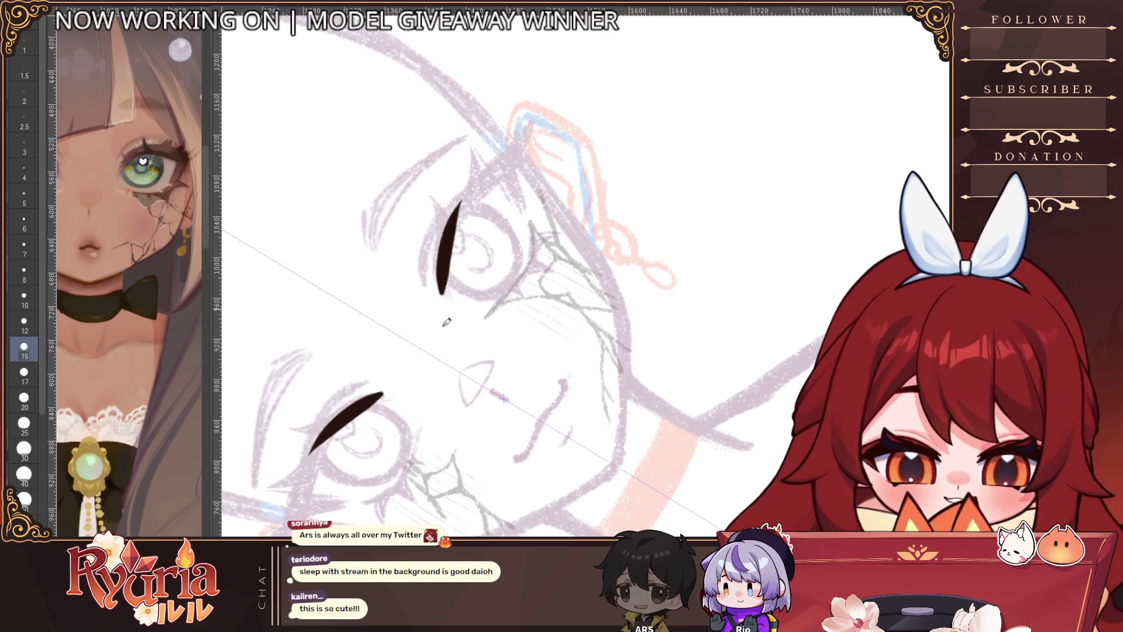
# Step: Replace the thick eyelid strokes with thinner eyelid lines on both eyes
pyautogui.hotkey('ctrl', 'z')
pyautogui.hotkey('ctrl', 'z')
pyautogui.moveTo(440, 219); pyautogui.dragTo(424, 290)
pyautogui.moveTo(375, 380); pyautogui.dragTo(316, 427)
pyautogui.hotkey('ctrl', 'z')
pyautogui.hotkey('ctrl', 'z')
pyautogui.hotkey('ctrl', 'y')
pyautogui.hotkey('ctrl', 'y')
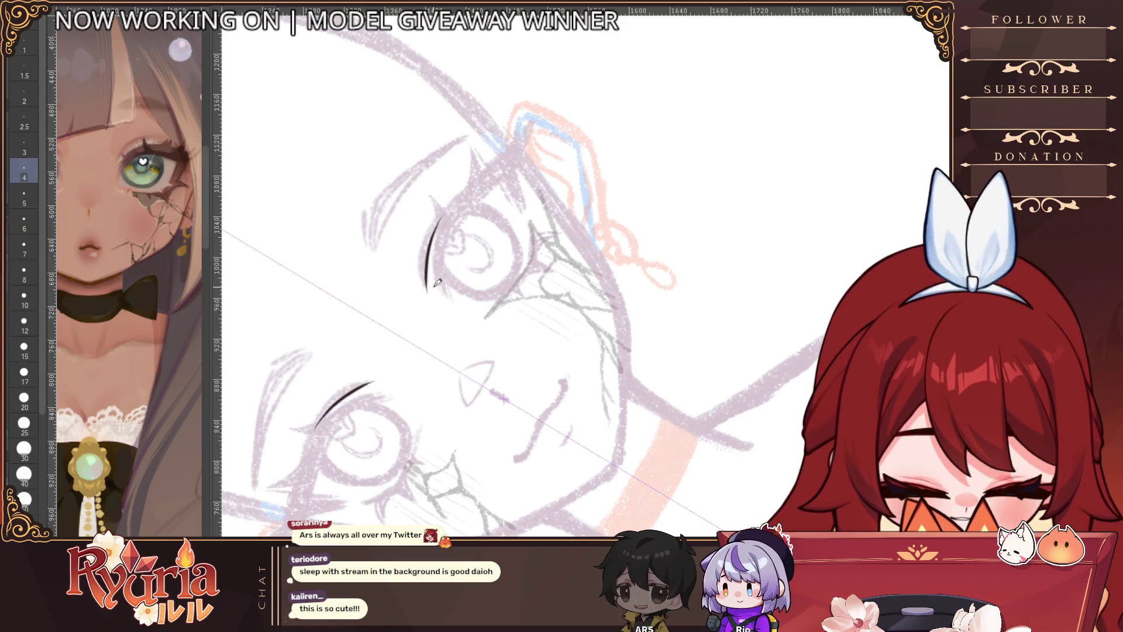
pyautogui.hotkey('ctrl', 'z')
pyautogui.hotkey('ctrl', 'z')
pyautogui.hotkey('ctrl', 'y')
pyautogui.hotkey('ctrl', 'y')
# Step: Try a long mirrored eyelash stroke, then redraw it above the eye at brush size 2.5
pyautogui.moveTo(505, 173)
pyautogui.mouseDown()
pyautogui.moveTo(444, 253)
pyautogui.moveTo(437, 293)
pyautogui.mouseUp()
pyautogui.hotkey('ctrl', 'z')
pyautogui.hotkey('ctrl', 'z')
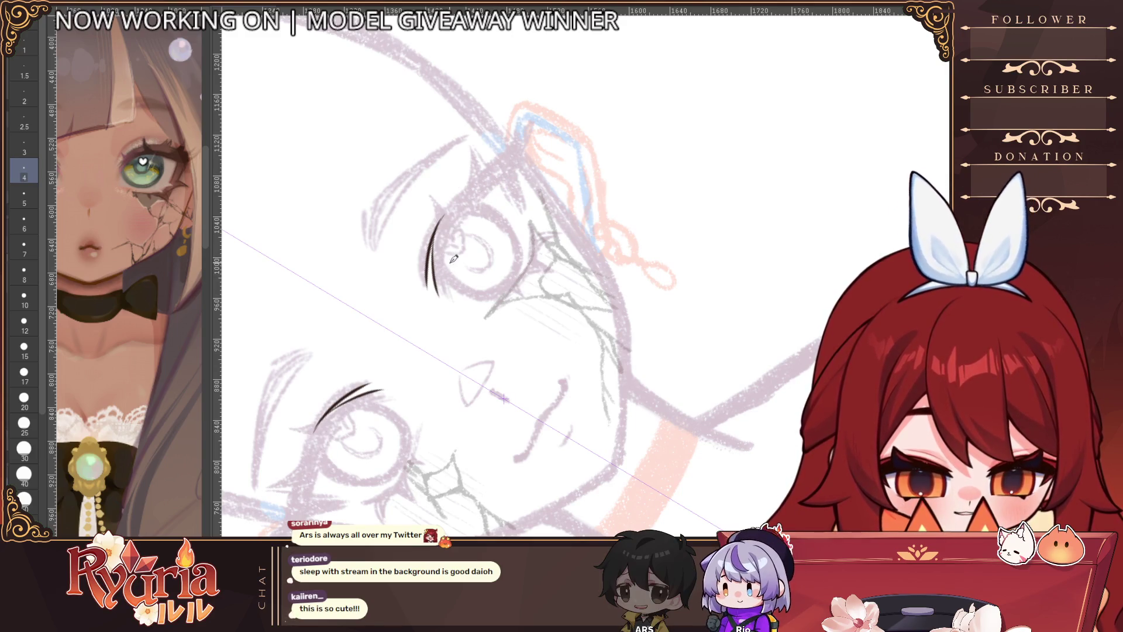
pyautogui.press('[')
pyautogui.press('[')
pyautogui.press('[')
pyautogui.hotkey('ctrl', 'y')
pyautogui.hotkey('ctrl', 'z')
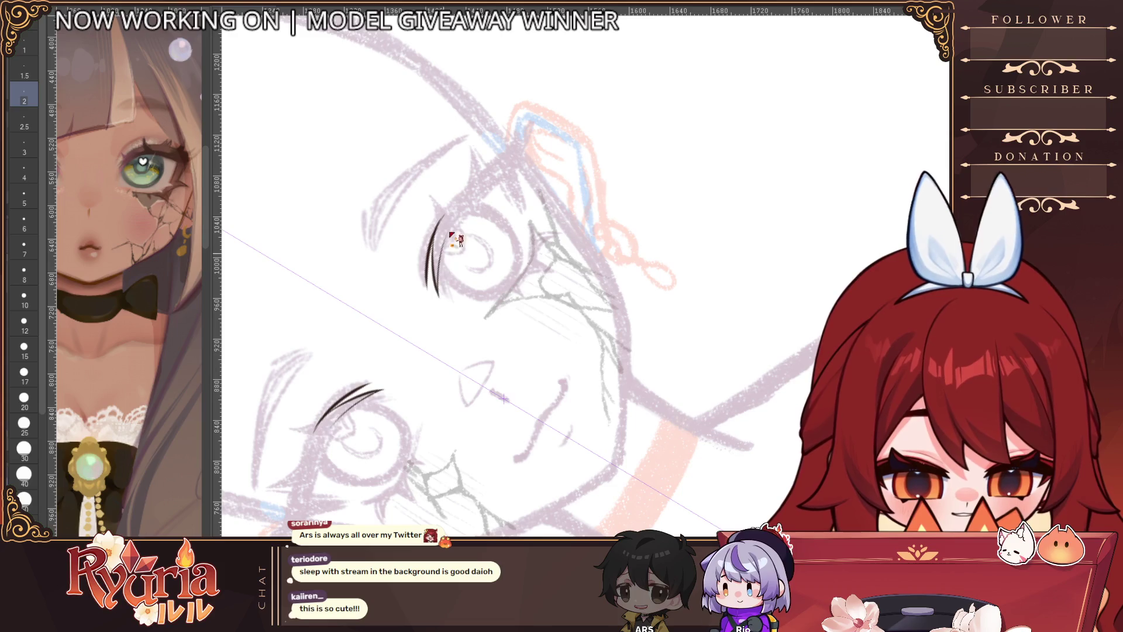
pyautogui.press(']')
pyautogui.moveTo(489, 189); pyautogui.dragTo(450, 233)
# Step: At brush size 3, draw a longer upper eyelash line extending to its outer tip
pyautogui.hotkey('ctrl', 'z')
pyautogui.moveTo(509, 171); pyautogui.dragTo(431, 240)
pyautogui.press(']')
pyautogui.hotkey('ctrl', 'z')
pyautogui.hotkey('ctrl', 'z')
pyautogui.moveTo(458, 191)
pyautogui.mouseDown()
pyautogui.moveTo(425, 281)
pyautogui.moveTo(439, 224)
pyautogui.mouseUp()
pyautogui.hotkey('ctrl', 'z')
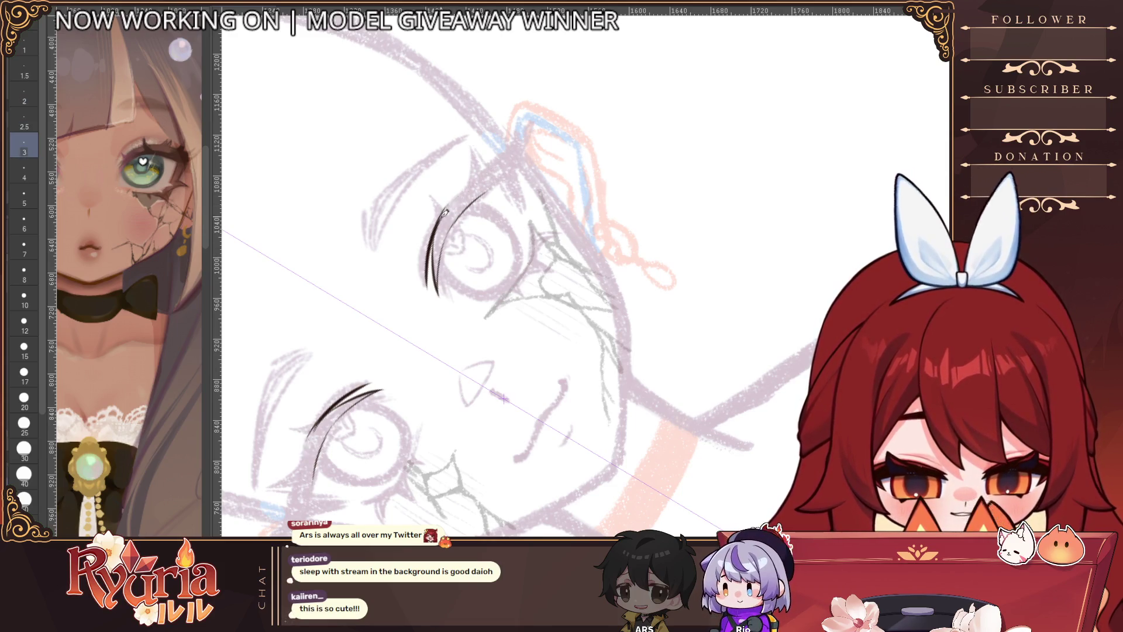
pyautogui.moveTo(493, 165); pyautogui.dragTo(430, 281)
pyautogui.moveTo(574, 58)
pyautogui.mouseDown()
pyautogui.moveTo(585, 88)
pyautogui.moveTo(497, 163)
pyautogui.mouseUp()
pyautogui.hotkey('ctrl', 'z')
pyautogui.moveTo(541, 113); pyautogui.dragTo(491, 166)
# Step: On a flipped view, ink a dark stroke down from the eyelid peak, then zoom out
pyautogui.press('h')
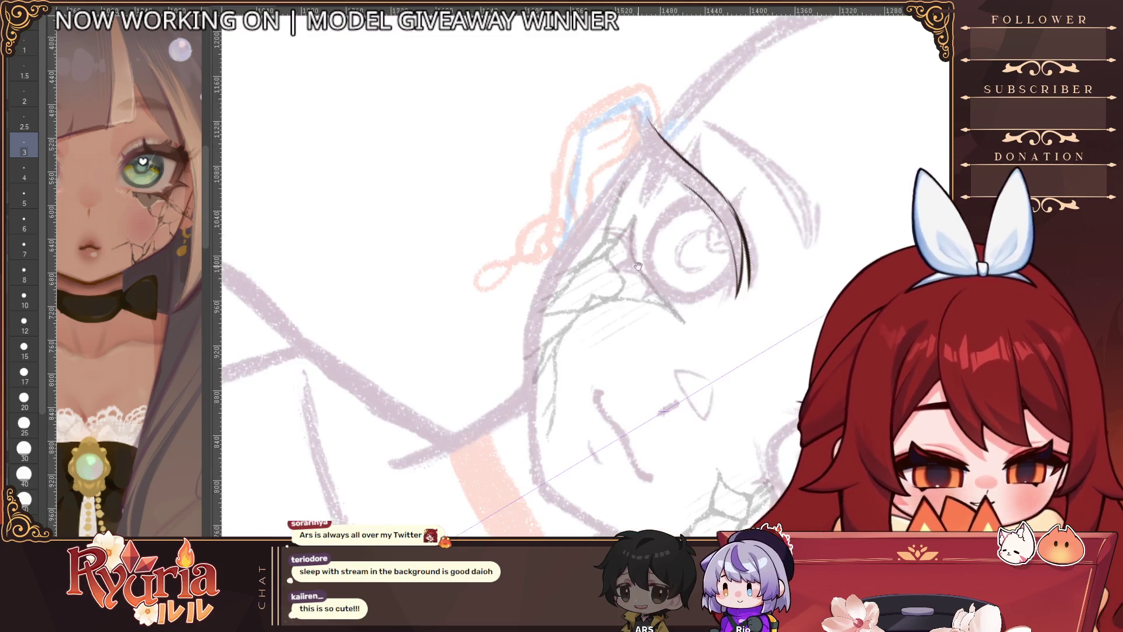
pyautogui.press('-')
pyautogui.press('-')
pyautogui.press('-')
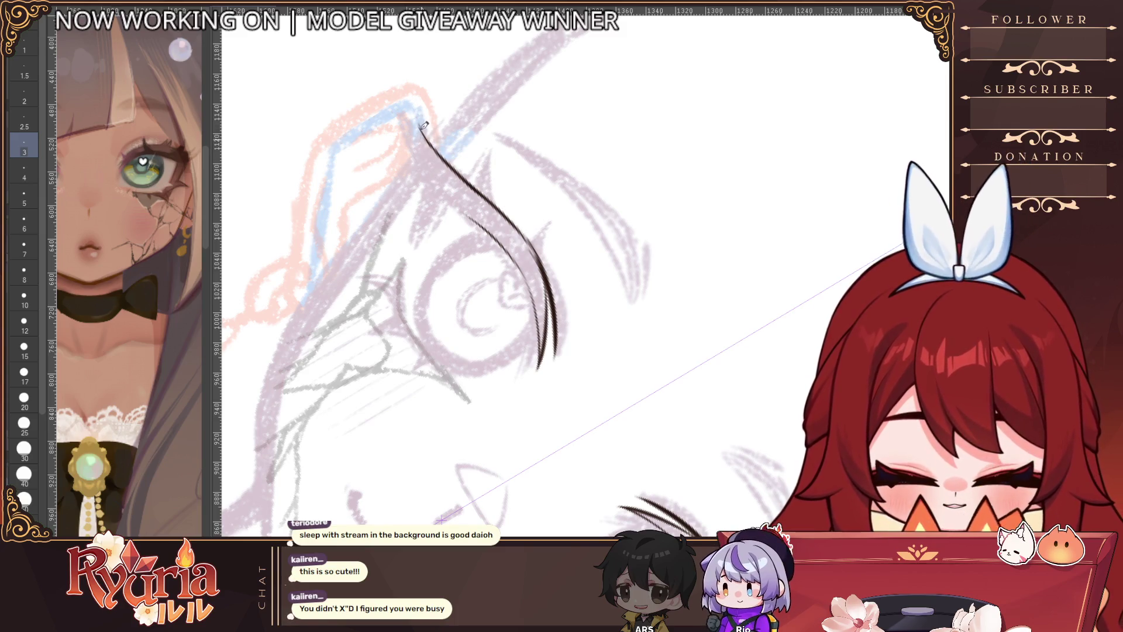
pyautogui.moveTo(421, 128)
pyautogui.mouseDown()
pyautogui.moveTo(431, 186)
pyautogui.moveTo(504, 243)
pyautogui.mouseUp()
pyautogui.press('h')
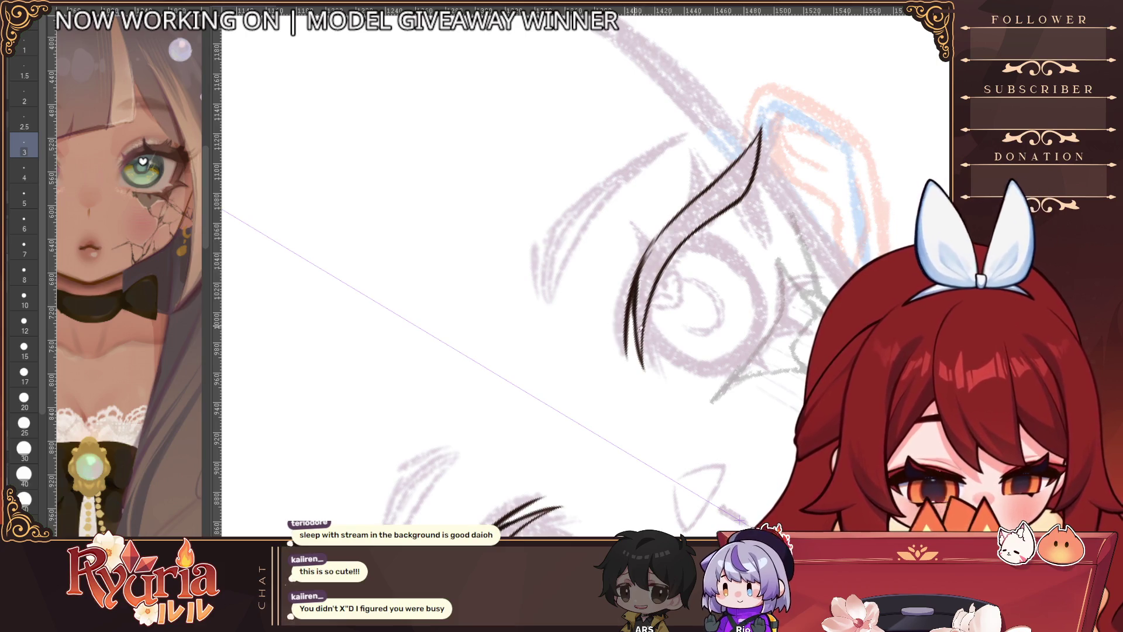
pyautogui.keyDown('alt'); pyautogui.click(541, 220); pyautogui.keyUp('alt')
pyautogui.keyDown('alt'); pyautogui.click(542, 220); pyautogui.keyUp('alt')
pyautogui.keyDown('alt'); pyautogui.click(542, 221); pyautogui.keyUp('alt')
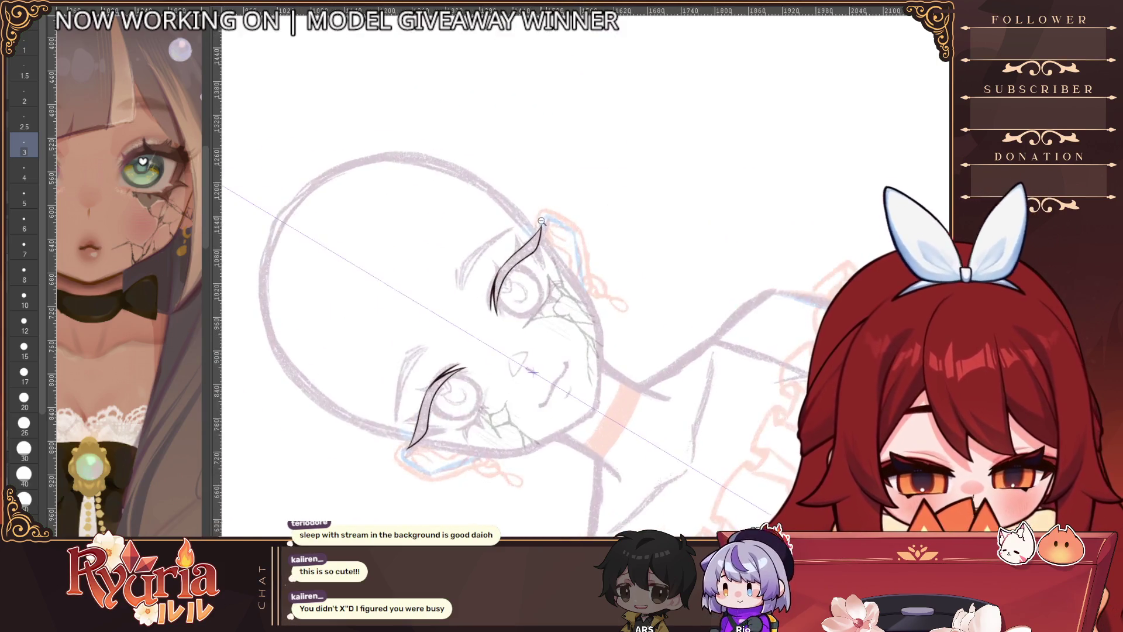
# Step: Reset the view, zoom in on the eyes and rotate the canvas about 75° counter-clockwise
pyautogui.keyDown('alt'); pyautogui.click(604, 213); pyautogui.keyUp('alt')
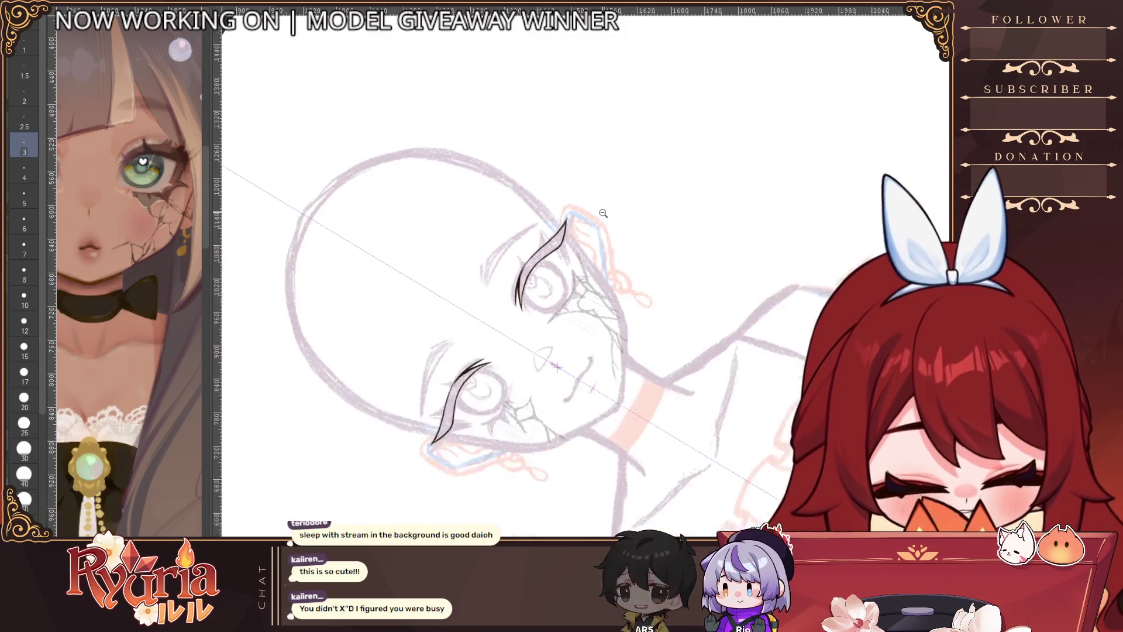
pyautogui.hotkey('ctrl', '0')
pyautogui.click(424, 255)
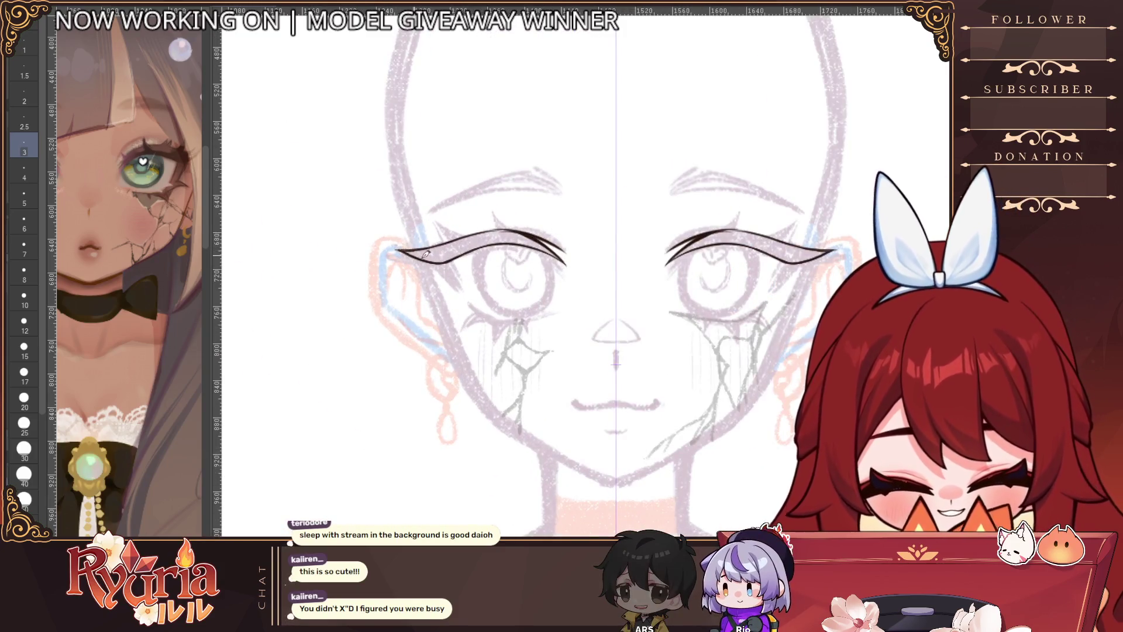
pyautogui.scroll(-3, 442, 258)
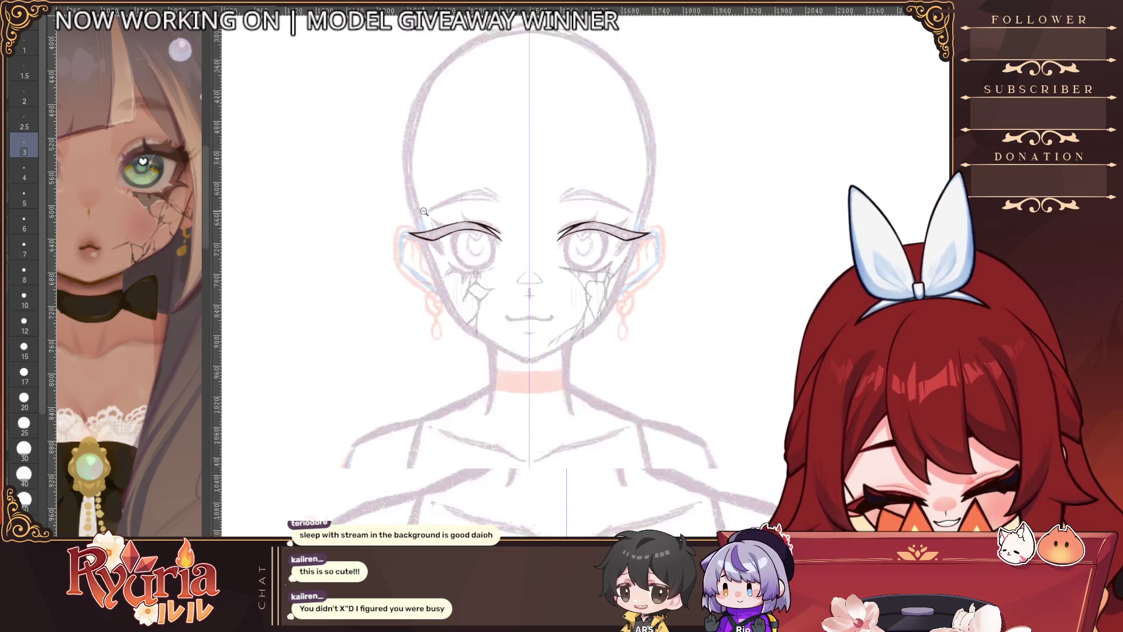
pyautogui.scroll(2, 275, 299)
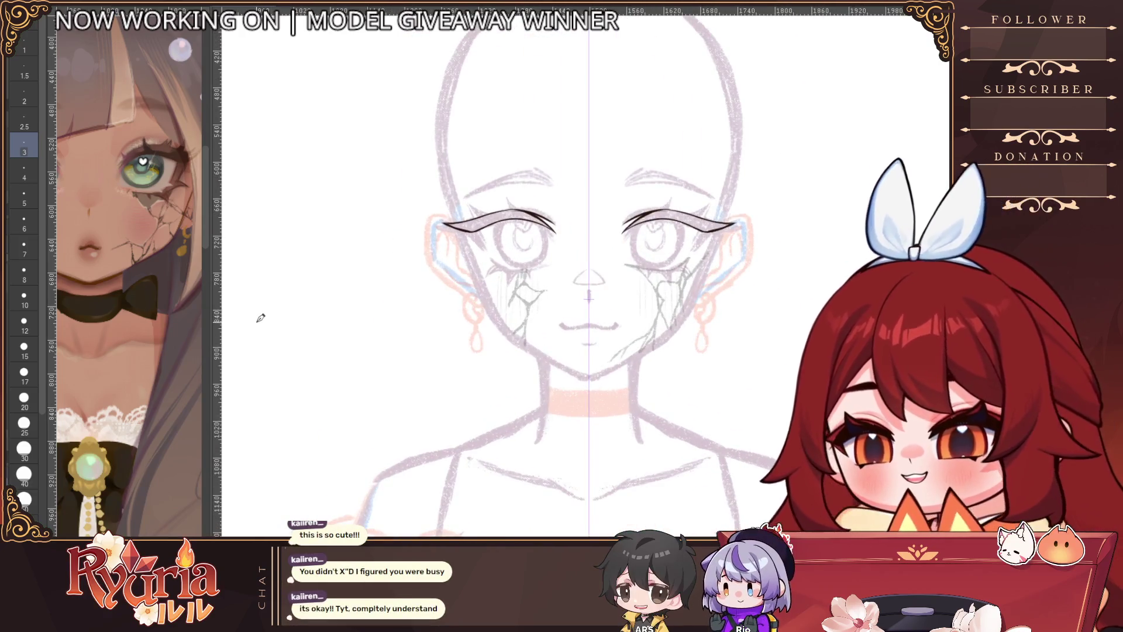
pyautogui.moveTo(503, 287)
pyautogui.mouseDown()
pyautogui.moveTo(672, 287)
pyautogui.moveTo(504, 288)
pyautogui.mouseUp()
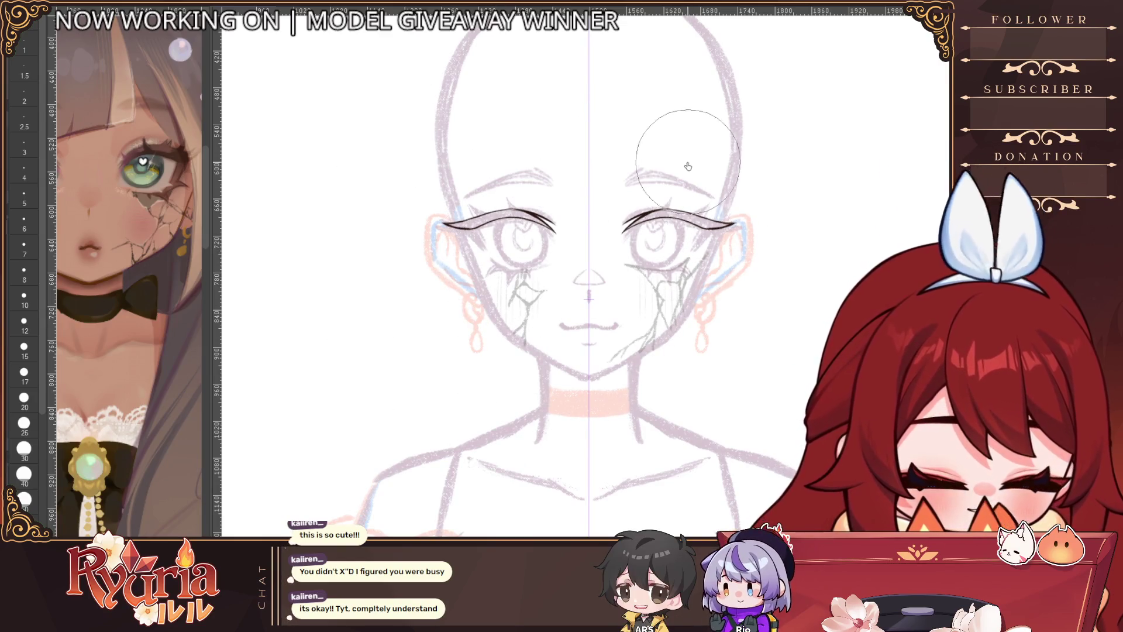
pyautogui.moveTo(589, 297); pyautogui.dragTo(564, 319)
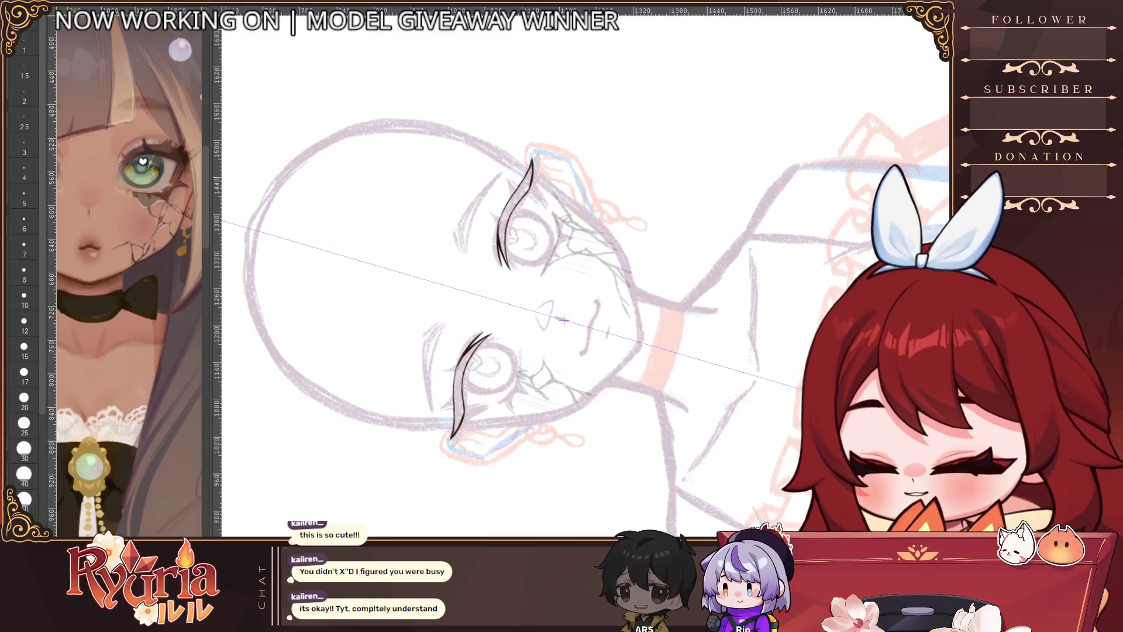
# Step: Work over the upper lash lines, stepping the pen size between 6, 15, 8 and 5
pyautogui.scroll(5, 512, 186)
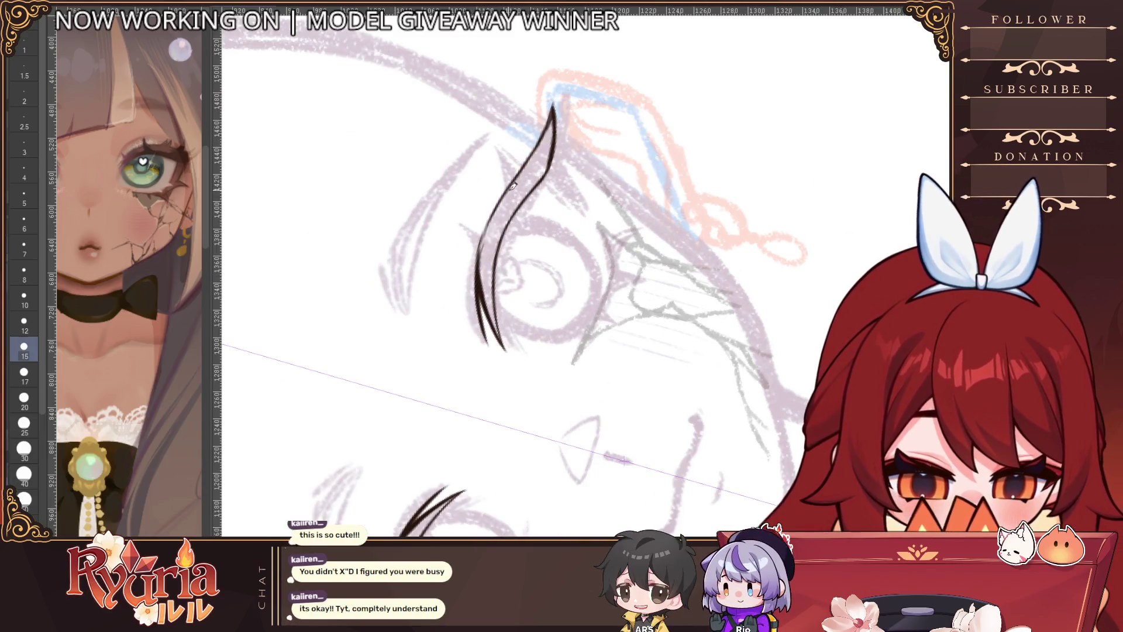
pyautogui.press('[')
pyautogui.press('[')
pyautogui.scroll(-5, 600, 128)
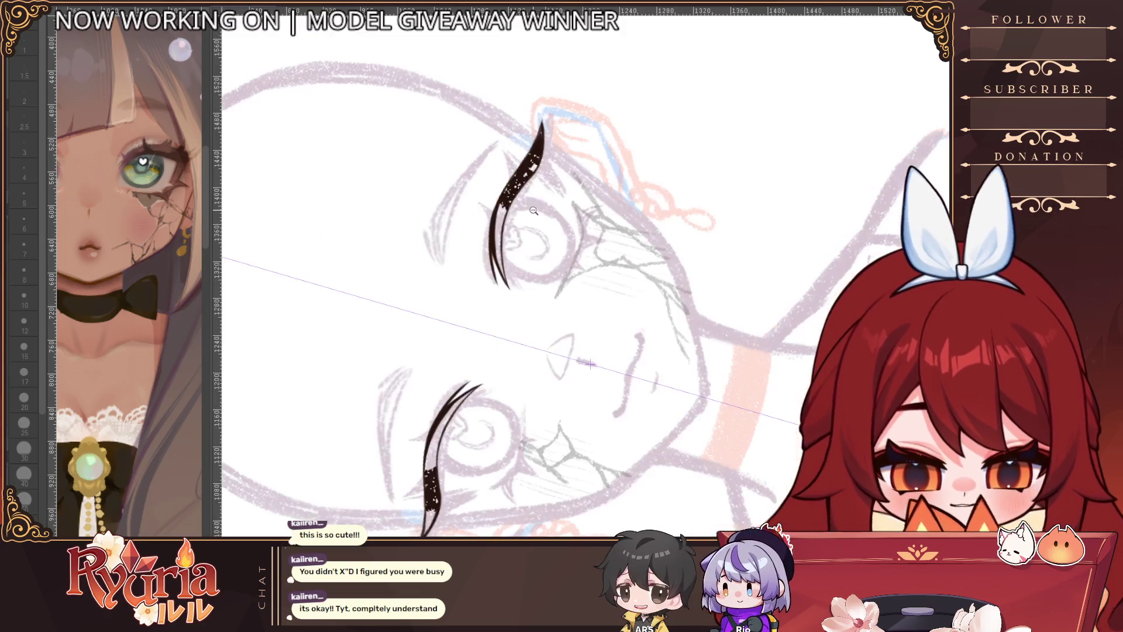
pyautogui.scroll(4, 532, 207)
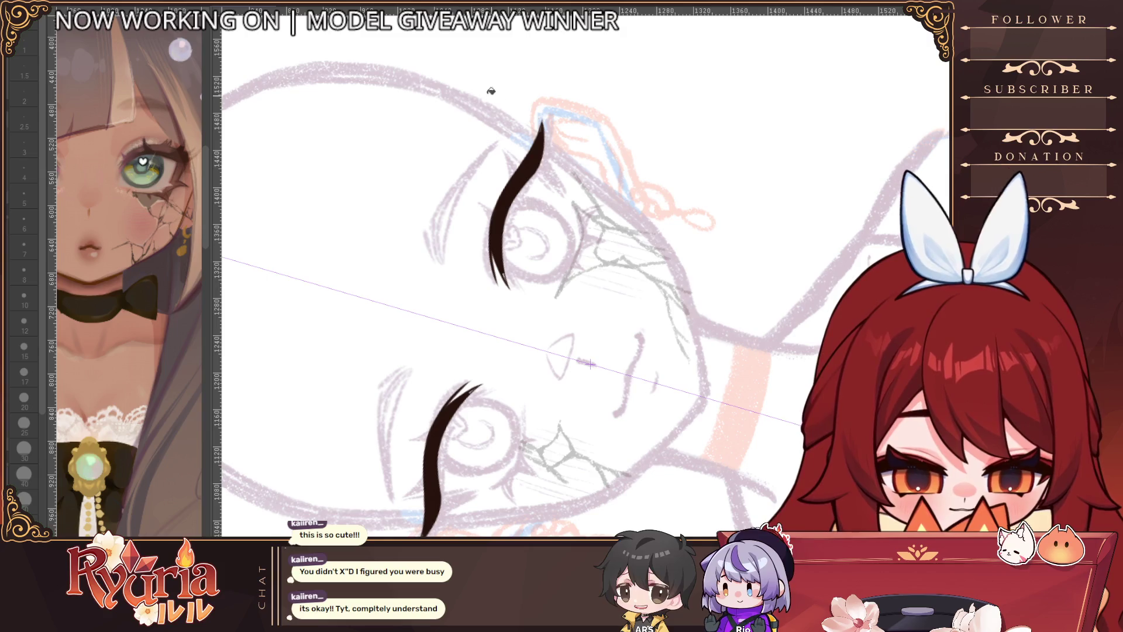
pyautogui.press(']')
pyautogui.press(']')
pyautogui.press(']')
pyautogui.scroll(2, 545, 120)
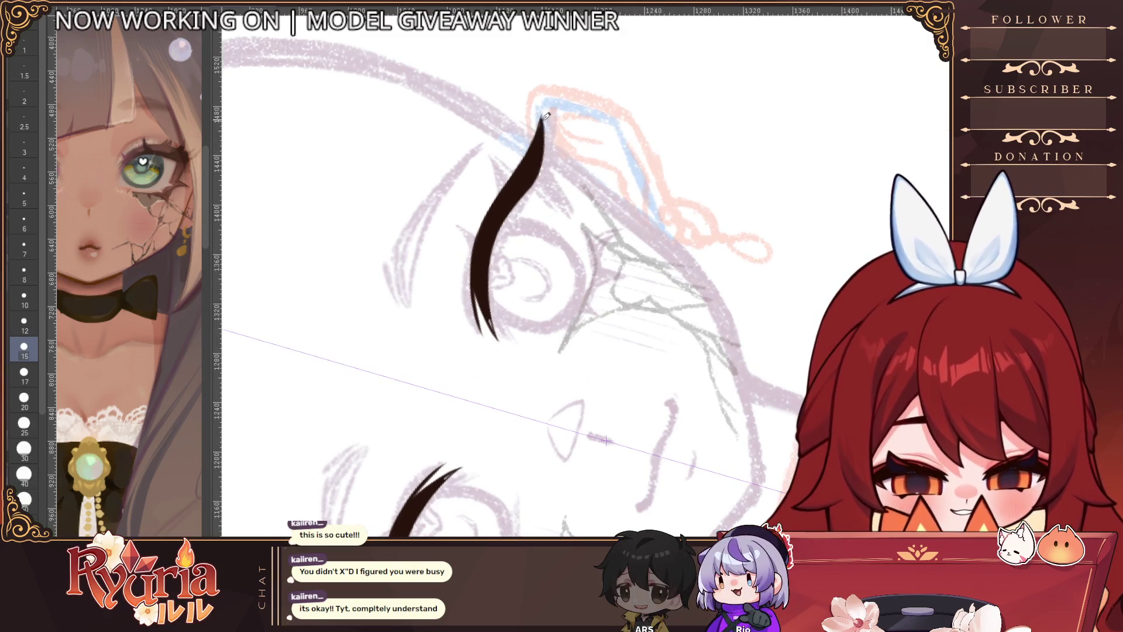
pyautogui.scroll(-4, 546, 115)
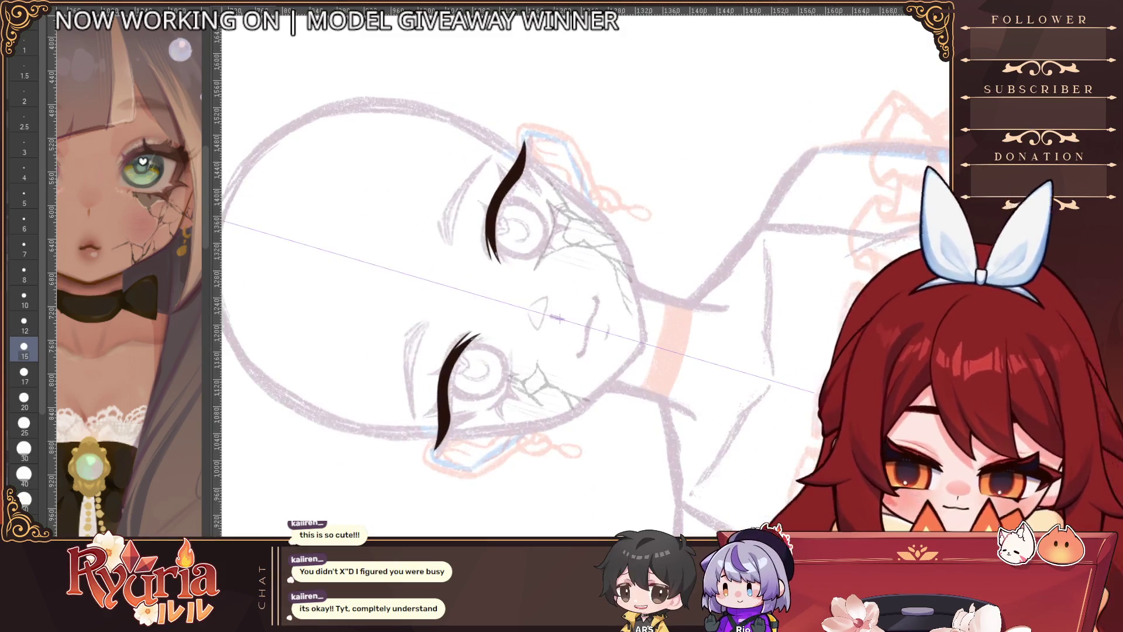
pyautogui.scroll(1, 538, 149)
pyautogui.press('[')
pyautogui.press('[')
pyautogui.press('[')
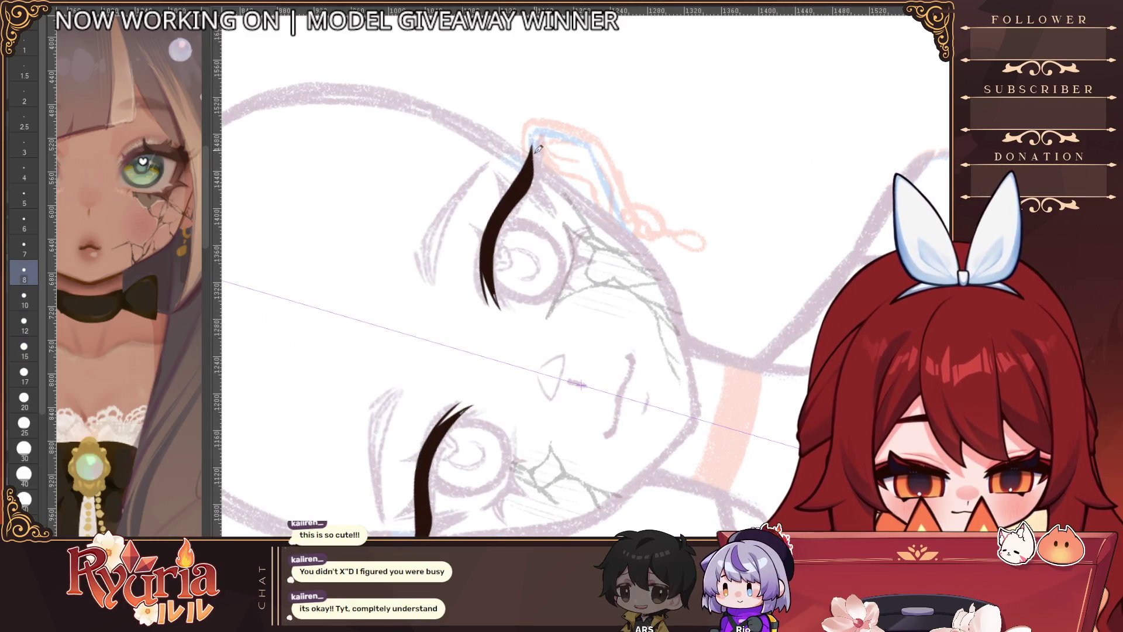
pyautogui.press('[')
pyautogui.press('[')
pyautogui.press('[')
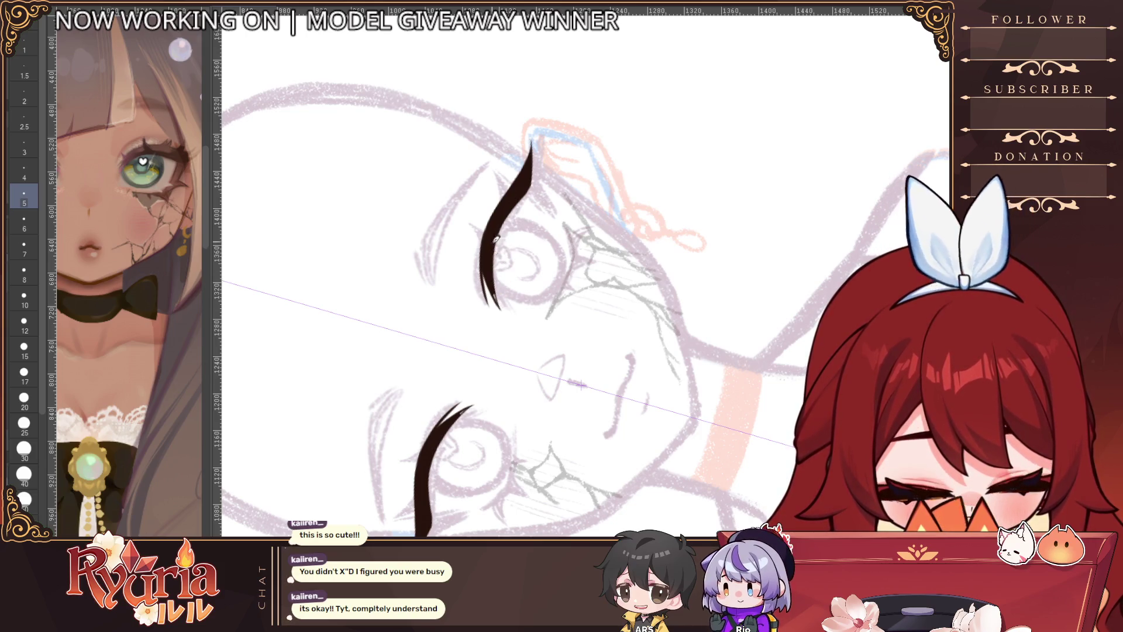
pyautogui.scroll(-3, 541, 141)
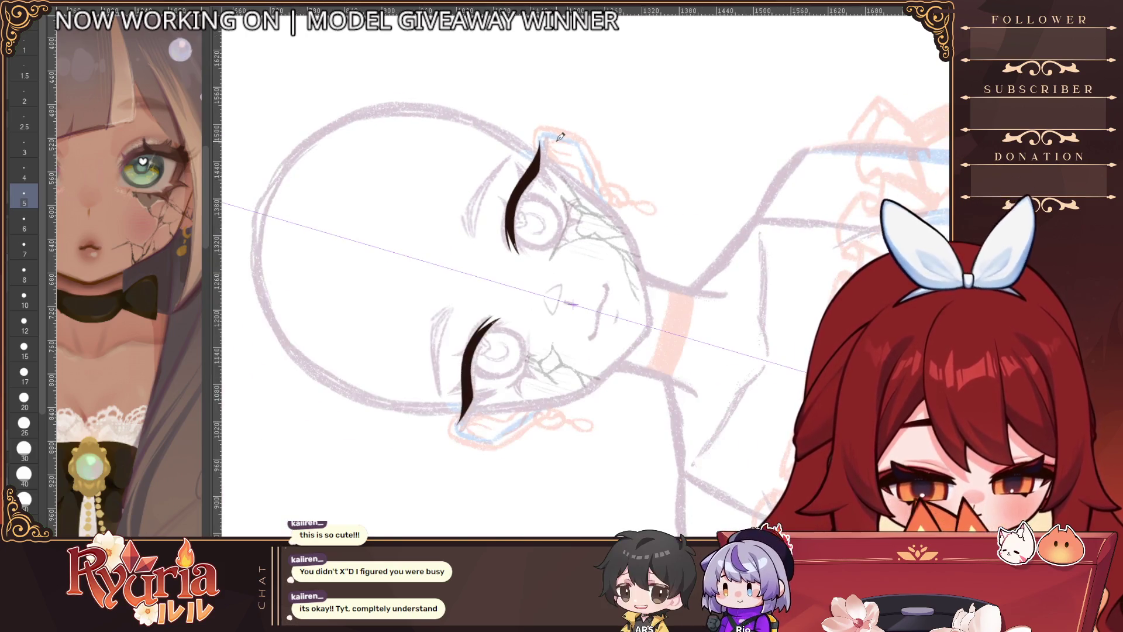
pyautogui.scroll(4, 508, 327)
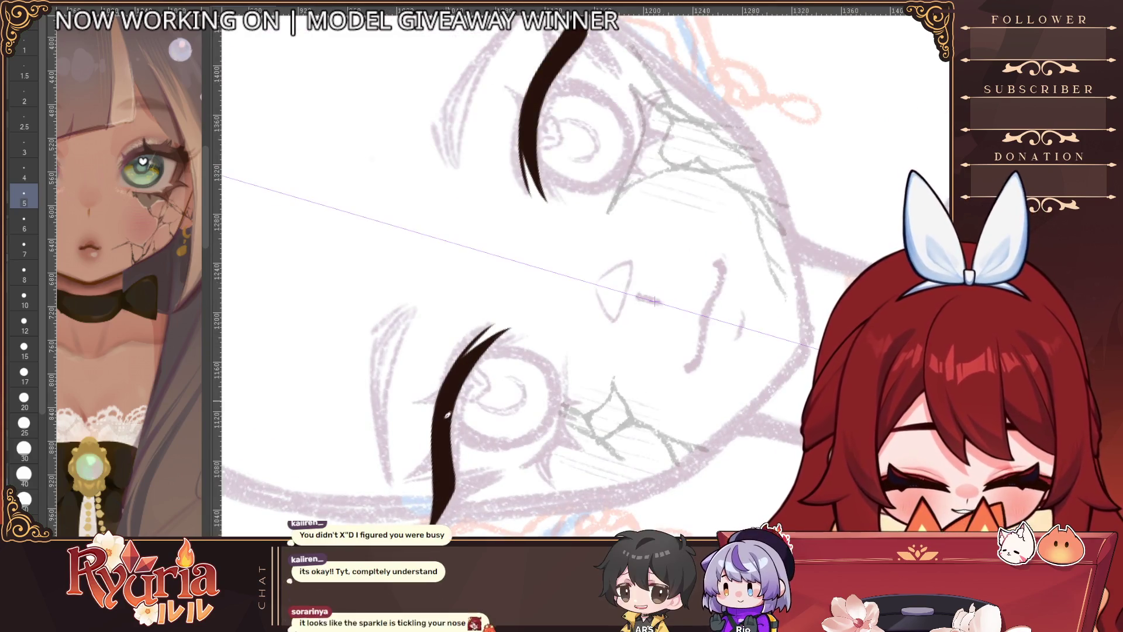
# Step: Draw a mirrored lower eyeliner flick at each eye's outer corner with pen sizes 2.5–4
pyautogui.hotkey('ctrl', '0')
pyautogui.scroll(-6, 565, 224)
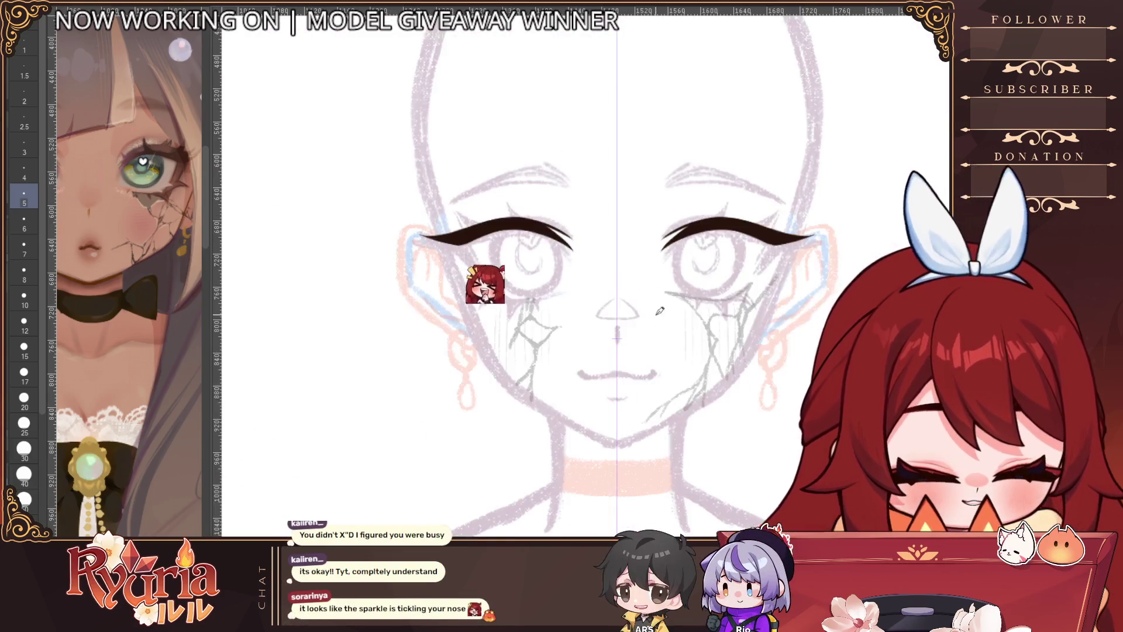
pyautogui.scroll(5, 565, 224)
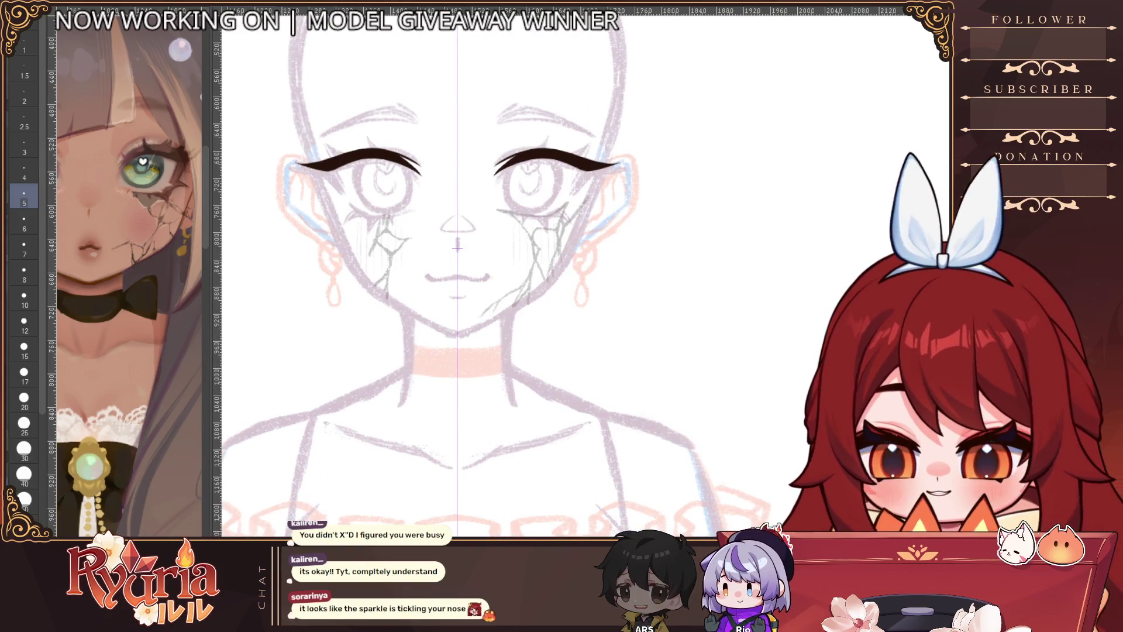
pyautogui.scroll(3, 457, 246)
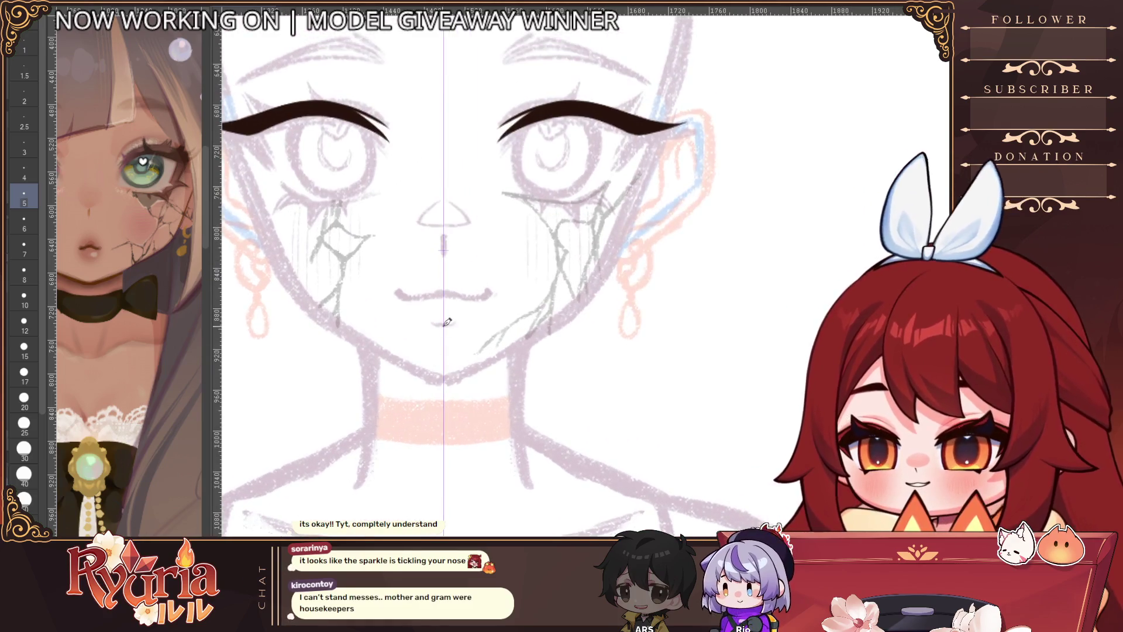
pyautogui.press('[')
pyautogui.press('[')
pyautogui.press('[')
pyautogui.moveTo(330, 209); pyautogui.dragTo(415, 285)
pyautogui.press(']')
pyautogui.press(']')
pyautogui.moveTo(302, 186)
pyautogui.mouseDown()
pyautogui.moveTo(321, 233)
pyautogui.moveTo(303, 219)
pyautogui.moveTo(328, 241)
pyautogui.mouseUp()
pyautogui.hotkey('ctrl', 'z')
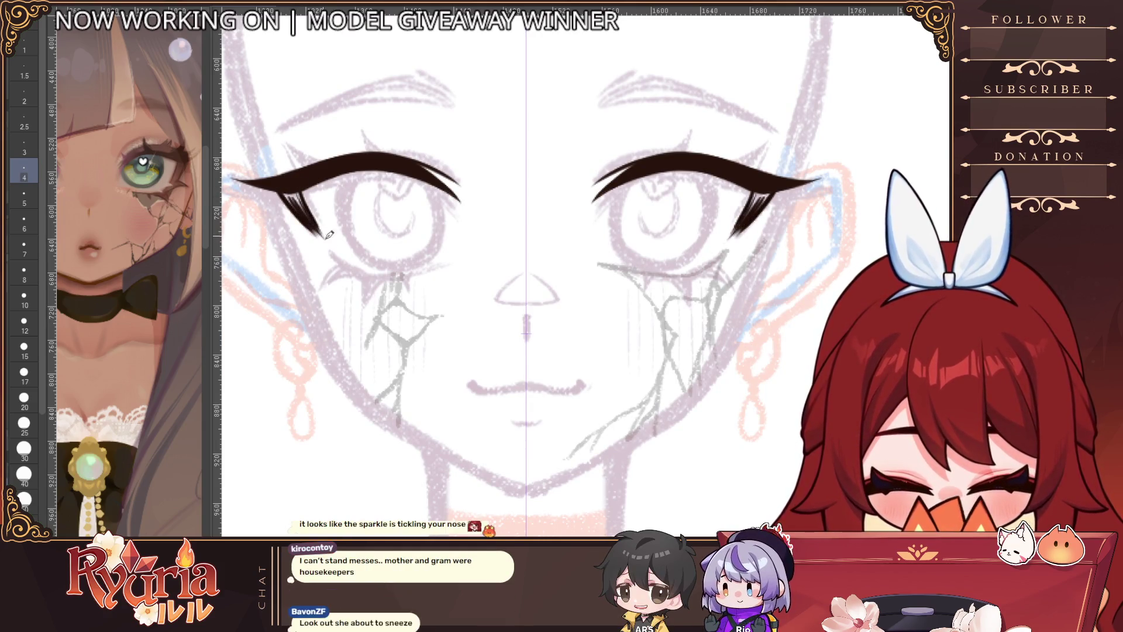
pyautogui.moveTo(283, 190); pyautogui.dragTo(311, 208)
# Step: Refine the lower flick stroke, then set the pen size to 15 and down to 12
pyautogui.scroll(-3, 314, 187)
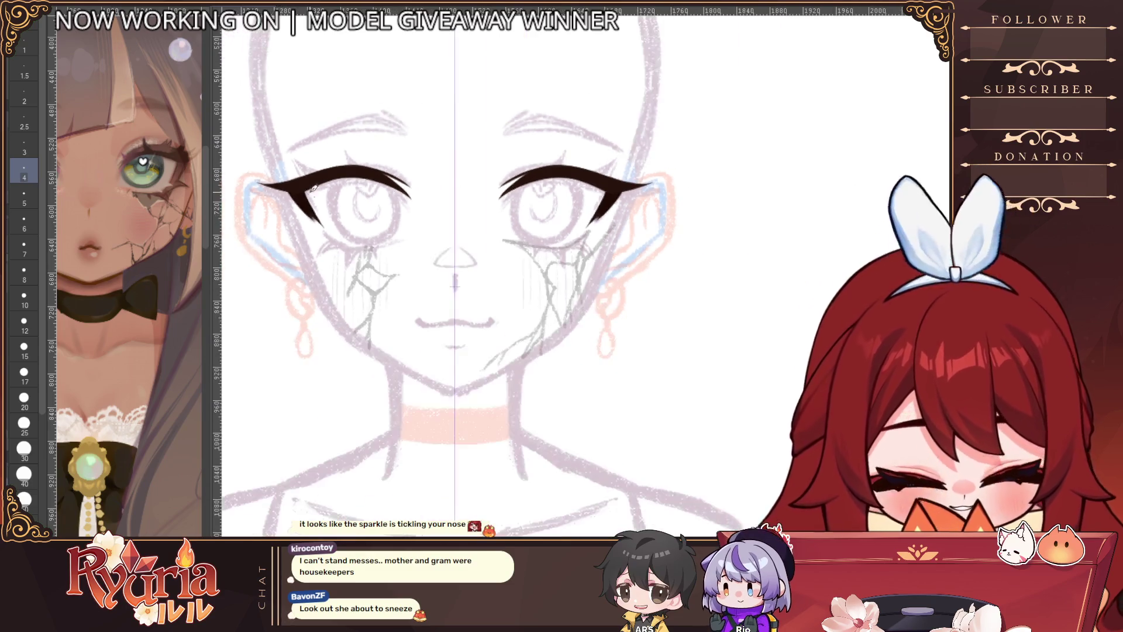
pyautogui.scroll(3, 314, 187)
pyautogui.moveTo(303, 194); pyautogui.dragTo(330, 246)
pyautogui.scroll(-3, 339, 234)
pyautogui.scroll(-2, 673, 264)
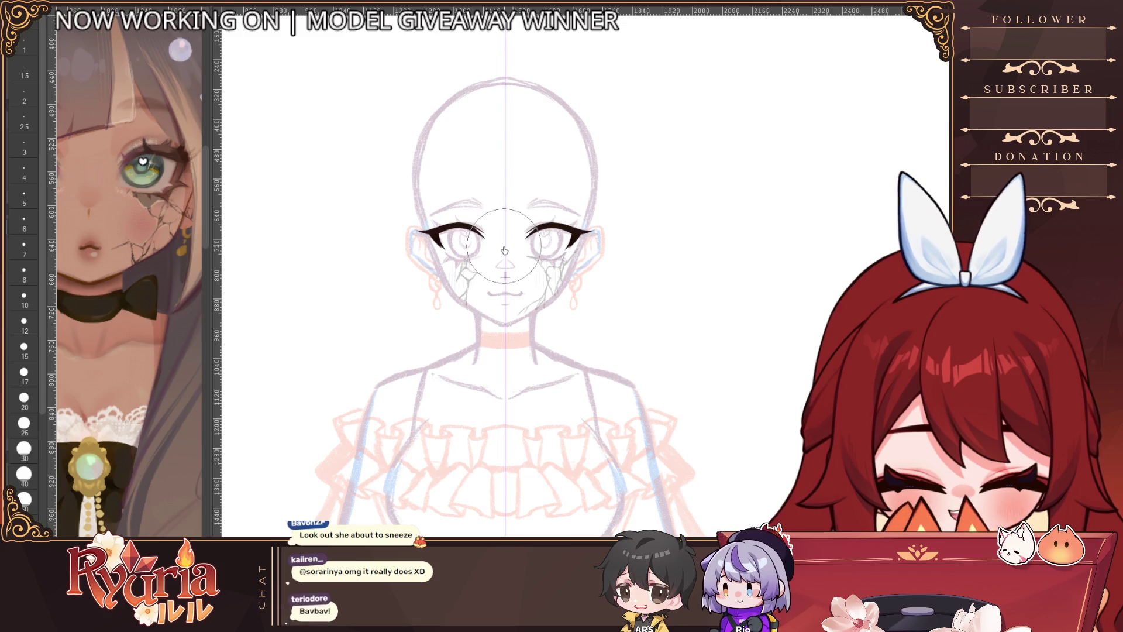
pyautogui.scroll(3, 509, 283)
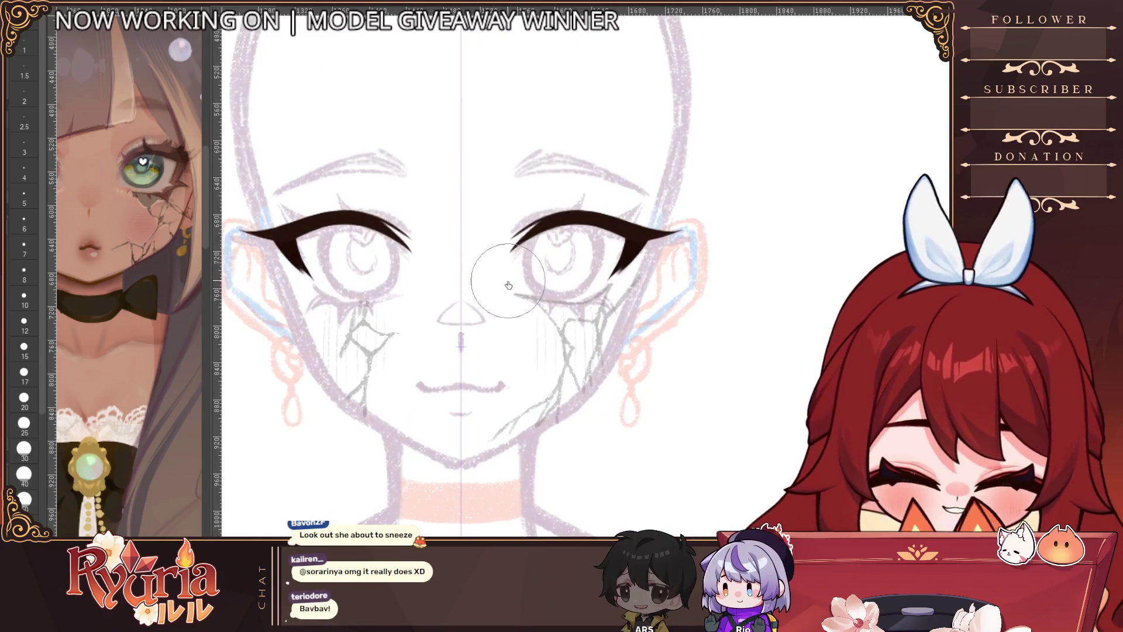
pyautogui.click(24, 348)
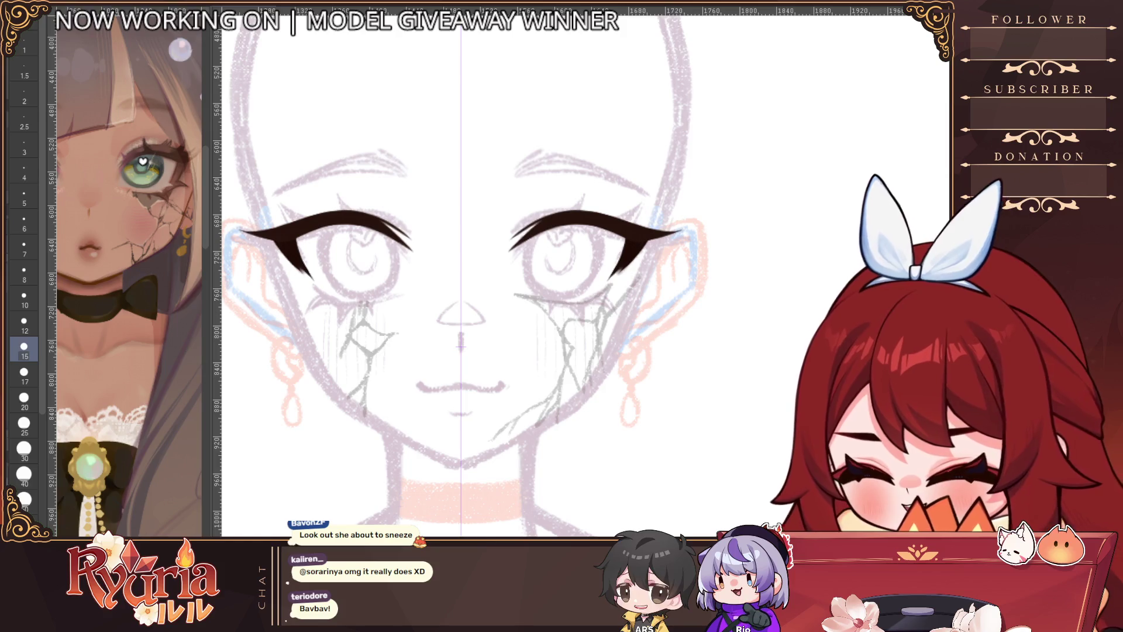
pyautogui.scroll(1, 553, 220)
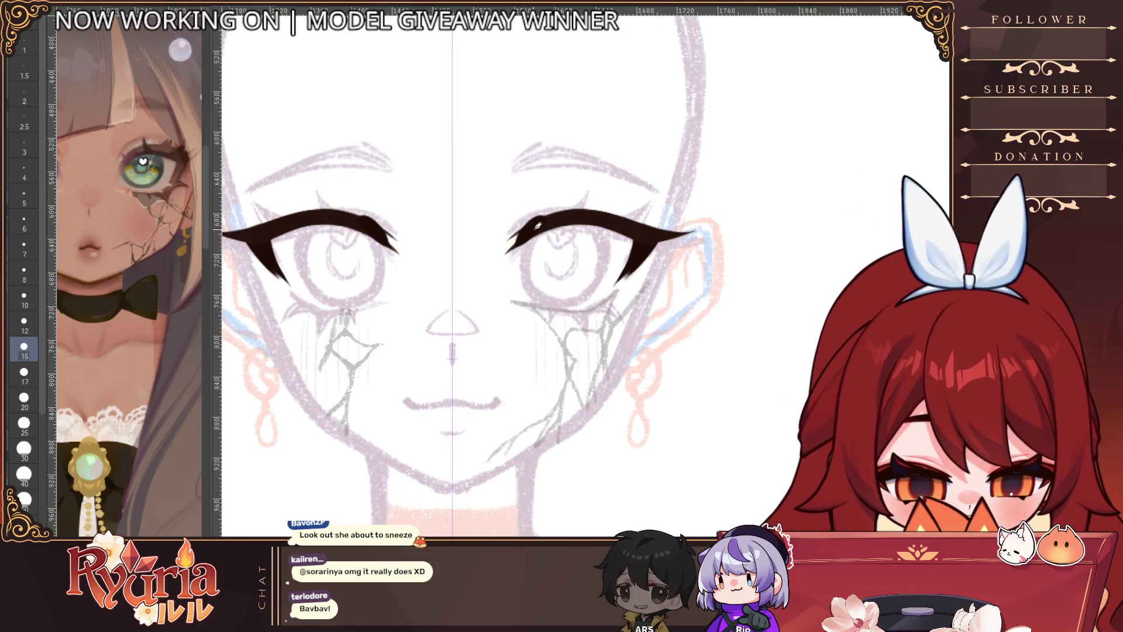
pyautogui.press('[')
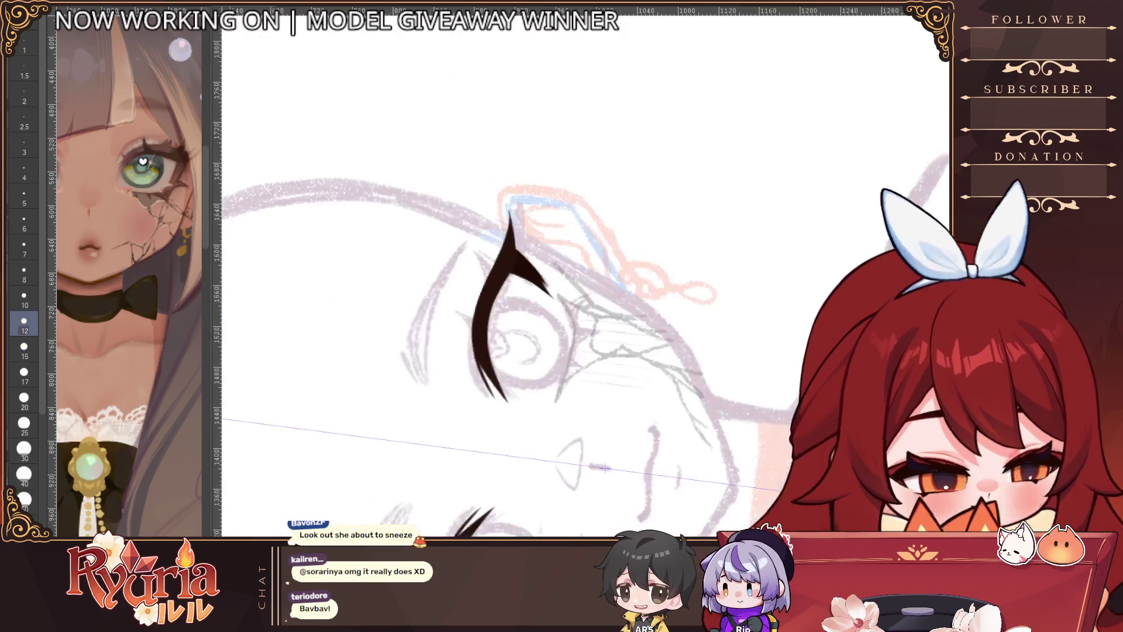
# Step: Thicken the upper lash tips, then darken the lash edge with size-3 strokes
pyautogui.click(24, 199)
pyautogui.moveTo(479, 364); pyautogui.dragTo(515, 400)
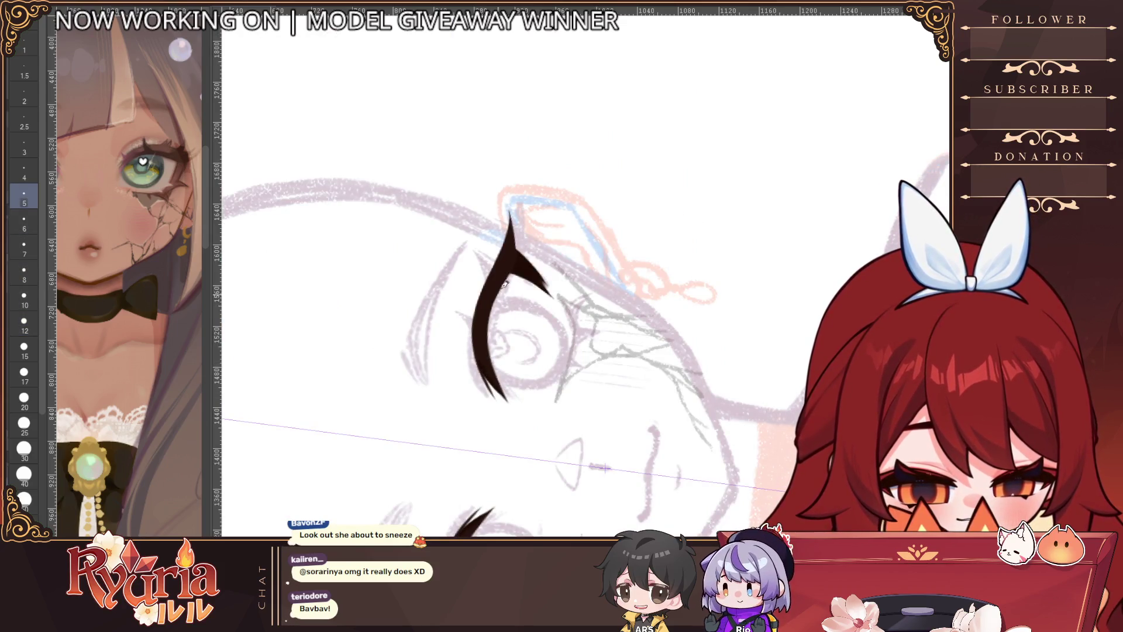
pyautogui.scroll(-2, 539, 202)
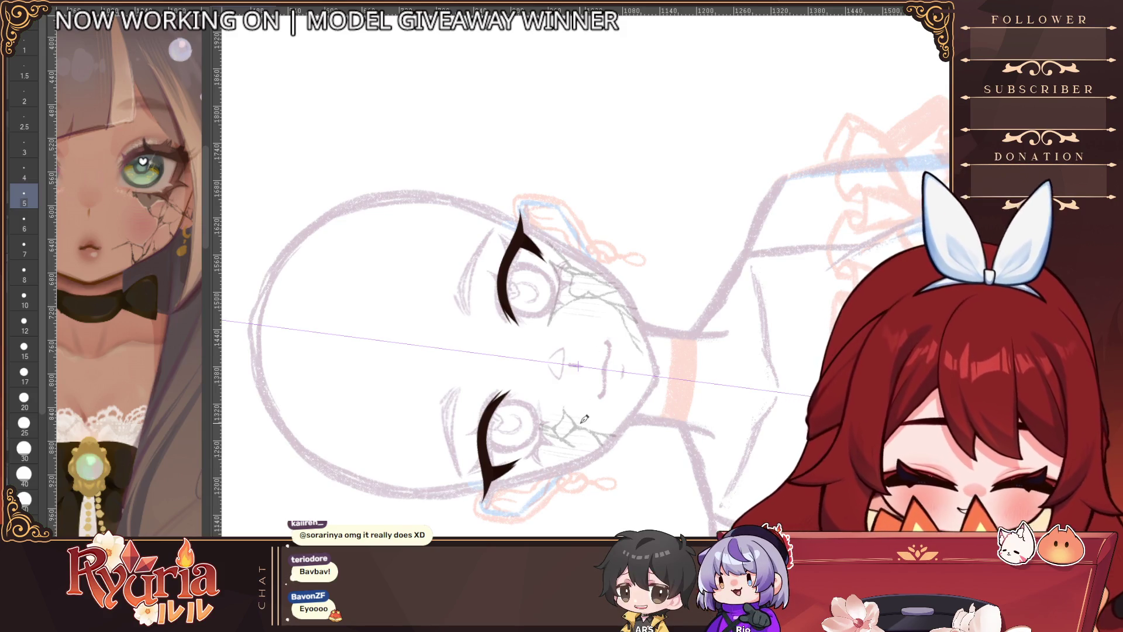
pyautogui.scroll(2, 585, 420)
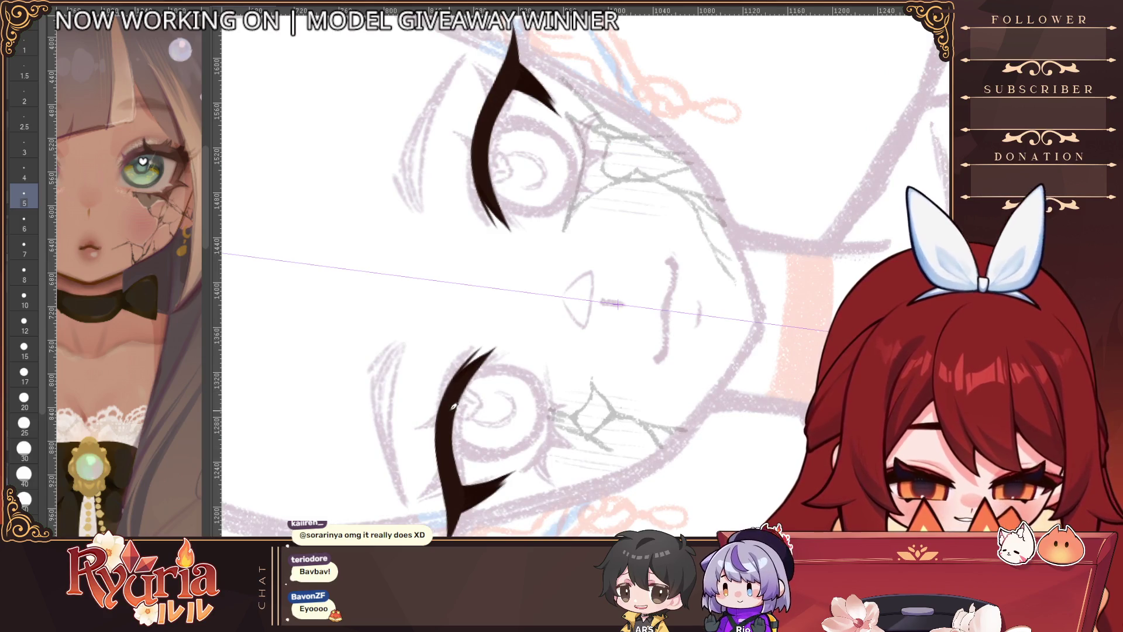
pyautogui.scroll(1, 453, 405)
pyautogui.press('[')
pyautogui.press('[')
pyautogui.moveTo(462, 386); pyautogui.dragTo(460, 468)
pyautogui.moveTo(459, 509); pyautogui.dragTo(462, 427)
pyautogui.hotkey('ctrl', 'z')
pyautogui.moveTo(460, 509); pyautogui.dragTo(462, 439)
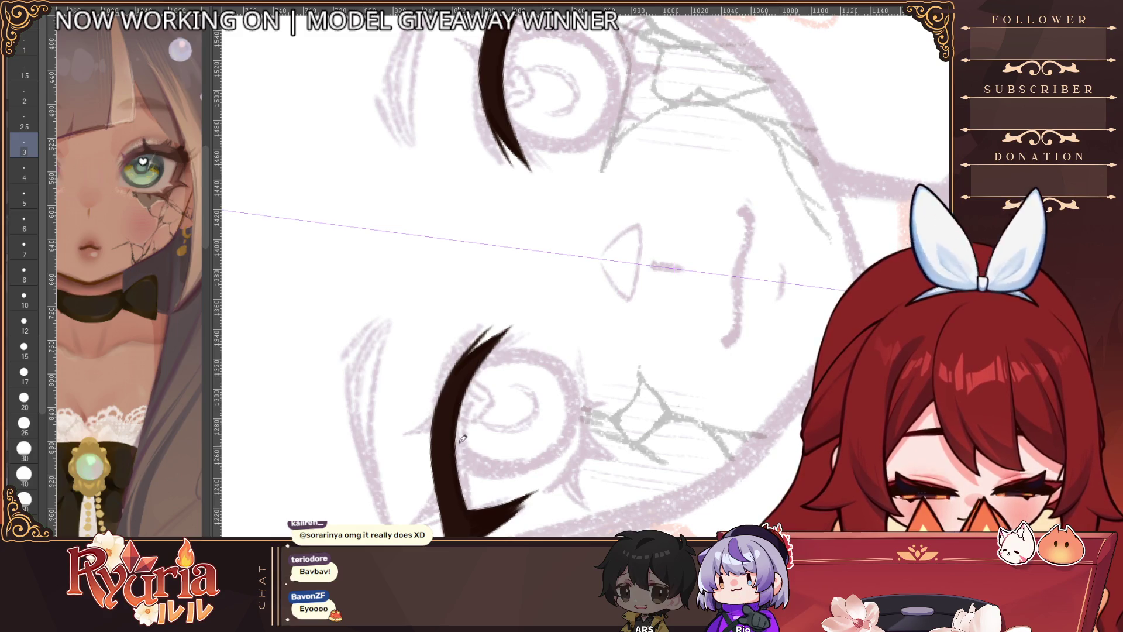
# Step: Widen and darken the lower part of the lash, extending its lower edge
pyautogui.keyDown('alt'); pyautogui.click(477, 403); pyautogui.keyUp('alt')
pyautogui.keyDown('alt'); pyautogui.click(498, 347); pyautogui.keyUp('alt')
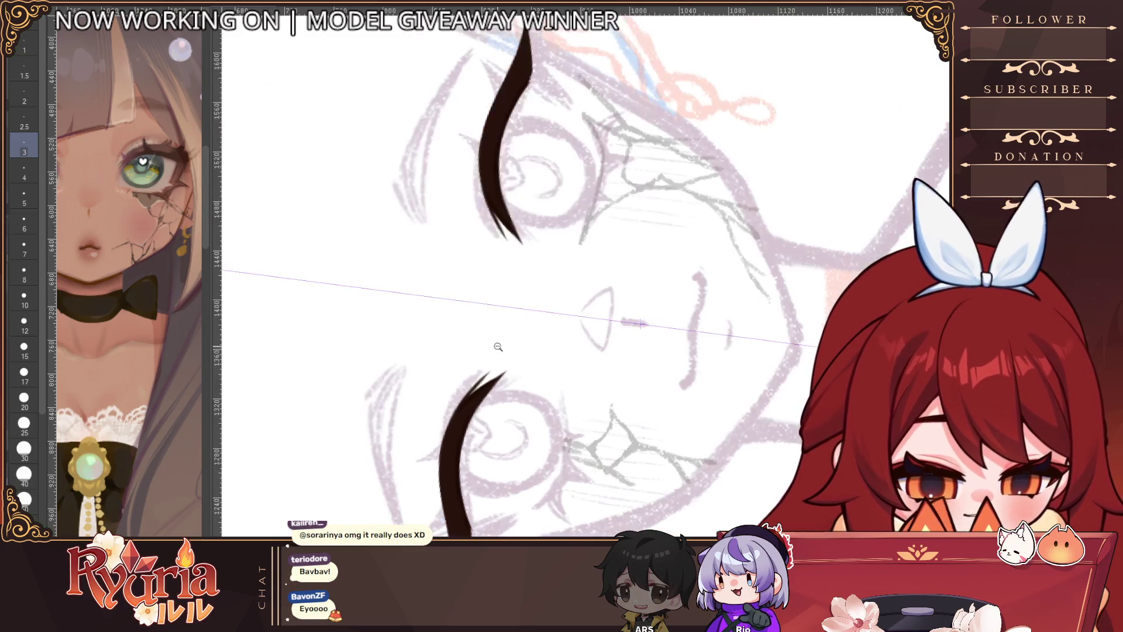
pyautogui.scroll(1, 498, 347)
pyautogui.scroll(-3, 462, 411)
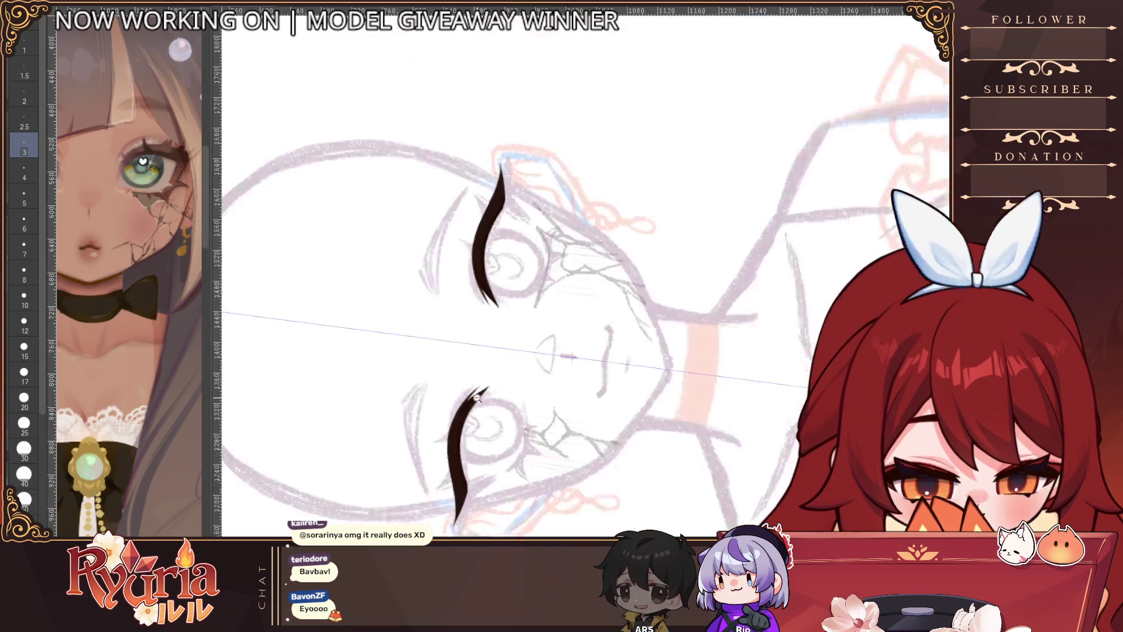
pyautogui.scroll(2, 513, 361)
pyautogui.scroll(2, 477, 396)
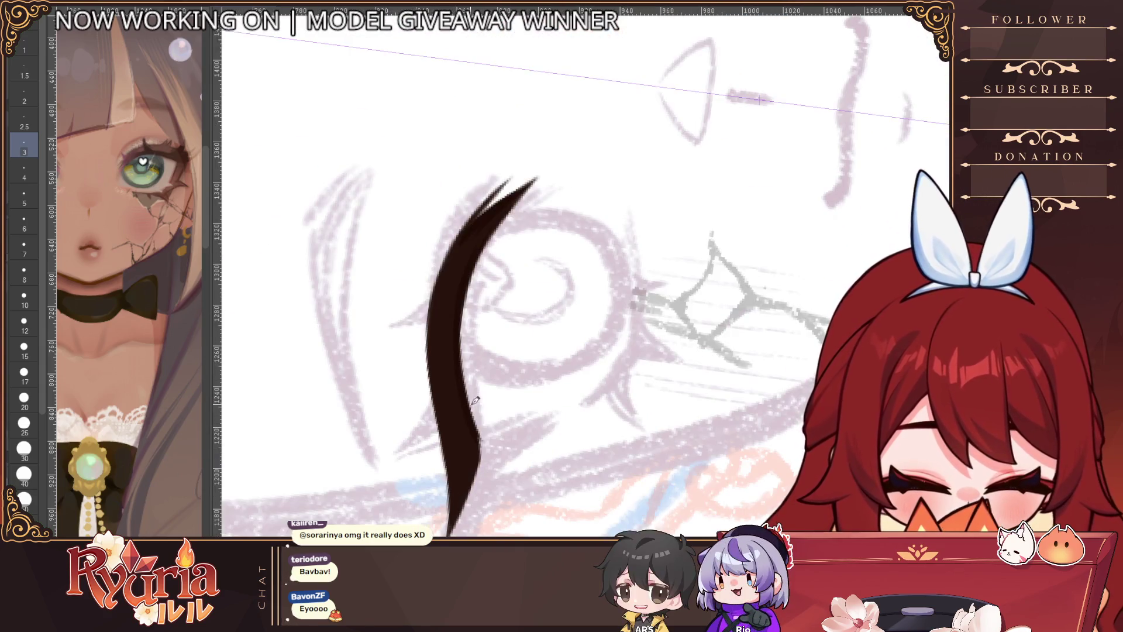
pyautogui.moveTo(472, 440)
pyautogui.mouseDown()
pyautogui.moveTo(484, 442)
pyautogui.moveTo(466, 495)
pyautogui.mouseUp()
pyautogui.moveTo(486, 443)
pyautogui.mouseDown()
pyautogui.moveTo(481, 462)
pyautogui.moveTo(488, 438)
pyautogui.mouseUp()
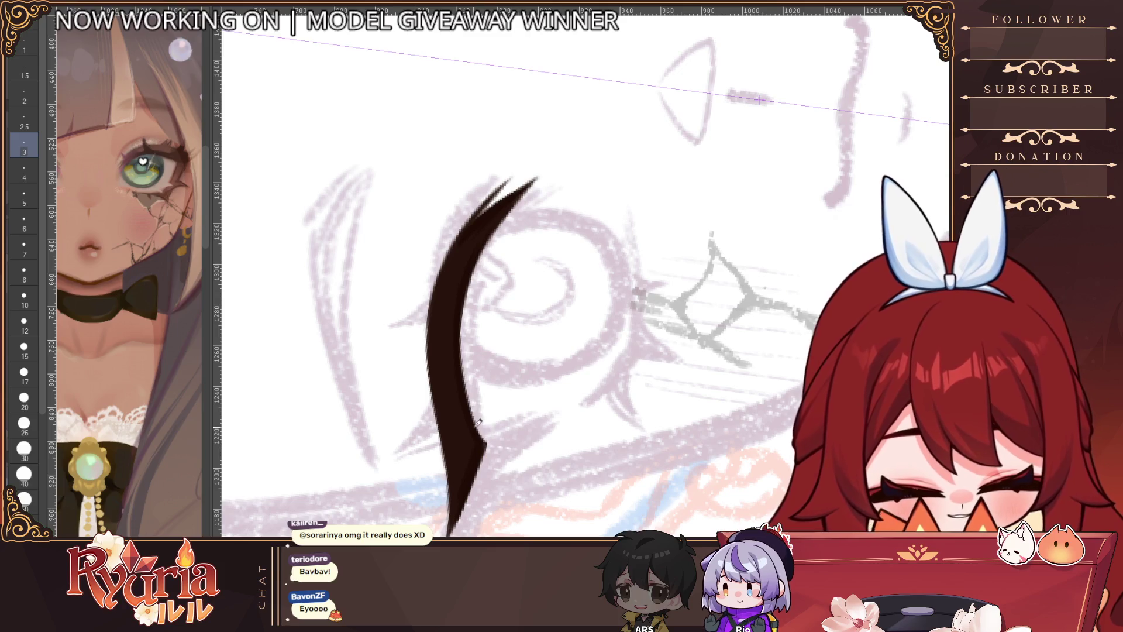
# Step: Paint over the upper lash line in a warmer dark brown, then reset the view
pyautogui.scroll(-4, 459, 365)
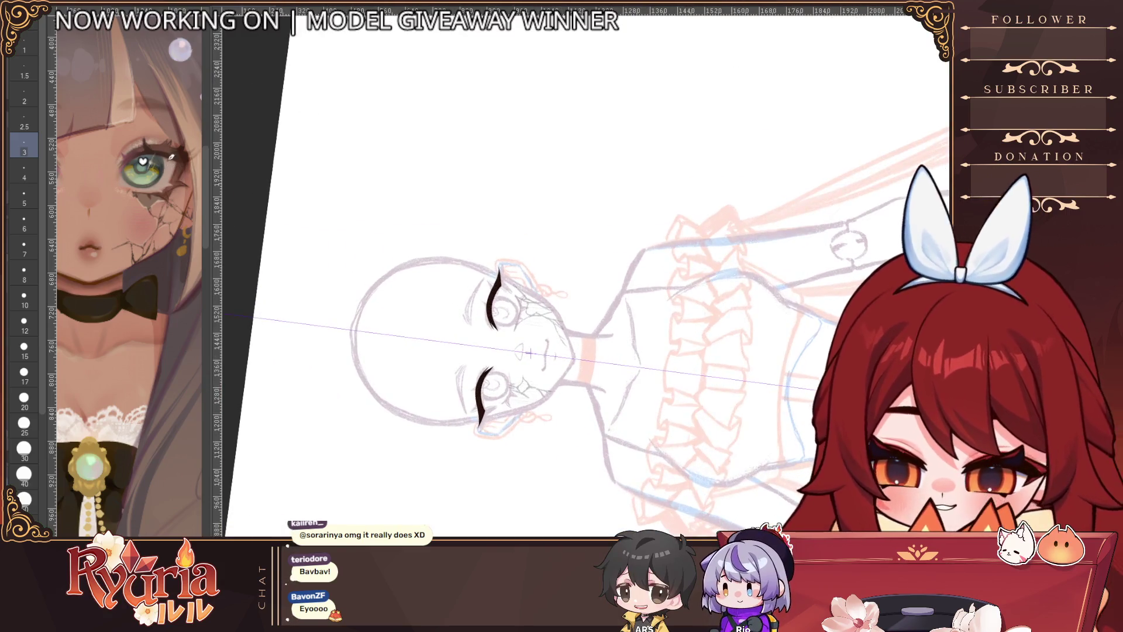
pyautogui.scroll(4, 501, 240)
pyautogui.scroll(3, 501, 240)
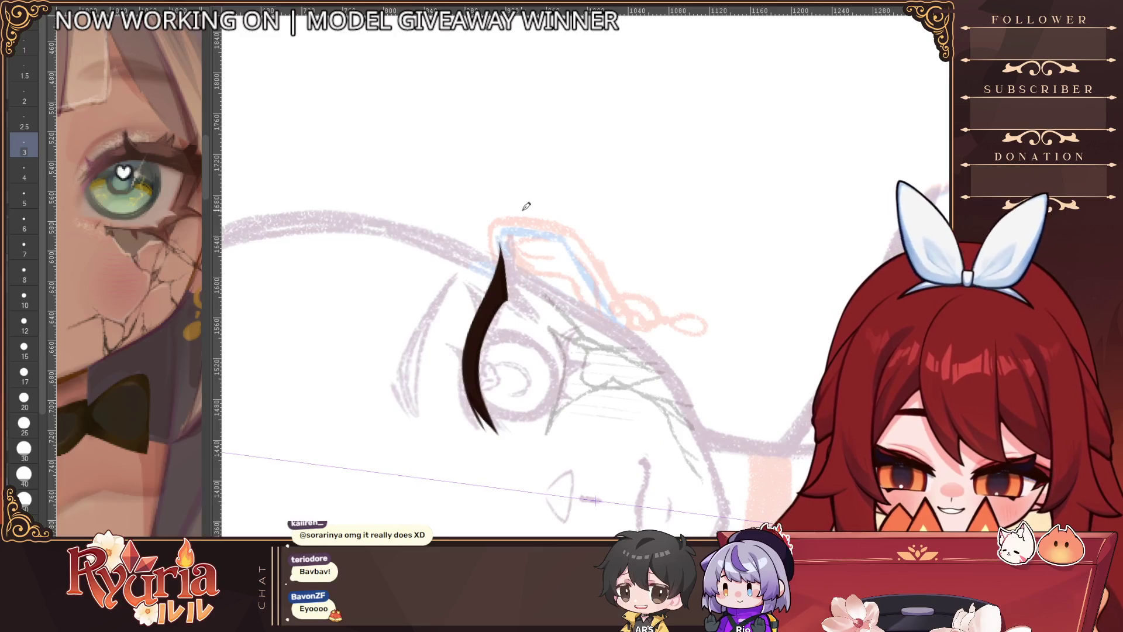
pyautogui.moveTo(505, 283)
pyautogui.mouseDown()
pyautogui.moveTo(476, 351)
pyautogui.moveTo(466, 421)
pyautogui.mouseUp()
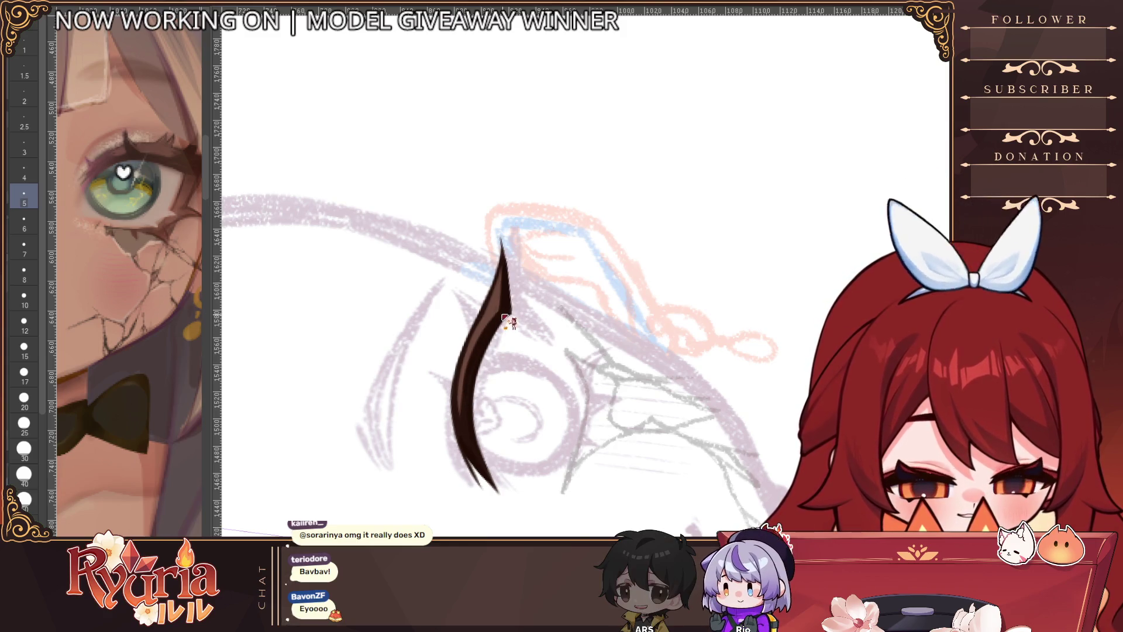
pyautogui.hotkey('ctrl', '0')
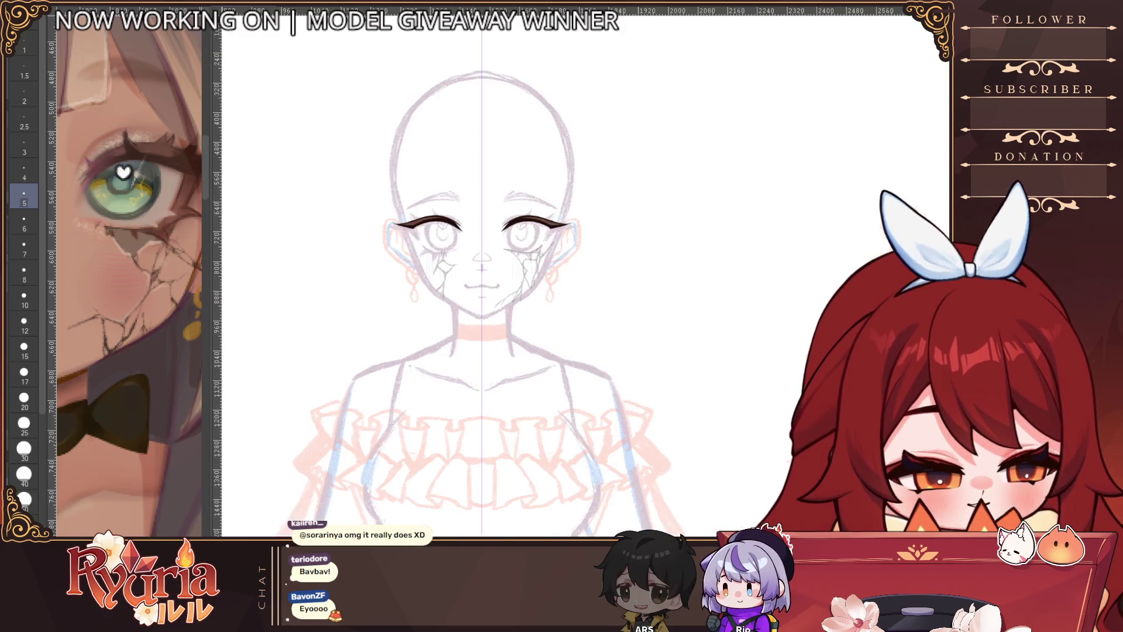
# Step: Rotate the lash line vertical and paint a reddish edge along it at brush size 3
pyautogui.scroll(5, 470, 171)
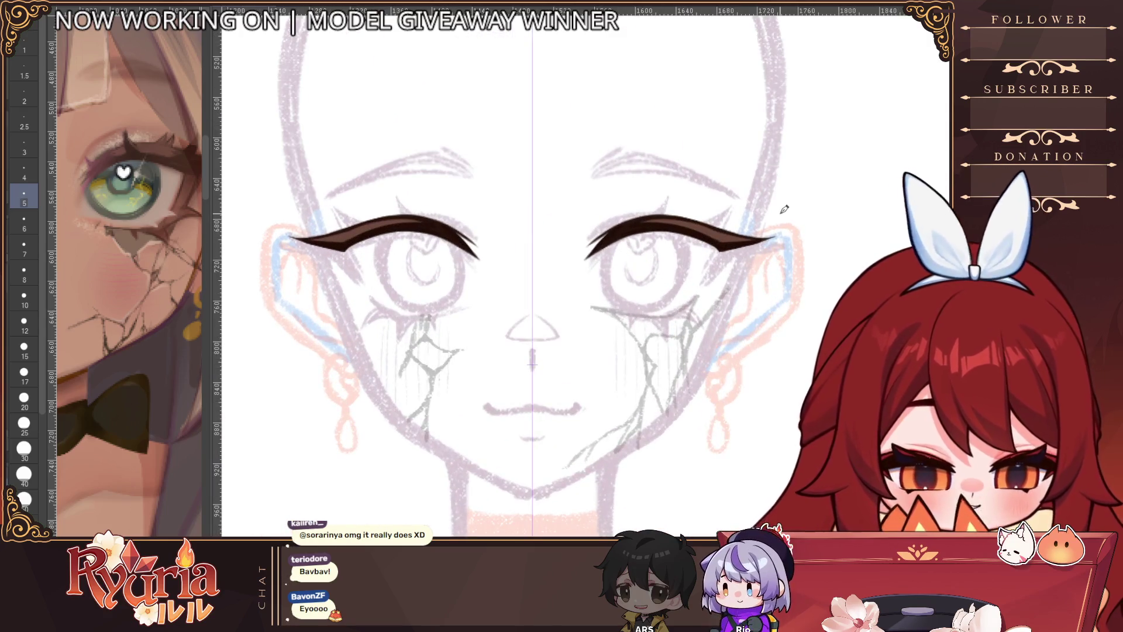
pyautogui.scroll(2, 784, 208)
pyautogui.scroll(1, 784, 209)
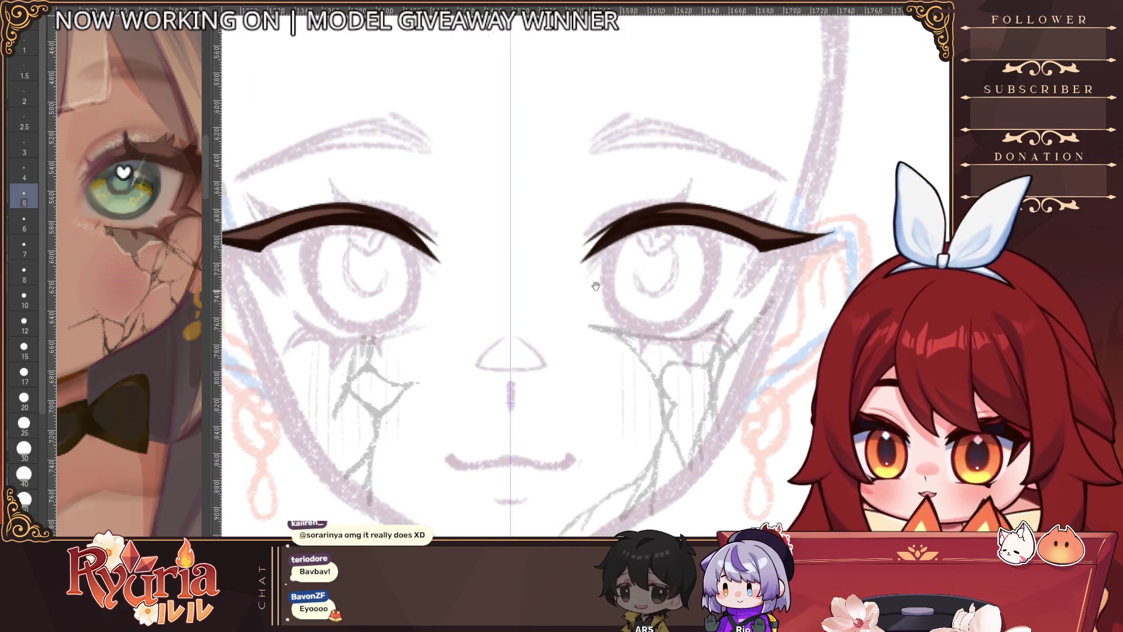
pyautogui.press('-')
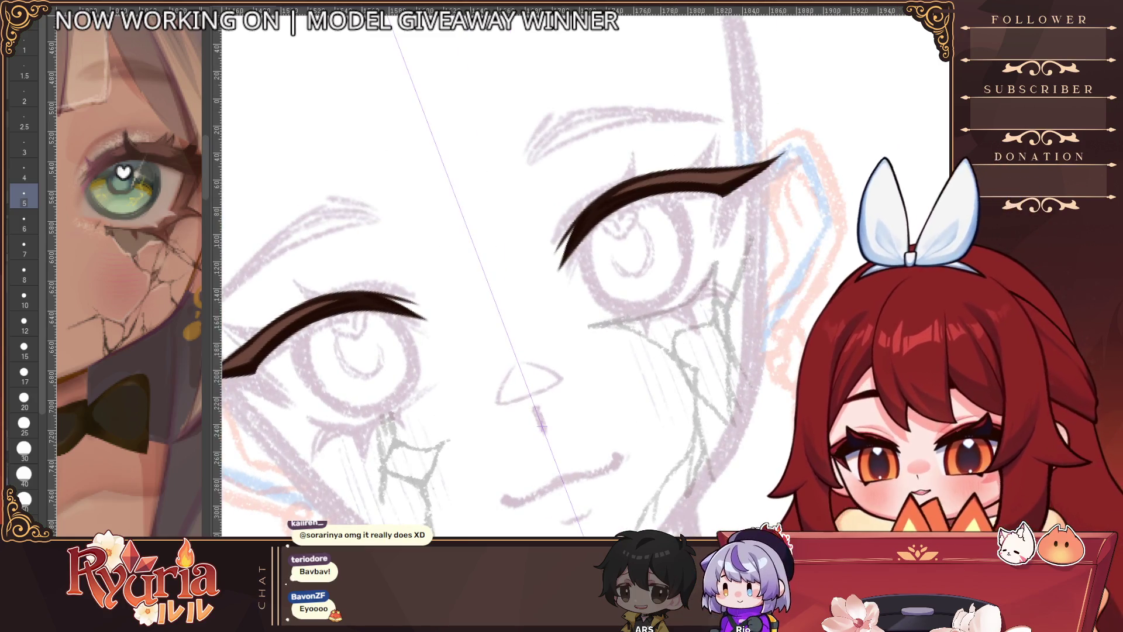
pyautogui.press('^')
pyautogui.press('^')
pyautogui.press('^')
pyautogui.press('[')
pyautogui.press('[')
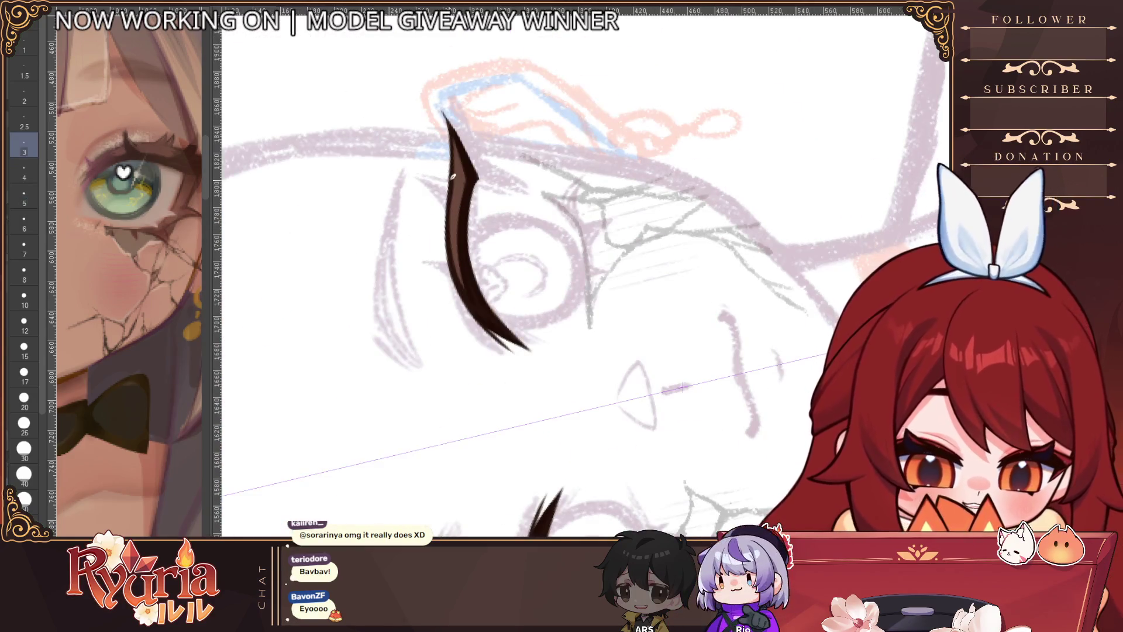
pyautogui.moveTo(453, 181)
pyautogui.mouseDown()
pyautogui.moveTo(459, 287)
pyautogui.moveTo(453, 247)
pyautogui.moveTo(462, 296)
pyautogui.moveTo(482, 319)
pyautogui.mouseUp()
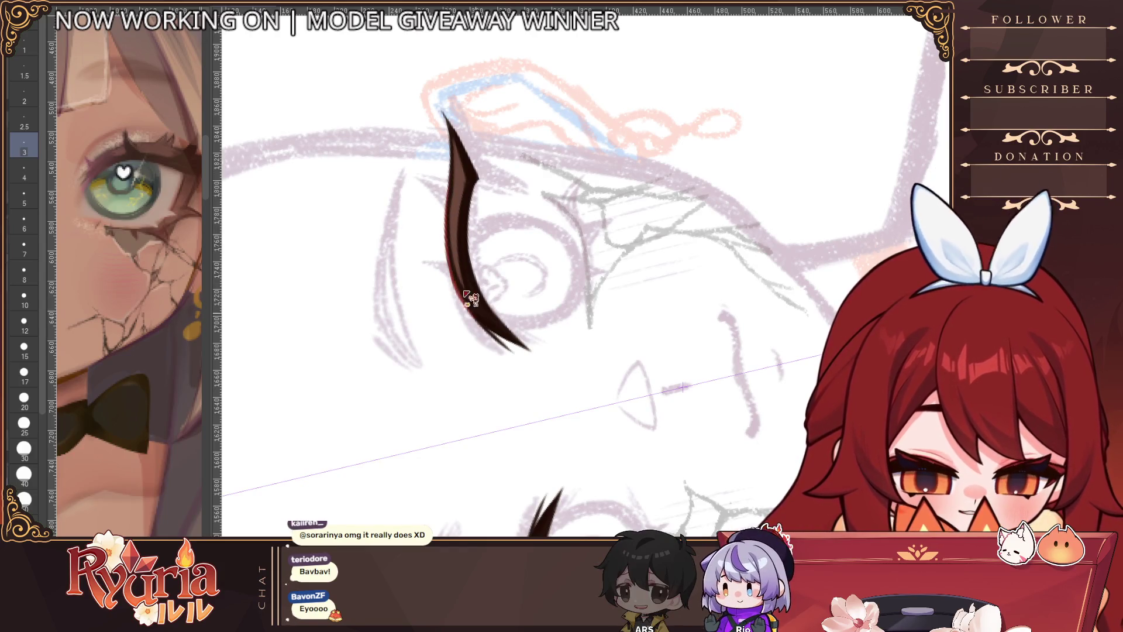
# Step: Turn the view back upright and zoom around the face's lash lines
pyautogui.scroll(-5, 492, 293)
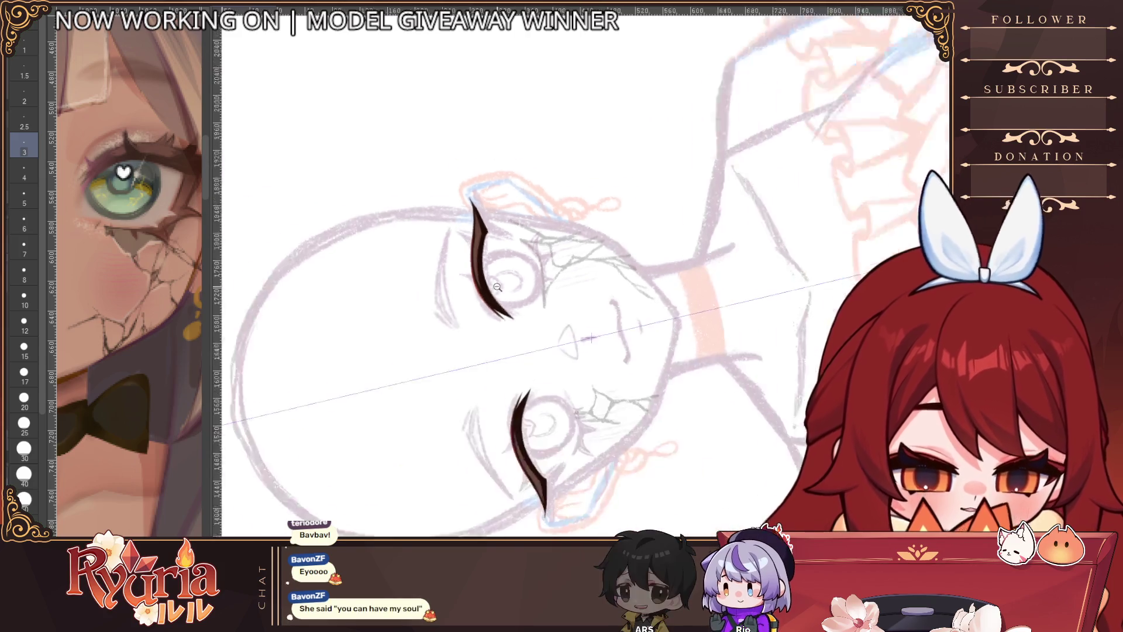
pyautogui.scroll(6, 497, 287)
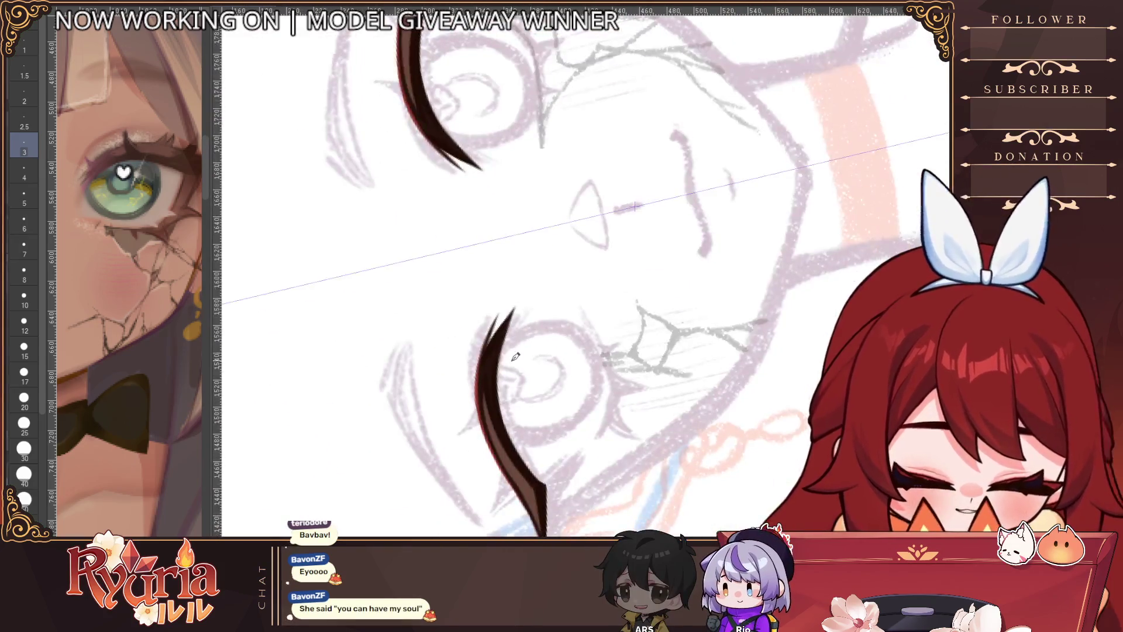
pyautogui.scroll(2, 517, 390)
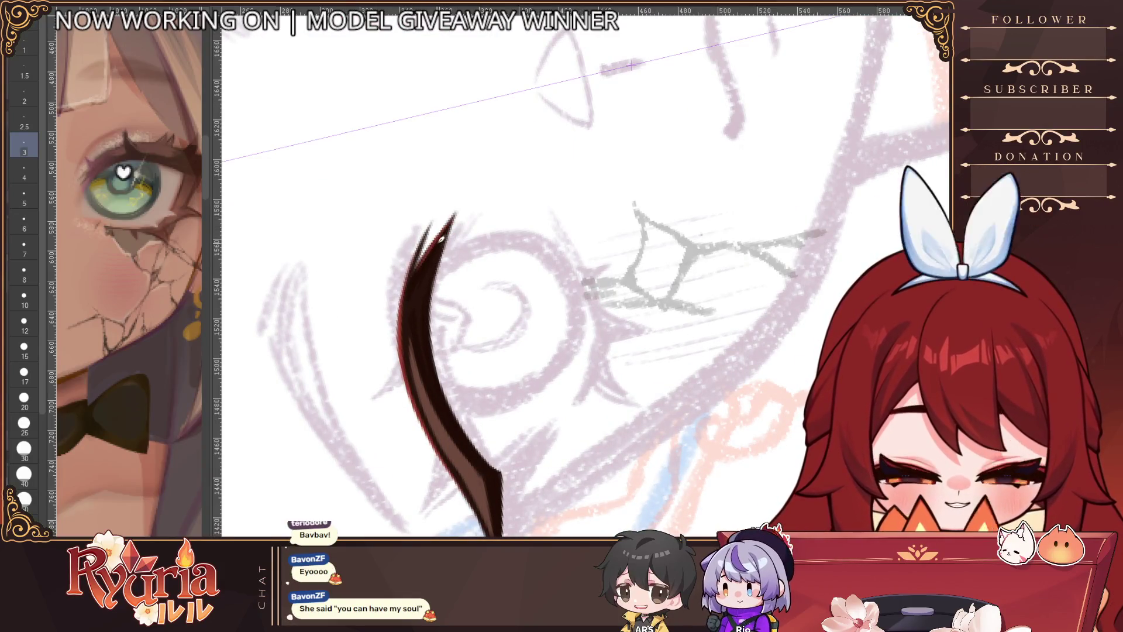
pyautogui.scroll(-3, 430, 256)
pyautogui.hotkey('ctrl', '0')
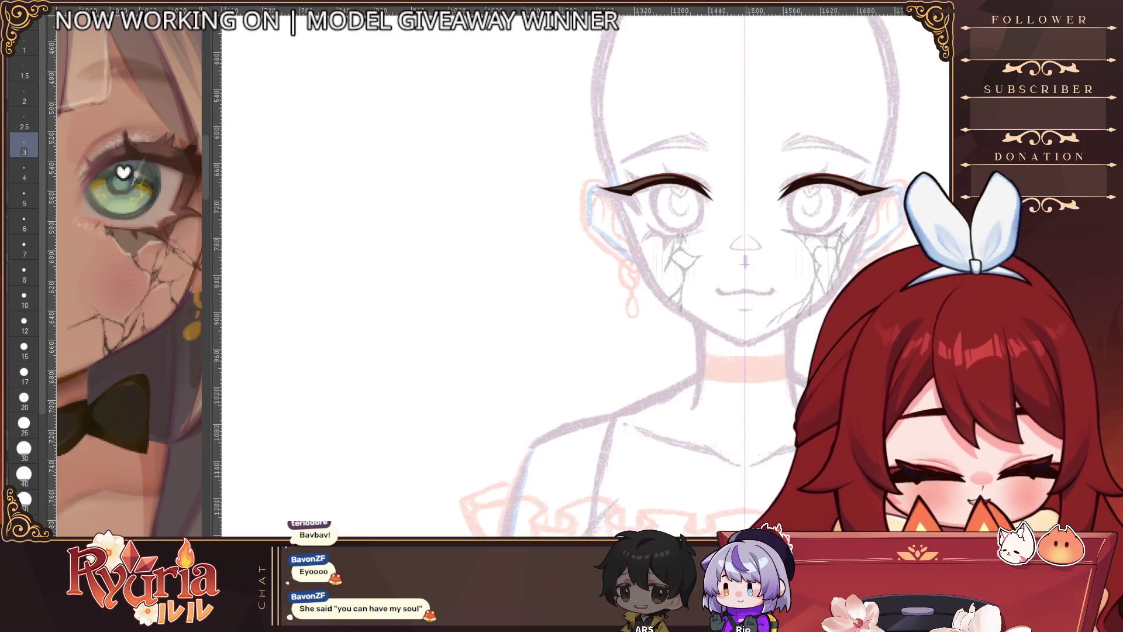
pyautogui.scroll(4, 444, 292)
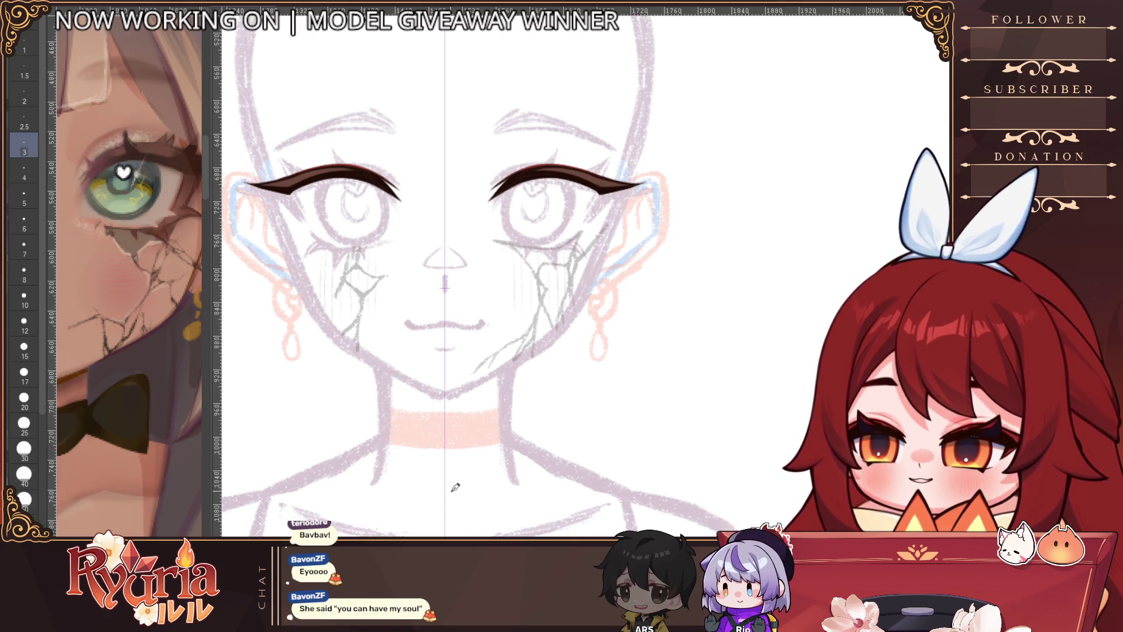
pyautogui.scroll(2, 446, 197)
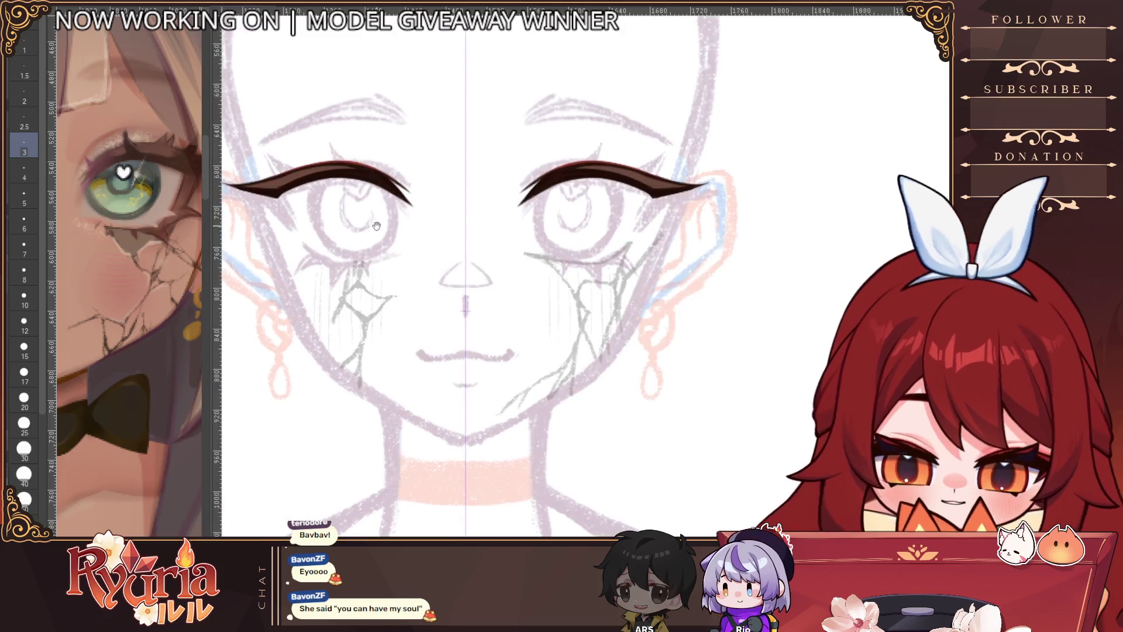
pyautogui.scroll(4, 388, 317)
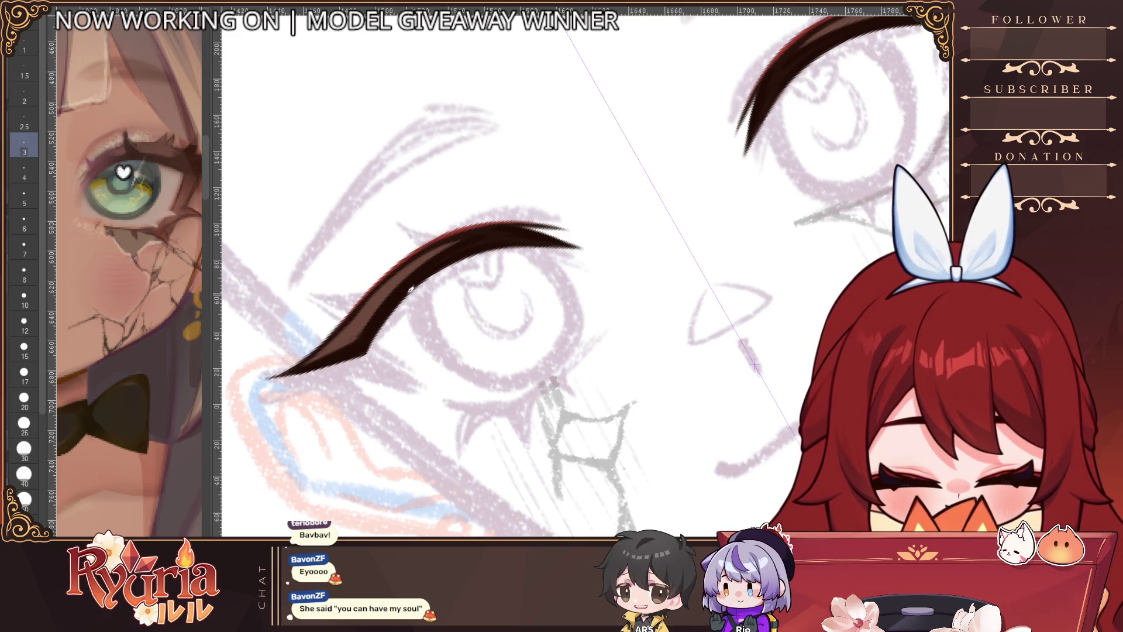
pyautogui.scroll(-2, 411, 289)
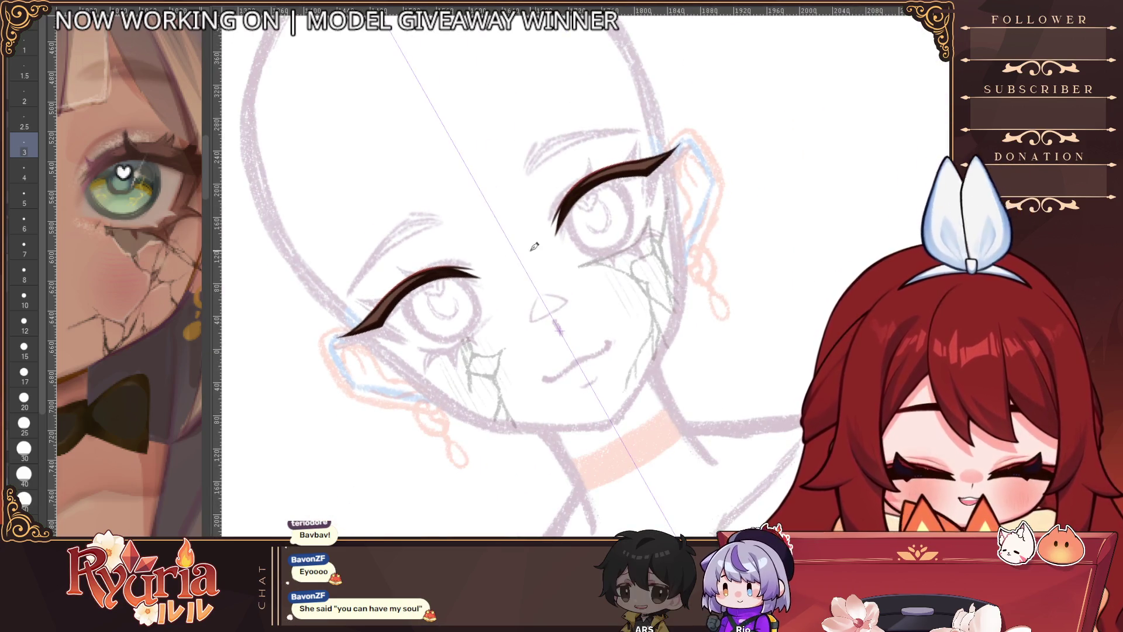
# Step: Lay the face sideways to reach the left lash line, then return to an upright view shifted left
pyautogui.moveTo(559, 331); pyautogui.dragTo(480, 175)
pyautogui.scroll(3, 480, 246)
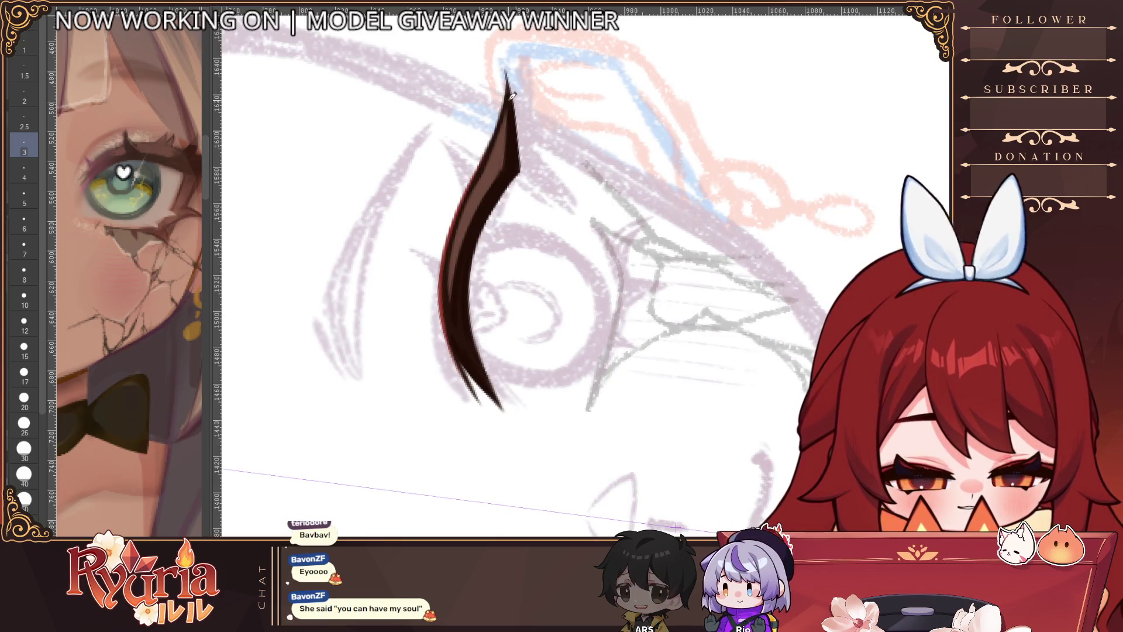
pyautogui.scroll(-4, 509, 140)
pyautogui.hotkey('ctrl', '0')
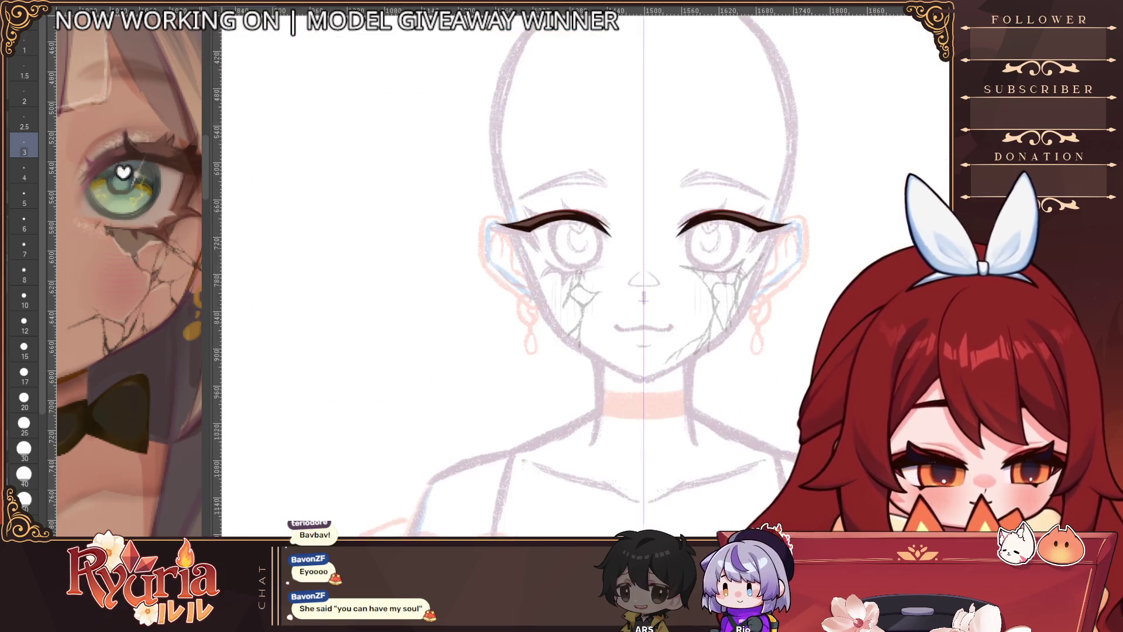
pyautogui.moveTo(670, 340); pyautogui.dragTo(410, 333)
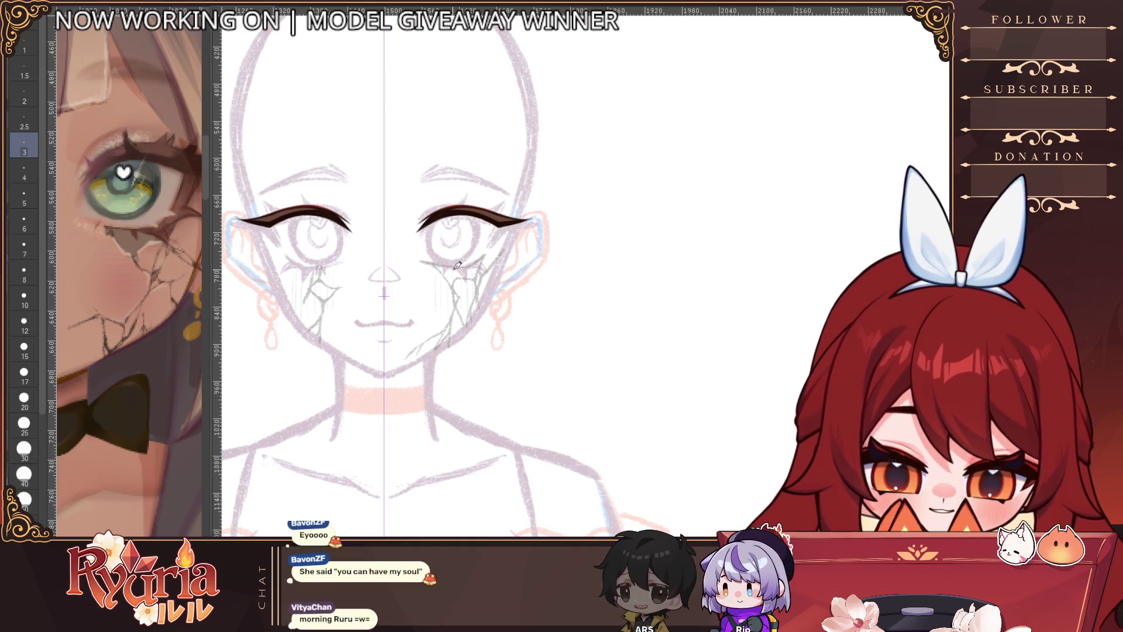
# Step: Draw mirrored downward wing tails at the outer ends of both upper eyeliners
pyautogui.moveTo(459, 345); pyautogui.dragTo(514, 364)
pyautogui.scroll(2, 418, 279)
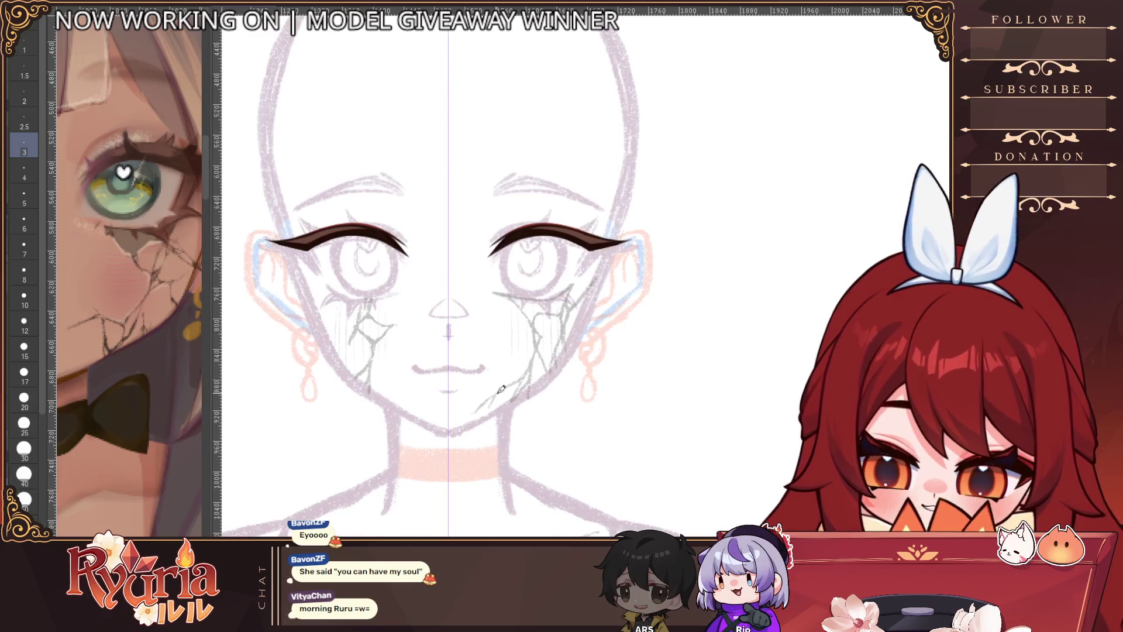
pyautogui.moveTo(301, 249); pyautogui.dragTo(320, 276)
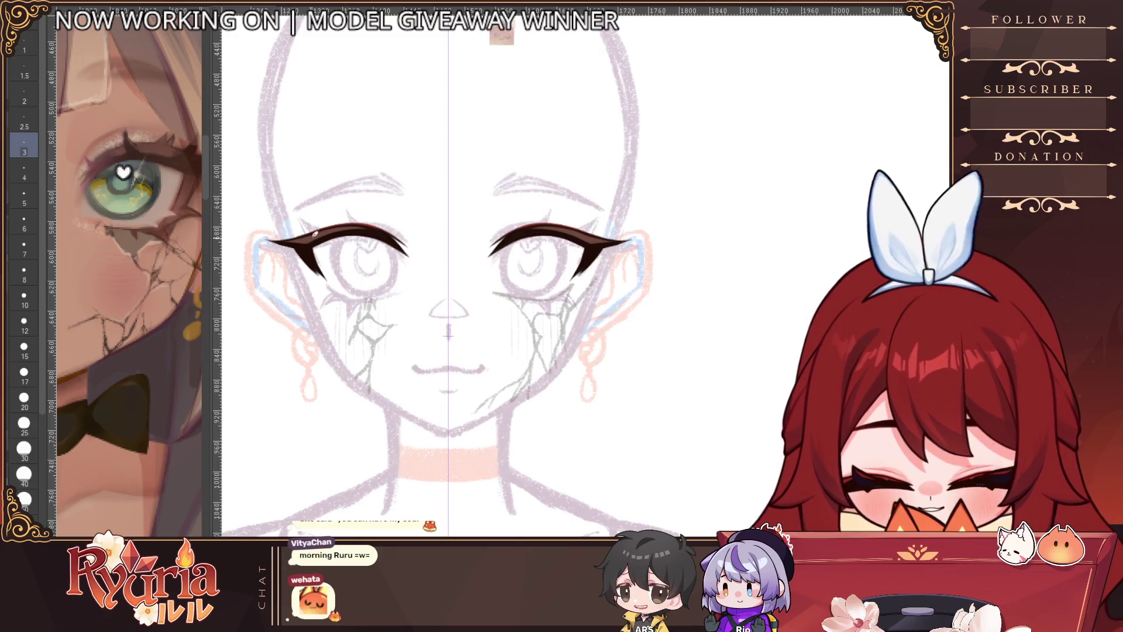
pyautogui.scroll(3, 292, 238)
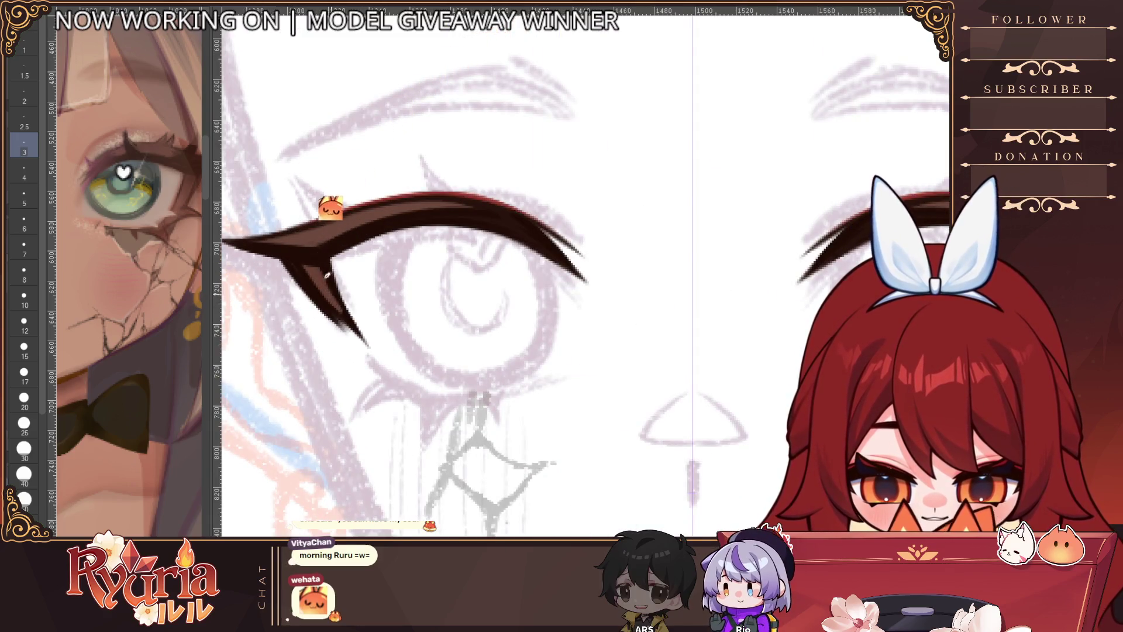
pyautogui.scroll(-3, 322, 272)
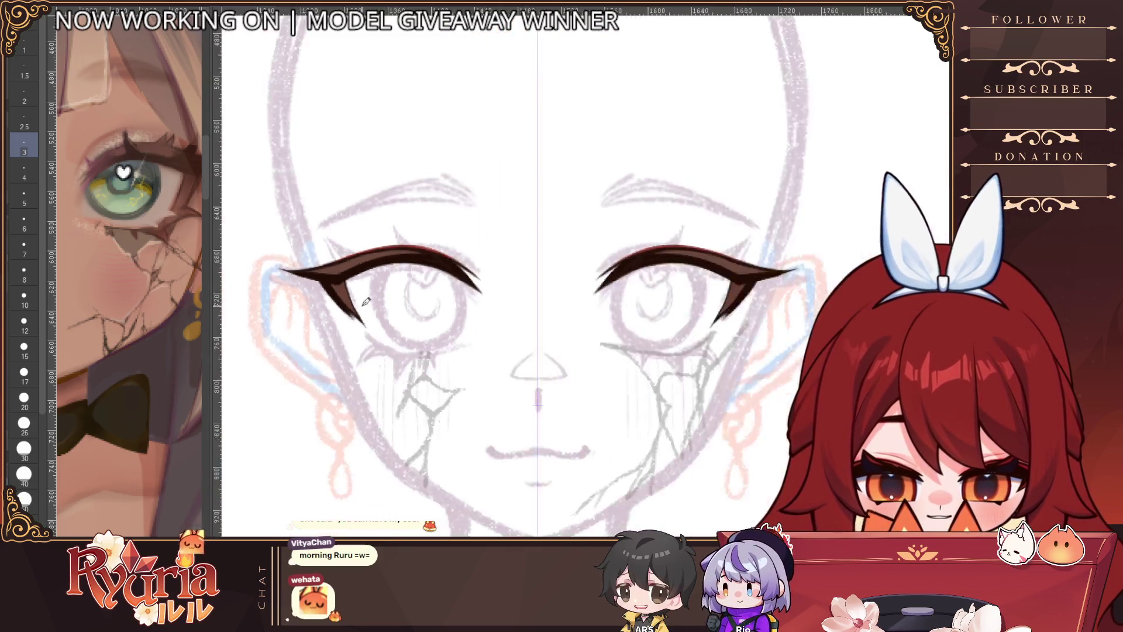
pyautogui.scroll(2, 403, 283)
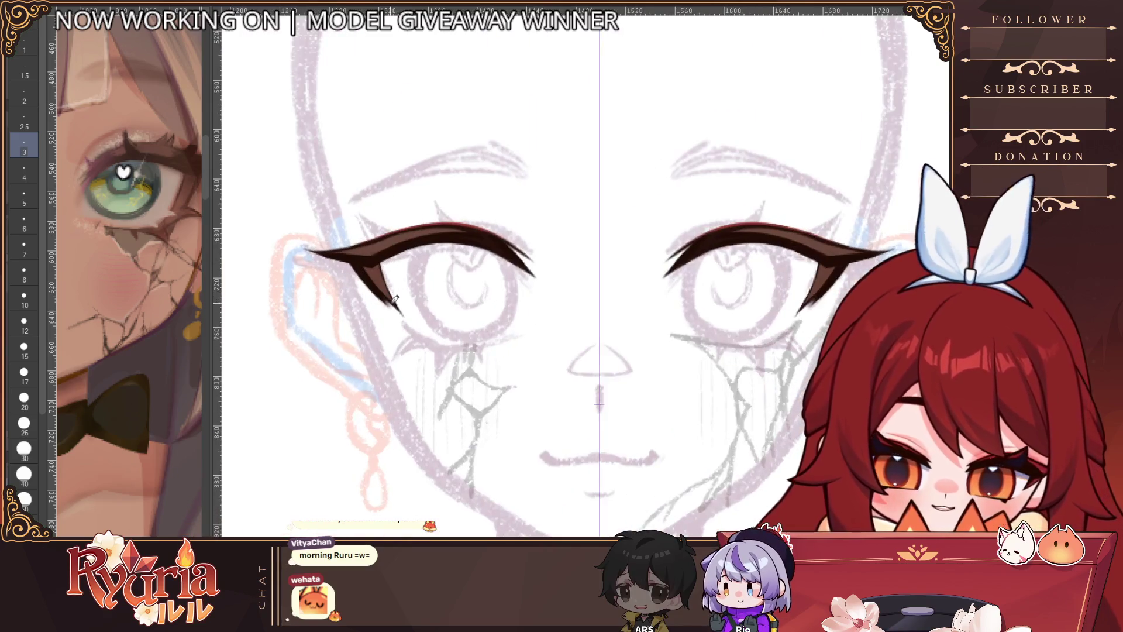
# Step: Level the view centred on the eyes and shrink the brush to size 2.5
pyautogui.moveTo(474, 296)
pyautogui.mouseDown()
pyautogui.moveTo(550, 349)
pyautogui.moveTo(398, 417)
pyautogui.mouseUp()
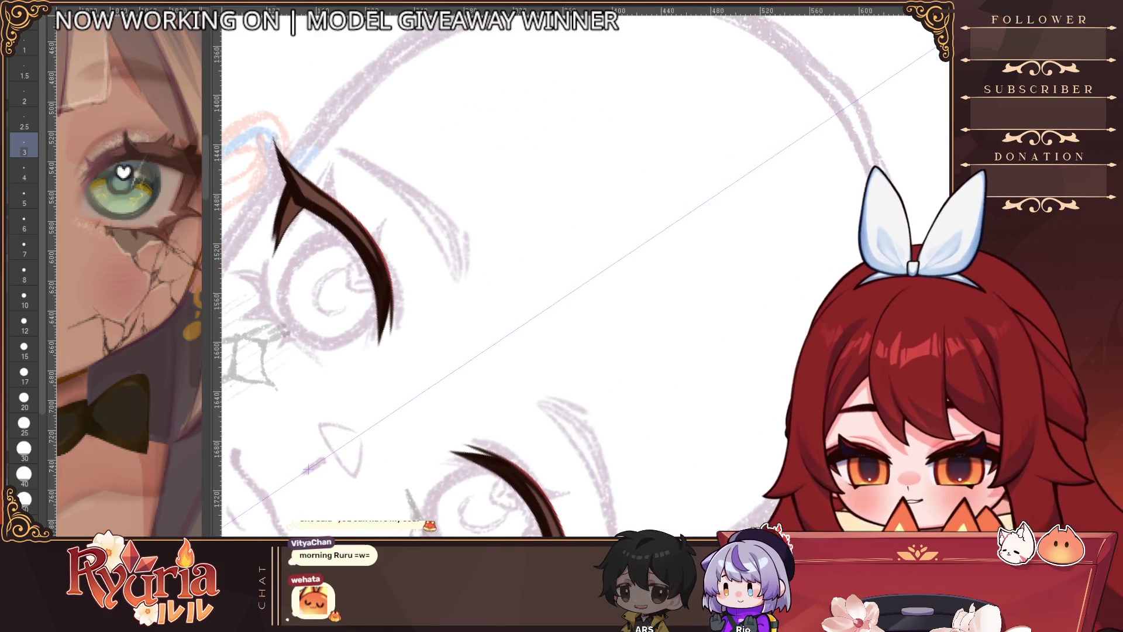
pyautogui.scroll(2, 299, 187)
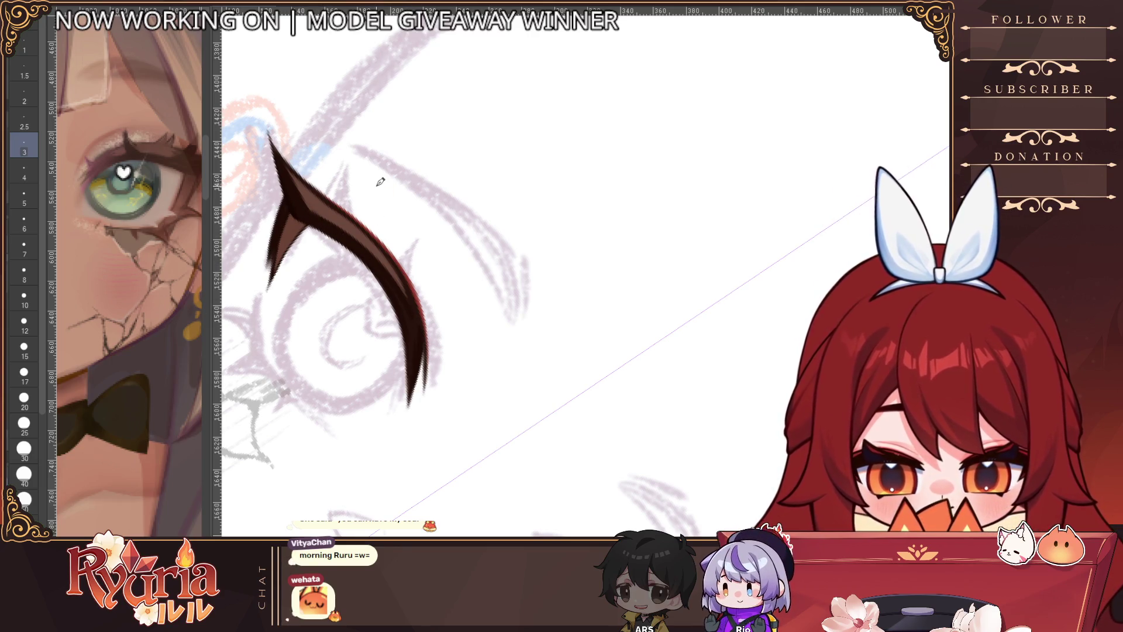
pyautogui.hotkey('ctrl', '-')
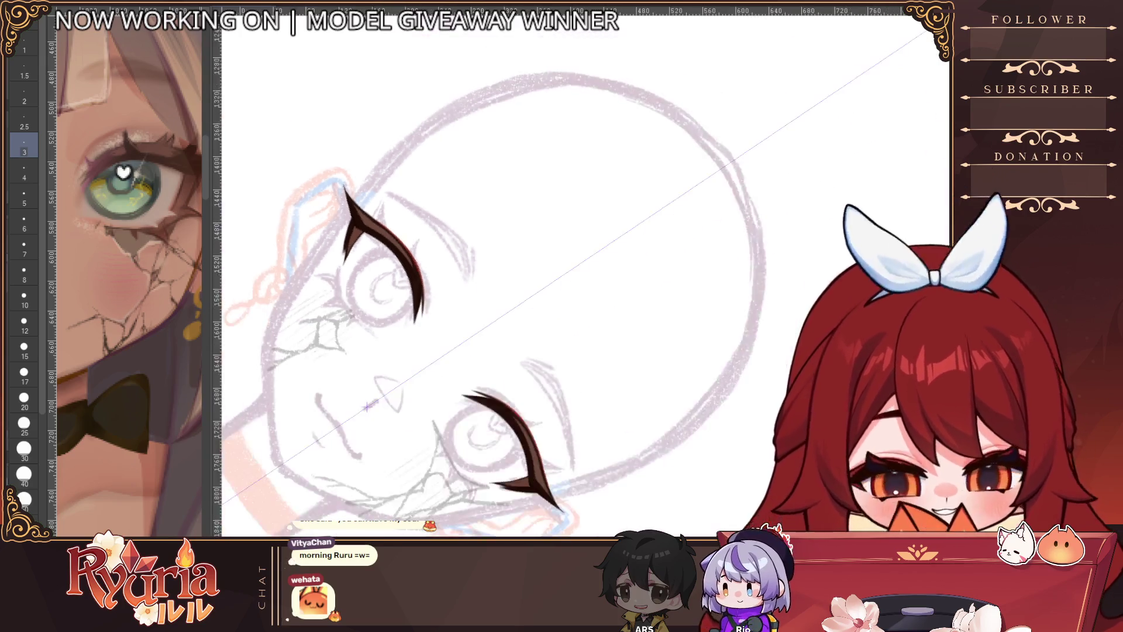
pyautogui.hotkey('ctrl', '@')
pyautogui.scroll(-3, 466, 319)
pyautogui.scroll(4, 466, 319)
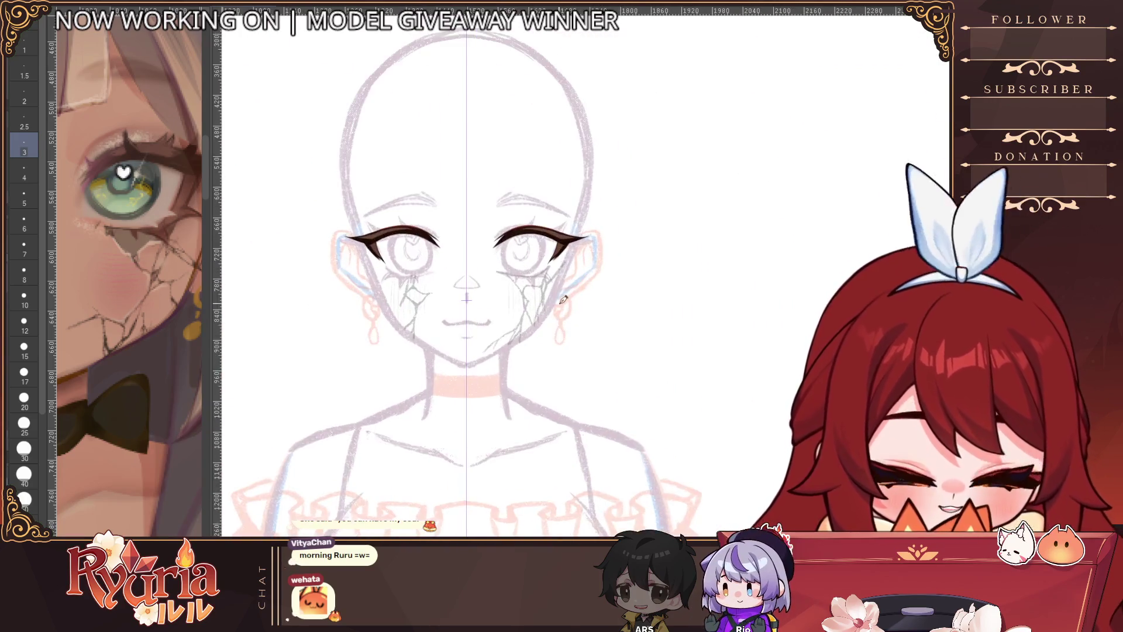
pyautogui.scroll(3, 355, 275)
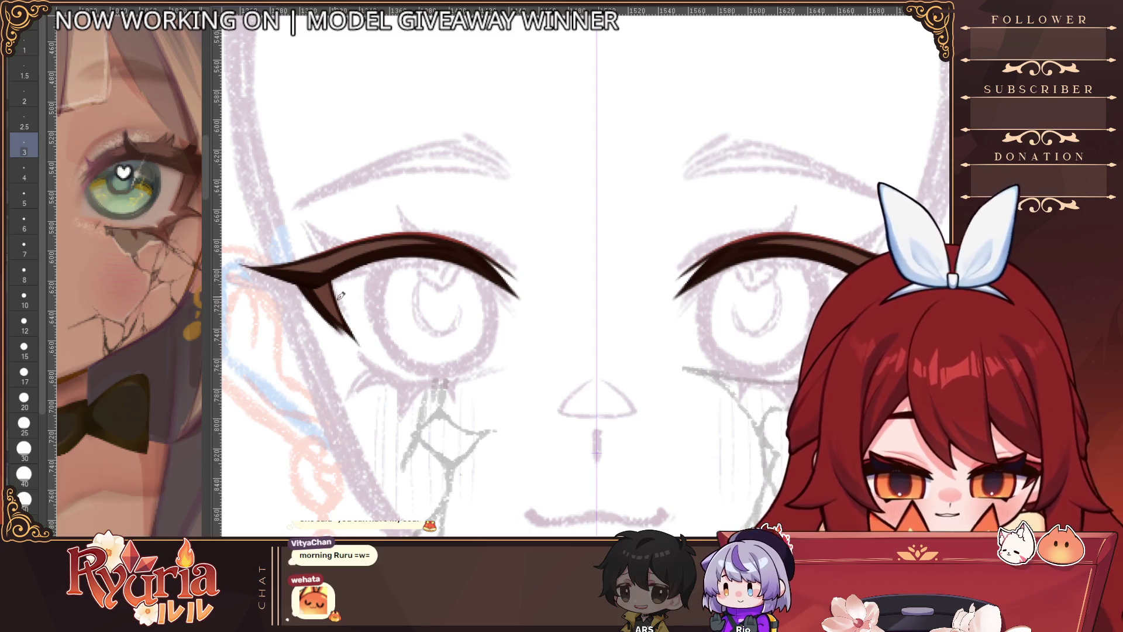
pyautogui.moveTo(399, 330); pyautogui.dragTo(344, 271)
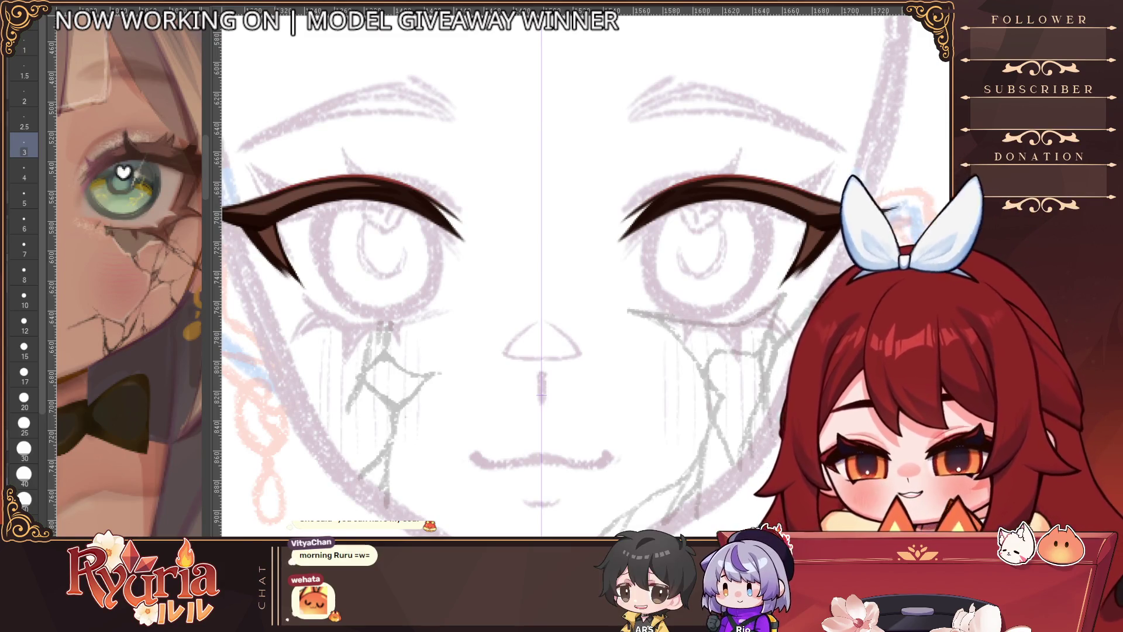
pyautogui.press('[')
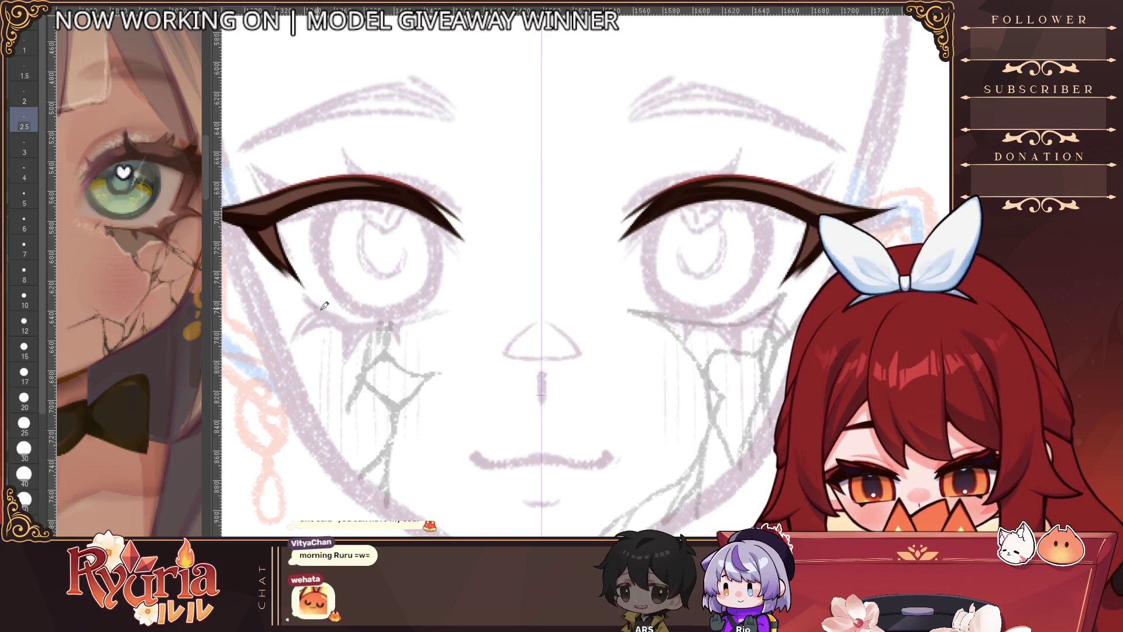
# Step: Draw the lower lash line under both eyes
pyautogui.moveTo(311, 304)
pyautogui.mouseDown()
pyautogui.moveTo(375, 325)
pyautogui.moveTo(412, 319)
pyautogui.mouseUp()
pyautogui.hotkey('ctrl', 'z')
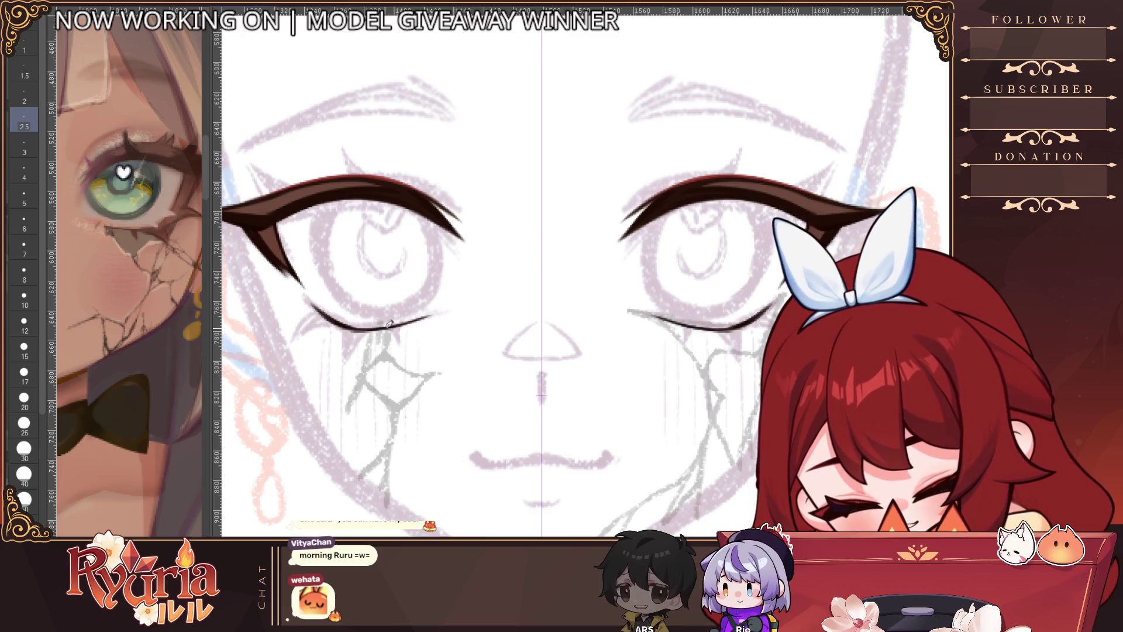
pyautogui.scroll(-4, 412, 319)
pyautogui.scroll(4, 481, 318)
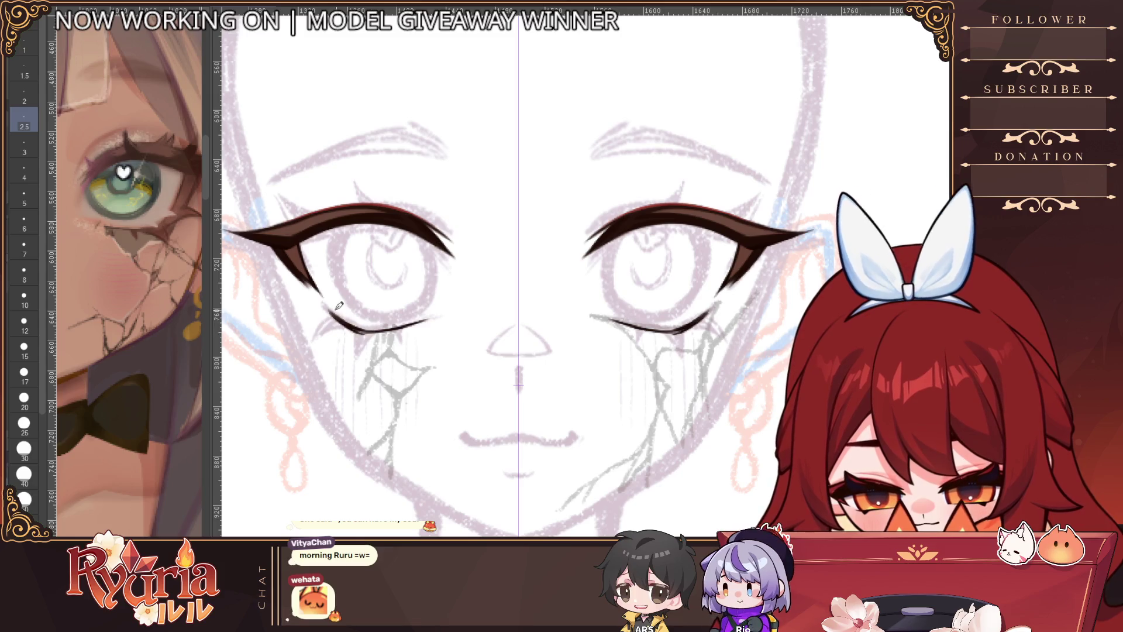
pyautogui.scroll(2, 339, 301)
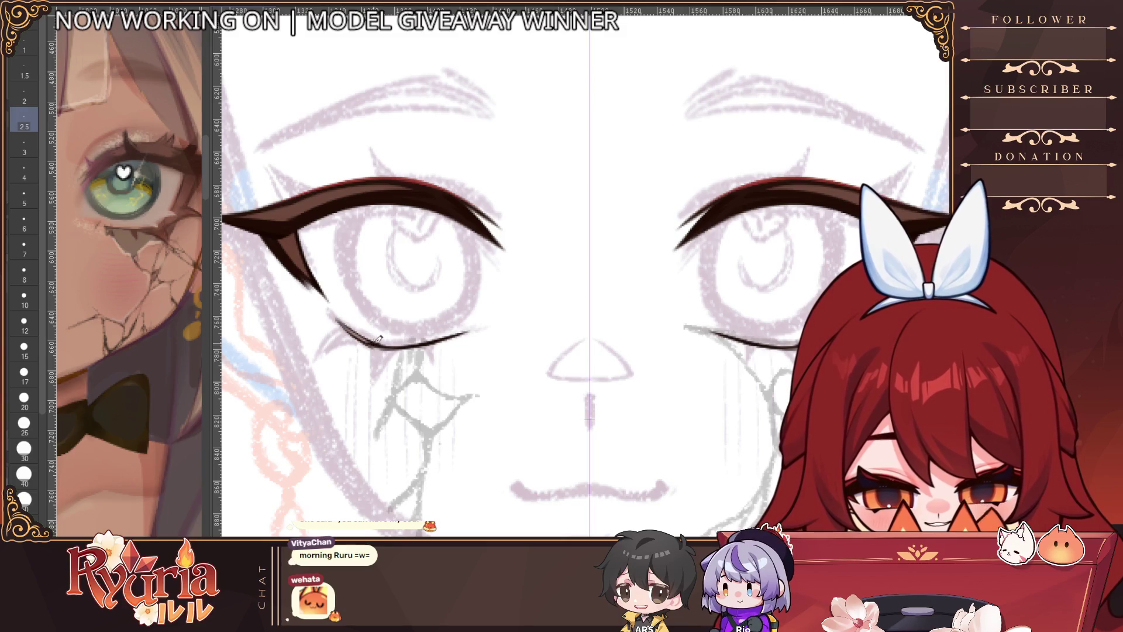
# Step: Thicken the inner part of the lower eyelid lines and retrace them darker
pyautogui.moveTo(379, 342); pyautogui.dragTo(338, 322)
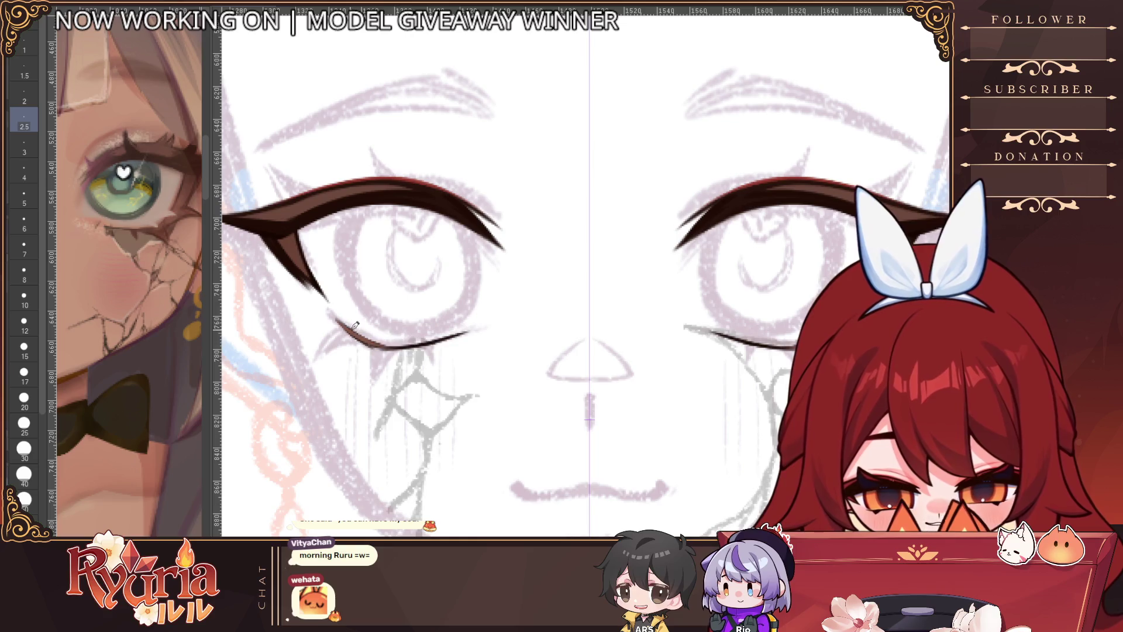
pyautogui.scroll(-5, 408, 304)
pyautogui.scroll(5, 409, 303)
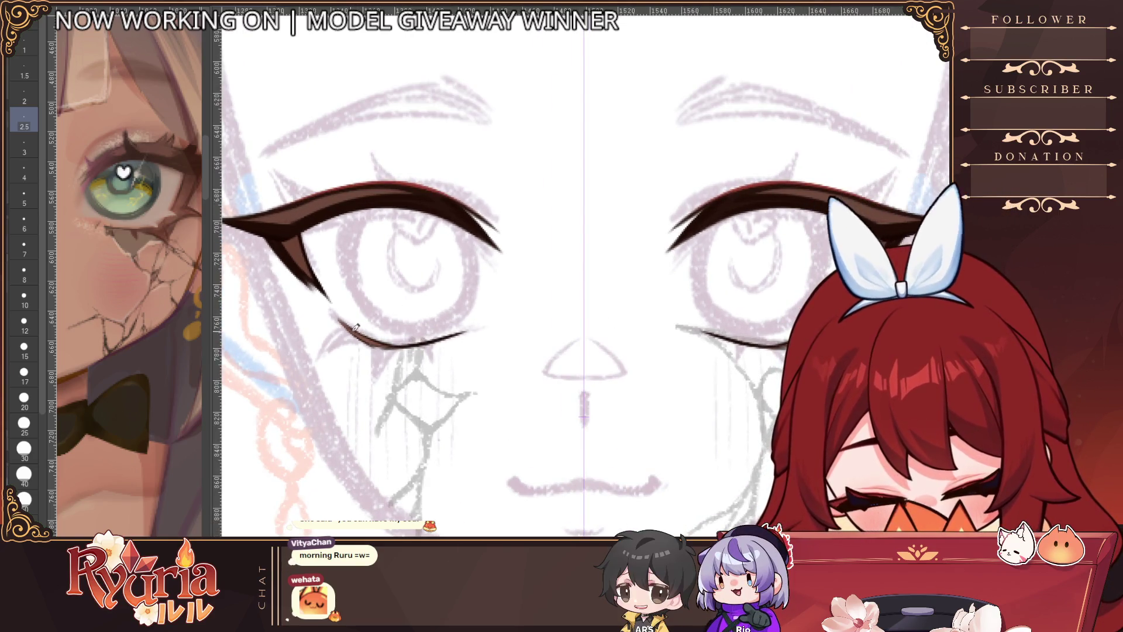
pyautogui.moveTo(384, 345); pyautogui.dragTo(431, 335)
pyautogui.scroll(-5, 438, 325)
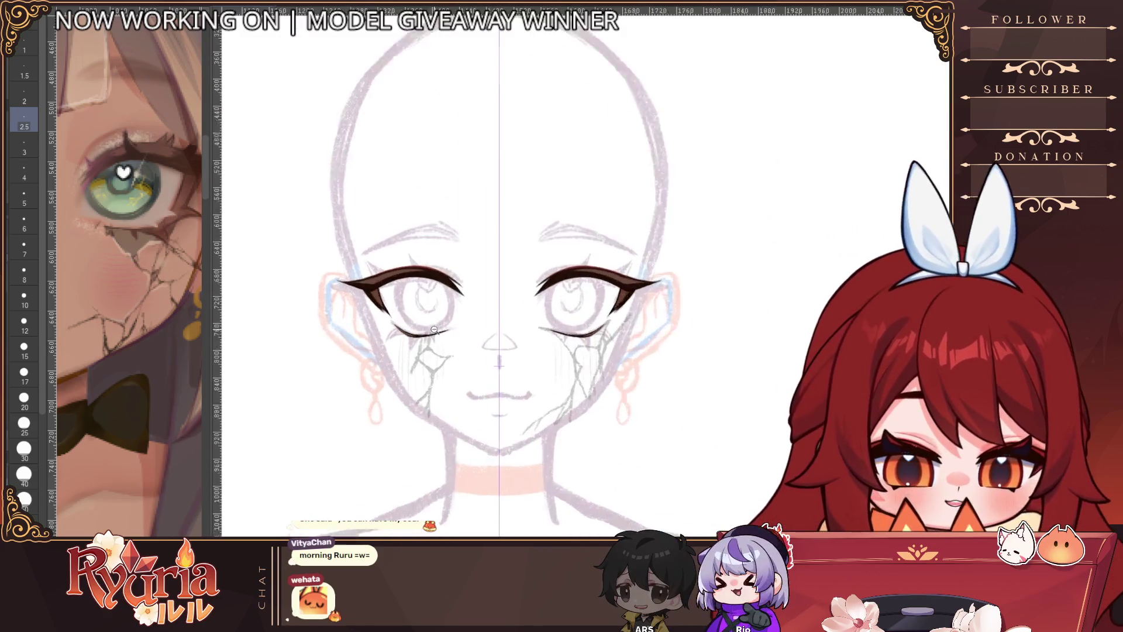
pyautogui.scroll(5, 438, 326)
pyautogui.scroll(2, 438, 326)
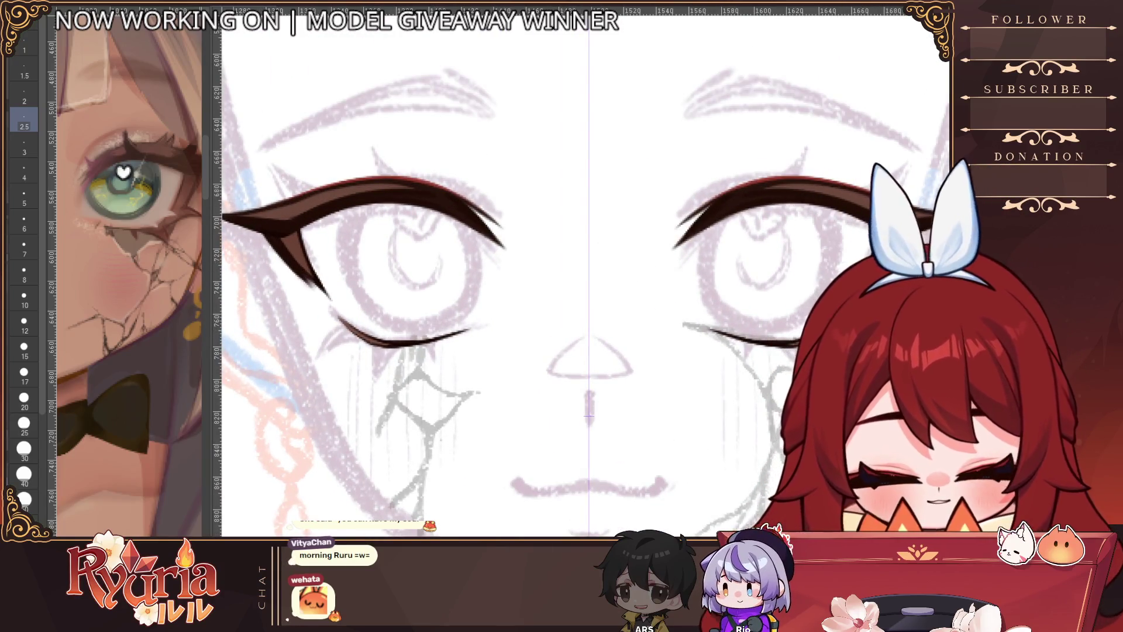
# Step: Rotate the canvas, reset it level, and set the brush to size 1.5
pyautogui.moveTo(589, 415); pyautogui.dragTo(653, 393)
pyautogui.moveTo(509, 409)
pyautogui.mouseDown()
pyautogui.moveTo(494, 427)
pyautogui.moveTo(514, 418)
pyautogui.moveTo(505, 422)
pyautogui.mouseUp()
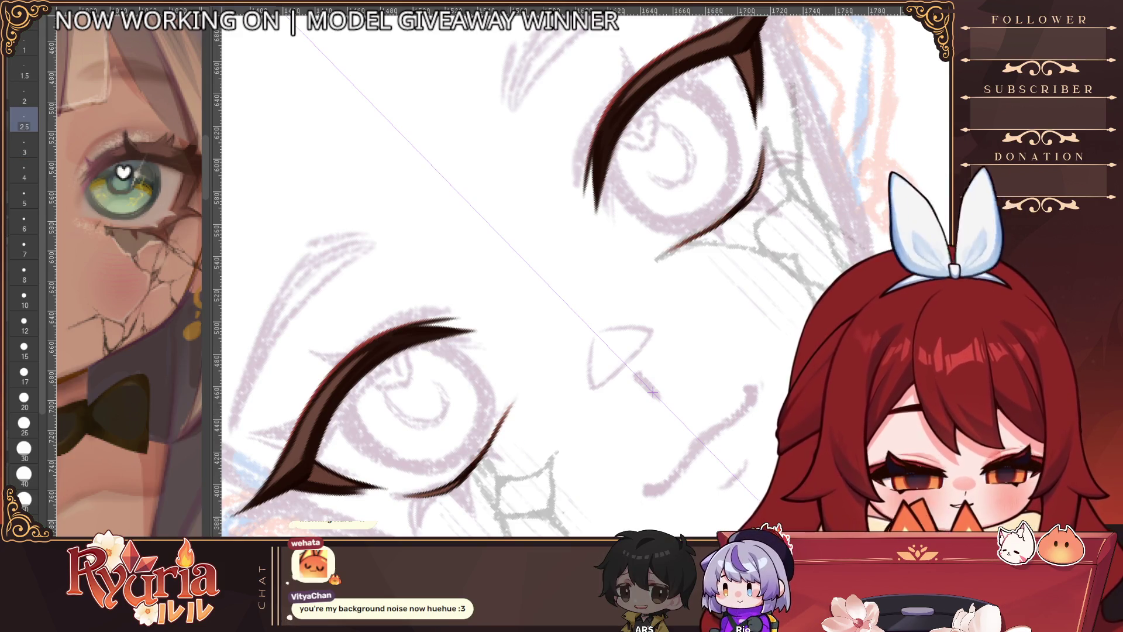
pyautogui.hotkey('ctrl', '@')
pyautogui.scroll(-3, 526, 275)
pyautogui.scroll(6, 392, 288)
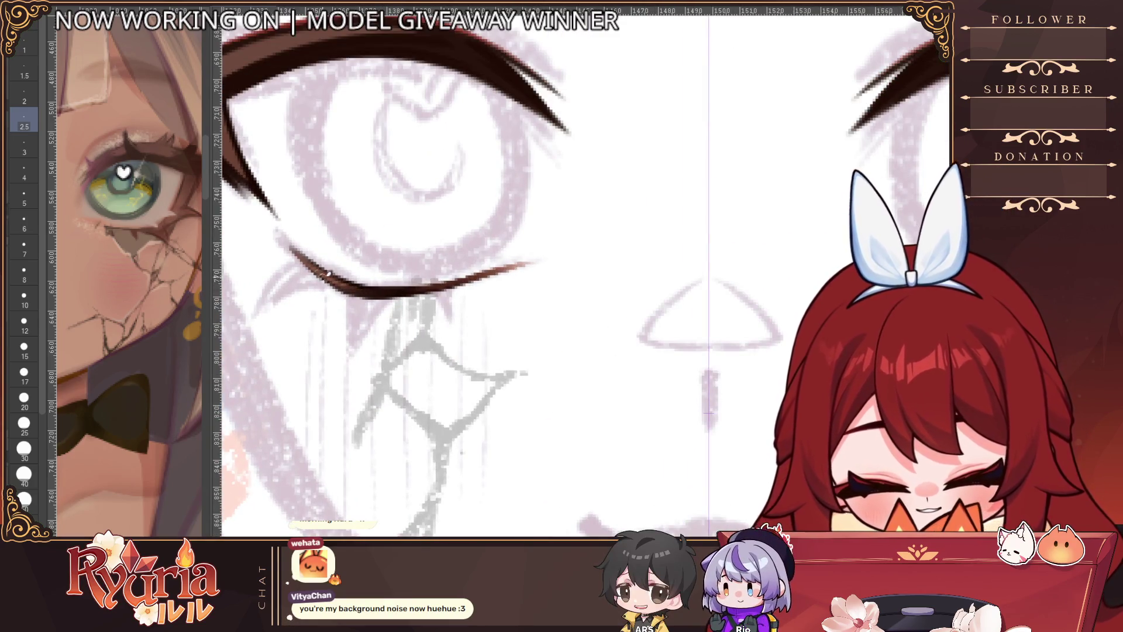
pyautogui.scroll(-5, 408, 242)
pyautogui.scroll(6, 410, 238)
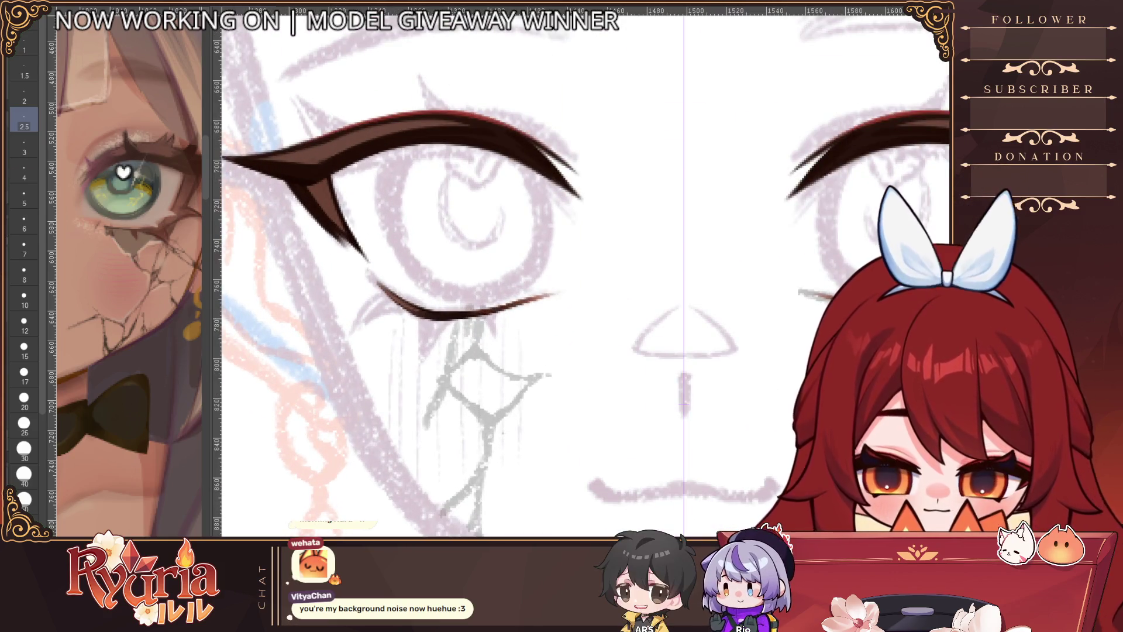
pyautogui.press(']')
pyautogui.press(']')
pyautogui.press(']')
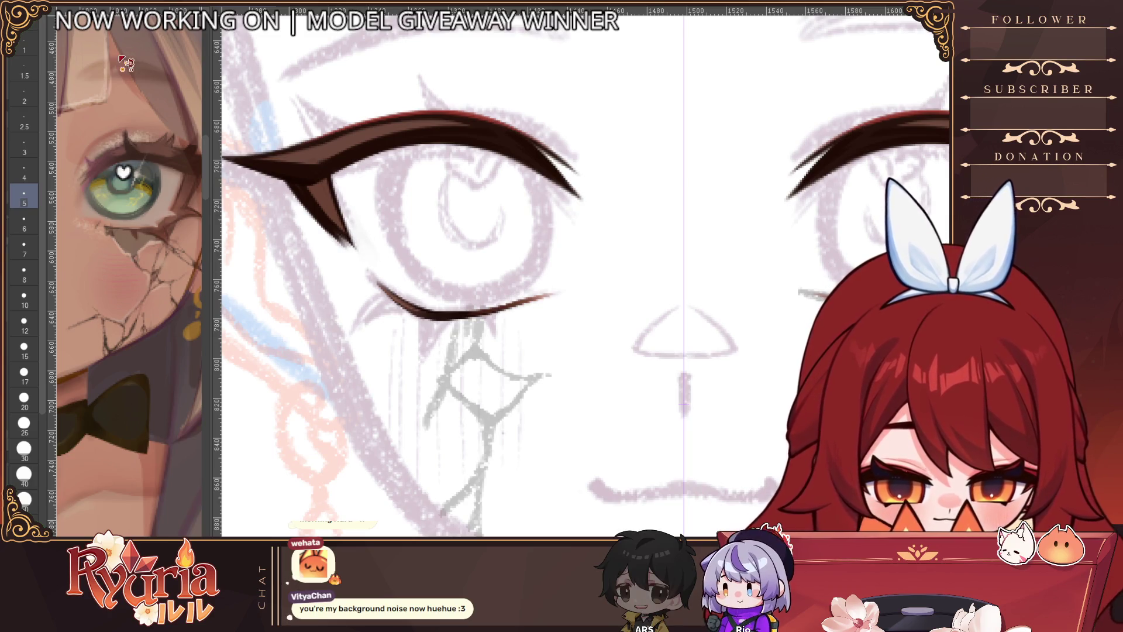
pyautogui.press('[')
pyautogui.press('[')
pyautogui.press('[')
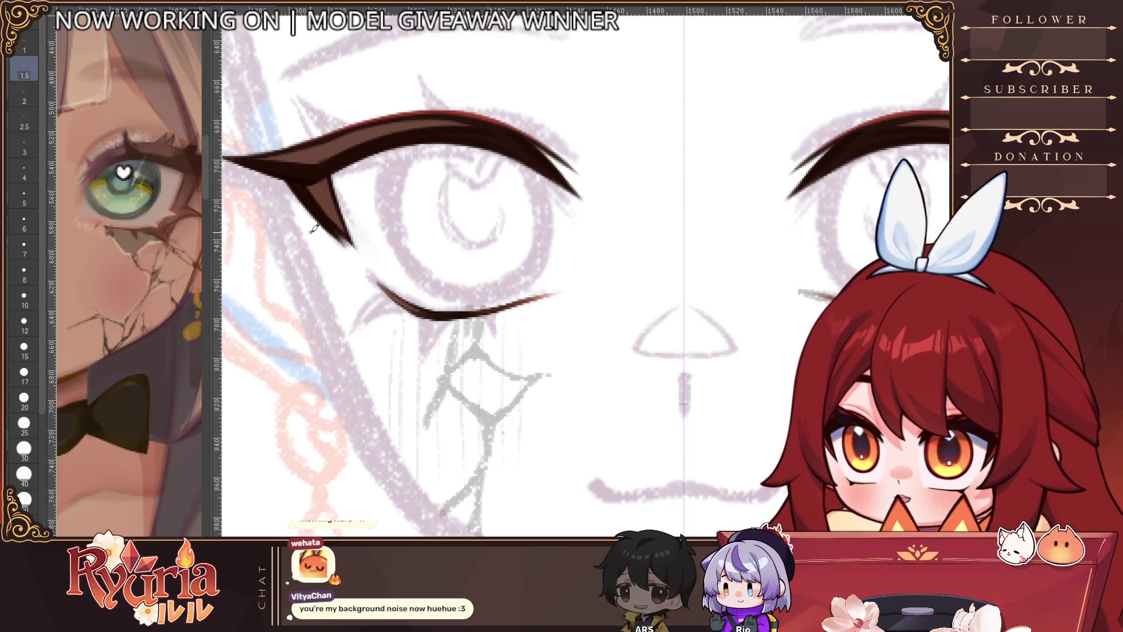
# Step: Extend the tip of the left eyeliner stroke
pyautogui.moveTo(335, 225); pyautogui.dragTo(370, 261)
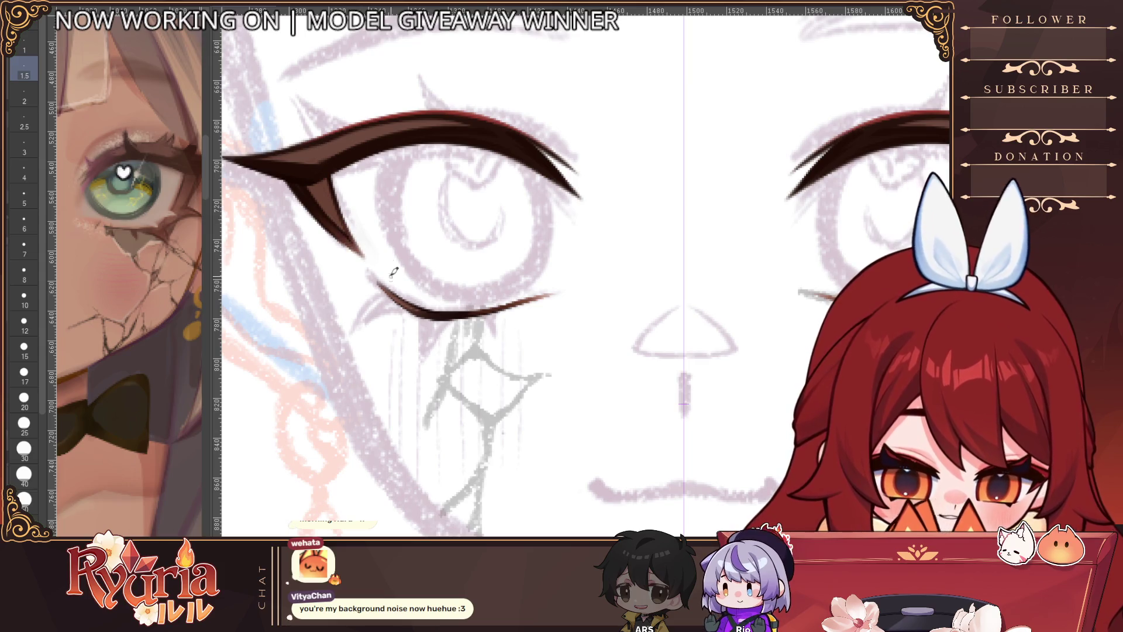
pyautogui.scroll(-5, 394, 273)
pyautogui.scroll(5, 552, 294)
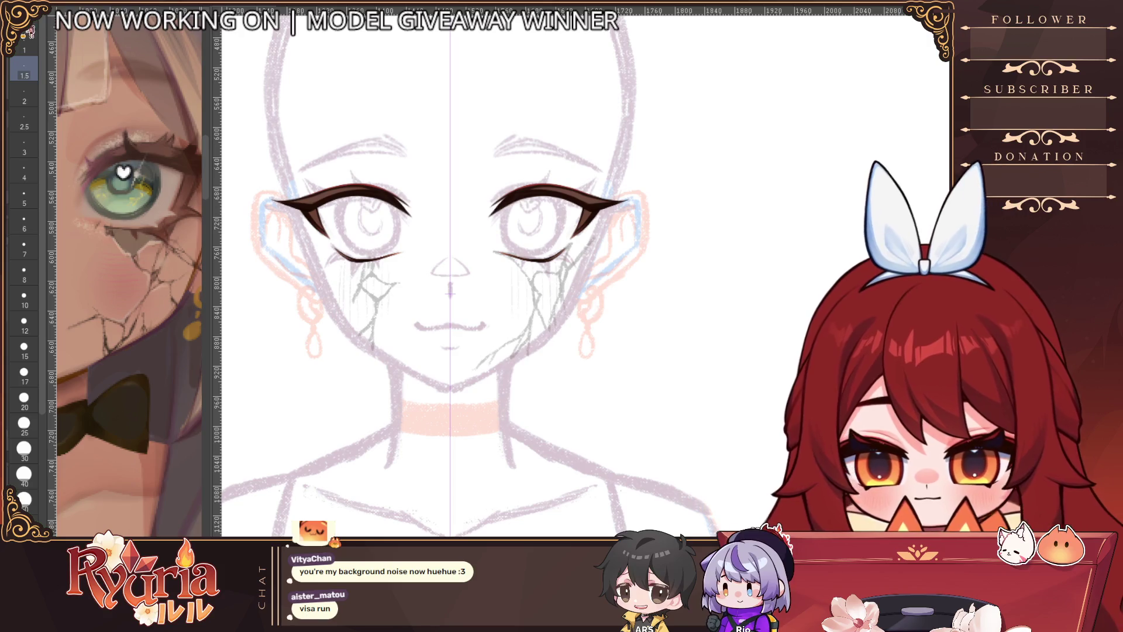
# Step: Draw a dark size-2 stroke at the outer eye corner and erase its stray tail
pyautogui.scroll(3, 383, 245)
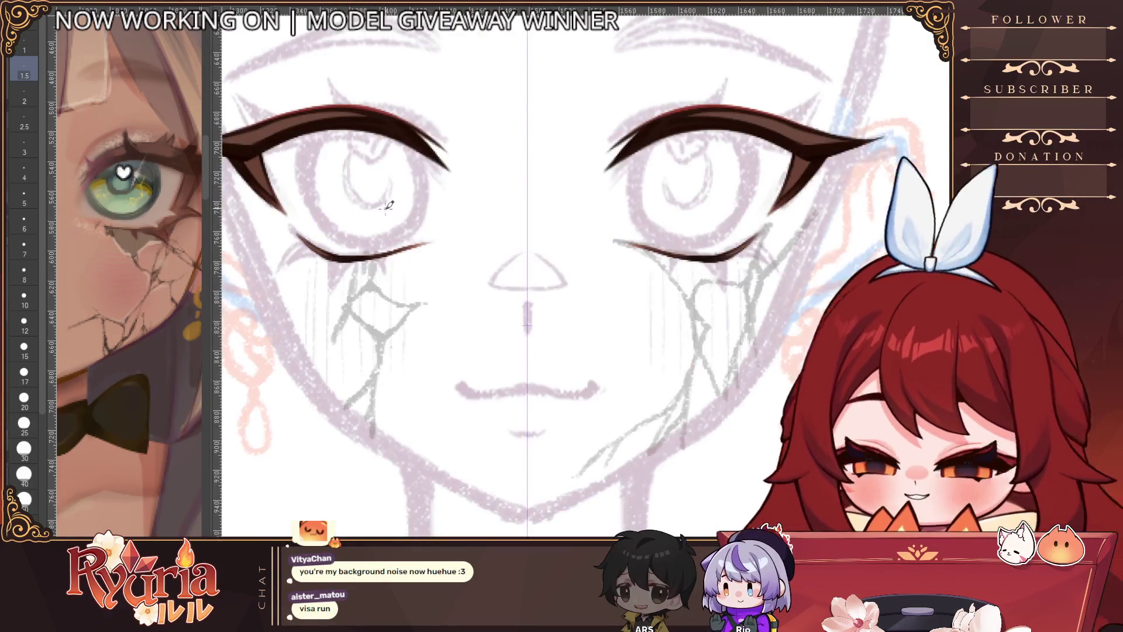
pyautogui.scroll(4, 437, 377)
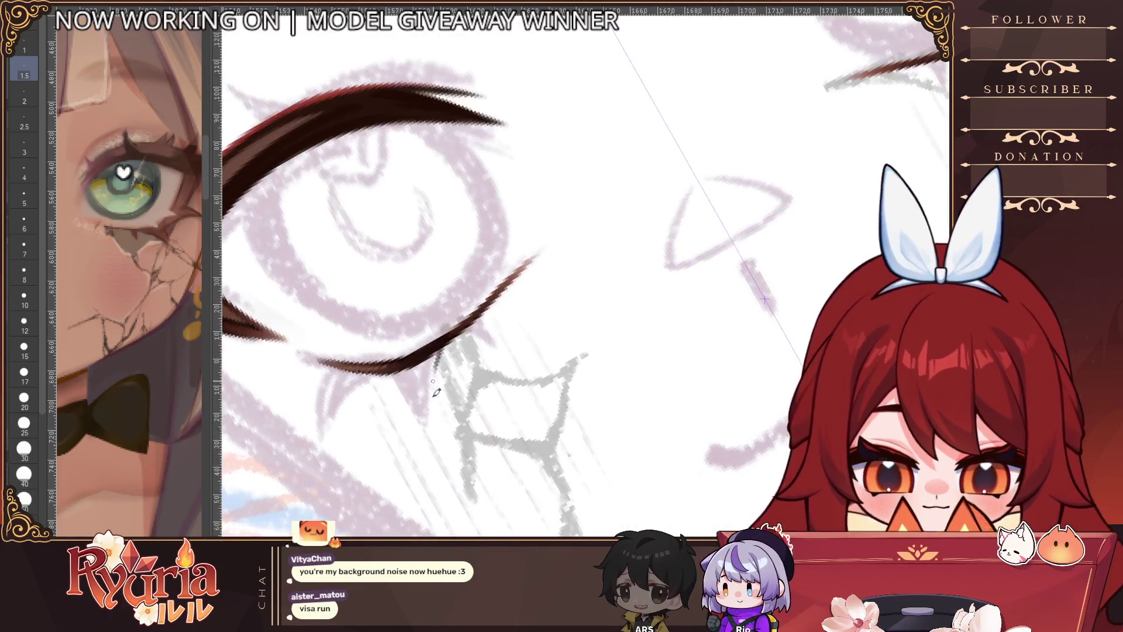
pyautogui.press(']')
pyautogui.moveTo(425, 354)
pyautogui.mouseDown()
pyautogui.moveTo(436, 398)
pyautogui.moveTo(435, 383)
pyautogui.mouseUp()
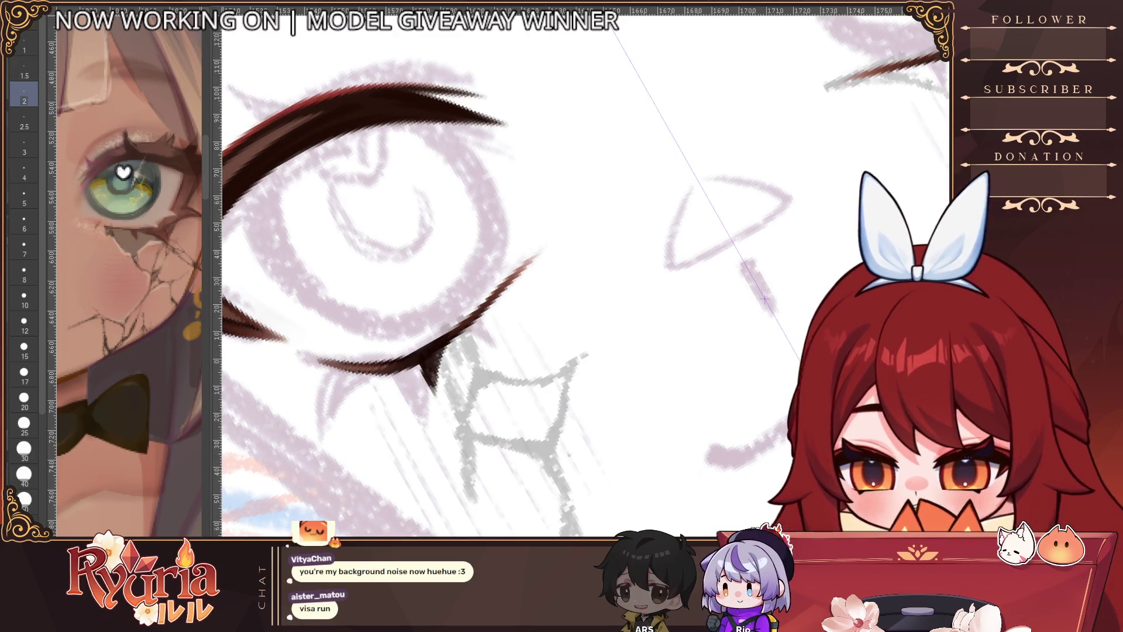
pyautogui.press('e')
pyautogui.moveTo(436, 389)
pyautogui.mouseDown()
pyautogui.moveTo(427, 357)
pyautogui.moveTo(431, 394)
pyautogui.mouseUp()
pyautogui.press('p')
# Step: Rebuild the outer corner as a thicker dark wedge at brush size 3
pyautogui.press('[')
pyautogui.press('[')
pyautogui.press('[')
pyautogui.press('[')
pyautogui.moveTo(447, 337); pyautogui.dragTo(432, 398)
pyautogui.moveTo(433, 358)
pyautogui.mouseDown()
pyautogui.moveTo(424, 386)
pyautogui.moveTo(430, 379)
pyautogui.mouseUp()
pyautogui.press(']')
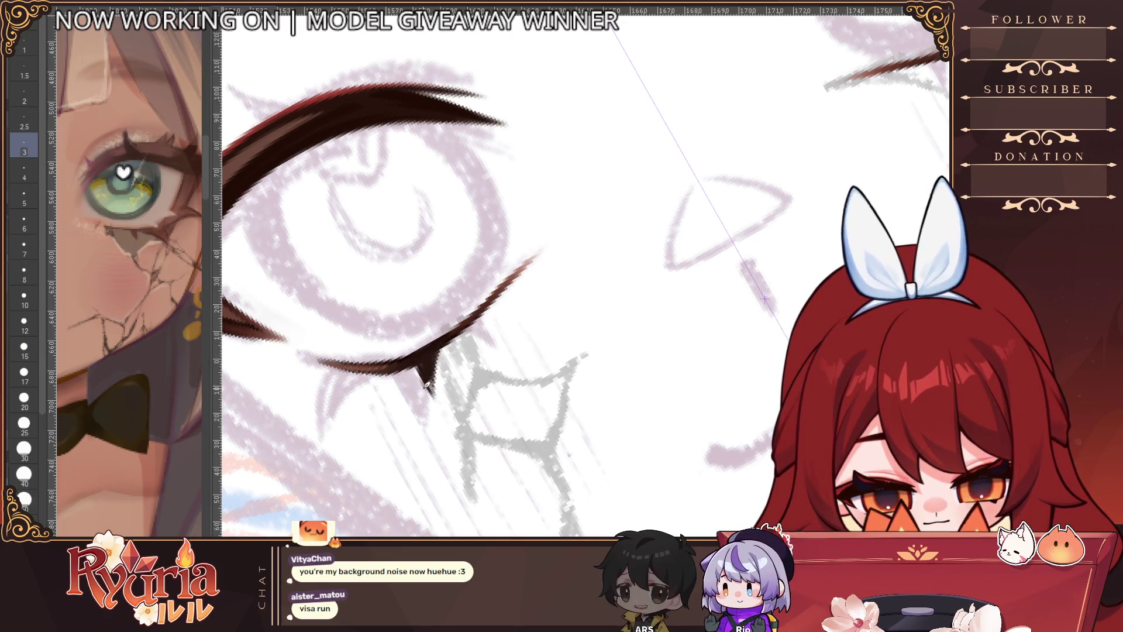
pyautogui.hotkey('ctrl', 'z')
pyautogui.moveTo(444, 340); pyautogui.dragTo(417, 358)
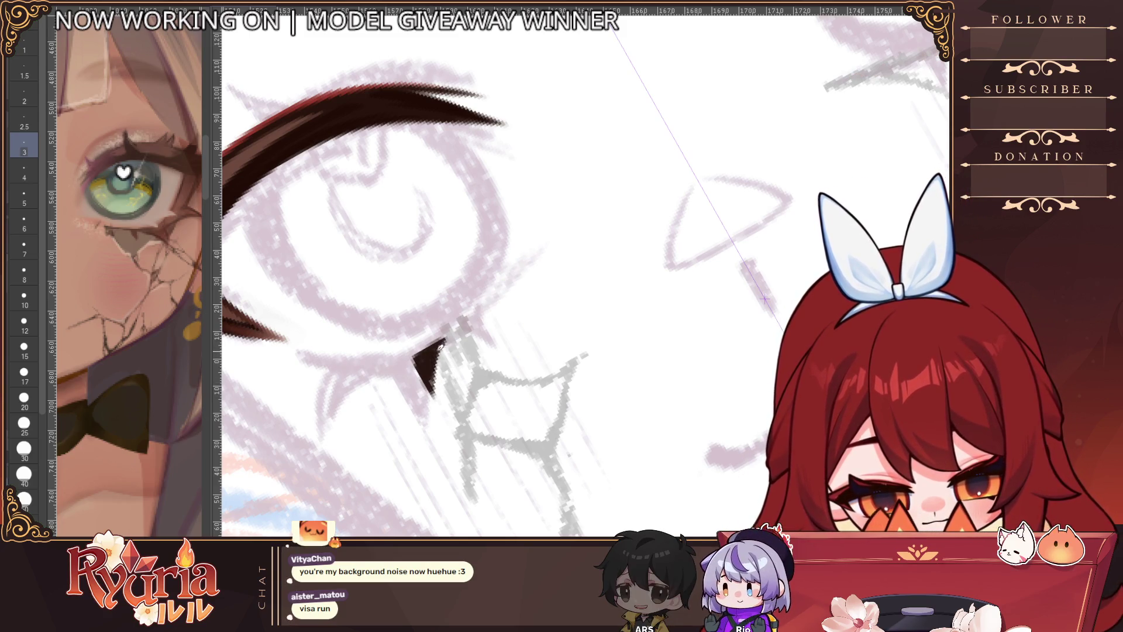
# Step: Add pointed V-shaped lashes along the lower lid, undoing the last one
pyautogui.moveTo(383, 358); pyautogui.dragTo(346, 403)
pyautogui.moveTo(360, 360); pyautogui.dragTo(347, 417)
pyautogui.press(']')
pyautogui.hotkey('ctrl', 'z')
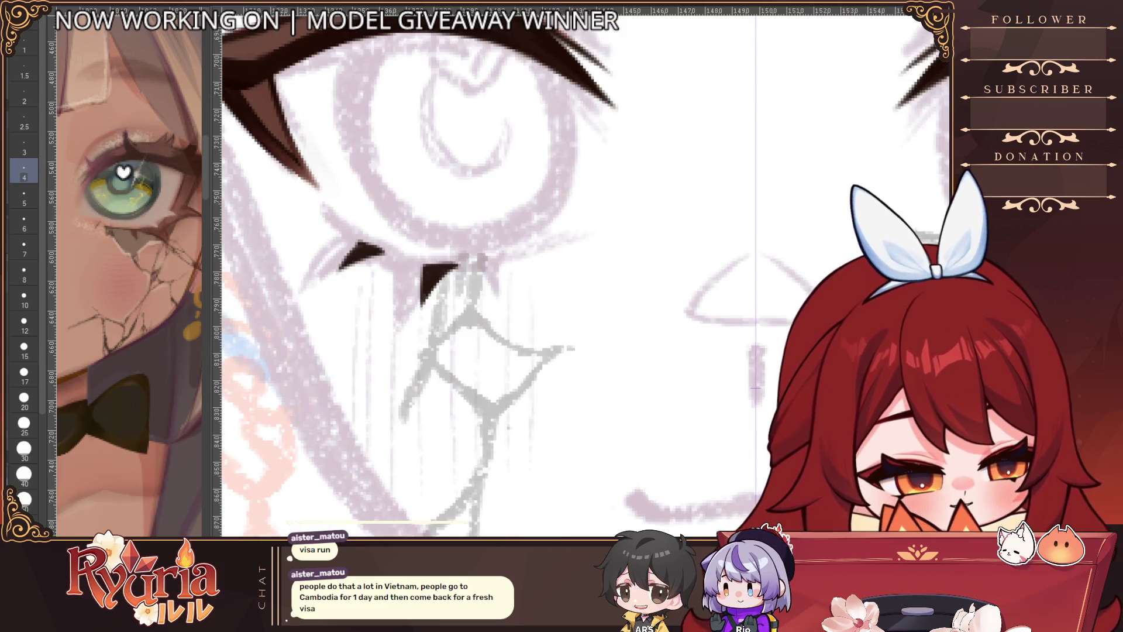
pyautogui.hotkey('ctrl', '@')
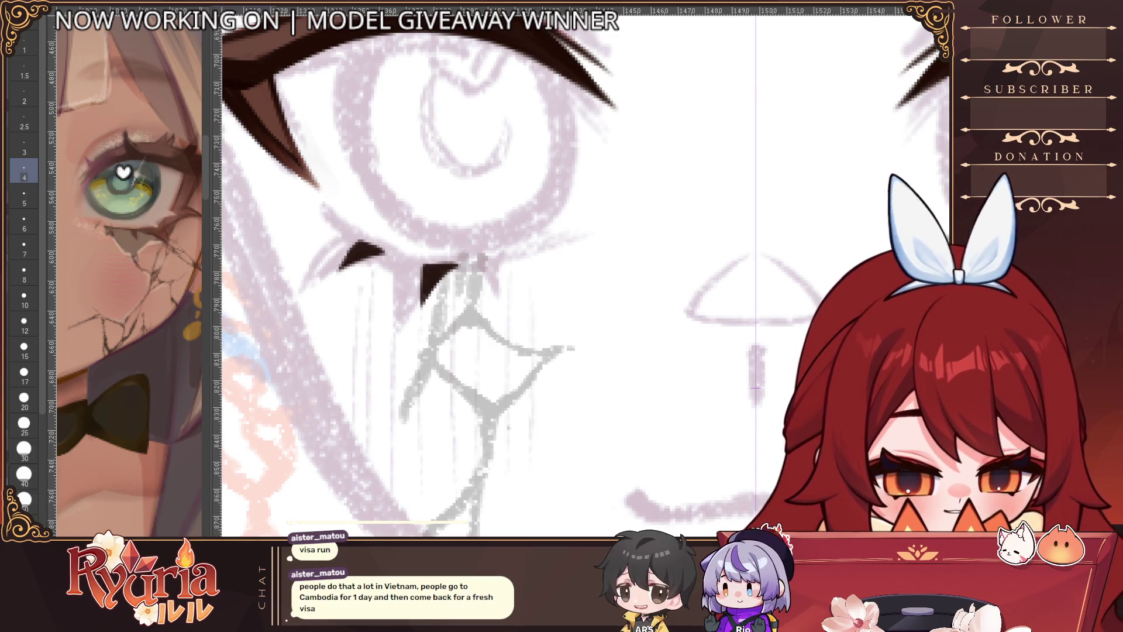
# Step: Centre the view on the left eye and add a short size-5 lash below the lower lid
pyautogui.scroll(-4, 460, 330)
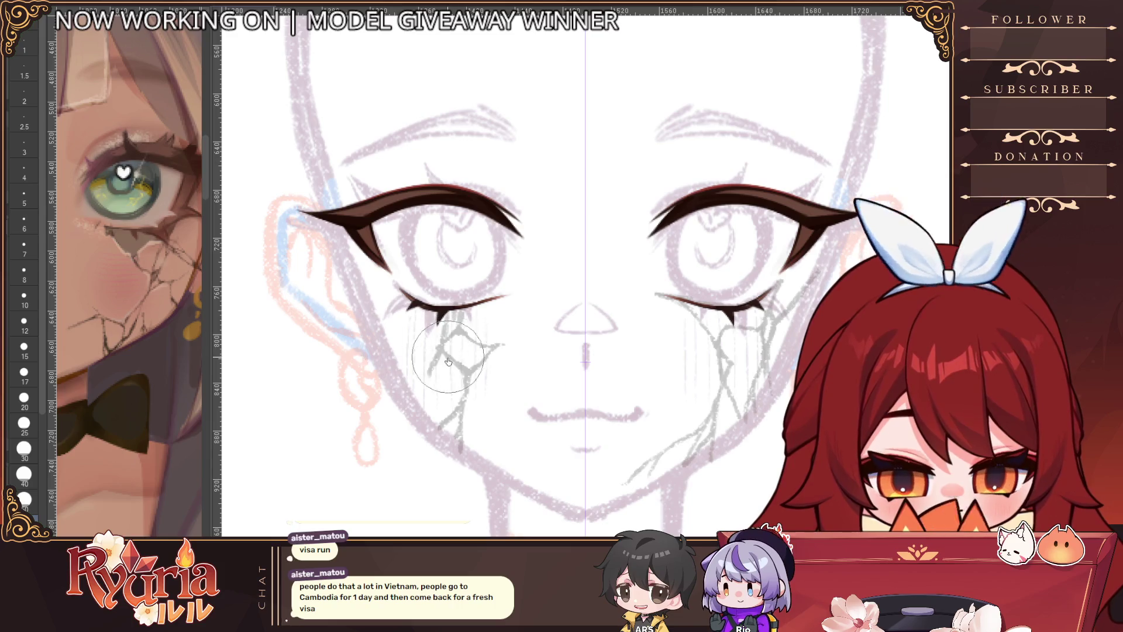
pyautogui.moveTo(504, 391); pyautogui.dragTo(472, 370)
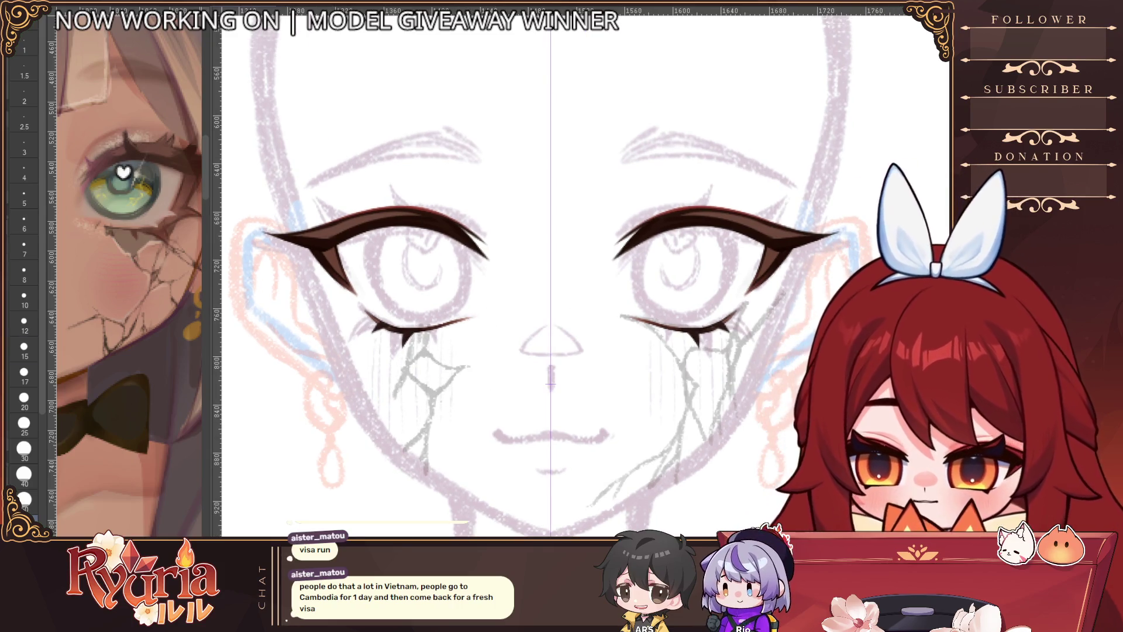
pyautogui.scroll(2, 445, 304)
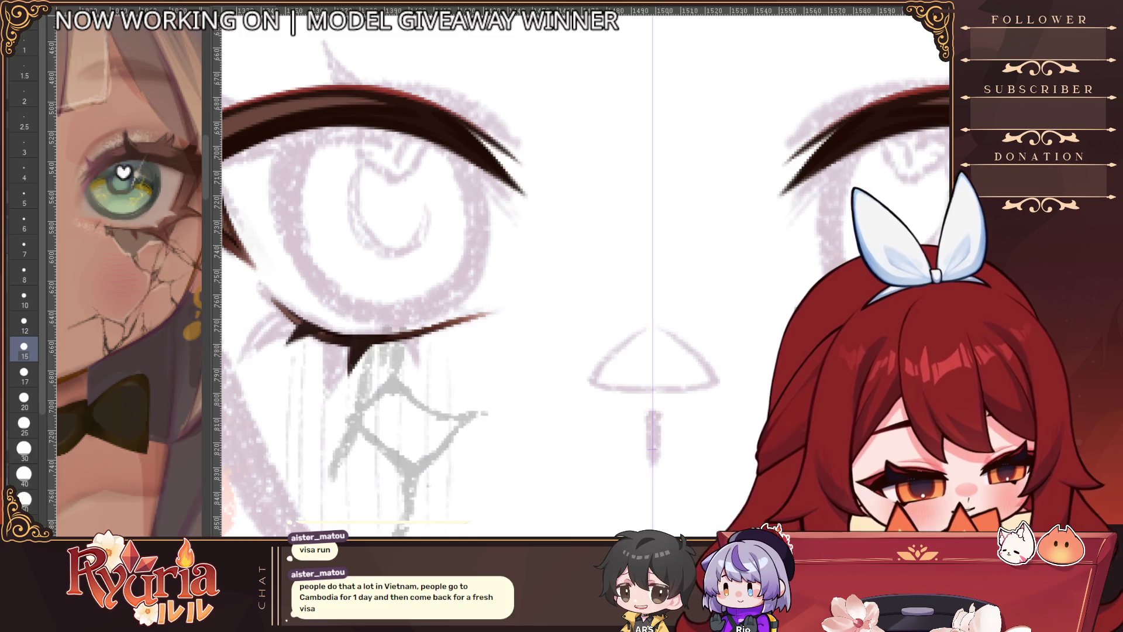
pyautogui.press('[')
pyautogui.press('[')
pyautogui.press('[')
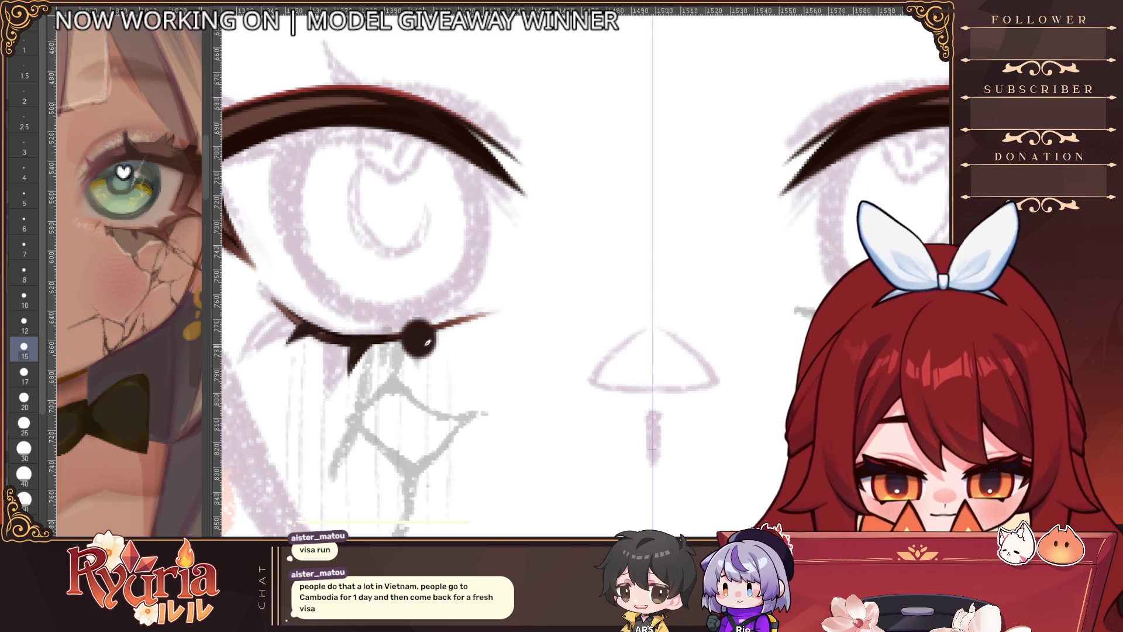
pyautogui.press('[')
pyautogui.press('[')
pyautogui.press('[')
pyautogui.moveTo(419, 337); pyautogui.dragTo(427, 350)
pyautogui.scroll(-4, 426, 343)
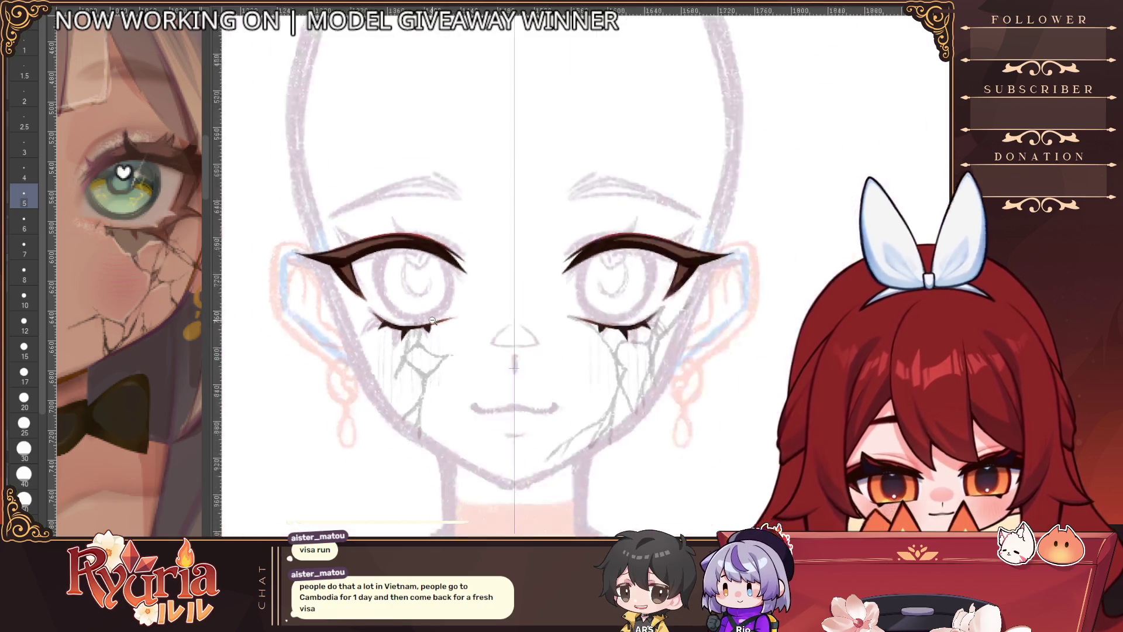
# Step: Pan across the face and drop the brush size to 5
pyautogui.scroll(3, 436, 316)
pyautogui.scroll(2, 433, 327)
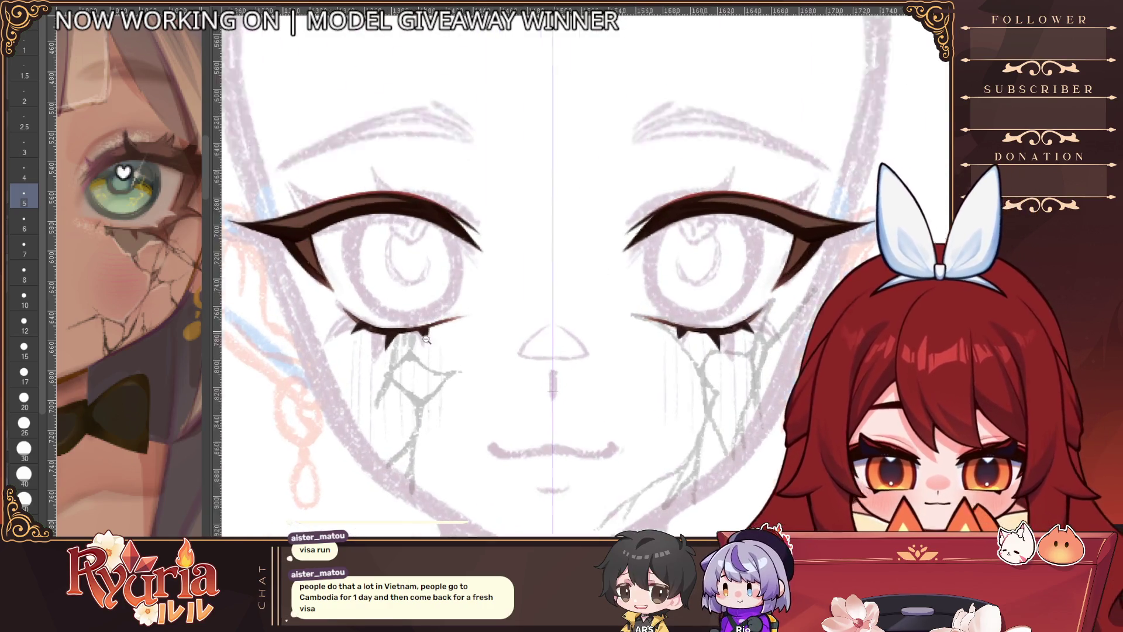
pyautogui.scroll(-4, 585, 345)
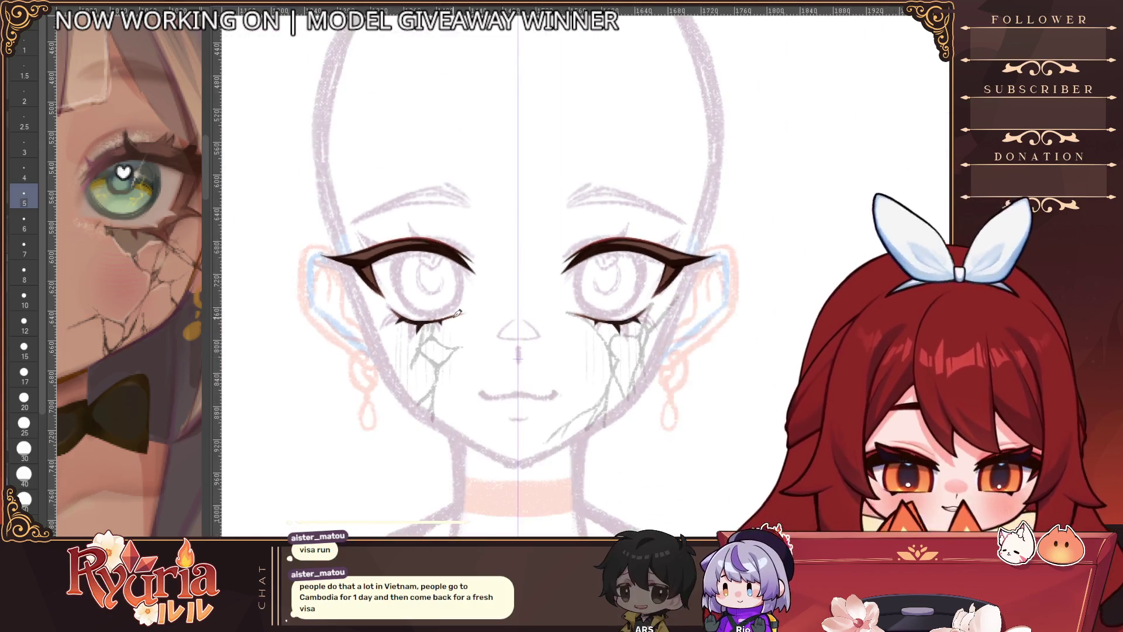
pyautogui.moveTo(688, 400); pyautogui.dragTo(561, 428)
pyautogui.scroll(-2, 562, 433)
pyautogui.scroll(1, 555, 462)
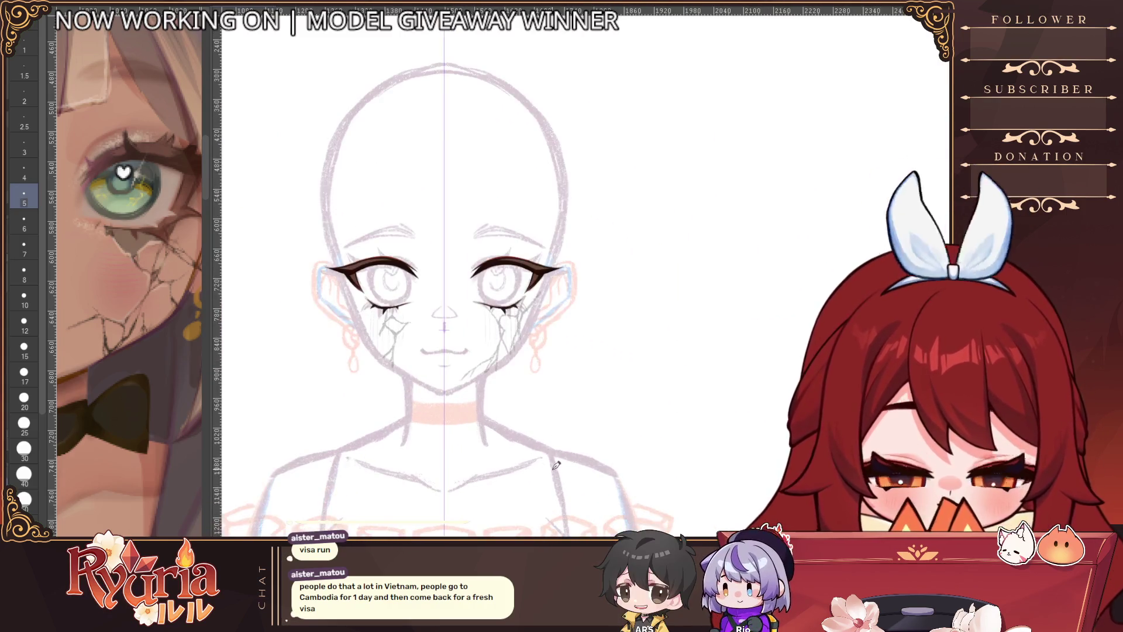
pyautogui.scroll(2, 374, 287)
pyautogui.scroll(1, 367, 283)
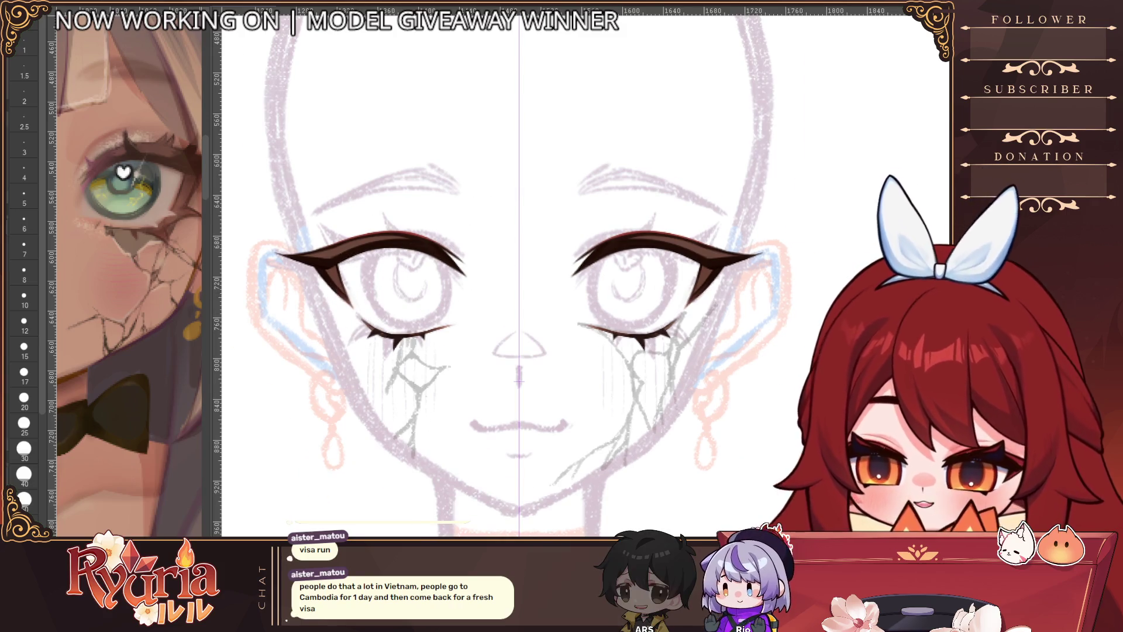
pyautogui.press('[')
pyautogui.press('[')
pyautogui.press('[')
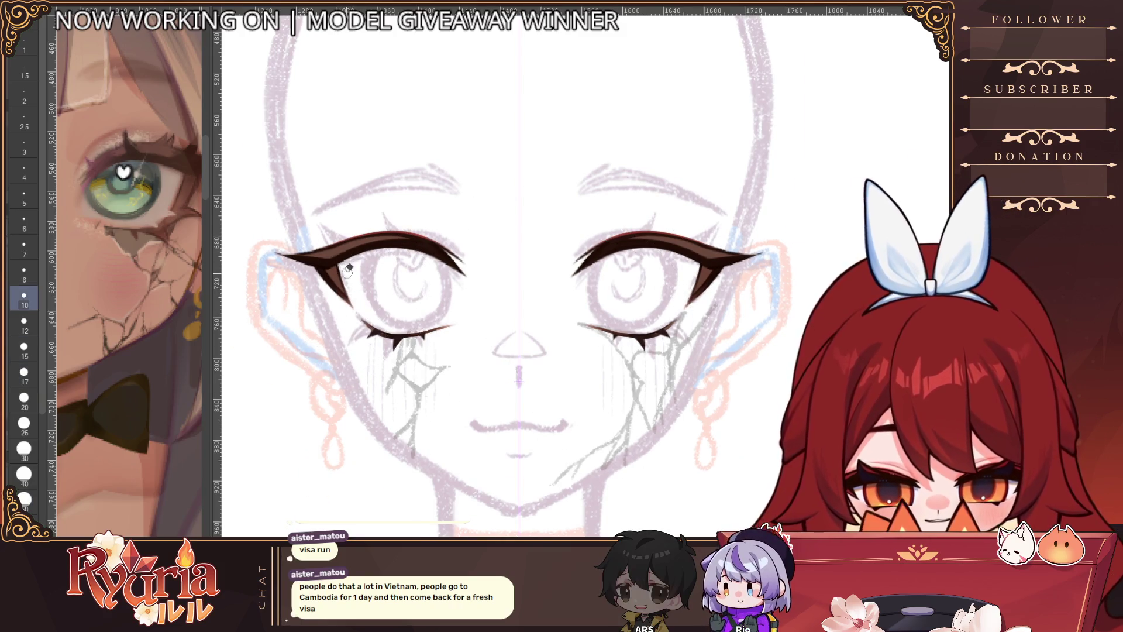
pyautogui.press('[')
pyautogui.press('[')
pyautogui.press('[')
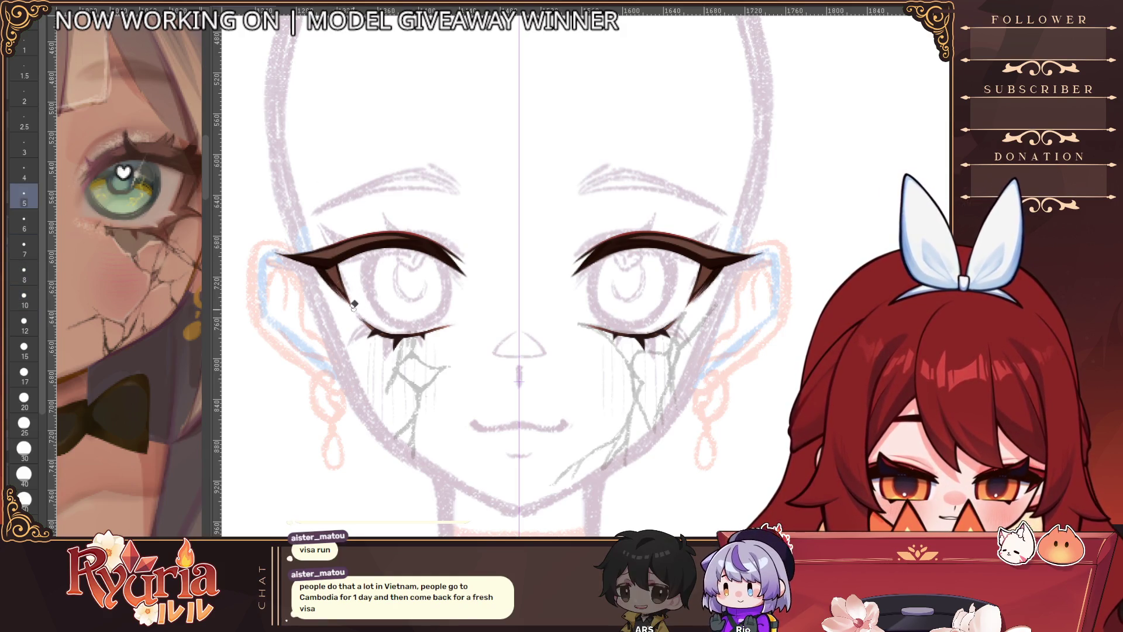
# Step: Darken both inner lower-lash strokes
pyautogui.scroll(-4, 363, 286)
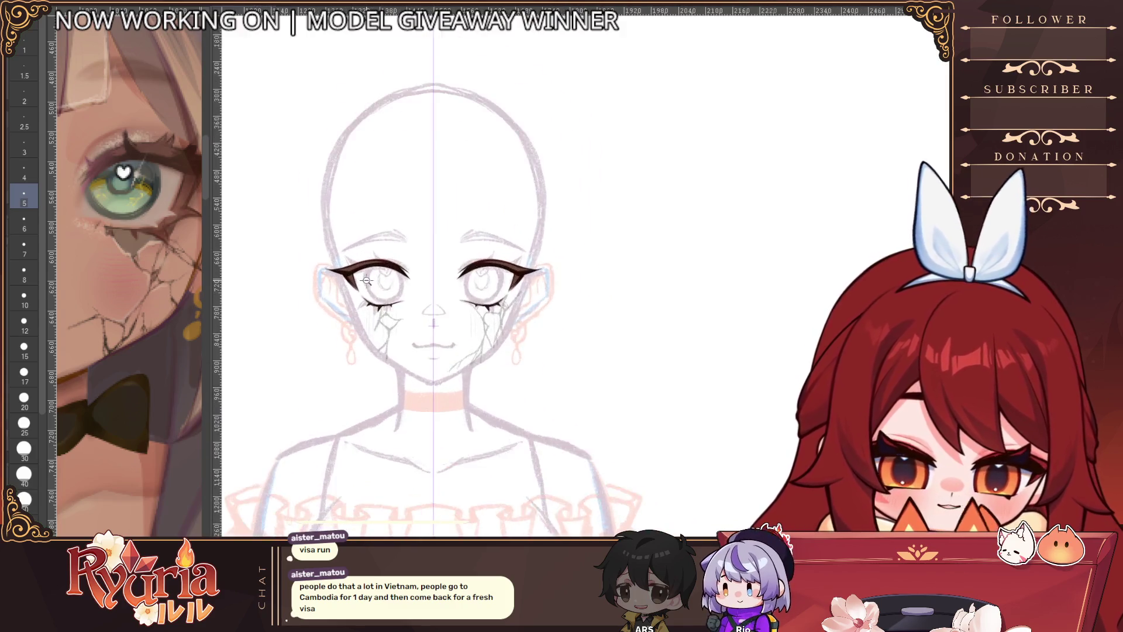
pyautogui.scroll(2, 366, 281)
pyautogui.scroll(-2, 368, 277)
pyautogui.scroll(4, 368, 276)
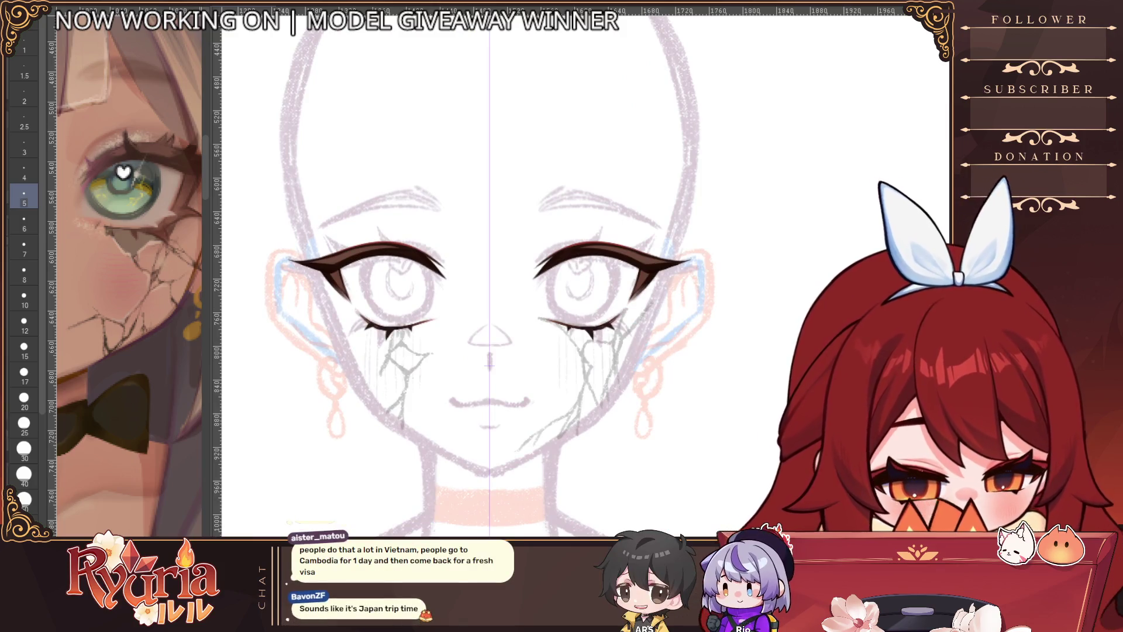
pyautogui.moveTo(753, 302); pyautogui.dragTo(675, 296)
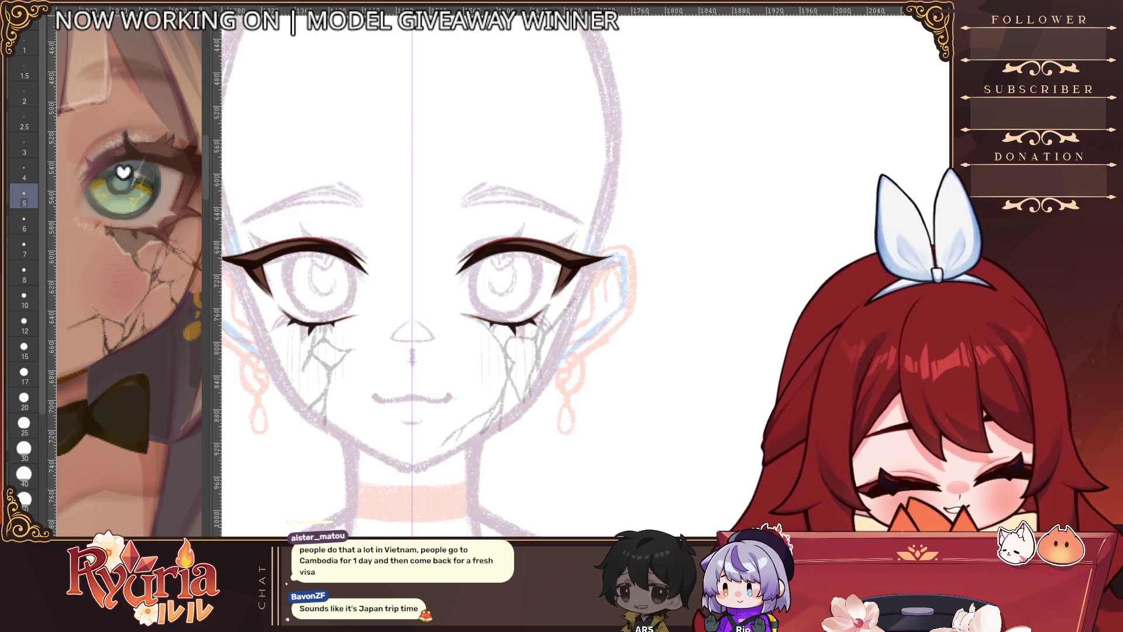
pyautogui.moveTo(357, 315); pyautogui.dragTo(335, 322)
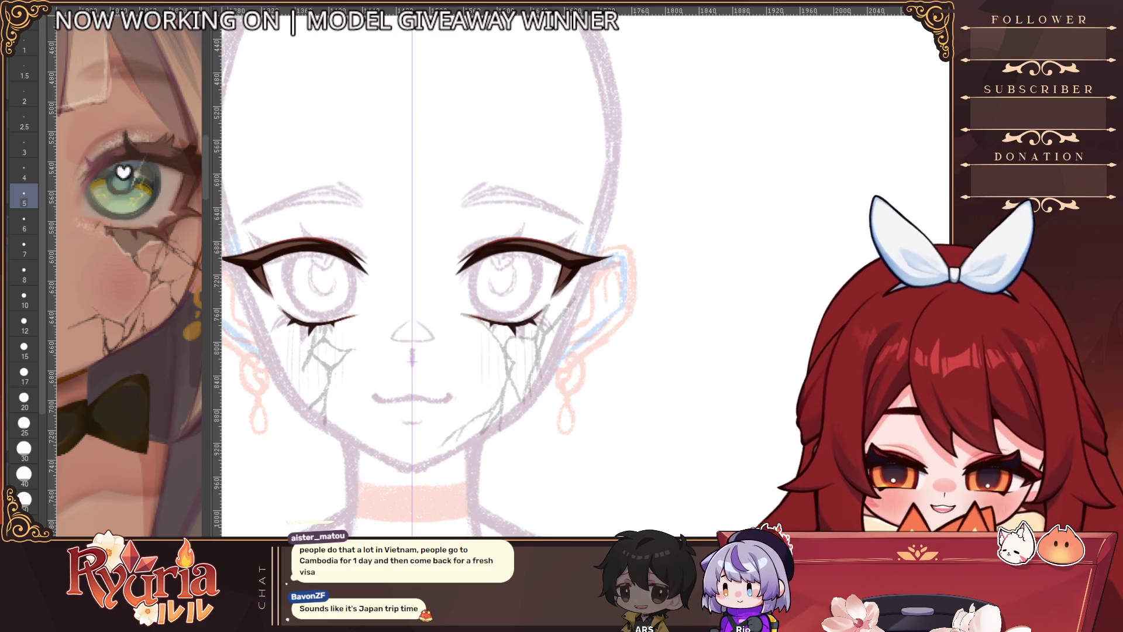
# Step: Tilt and zoom onto the upper eyelash and redraw its outer edge thinner and cleaner
pyautogui.press('-')
pyautogui.press('-')
pyautogui.press('-')
pyautogui.moveTo(405, 330); pyautogui.dragTo(458, 251)
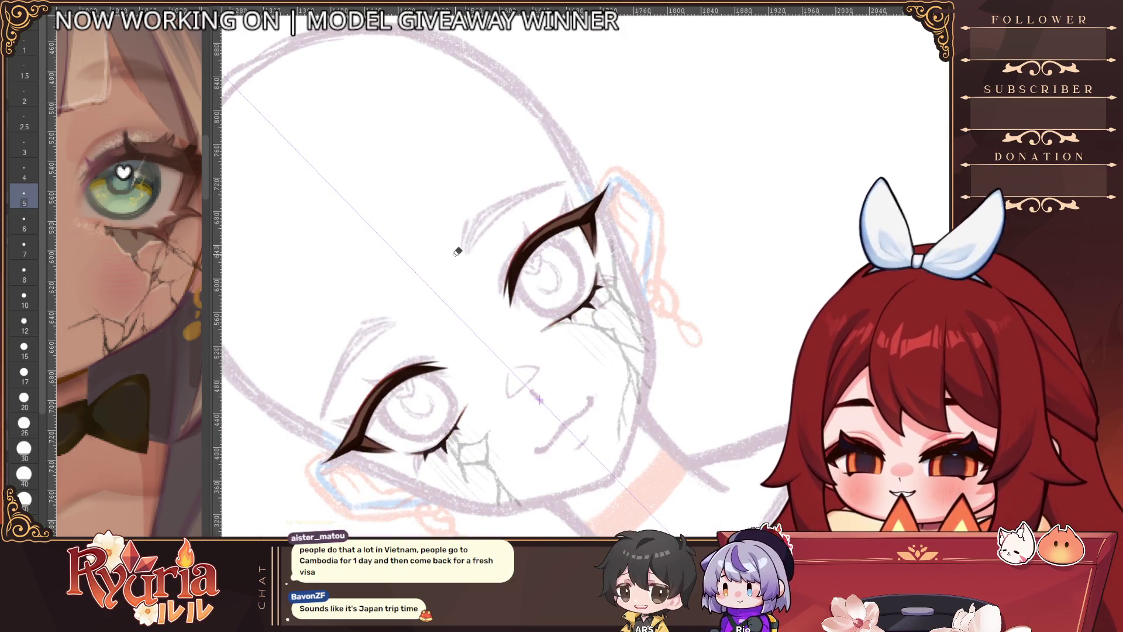
pyautogui.press('e')
pyautogui.press('-')
pyautogui.press('-')
pyautogui.press('-')
pyautogui.hotkey('ctrl', '+')
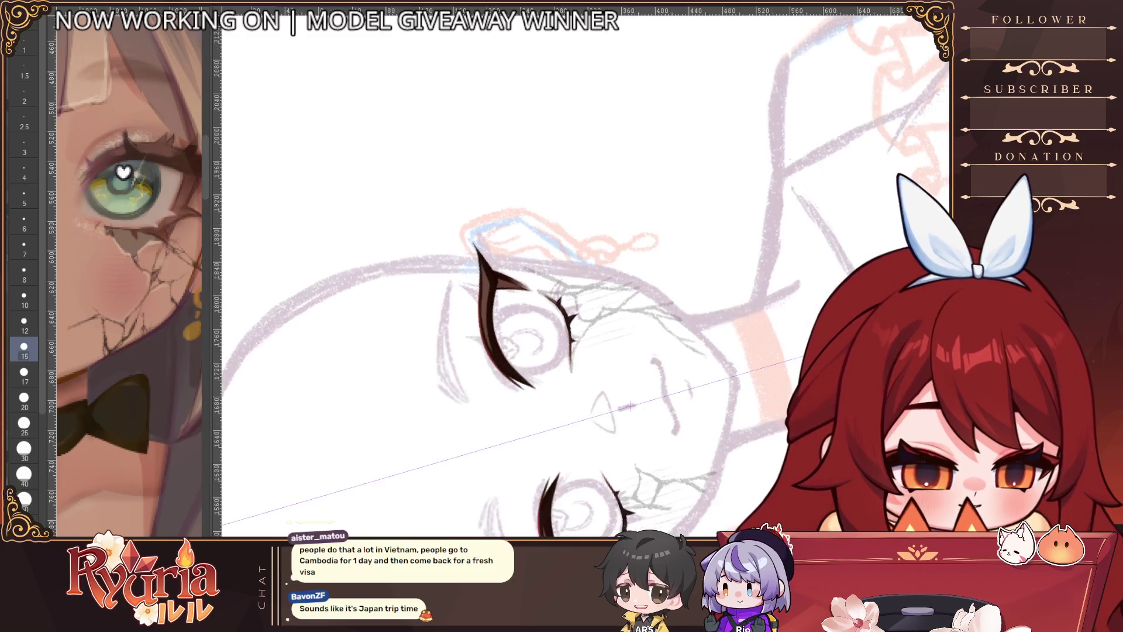
pyautogui.press('[')
pyautogui.press('[')
pyautogui.press('e')
pyautogui.moveTo(476, 281)
pyautogui.mouseDown()
pyautogui.moveTo(473, 366)
pyautogui.moveTo(487, 379)
pyautogui.mouseUp()
pyautogui.press('b')
pyautogui.moveTo(473, 316); pyautogui.dragTo(506, 407)
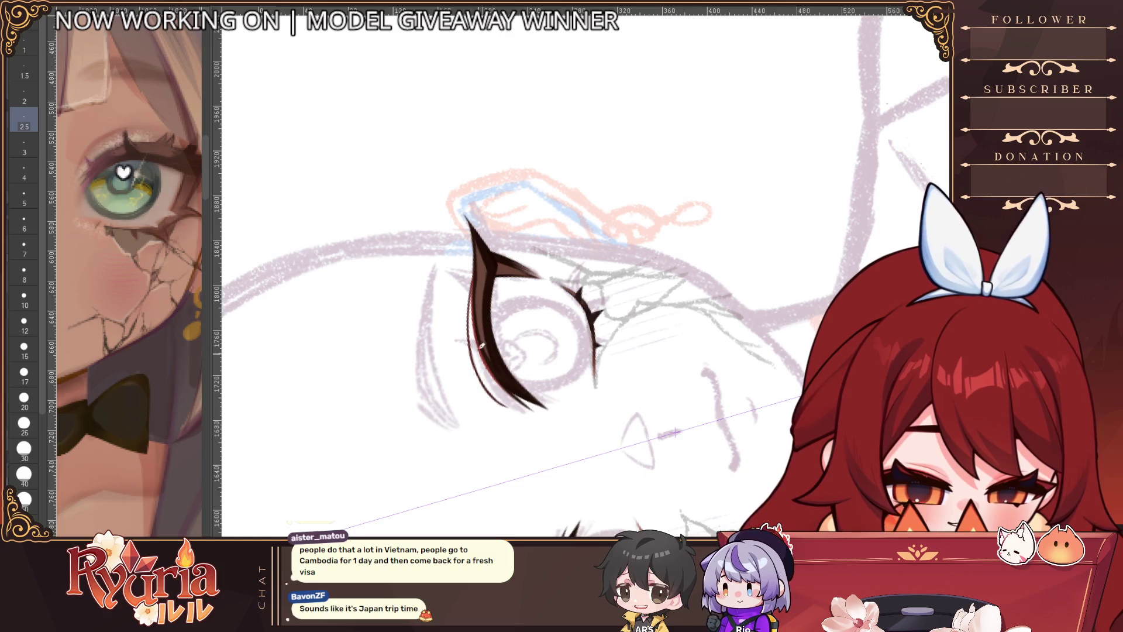
# Step: Retry the eyelash outer edge at sizes 5 and 3, undoing the rejected strokes
pyautogui.press(']')
pyautogui.press(']')
pyautogui.press(']')
pyautogui.hotkey('ctrl', 'z')
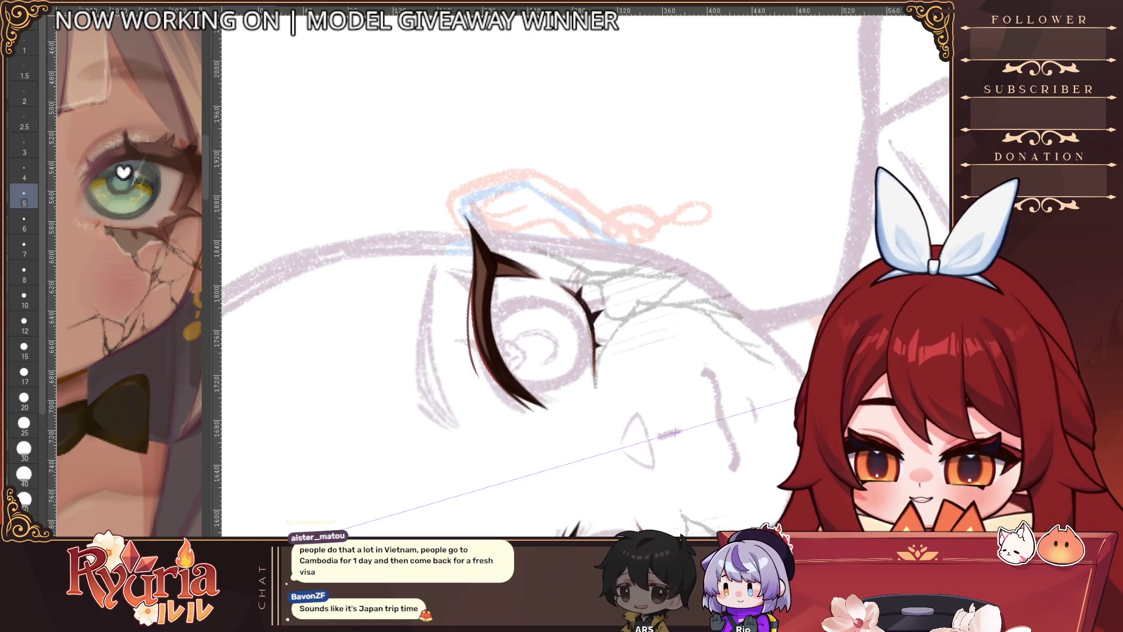
pyautogui.moveTo(475, 296)
pyautogui.mouseDown()
pyautogui.moveTo(477, 377)
pyautogui.moveTo(489, 392)
pyautogui.moveTo(474, 316)
pyautogui.moveTo(500, 402)
pyautogui.mouseUp()
pyautogui.hotkey('ctrl', 'z')
pyautogui.hotkey('ctrl', 'z')
pyautogui.press('[')
pyautogui.press('[')
pyautogui.hotkey('ctrl', 'z')
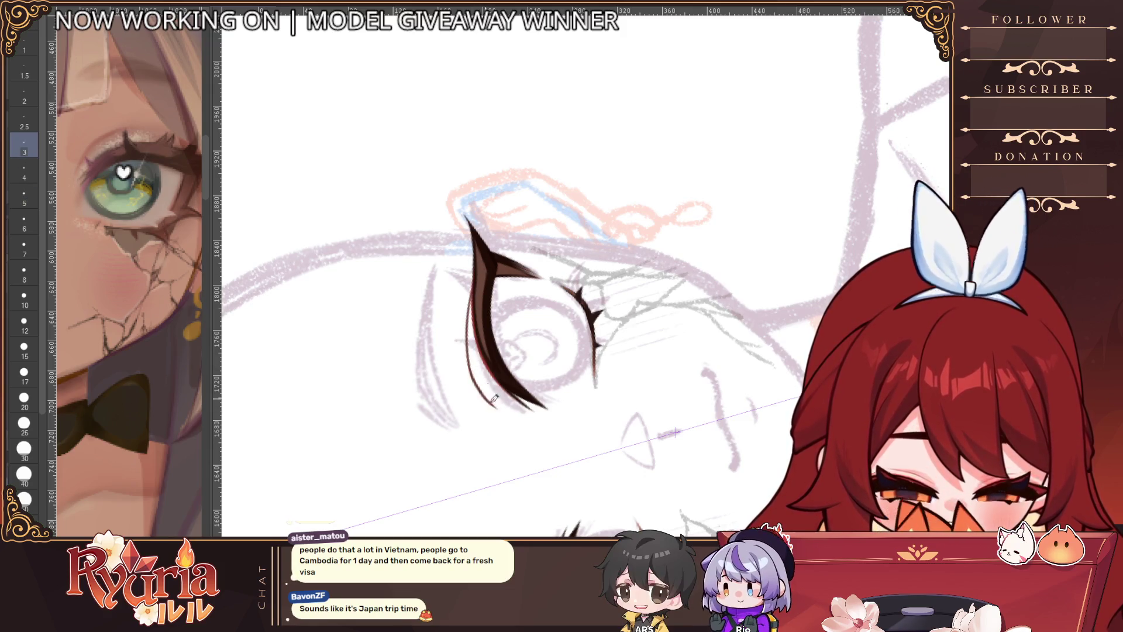
# Step: Return the view upright and zoom out to show the whole face
pyautogui.scroll(-3, 500, 392)
pyautogui.moveTo(583, 413)
pyautogui.mouseDown()
pyautogui.moveTo(509, 297)
pyautogui.moveTo(515, 275)
pyautogui.mouseUp()
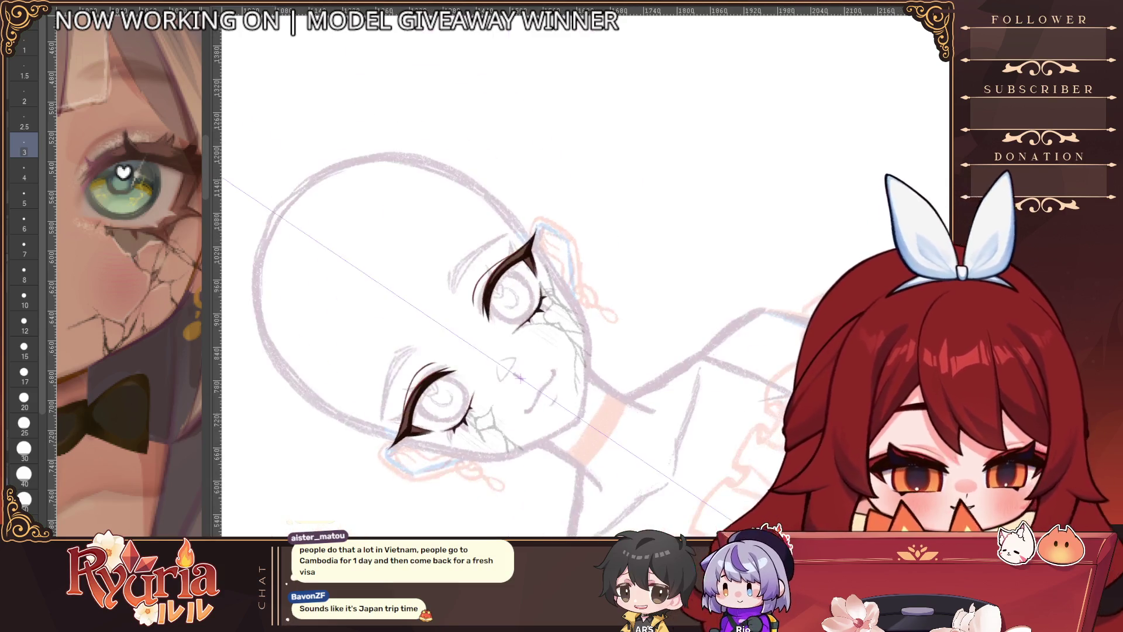
pyautogui.scroll(5, 500, 234)
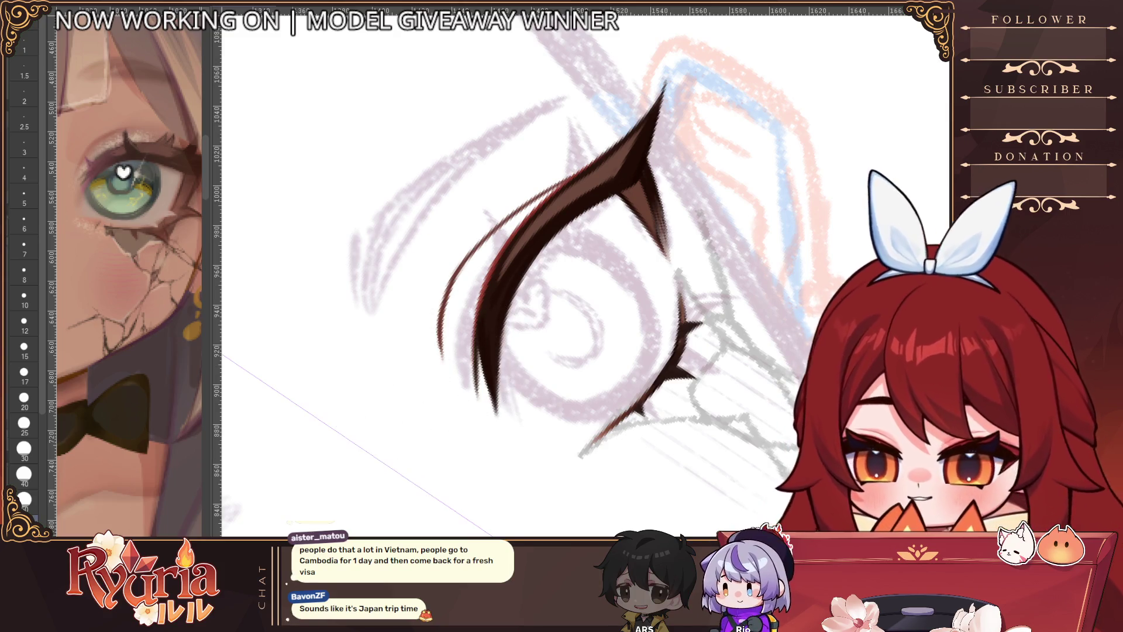
pyautogui.keyDown('ctrl'); pyautogui.keyDown('alt'); pyautogui.click(420, 418); pyautogui.keyUp('alt'); pyautogui.keyUp('ctrl')
pyautogui.keyDown('ctrl'); pyautogui.keyDown('alt'); pyautogui.click(420, 418); pyautogui.keyUp('alt'); pyautogui.keyUp('ctrl')
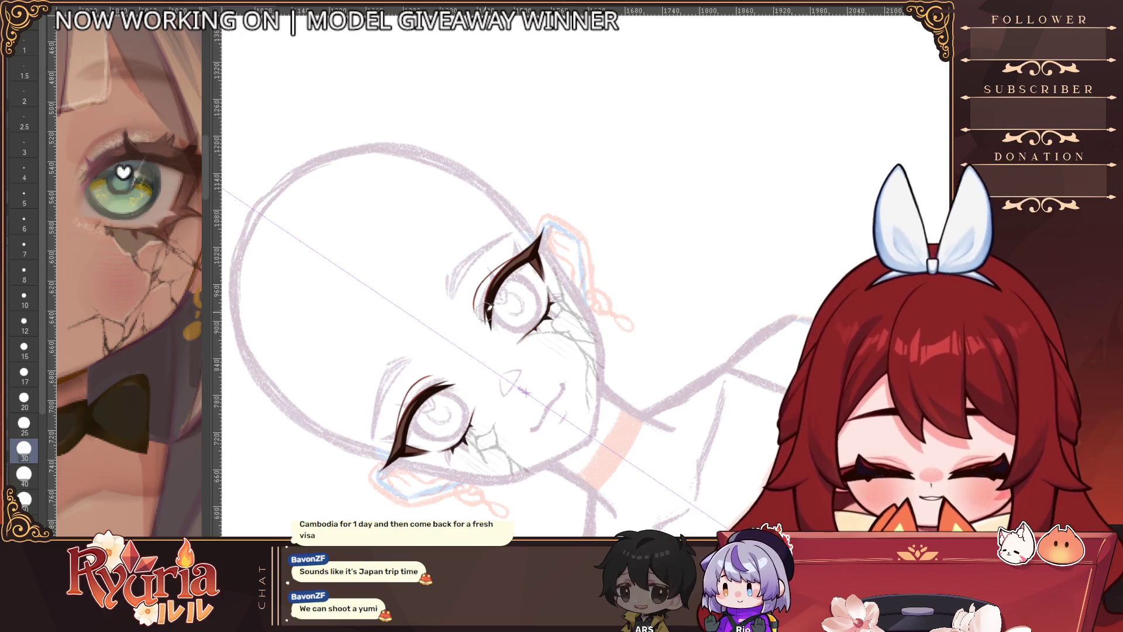
pyautogui.scroll(-3, 483, 344)
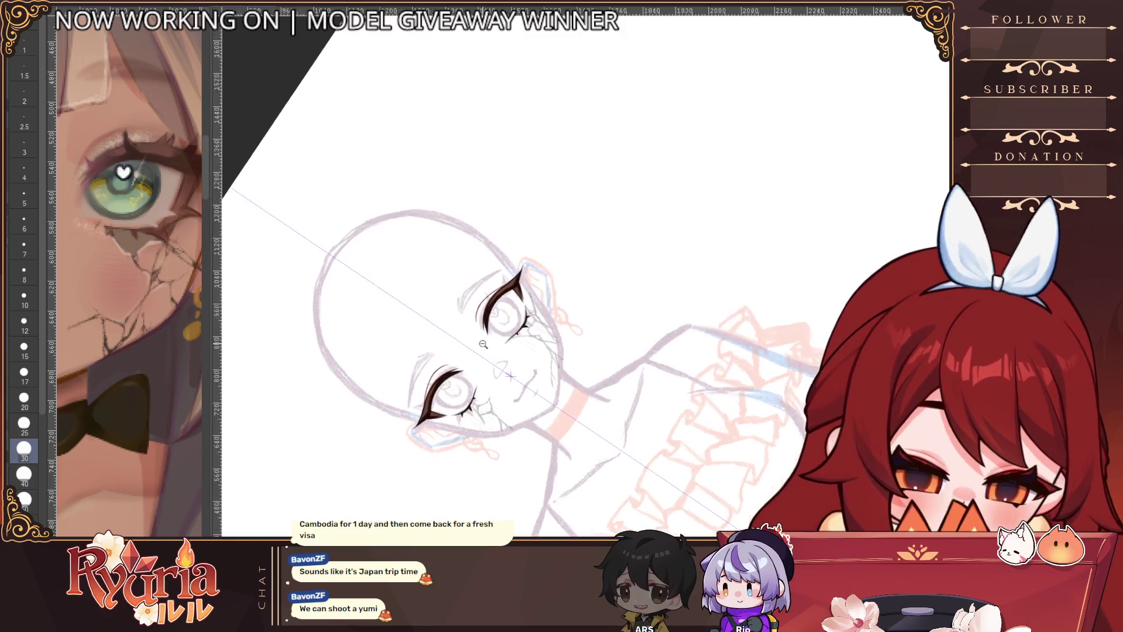
pyautogui.hotkey('ctrl', '0')
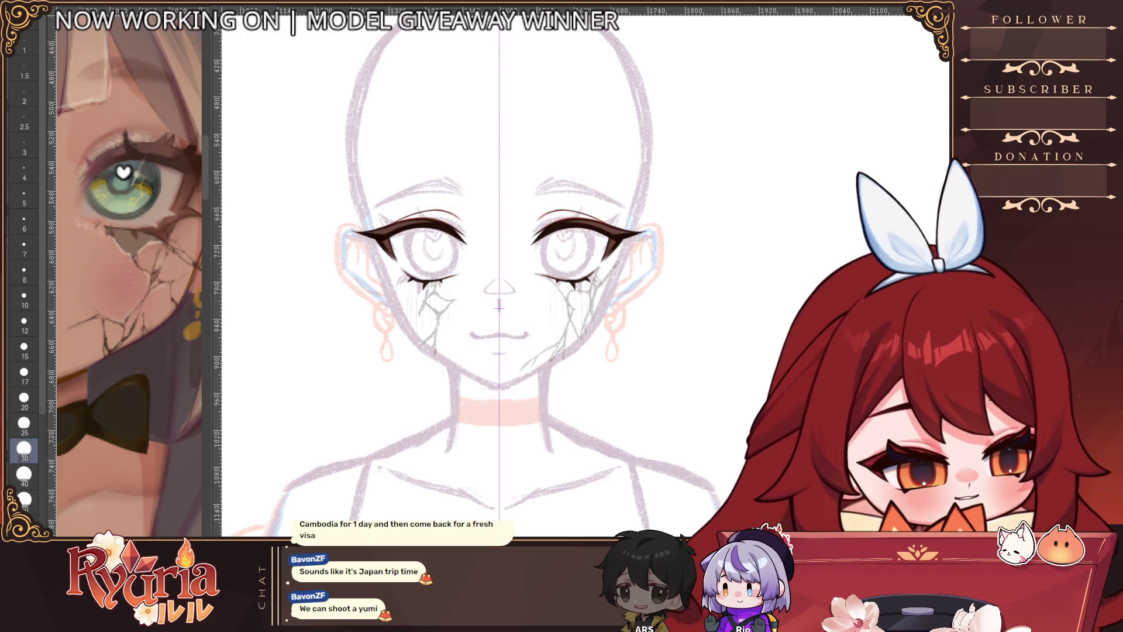
# Step: Draw a red outline stroke on the eye with a size-7 brush
pyautogui.press('[')
pyautogui.scroll(2, 514, 326)
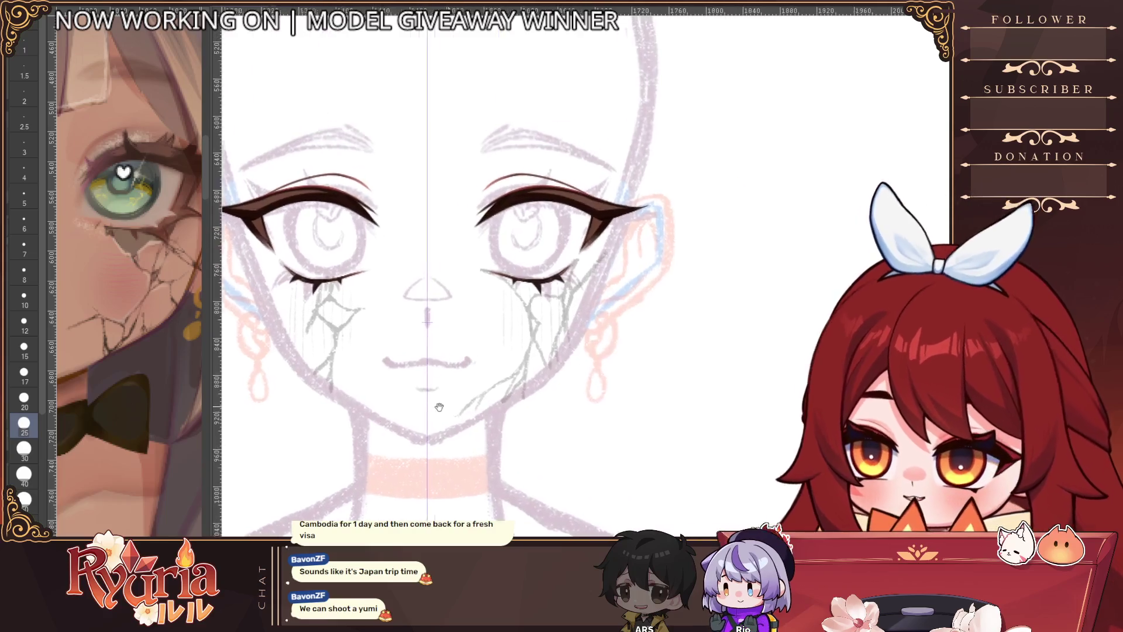
pyautogui.press('[')
pyautogui.scroll(2, 252, 216)
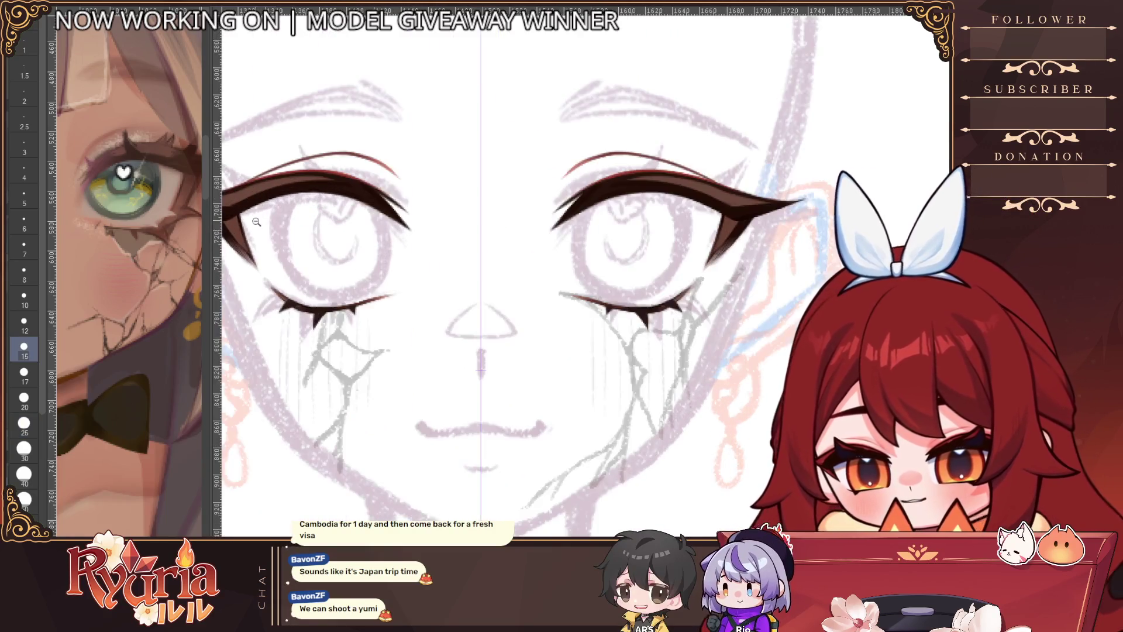
pyautogui.moveTo(242, 212); pyautogui.dragTo(291, 297)
pyautogui.hotkey('ctrl', 'z')
pyautogui.press('[')
pyautogui.press('[')
pyautogui.press('[')
pyautogui.moveTo(242, 213)
pyautogui.mouseDown()
pyautogui.moveTo(292, 298)
pyautogui.moveTo(338, 304)
pyautogui.mouseUp()
# Step: Trace red lines along both inner eye edges and upper lids at size 6
pyautogui.moveTo(559, 235); pyautogui.dragTo(565, 286)
pyautogui.hotkey('ctrl', 'z')
pyautogui.moveTo(557, 228)
pyautogui.mouseDown()
pyautogui.moveTo(565, 292)
pyautogui.moveTo(648, 304)
pyautogui.moveTo(935, 96)
pyautogui.mouseUp()
pyautogui.hotkey('ctrl', 'z')
pyautogui.press('[')
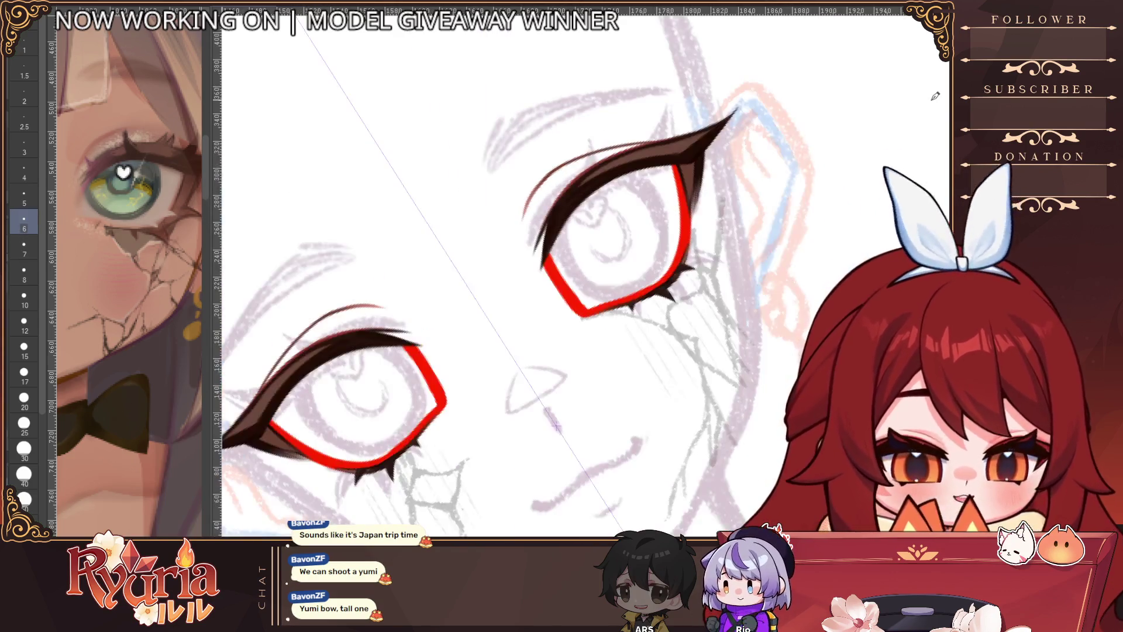
pyautogui.moveTo(559, 246)
pyautogui.mouseDown()
pyautogui.moveTo(637, 170)
pyautogui.moveTo(687, 161)
pyautogui.mouseUp()
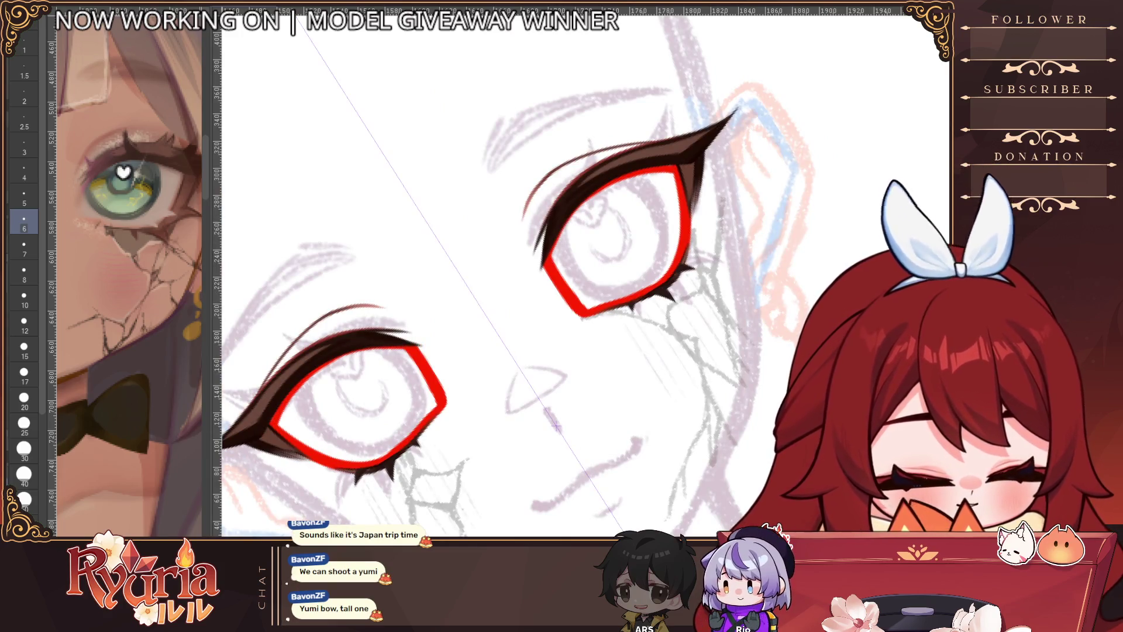
# Step: Thicken the red upper-lid lines and trim the red outer corners at size 2.5
pyautogui.hotkey('ctrl', 'z')
pyautogui.moveTo(553, 257)
pyautogui.mouseDown()
pyautogui.moveTo(558, 231)
pyautogui.moveTo(673, 156)
pyautogui.moveTo(610, 177)
pyautogui.moveTo(568, 248)
pyautogui.mouseUp()
pyautogui.press(']')
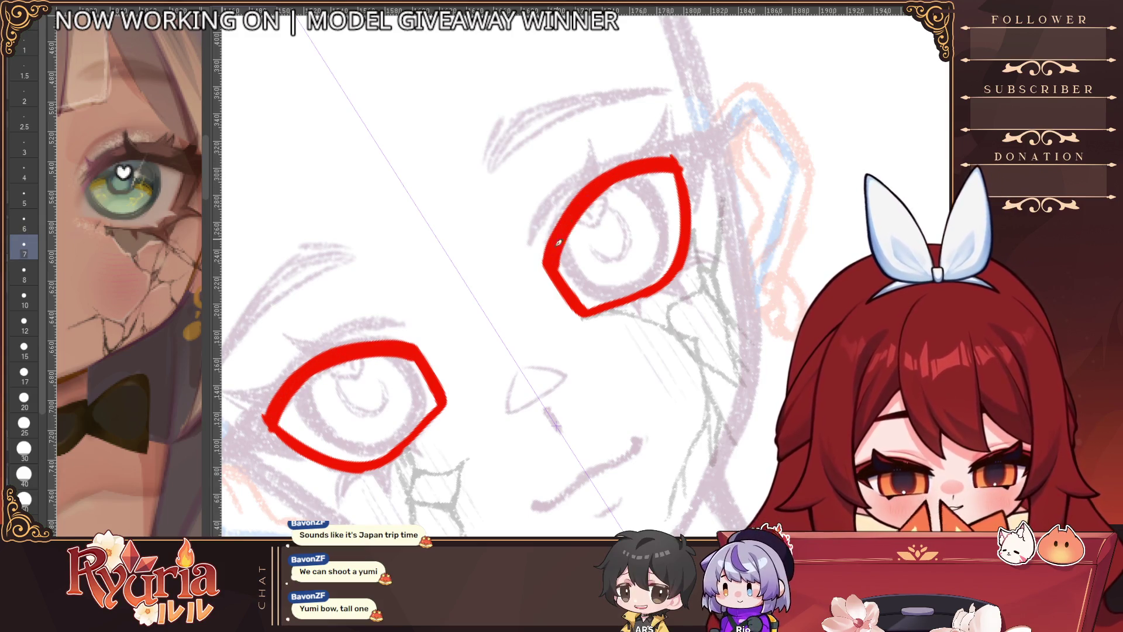
pyautogui.press('[')
pyautogui.press('[')
pyautogui.press('[')
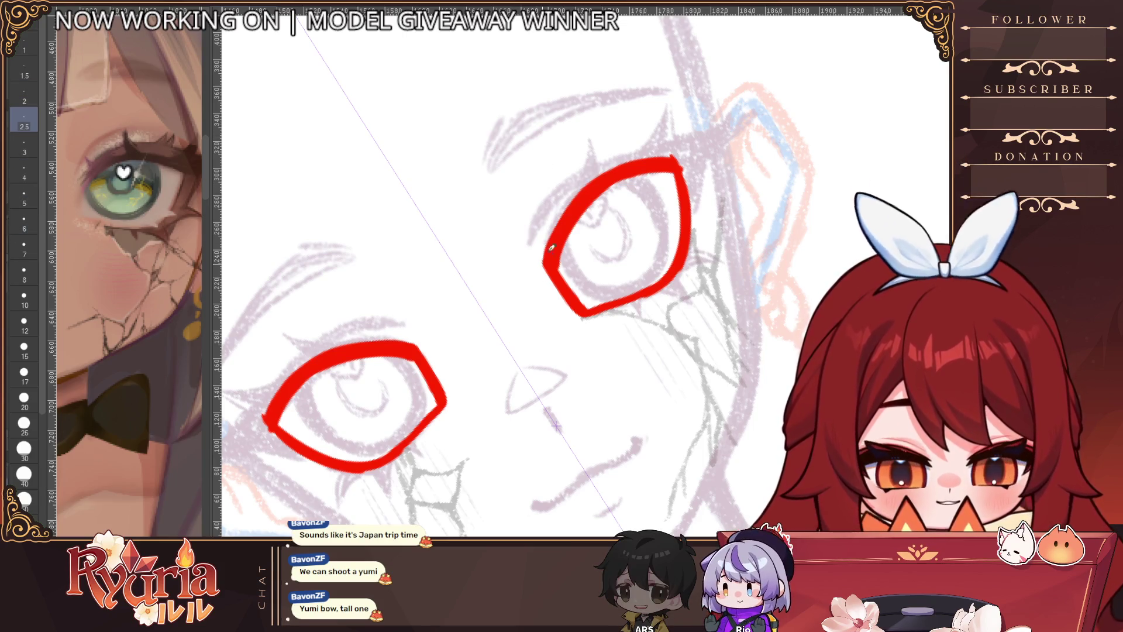
pyautogui.hotkey('ctrl', 'z')
pyautogui.moveTo(282, 395)
pyautogui.mouseDown()
pyautogui.moveTo(268, 424)
pyautogui.moveTo(316, 462)
pyautogui.mouseUp()
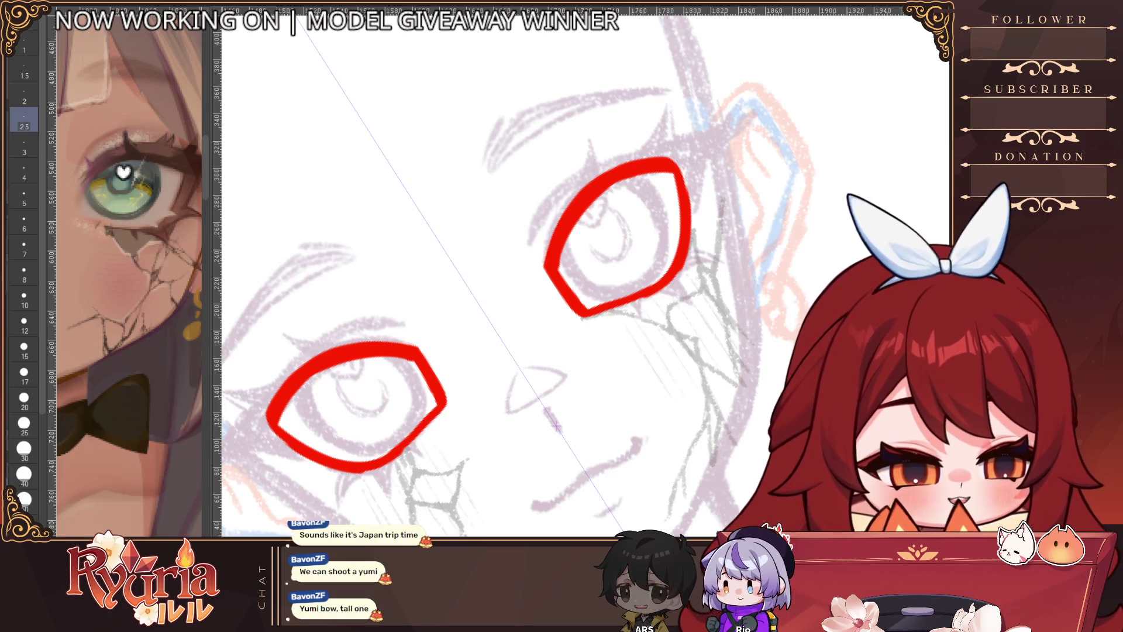
# Step: Level the view and thicken the red outer edges of both eyes at size 5
pyautogui.hotkey('ctrl', '0')
pyautogui.press(']')
pyautogui.press(']')
pyautogui.press(']')
pyautogui.moveTo(266, 230); pyautogui.dragTo(278, 280)
pyautogui.press(']')
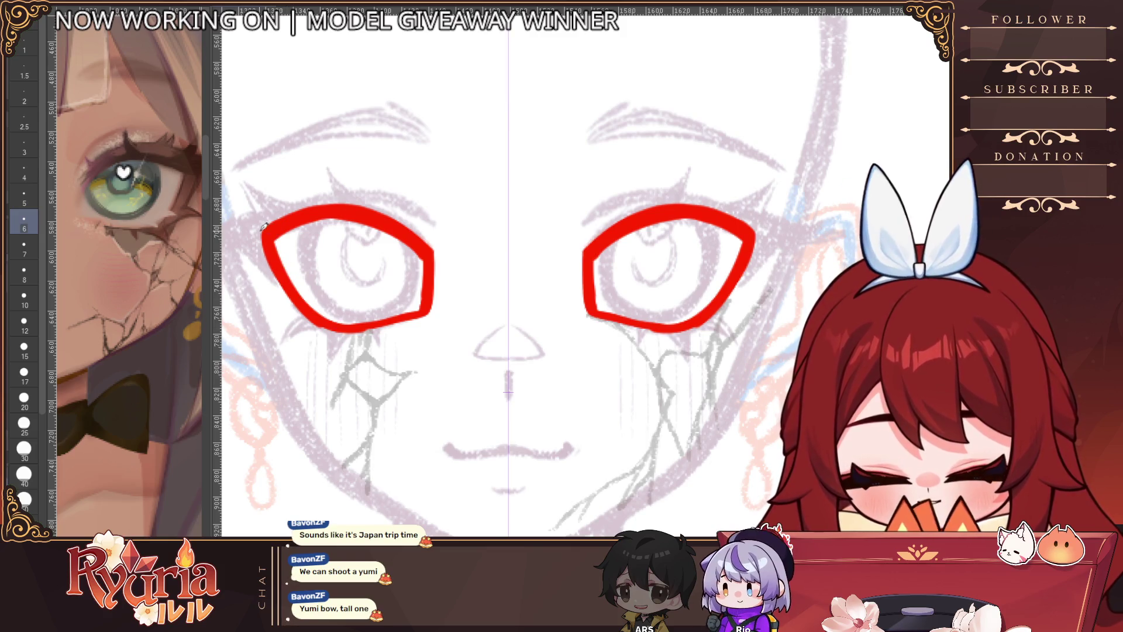
# Step: Rework the red lower edges of both eyes, then fill both outlines solid red
pyautogui.moveTo(356, 325); pyautogui.dragTo(321, 317)
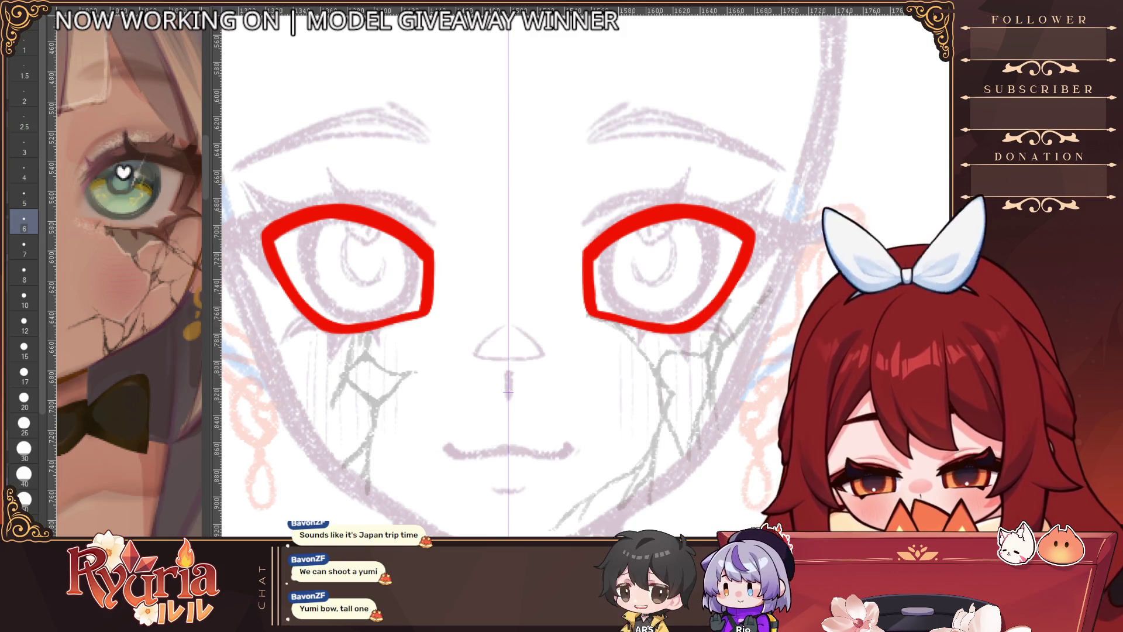
pyautogui.press('[')
pyautogui.press('[')
pyautogui.press('[')
pyautogui.hotkey('ctrl', 'z')
pyautogui.hotkey('ctrl', 'z')
pyautogui.press(']')
pyautogui.moveTo(315, 323); pyautogui.dragTo(418, 314)
pyautogui.scroll(-5, 418, 315)
pyautogui.scroll(6, 403, 244)
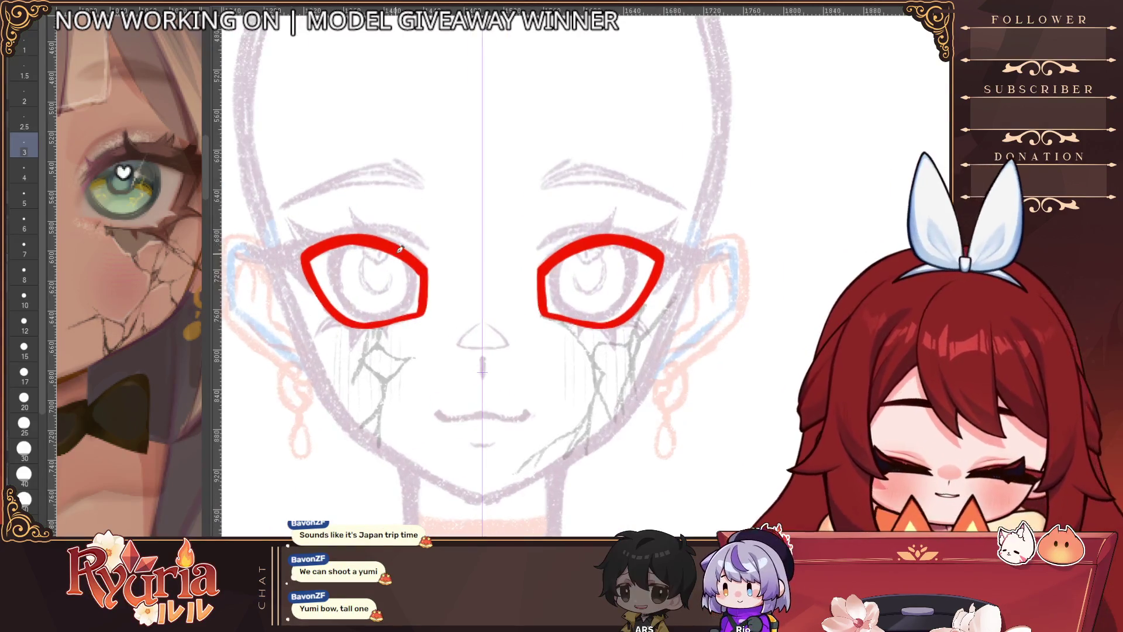
pyautogui.press('g')
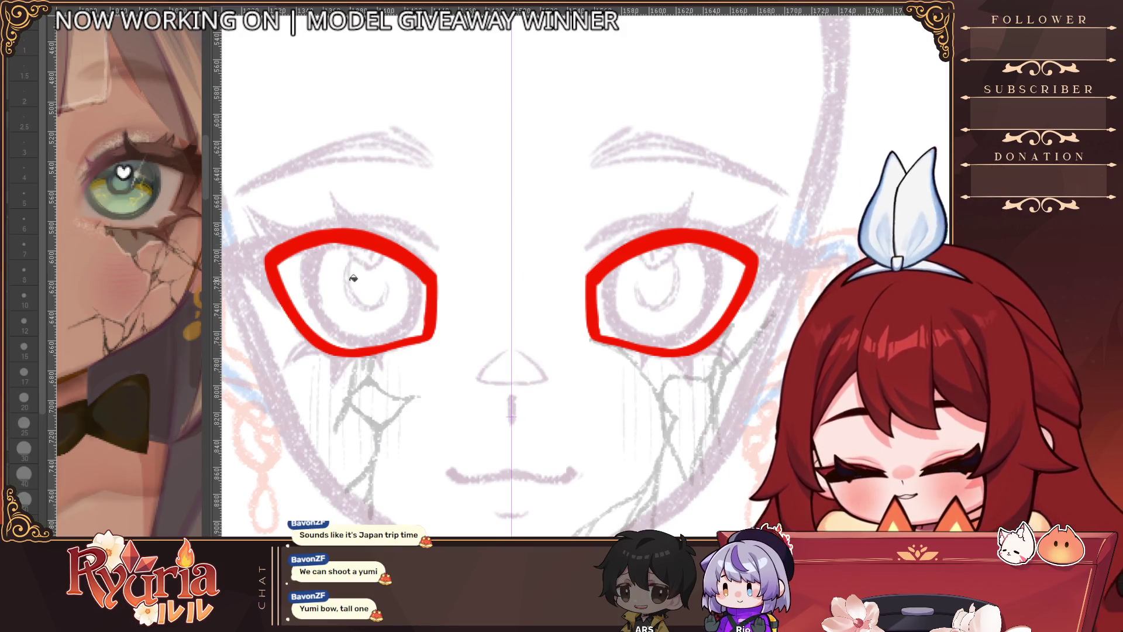
pyautogui.click(353, 277)
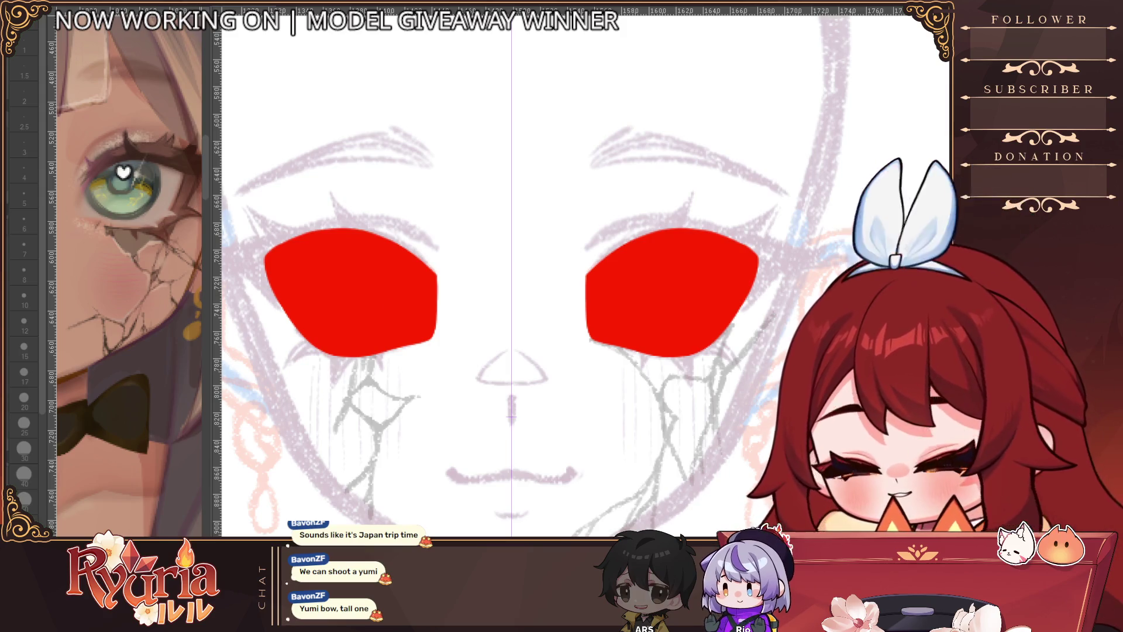
# Step: Soften the inner and lower edges of both red eye fills with a size-10 brush
pyautogui.press('b')
pyautogui.press('[')
pyautogui.press('[')
pyautogui.press('[')
pyautogui.press(']')
pyautogui.press(']')
pyautogui.press(']')
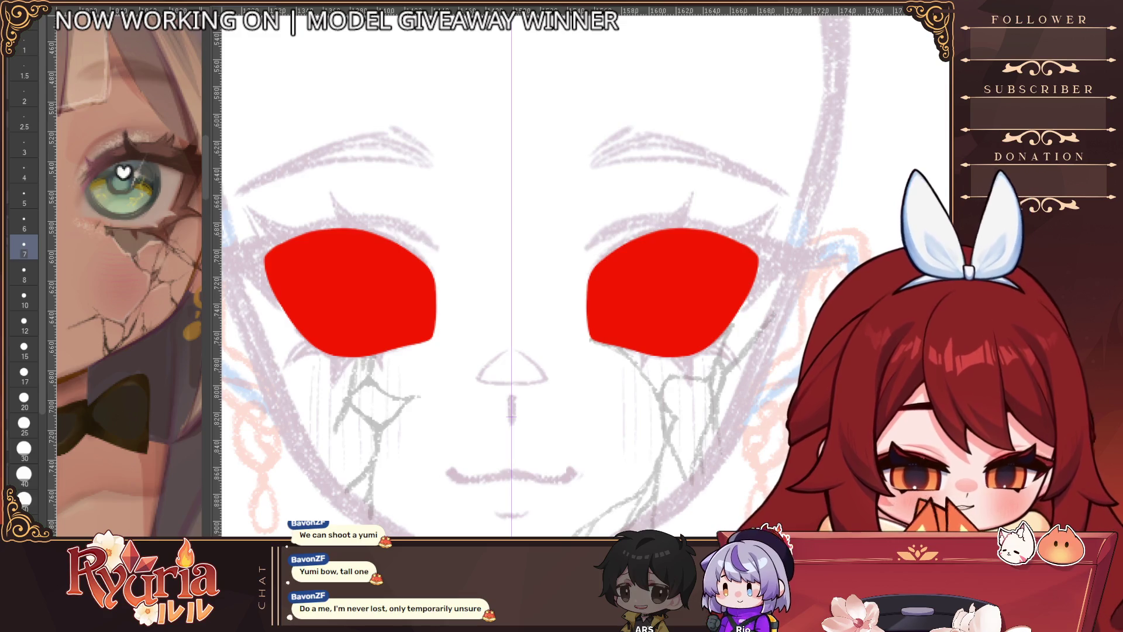
pyautogui.scroll(-5, 514, 386)
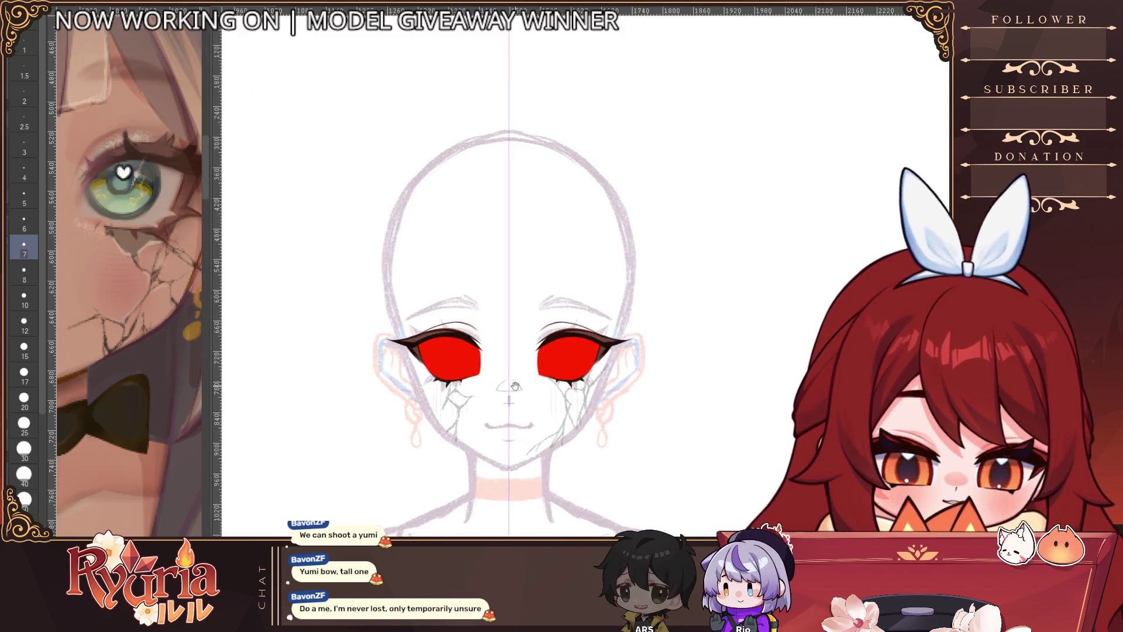
pyautogui.scroll(5, 515, 386)
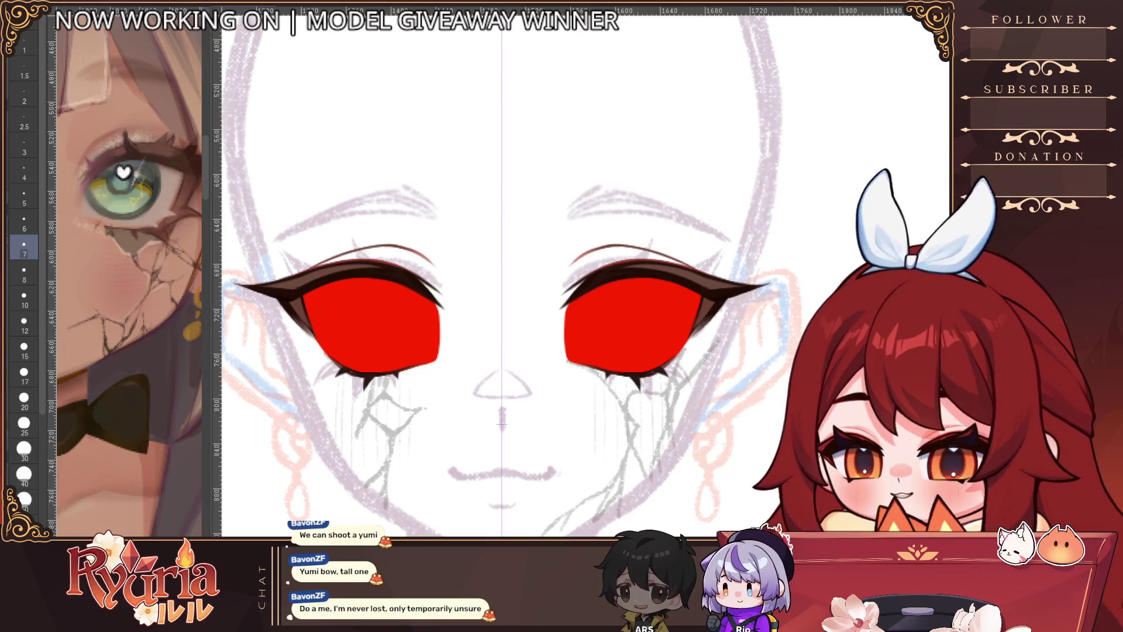
pyautogui.moveTo(539, 306)
pyautogui.mouseDown()
pyautogui.moveTo(585, 306)
pyautogui.moveTo(539, 306)
pyautogui.moveTo(568, 302)
pyautogui.moveTo(571, 351)
pyautogui.mouseUp()
pyautogui.moveTo(442, 301); pyautogui.dragTo(439, 356)
pyautogui.moveTo(319, 337); pyautogui.dragTo(334, 360)
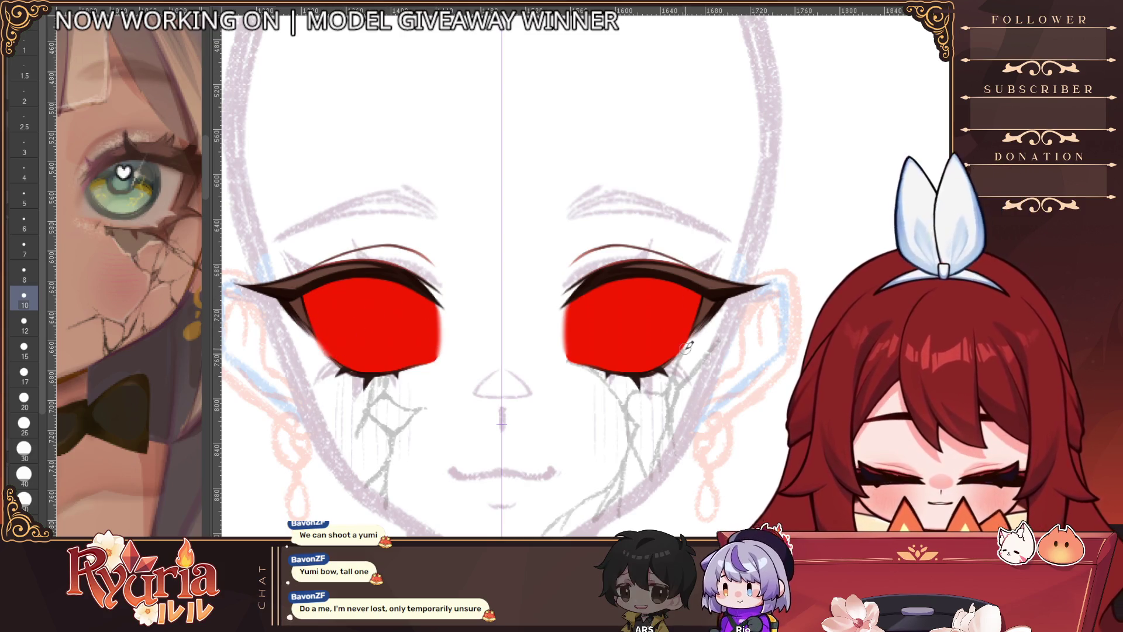
pyautogui.moveTo(692, 333); pyautogui.dragTo(686, 346)
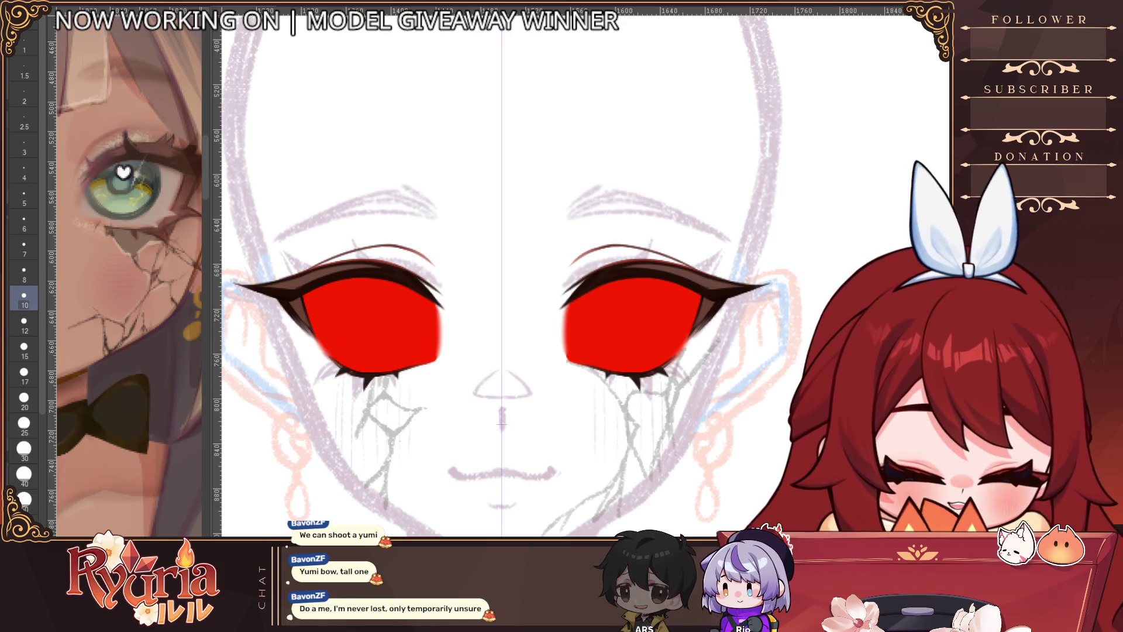
# Step: Blend the left red eye's upper-right edge with a size-50 brush, then return to size 10
pyautogui.press(']')
pyautogui.press(']')
pyautogui.press(']')
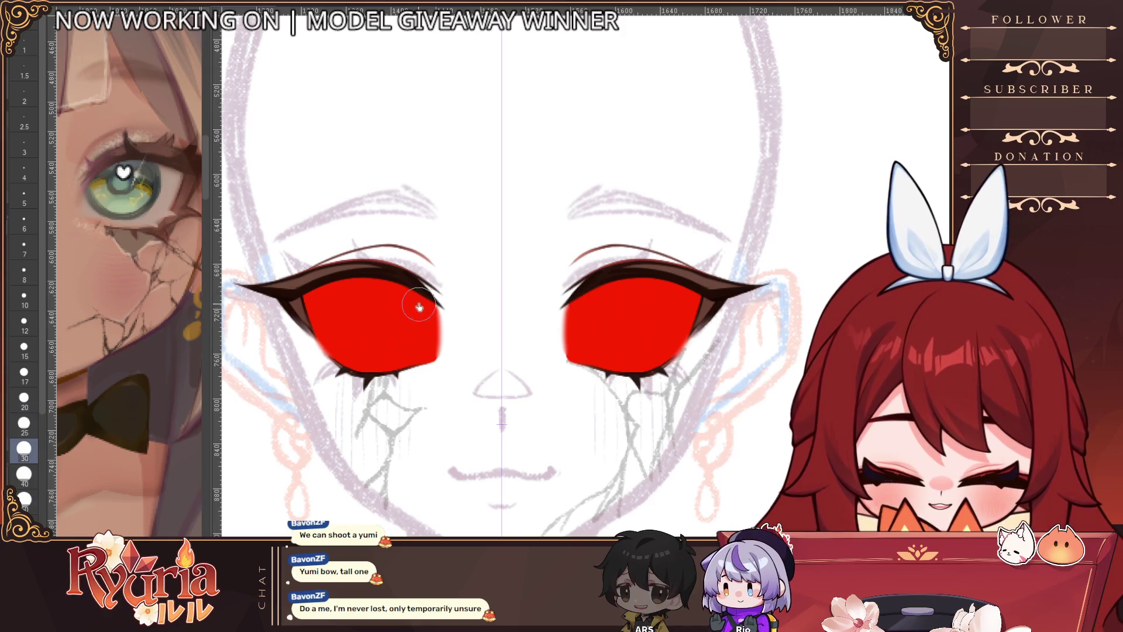
pyautogui.press(']')
pyautogui.press(']')
pyautogui.moveTo(422, 310); pyautogui.dragTo(416, 286)
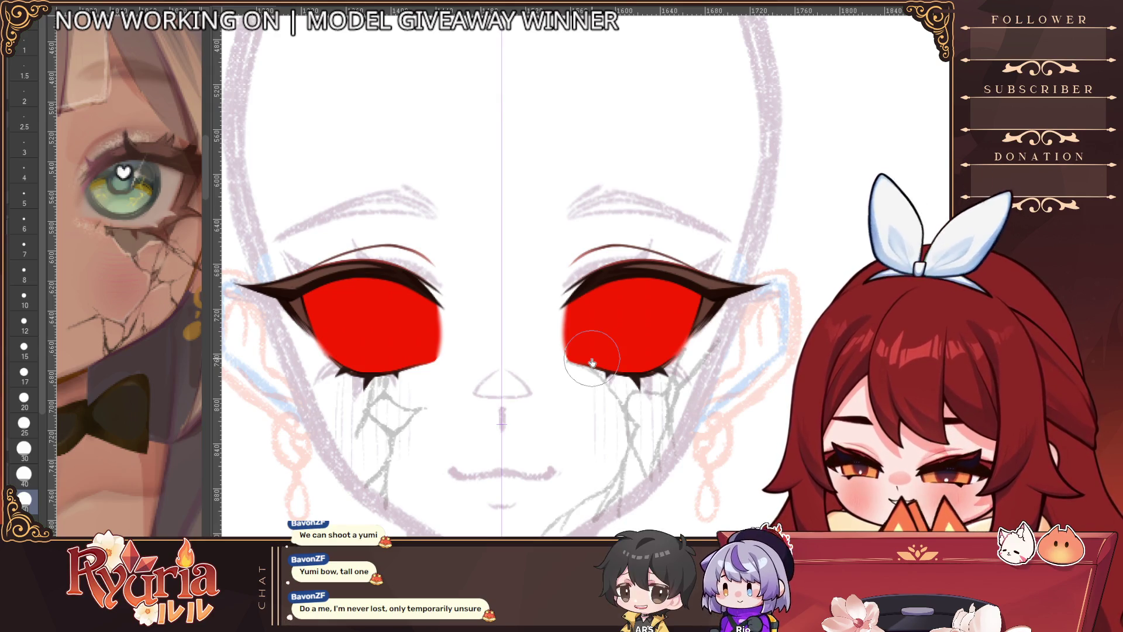
pyautogui.click(24, 298)
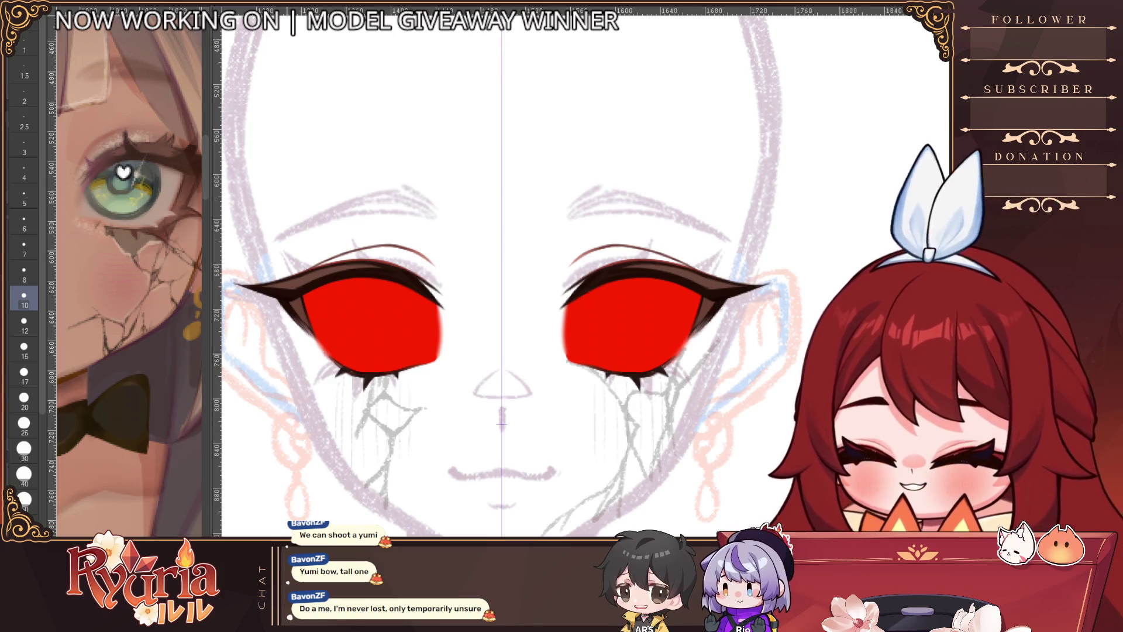
pyautogui.scroll(-1, 360, 434)
pyautogui.scroll(5, 376, 401)
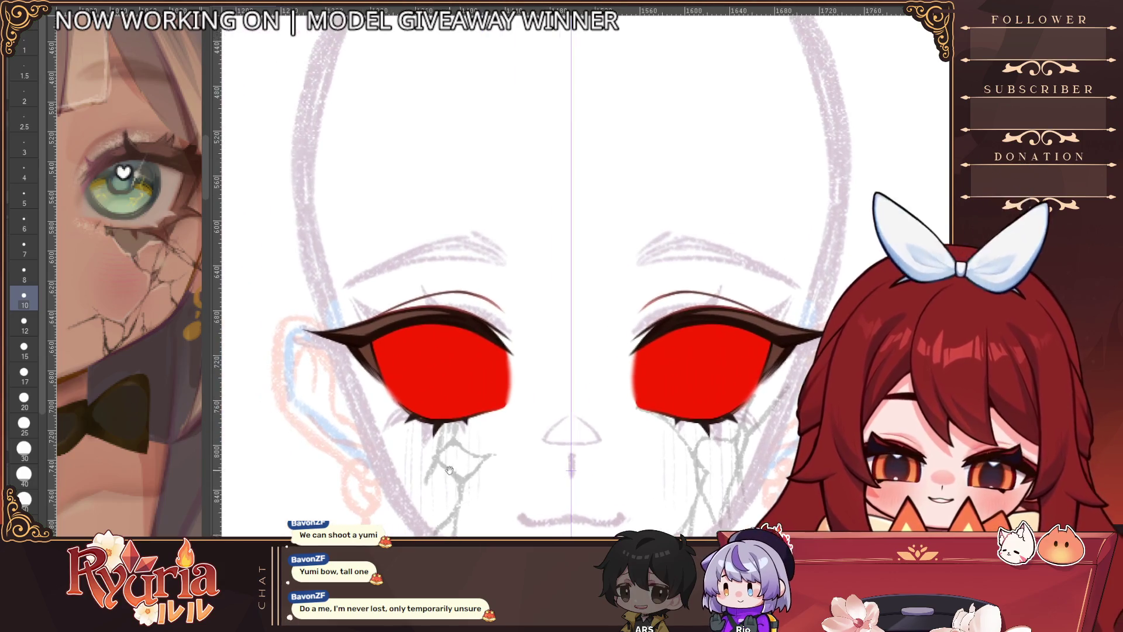
# Step: Rotate the canvas to reach the eye corner at brush size 5, then undo the red fills
pyautogui.press('^')
pyautogui.press('^')
pyautogui.press('^')
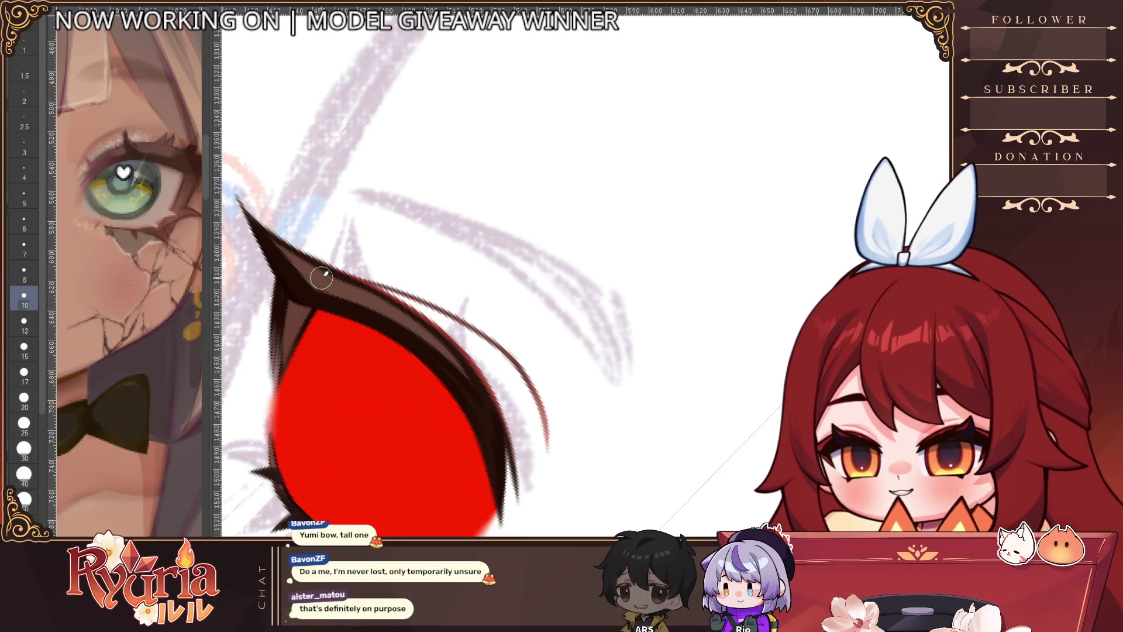
pyautogui.press(']')
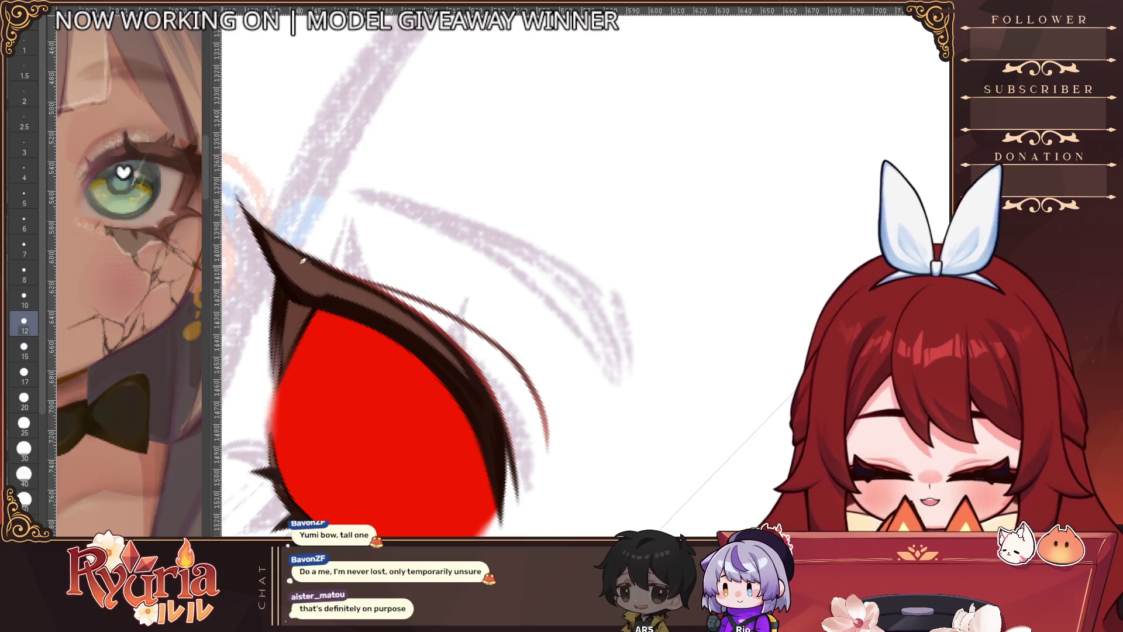
pyautogui.press('[')
pyautogui.press('[')
pyautogui.press('[')
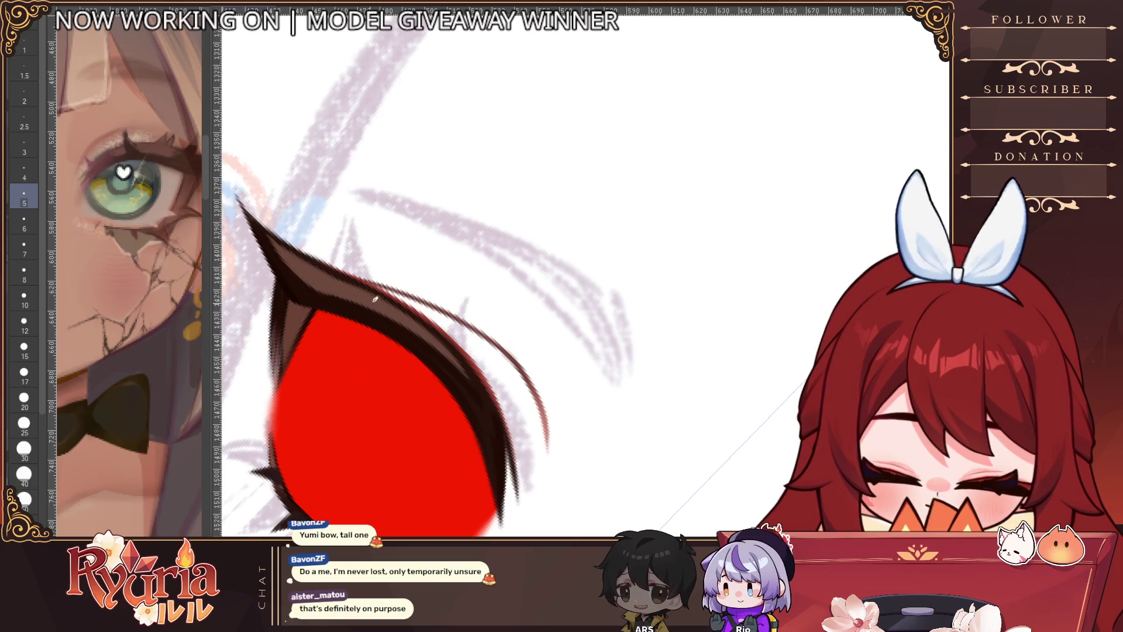
pyautogui.scroll(-4, 362, 298)
pyautogui.press('-')
pyautogui.press('-')
pyautogui.press('-')
pyautogui.scroll(-5, 610, 297)
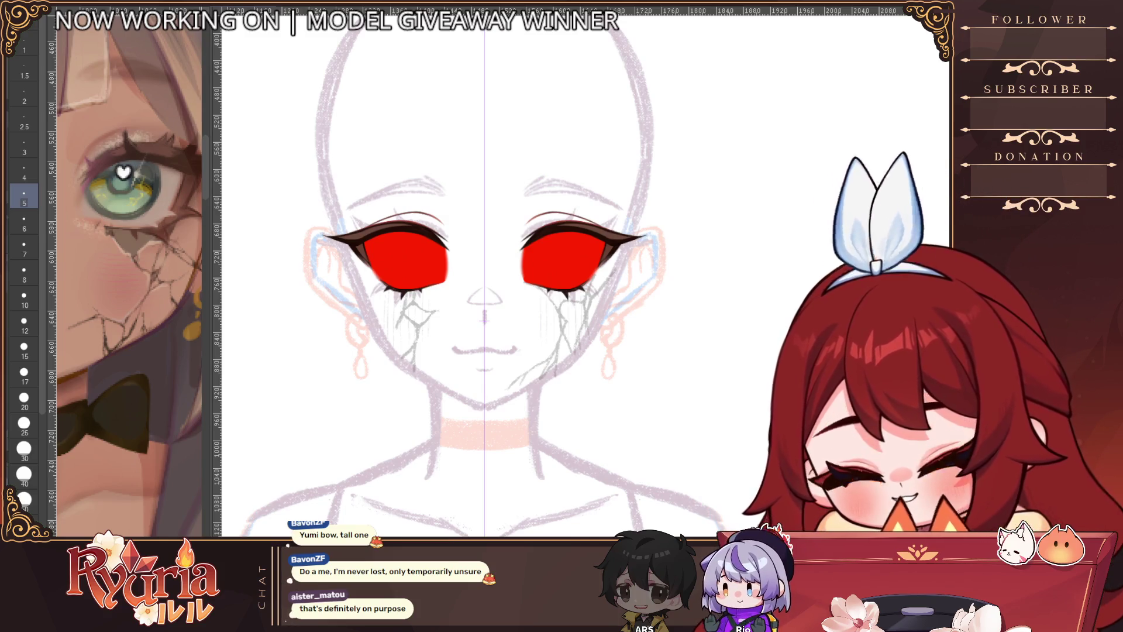
pyautogui.hotkey('ctrl', 'z')
pyautogui.scroll(-1, 581, 310)
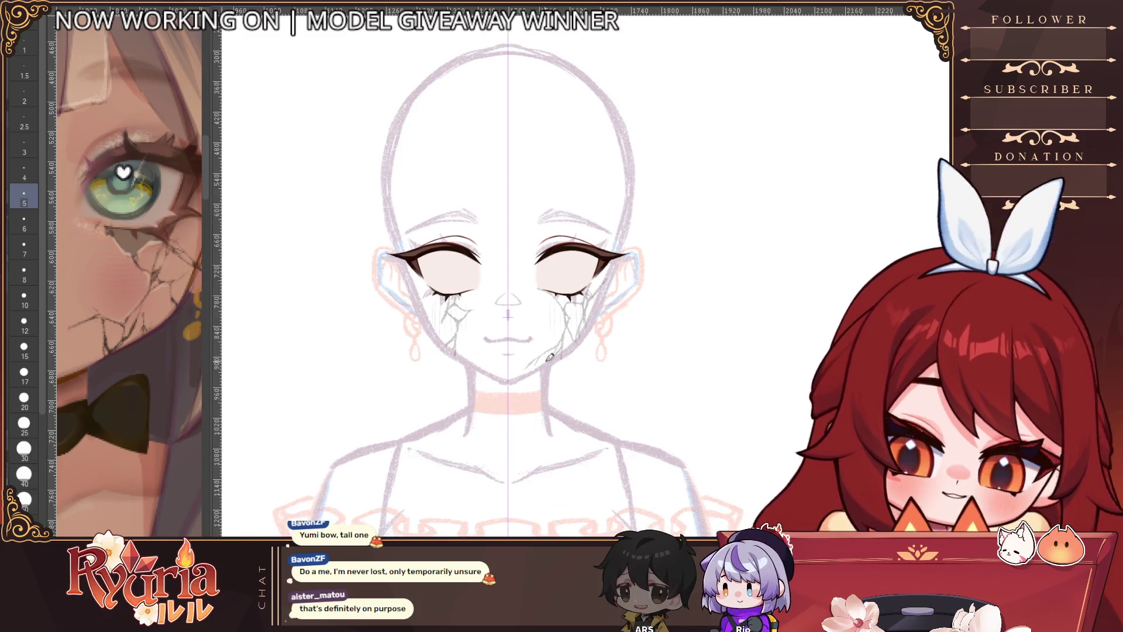
# Step: Undo the pale eye fills to reveal the iris sketches underneath
pyautogui.scroll(-2, 550, 357)
pyautogui.hscroll(3, 562, 420)
pyautogui.scroll(2, 630, 347)
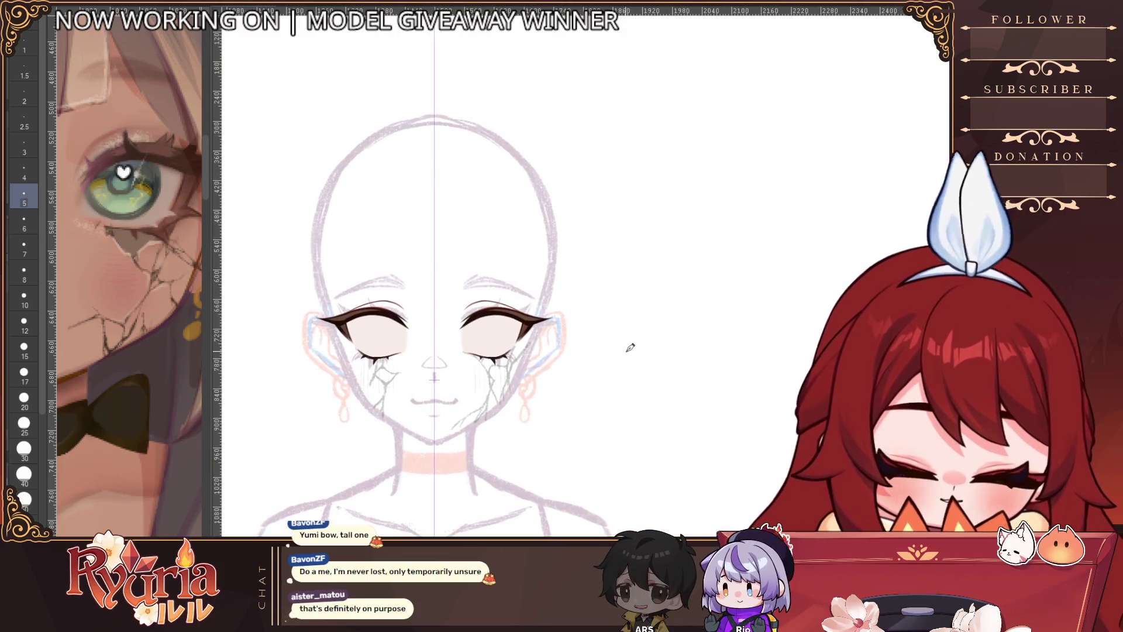
pyautogui.hotkey('ctrl', 'z')
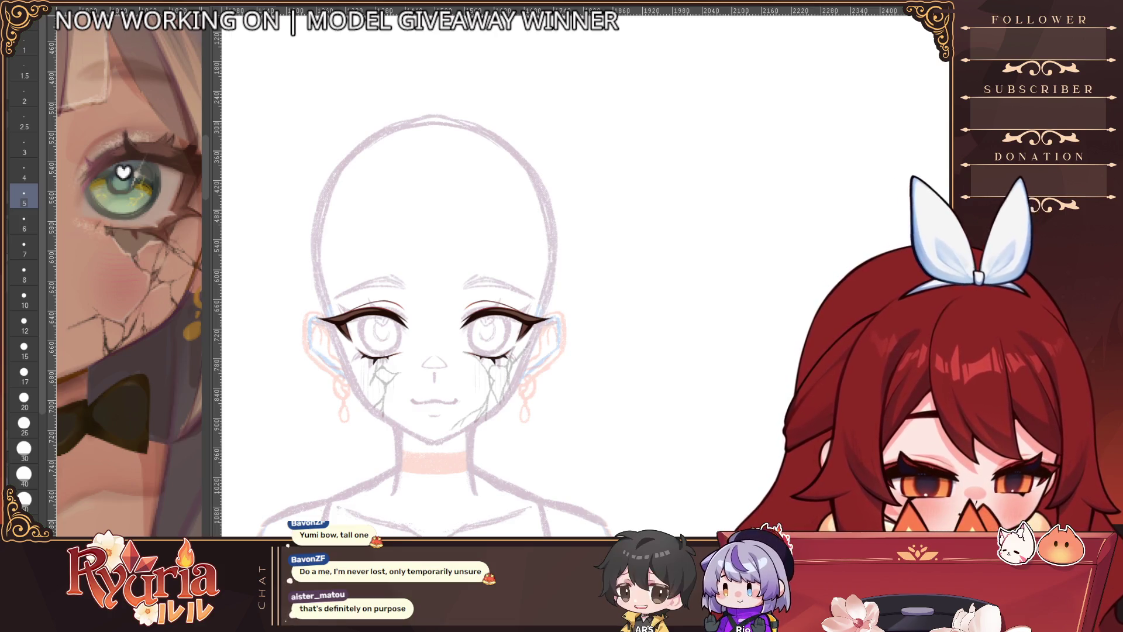
pyautogui.hotkey('ctrl', 'y')
pyautogui.hotkey('ctrl', 'z')
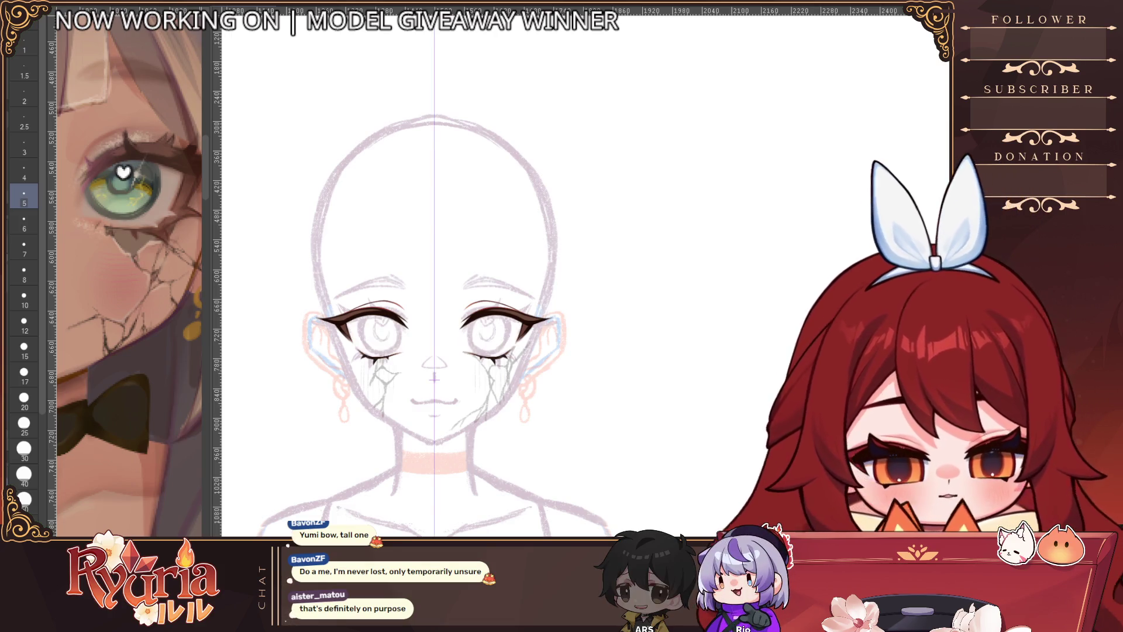
# Step: Ink dark iris curves down the left eye and inside the right eye, redrawing the left curve
pyautogui.scroll(3, 435, 379)
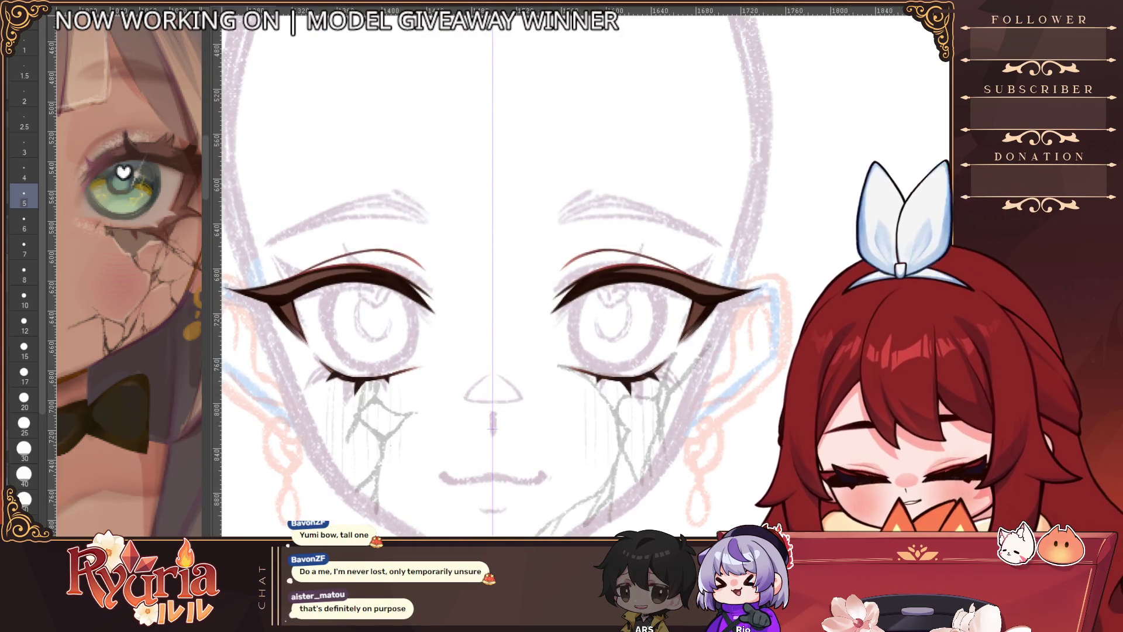
pyautogui.scroll(2, 326, 282)
pyautogui.moveTo(332, 281); pyautogui.dragTo(326, 379)
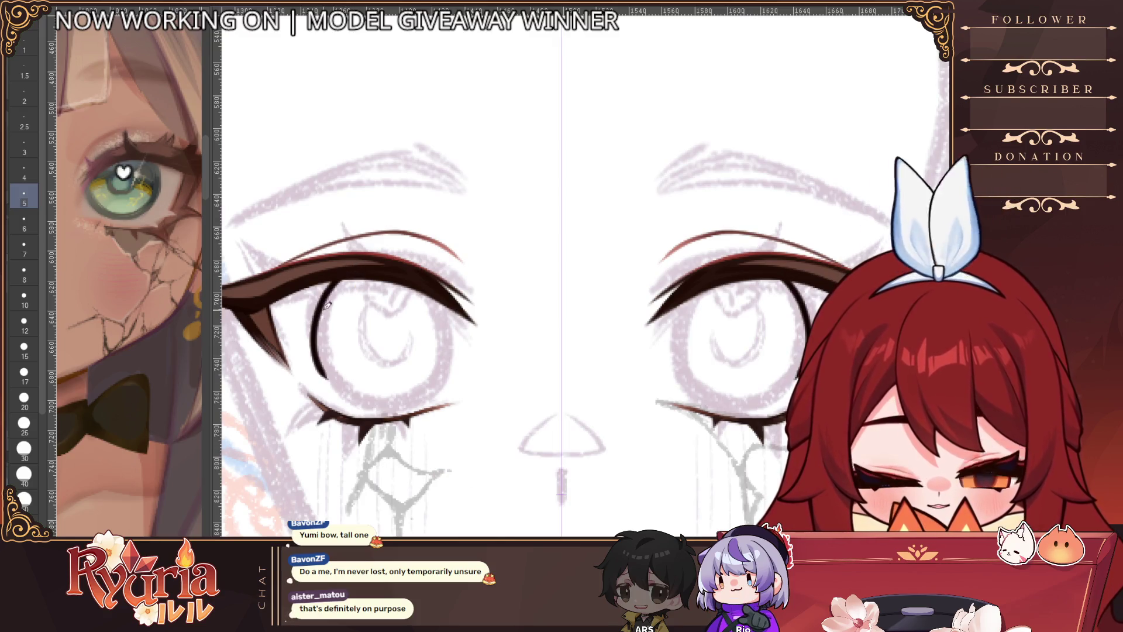
pyautogui.hotkey('ctrl', 'z')
pyautogui.moveTo(335, 280); pyautogui.dragTo(327, 380)
pyautogui.hotkey('ctrl', 'z')
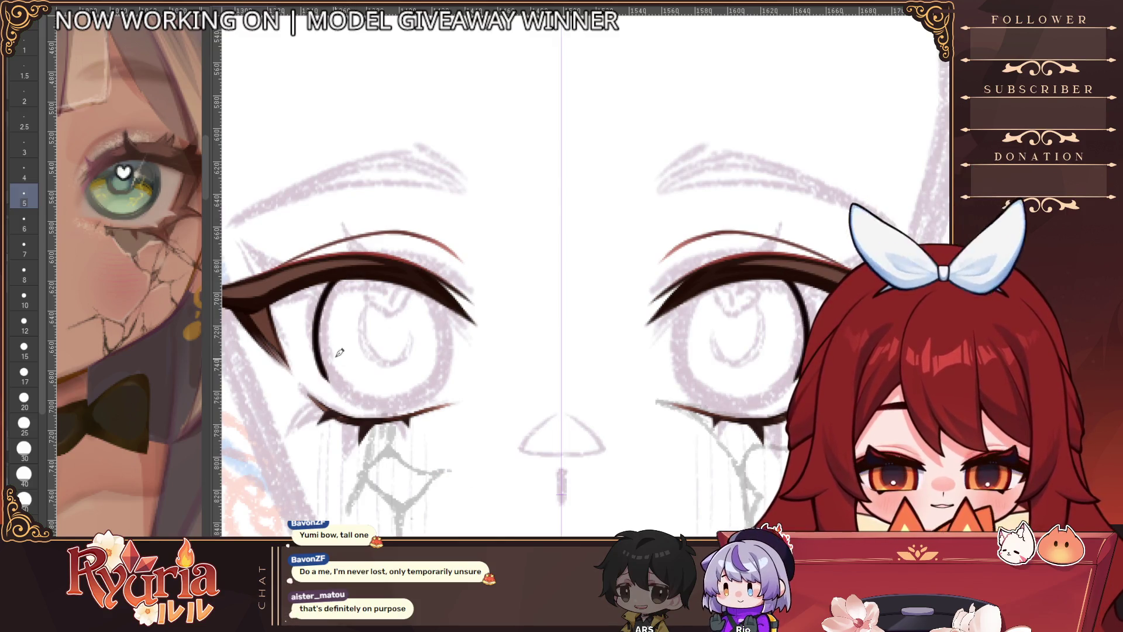
pyautogui.moveTo(679, 281)
pyautogui.mouseDown()
pyautogui.moveTo(562, 246)
pyautogui.moveTo(560, 344)
pyautogui.mouseUp()
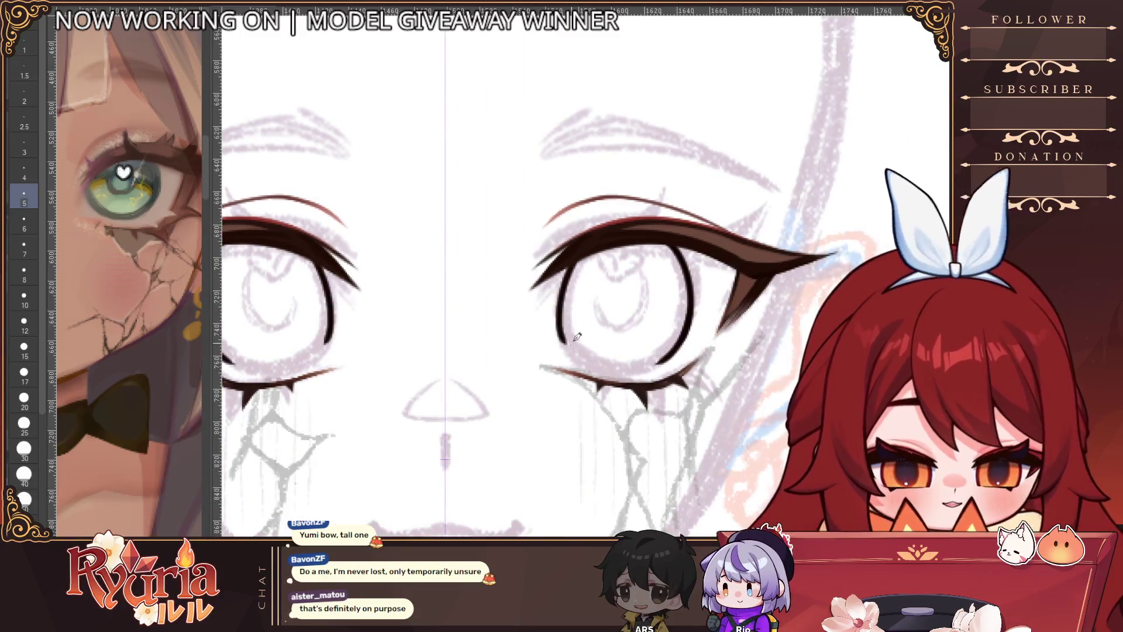
# Step: Redraw the right eye's iris stroke and retry closing the bottom of the iris outline
pyautogui.hotkey('ctrl', 'z')
pyautogui.moveTo(570, 263); pyautogui.dragTo(561, 345)
pyautogui.scroll(-2, 577, 337)
pyautogui.scroll(1, 351, 340)
pyautogui.moveTo(350, 340)
pyautogui.mouseDown()
pyautogui.moveTo(386, 358)
pyautogui.moveTo(426, 338)
pyautogui.moveTo(403, 347)
pyautogui.mouseUp()
pyautogui.hotkey('ctrl', 'z')
pyautogui.scroll(-3, 385, 316)
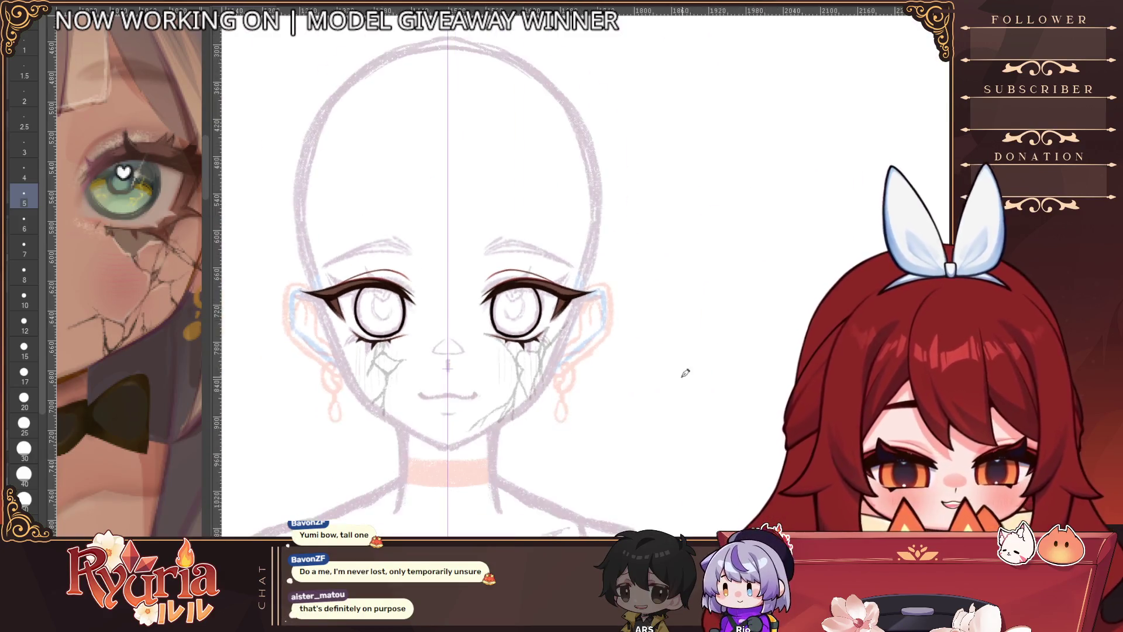
pyautogui.scroll(3, 562, 400)
# Step: Zoom in on the left eye and thicken the left side and bottom of its iris outline
pyautogui.click(431, 265)
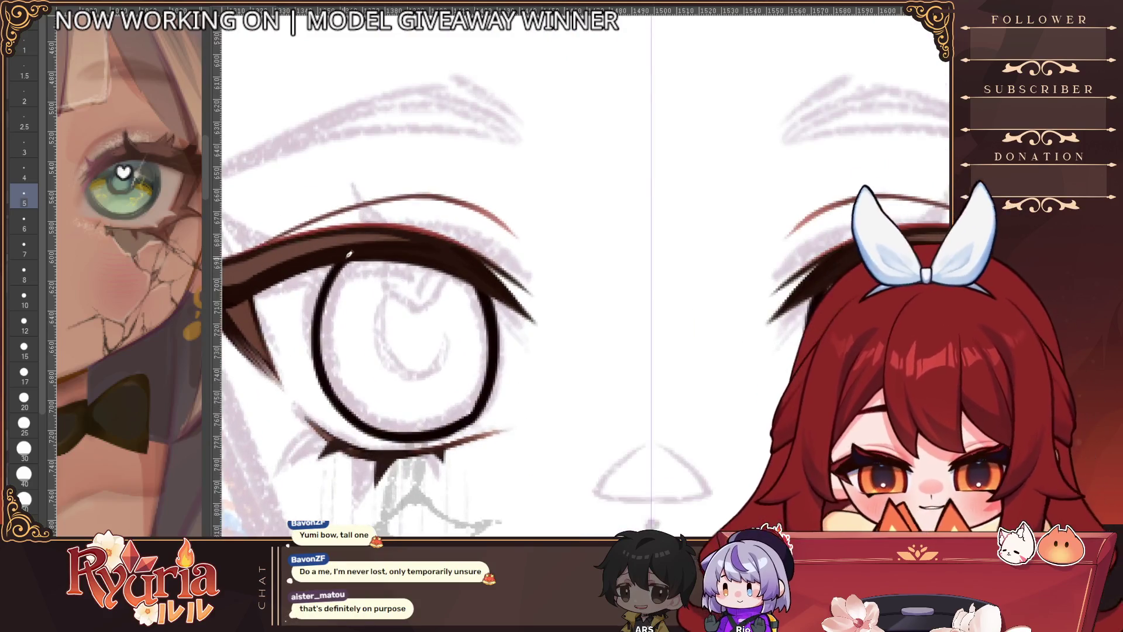
pyautogui.moveTo(329, 266); pyautogui.dragTo(345, 396)
pyautogui.moveTo(319, 310); pyautogui.dragTo(348, 421)
pyautogui.hotkey('ctrl', 'z')
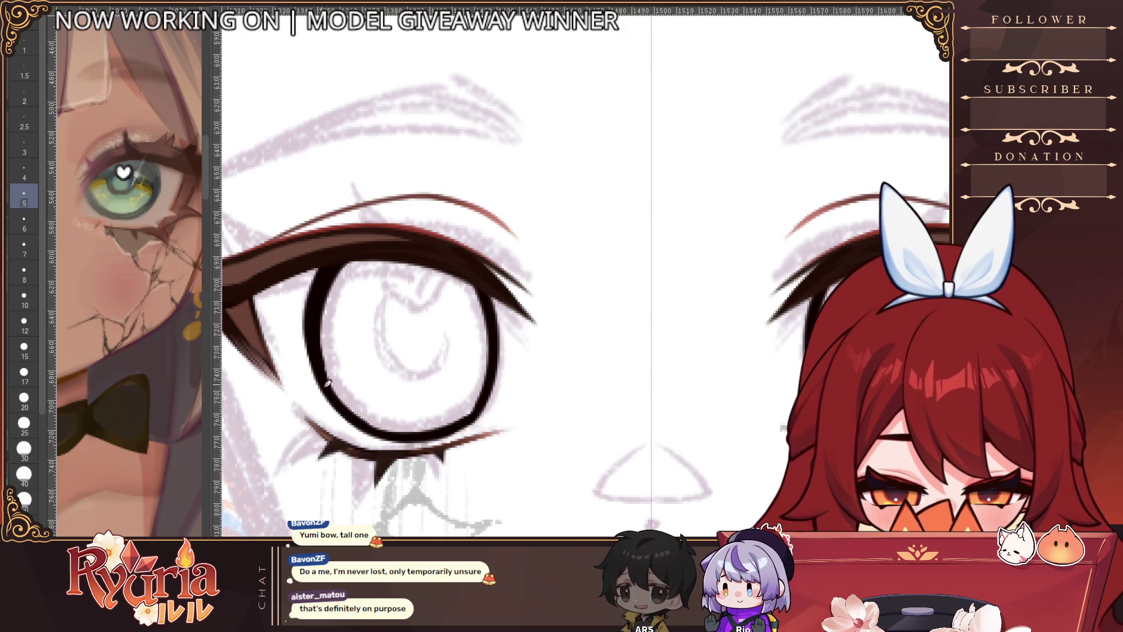
pyautogui.moveTo(322, 381); pyautogui.dragTo(427, 433)
pyautogui.scroll(-2, 391, 398)
# Step: Darken the right iris's lower-left and lower outline, partly with a size-2.5 brush
pyautogui.moveTo(696, 394); pyautogui.dragTo(445, 370)
pyautogui.moveTo(460, 316)
pyautogui.mouseDown()
pyautogui.moveTo(503, 383)
pyautogui.moveTo(530, 388)
pyautogui.mouseUp()
pyautogui.click(14, 128)
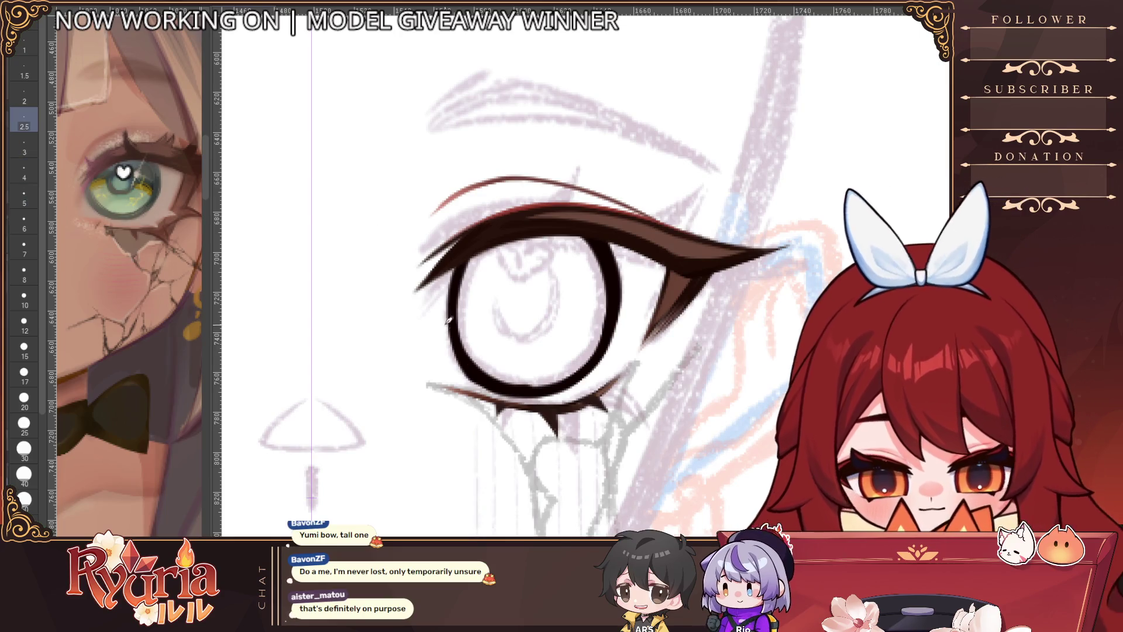
pyautogui.moveTo(491, 388); pyautogui.dragTo(514, 394)
pyautogui.scroll(-3, 553, 378)
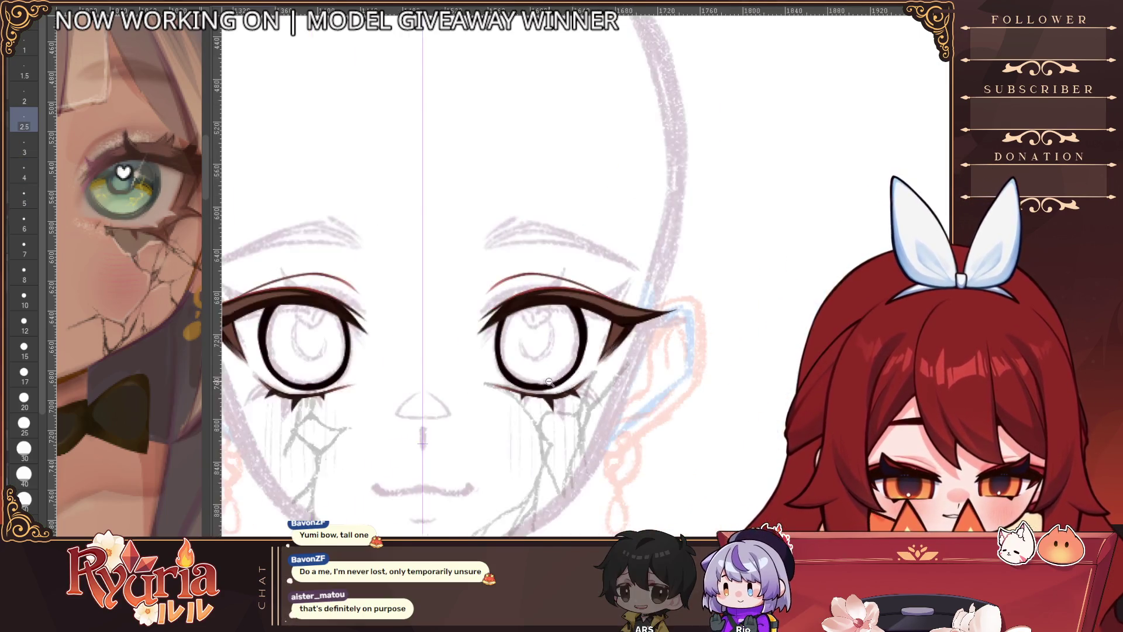
# Step: Hide the eyelash linework and thicken the ring's left side, bottom gap and upper-left arc
pyautogui.hotkey('ctrl', 'z')
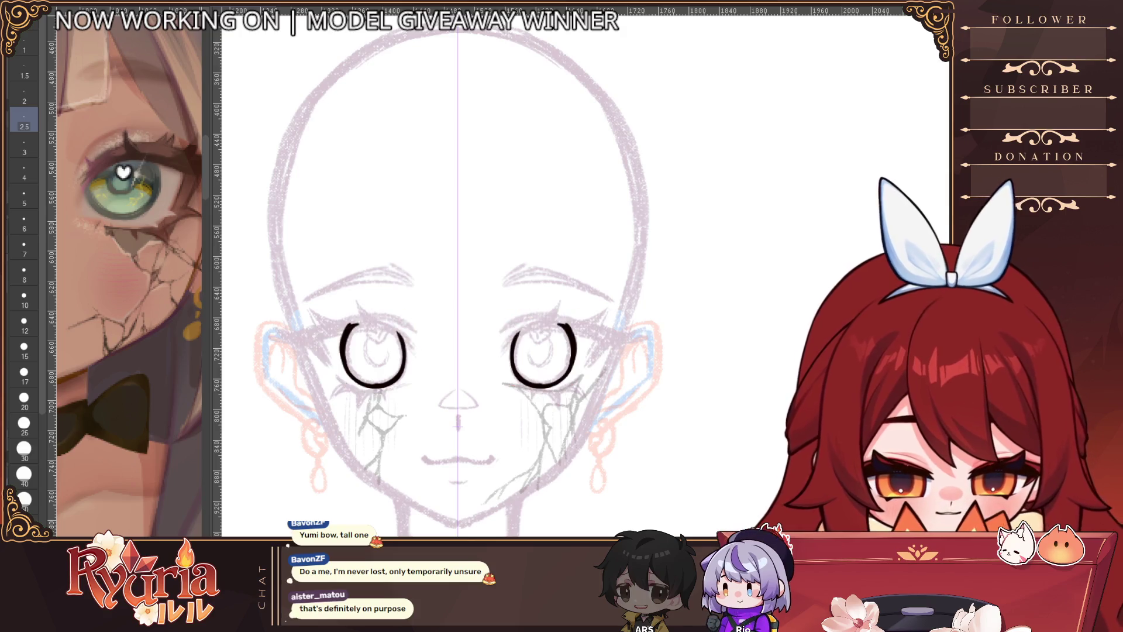
pyautogui.scroll(5, 538, 286)
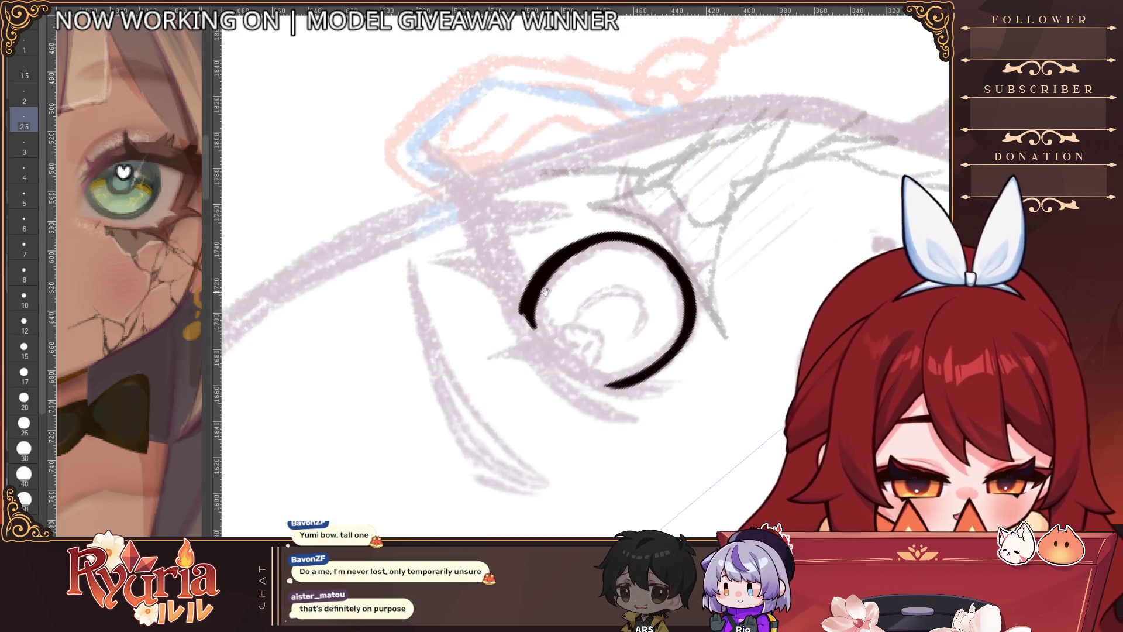
pyautogui.press(']')
pyautogui.press(']')
pyautogui.press(']')
pyautogui.press(']')
pyautogui.moveTo(529, 319); pyautogui.dragTo(570, 402)
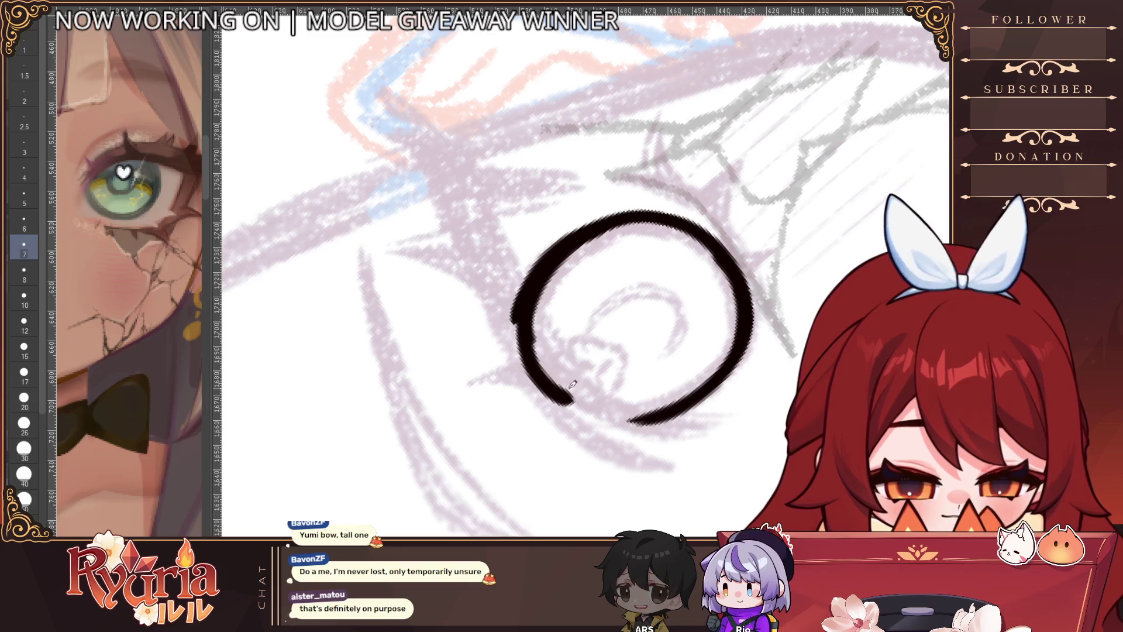
pyautogui.moveTo(536, 338)
pyautogui.mouseDown()
pyautogui.moveTo(588, 419)
pyautogui.moveTo(664, 410)
pyautogui.mouseUp()
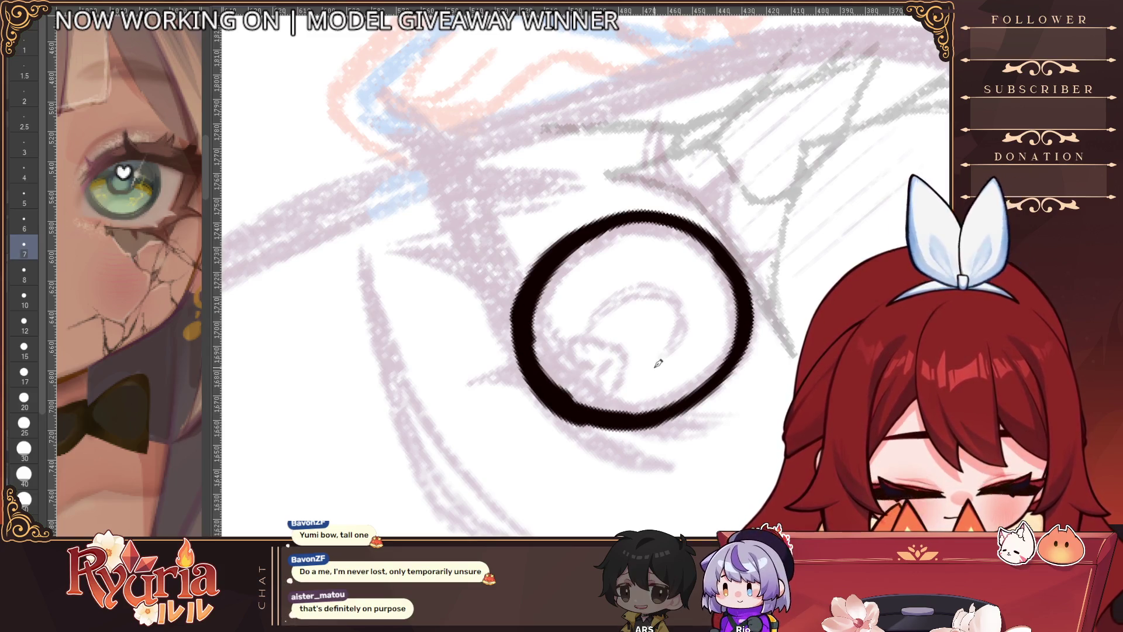
pyautogui.moveTo(556, 246)
pyautogui.mouseDown()
pyautogui.moveTo(491, 287)
pyautogui.moveTo(468, 325)
pyautogui.moveTo(476, 342)
pyautogui.mouseUp()
pyautogui.press('[')
pyautogui.scroll(-5, 556, 255)
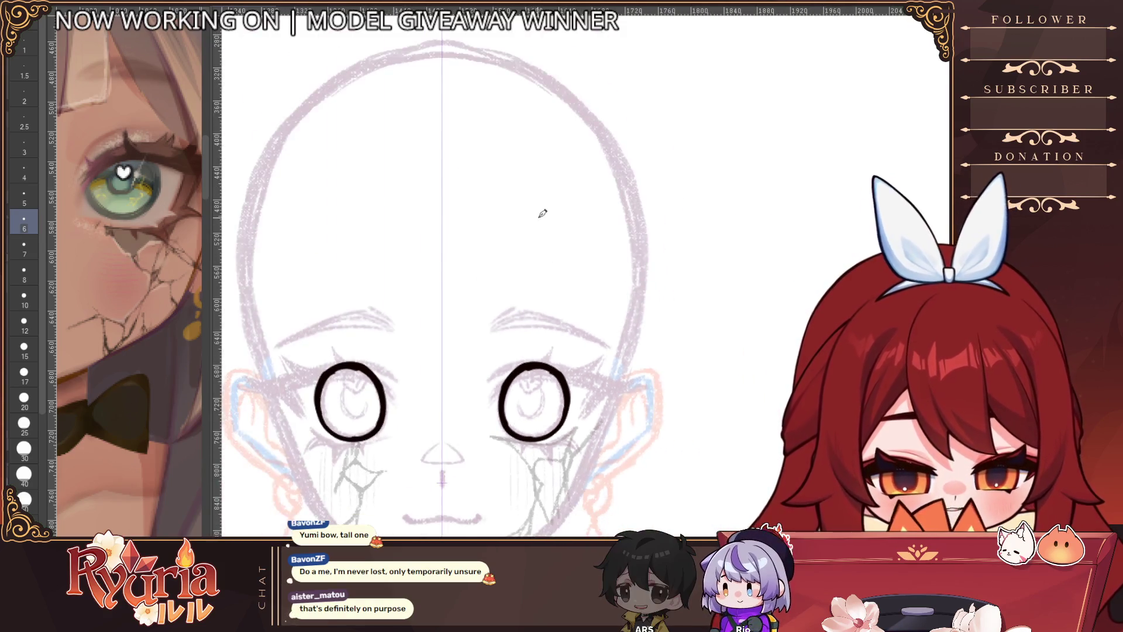
# Step: Flood both eye circles solid black with the Fill tool
pyautogui.press('g')
pyautogui.click(347, 391)
pyautogui.scroll(2, 427, 318)
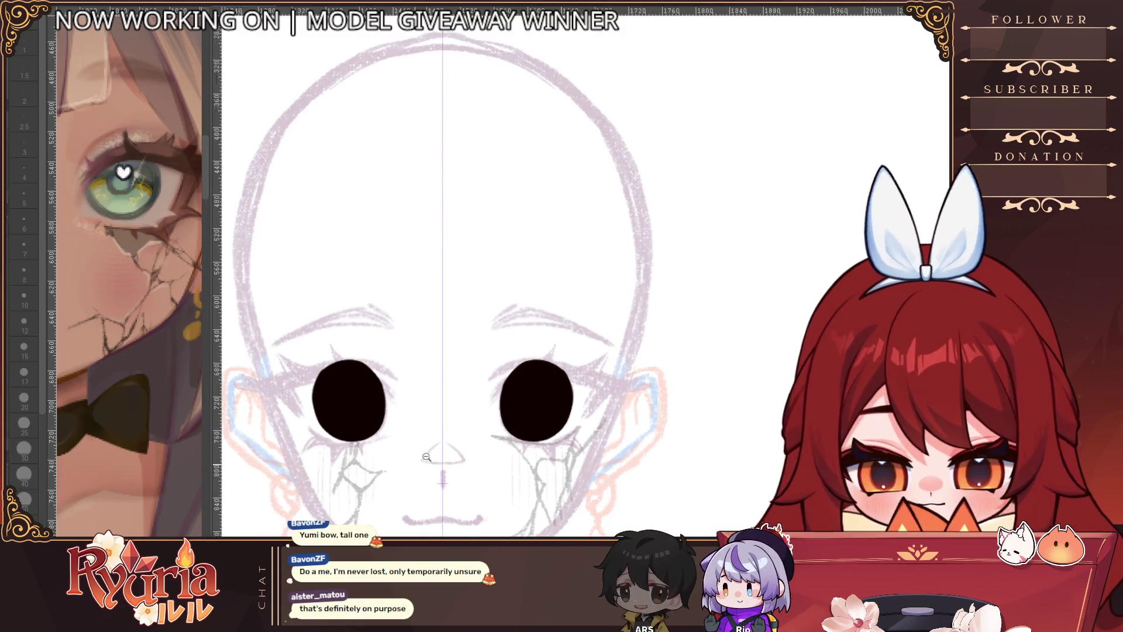
# Step: Trim the left eye's left edge with a size-4 pen brush
pyautogui.press('b')
pyautogui.scroll(2, 581, 295)
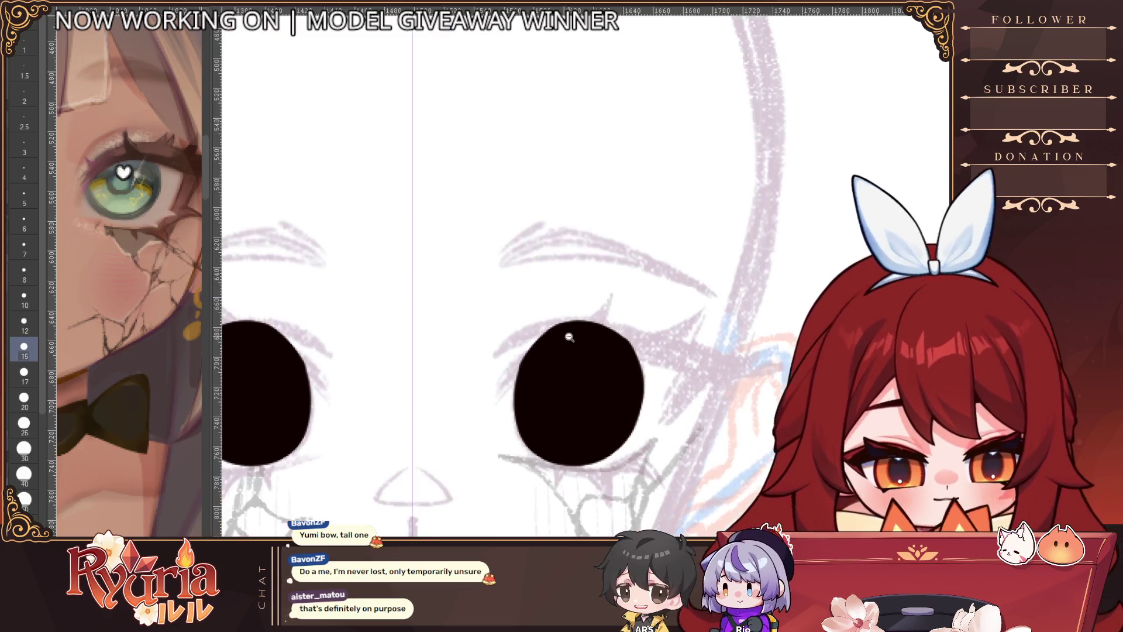
pyautogui.press('[')
pyautogui.press('[')
pyautogui.press('[')
pyautogui.press('[')
pyautogui.press('[')
pyautogui.press('[')
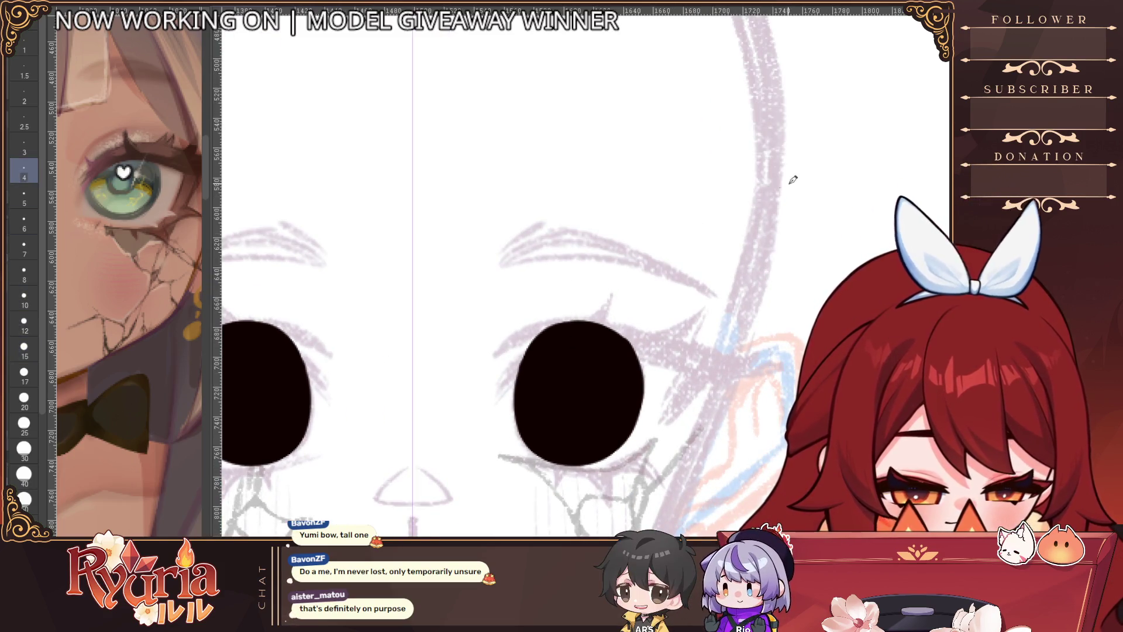
pyautogui.press('[')
pyautogui.press('[')
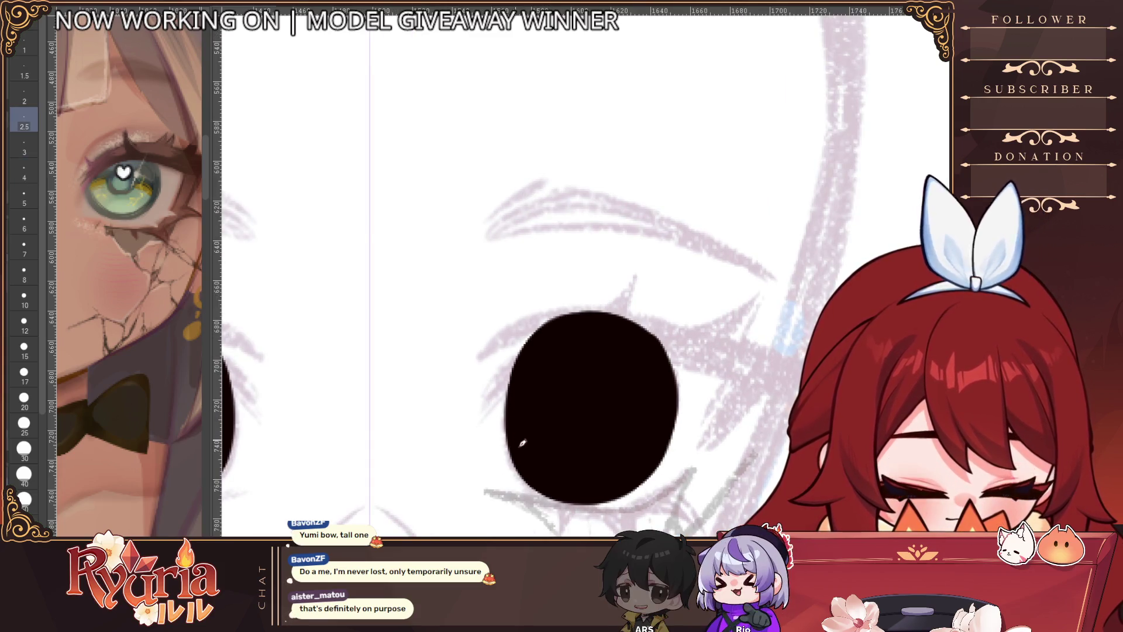
pyautogui.scroll(-1, 610, 284)
pyautogui.scroll(-1, 609, 284)
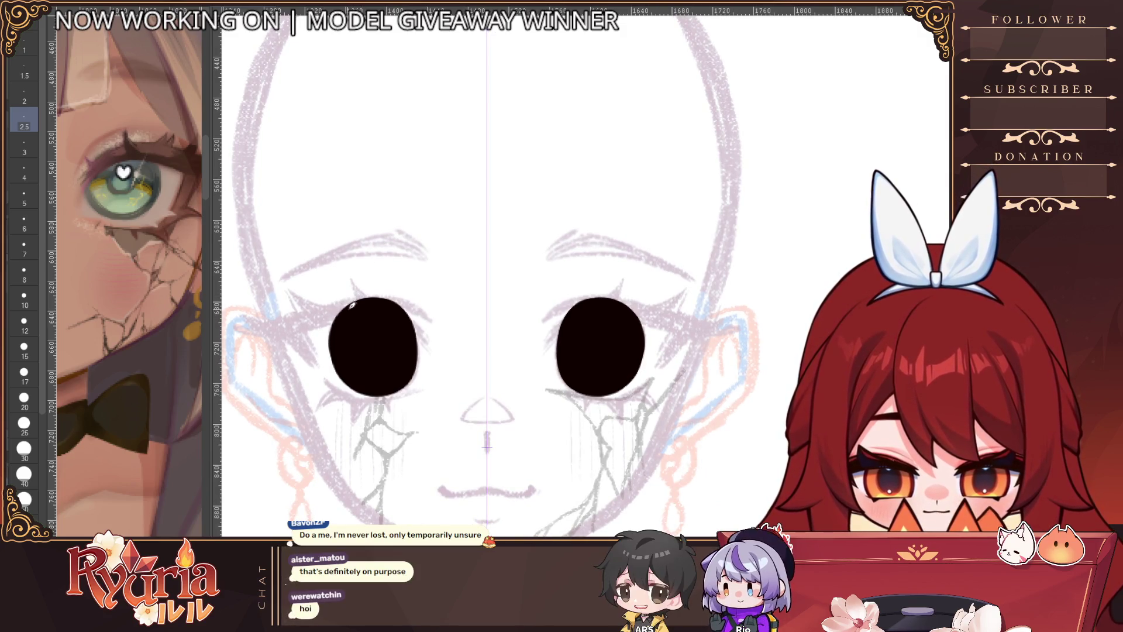
pyautogui.press(']')
pyautogui.press(']')
pyautogui.moveTo(332, 316); pyautogui.dragTo(349, 390)
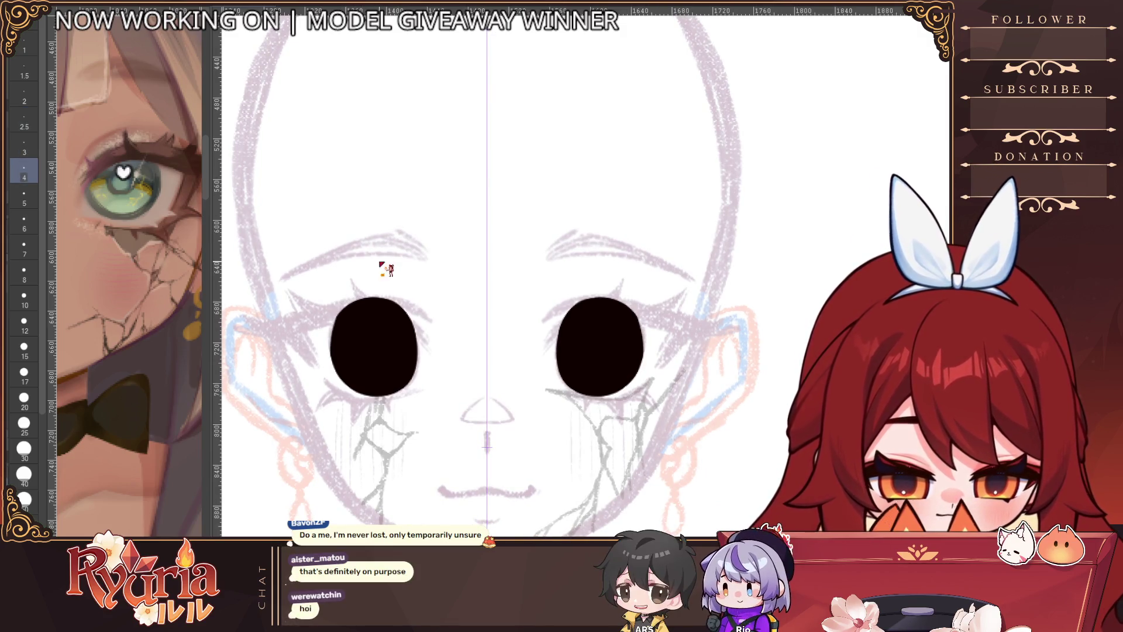
# Step: Retouch the right eye's upper-left edge, undo it, and set the brush to size 50
pyautogui.scroll(2, 382, 267)
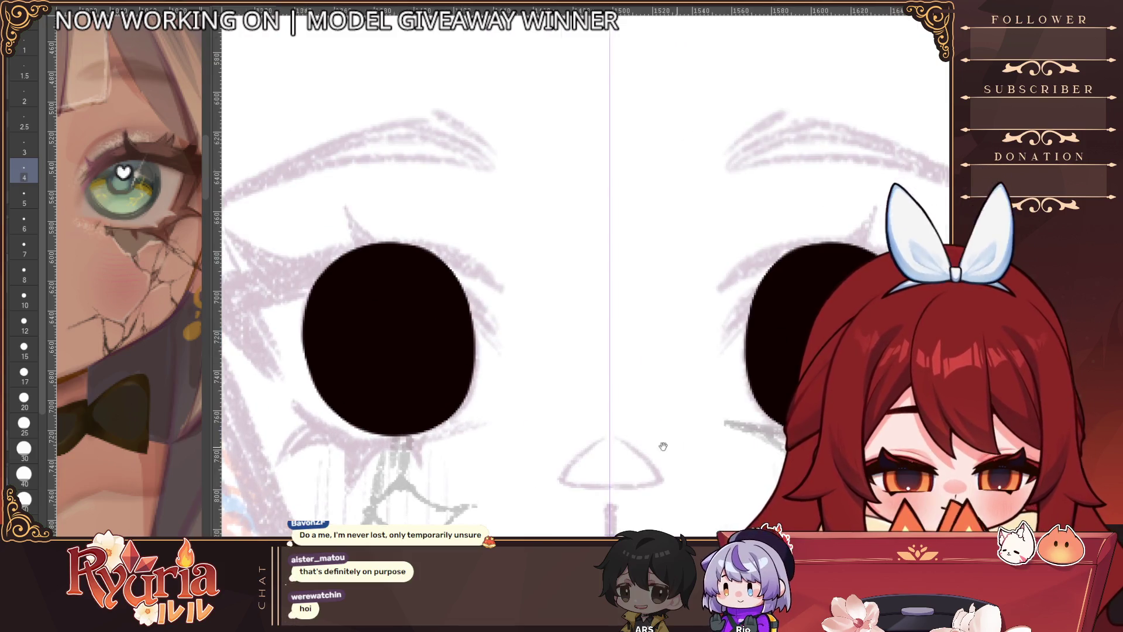
pyautogui.hscroll(3, 559, 303)
pyautogui.moveTo(548, 300)
pyautogui.mouseDown()
pyautogui.moveTo(565, 306)
pyautogui.moveTo(551, 290)
pyautogui.mouseUp()
pyautogui.hotkey('ctrl', 'z')
pyautogui.hotkey('ctrl', 'z')
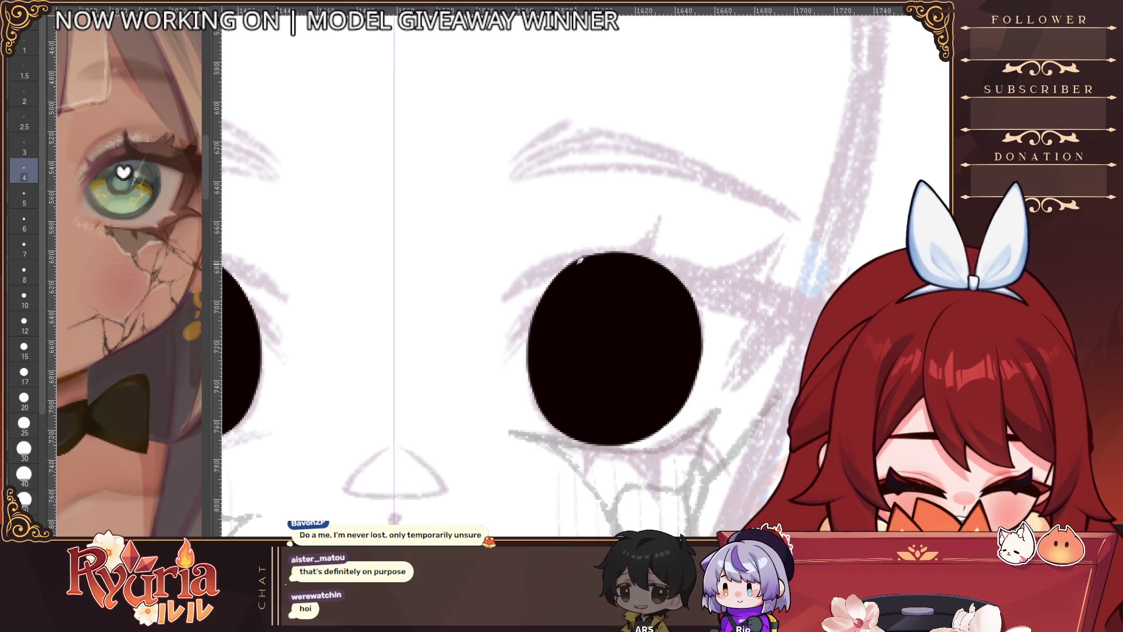
pyautogui.scroll(-4, 553, 295)
pyautogui.scroll(5, 494, 390)
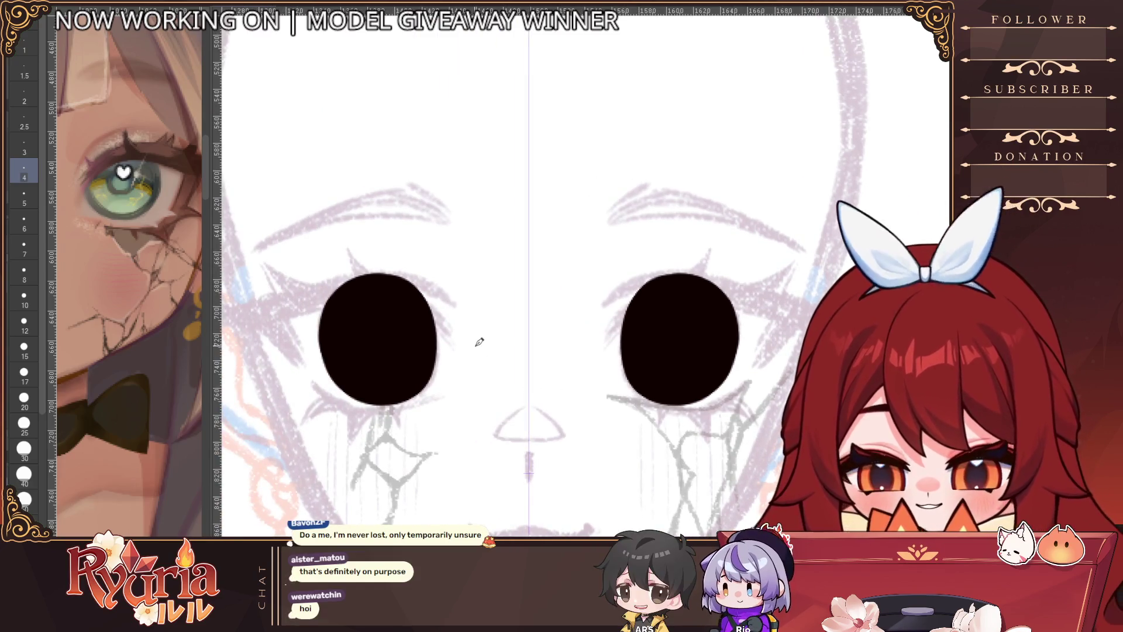
pyautogui.click(24, 498)
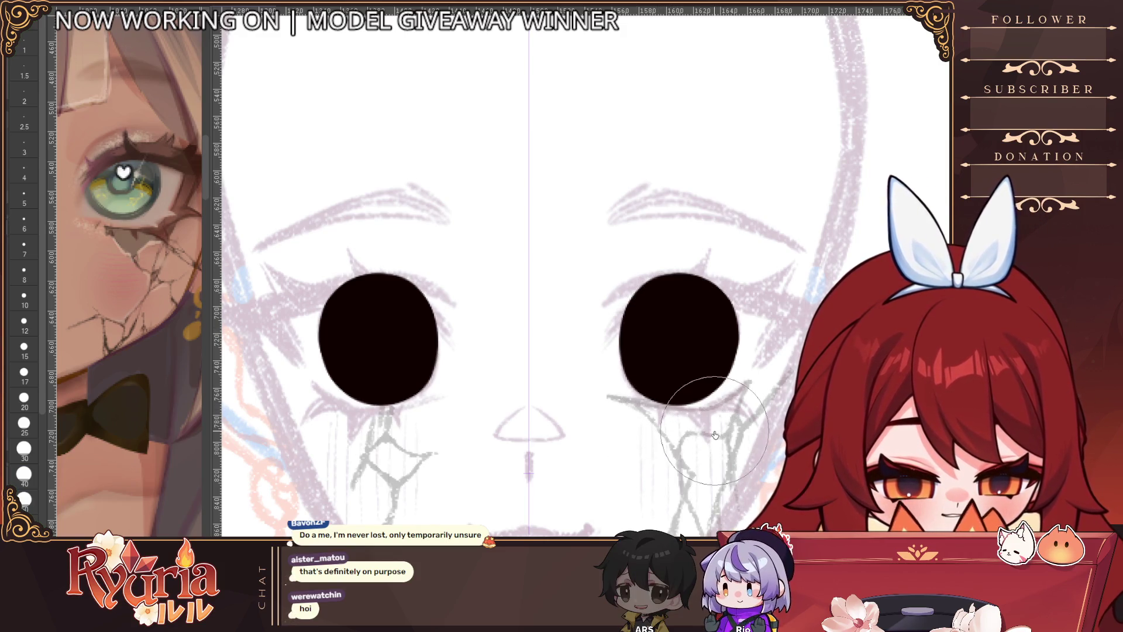
pyautogui.scroll(-3, 722, 319)
pyautogui.scroll(-3, 721, 319)
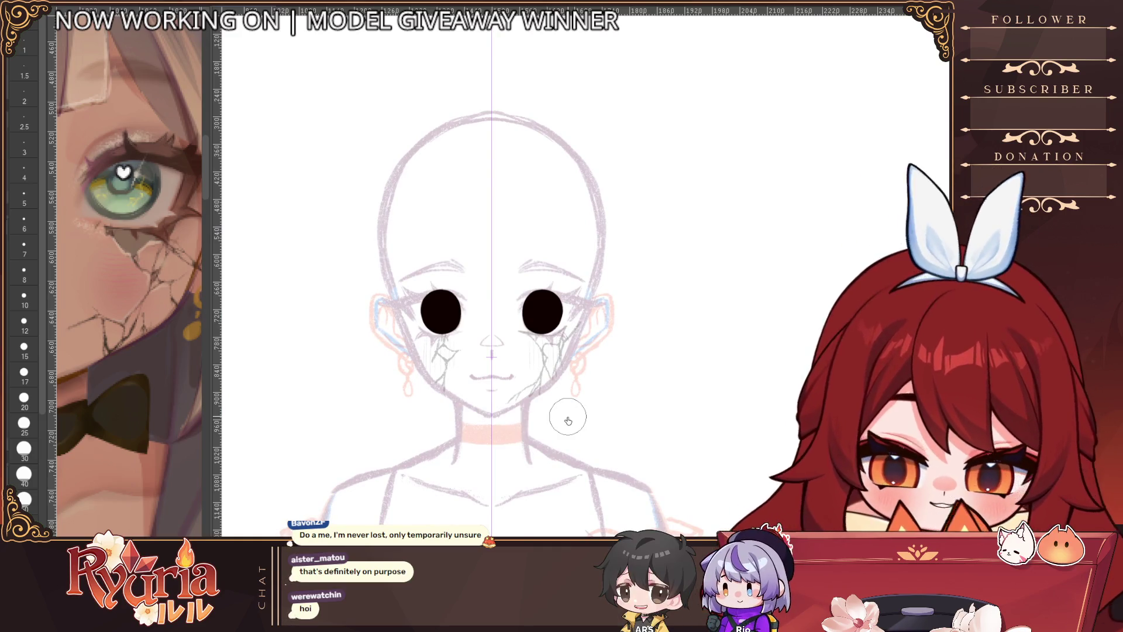
# Step: Recolour both black iris ovals to dark charcoal grey, then pick a small brush size
pyautogui.scroll(-6, 195, 468)
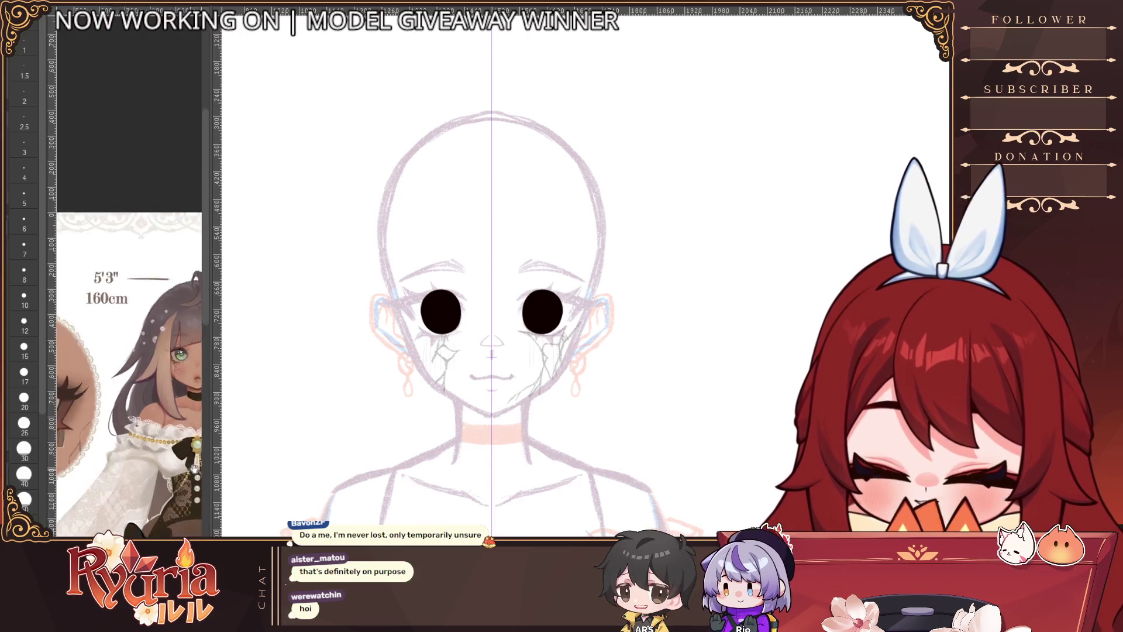
pyautogui.scroll(8, 179, 394)
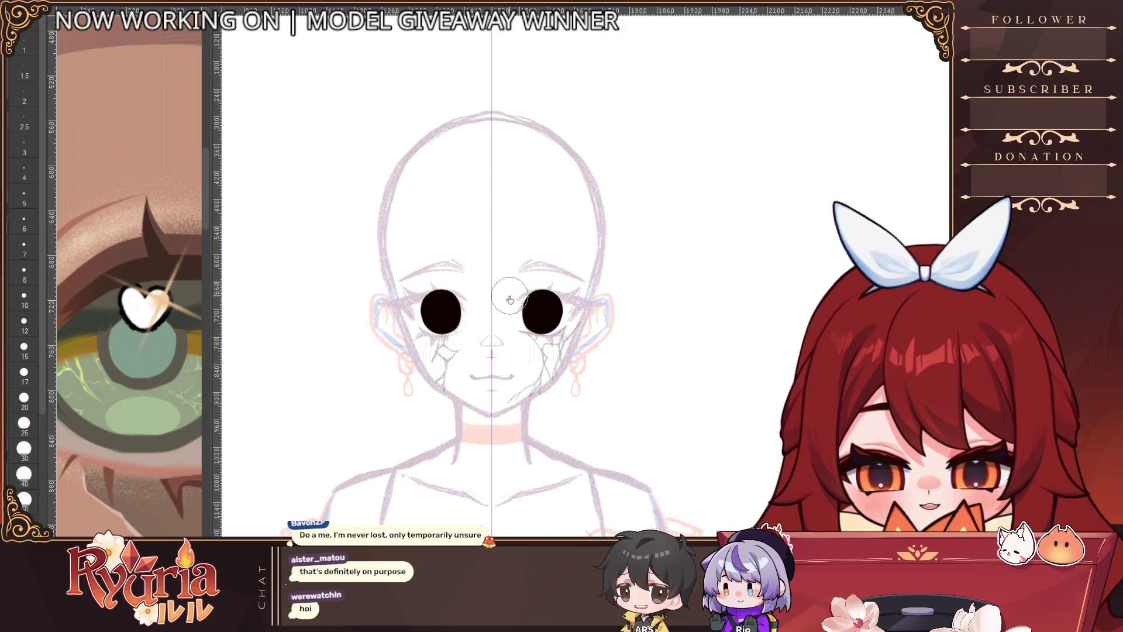
pyautogui.scroll(3, 518, 311)
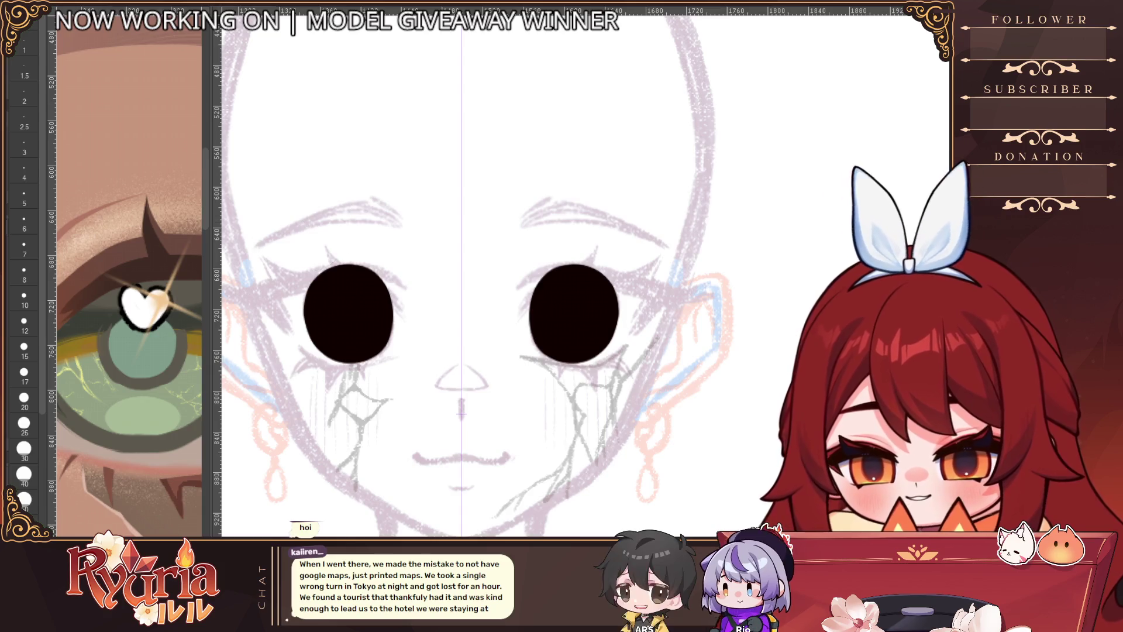
pyautogui.hotkey('ctrl', 'z')
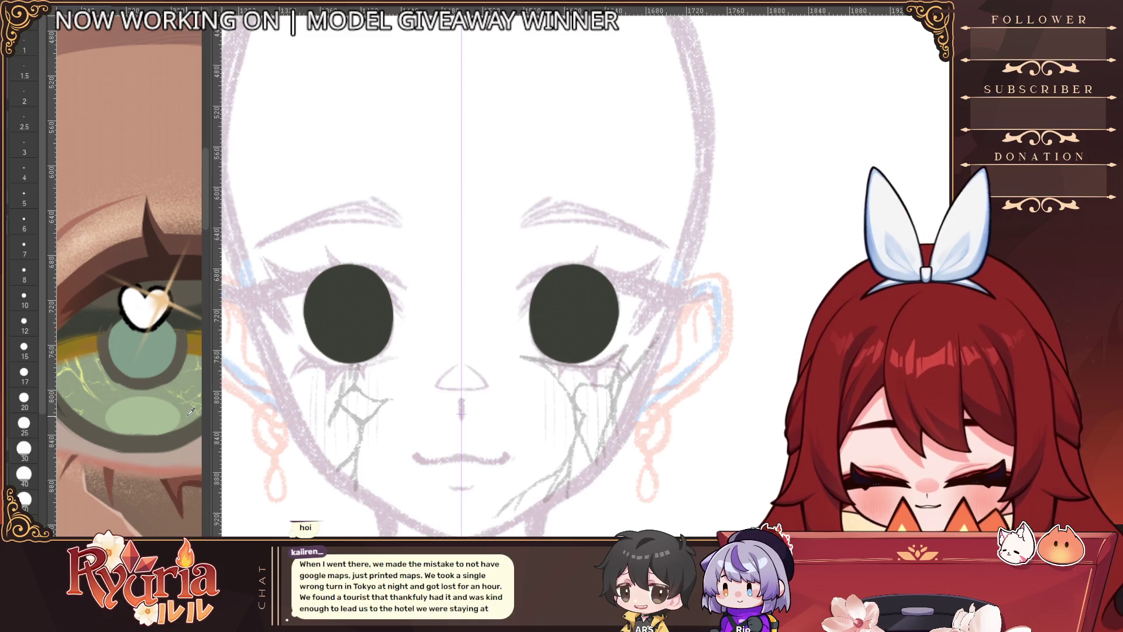
pyautogui.click(24, 94)
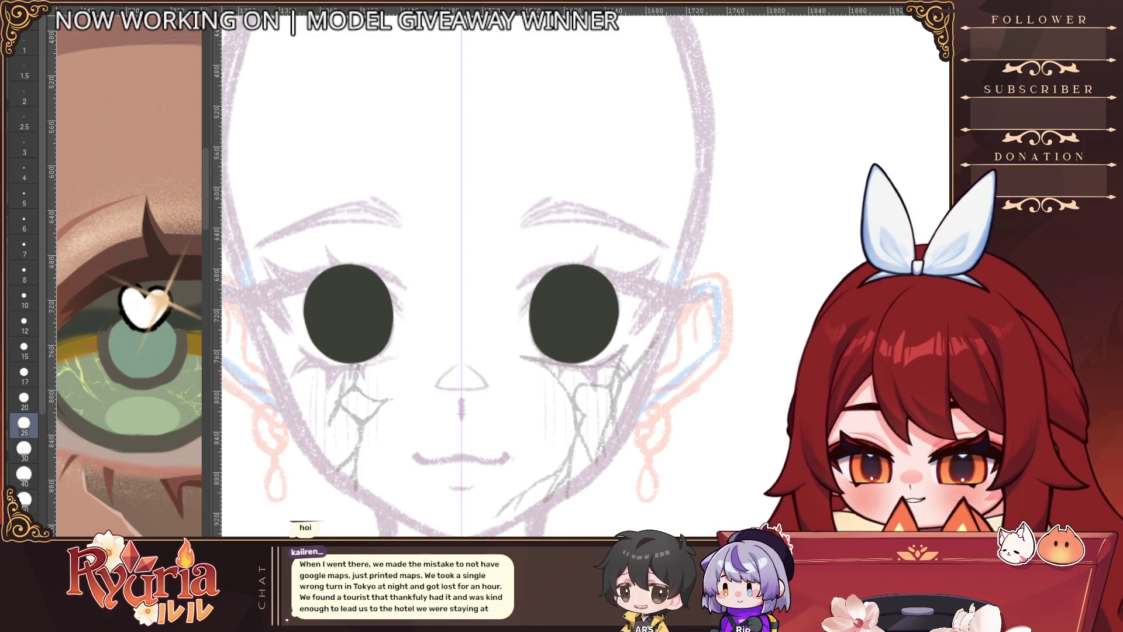
# Step: Airbrush soft light shading into both irises, reworking the left eye's upper right at size 30
pyautogui.moveTo(363, 326)
pyautogui.mouseDown()
pyautogui.moveTo(351, 320)
pyautogui.moveTo(376, 325)
pyautogui.moveTo(345, 334)
pyautogui.moveTo(334, 301)
pyautogui.moveTo(372, 334)
pyautogui.moveTo(389, 326)
pyautogui.moveTo(357, 340)
pyautogui.mouseUp()
pyautogui.press('[')
pyautogui.press('[')
pyautogui.press('[')
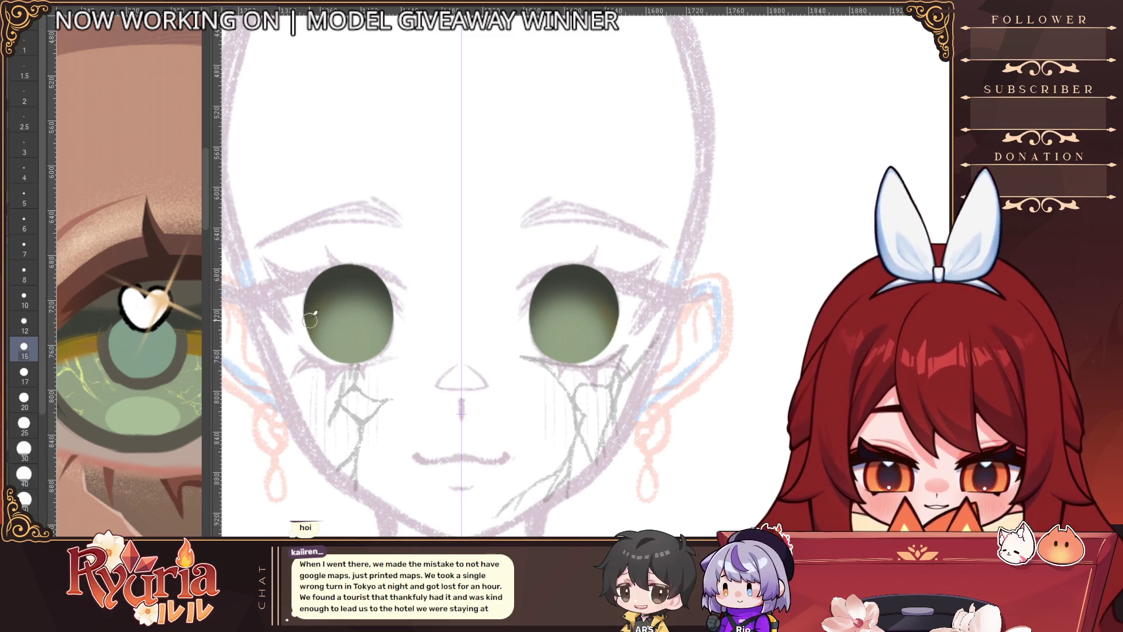
pyautogui.press(']')
pyautogui.press(']')
pyautogui.press(']')
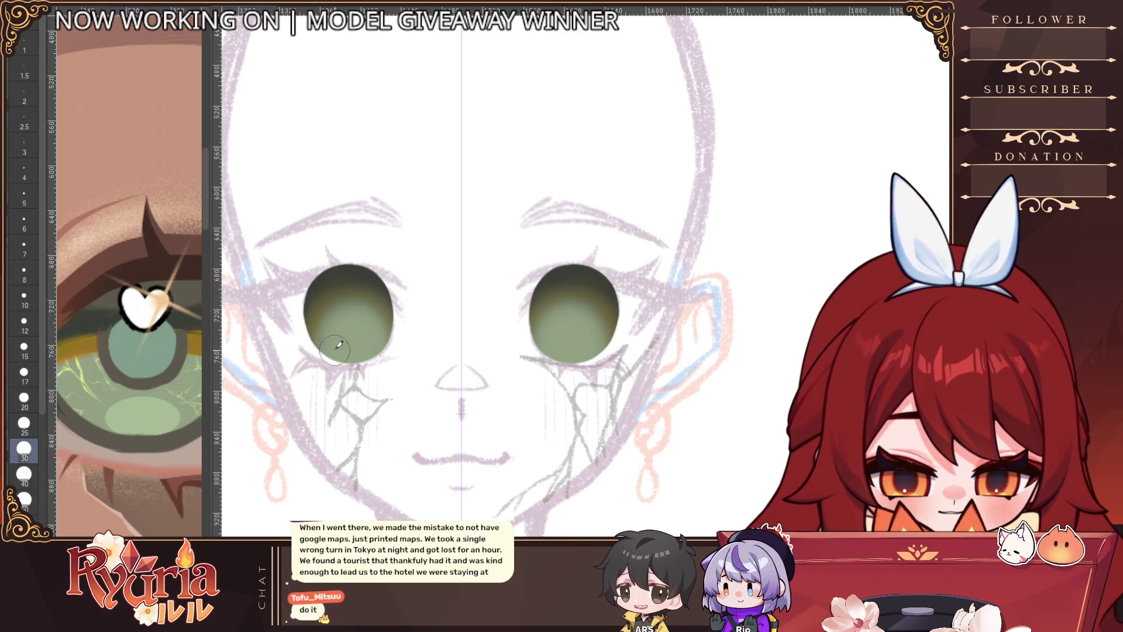
pyautogui.moveTo(339, 345); pyautogui.dragTo(392, 325)
pyautogui.press(']')
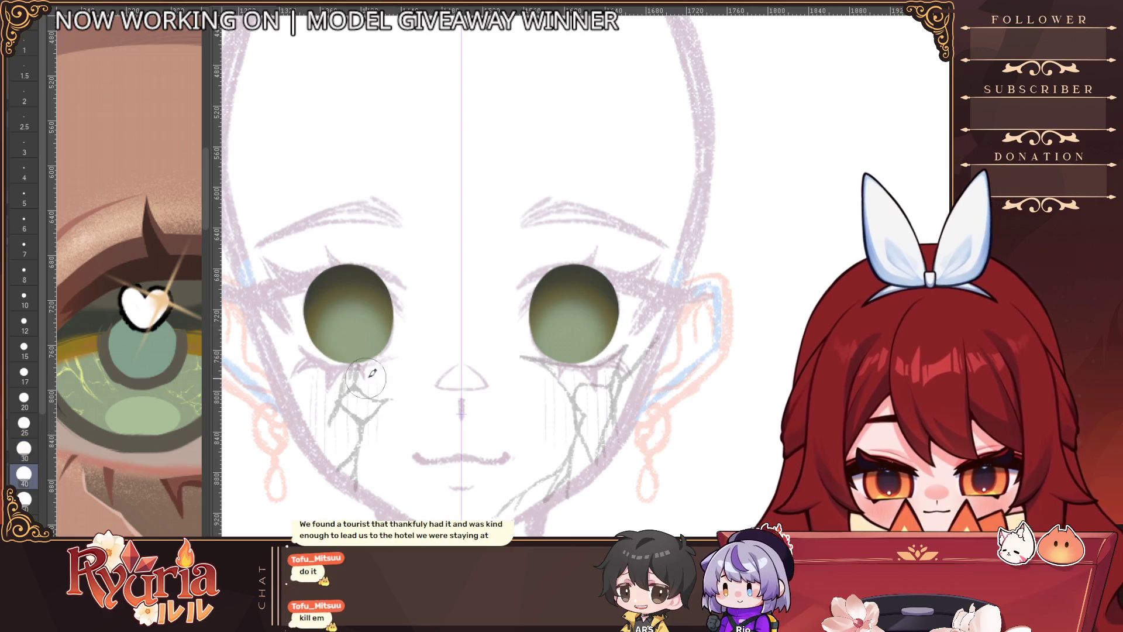
pyautogui.scroll(2, 374, 300)
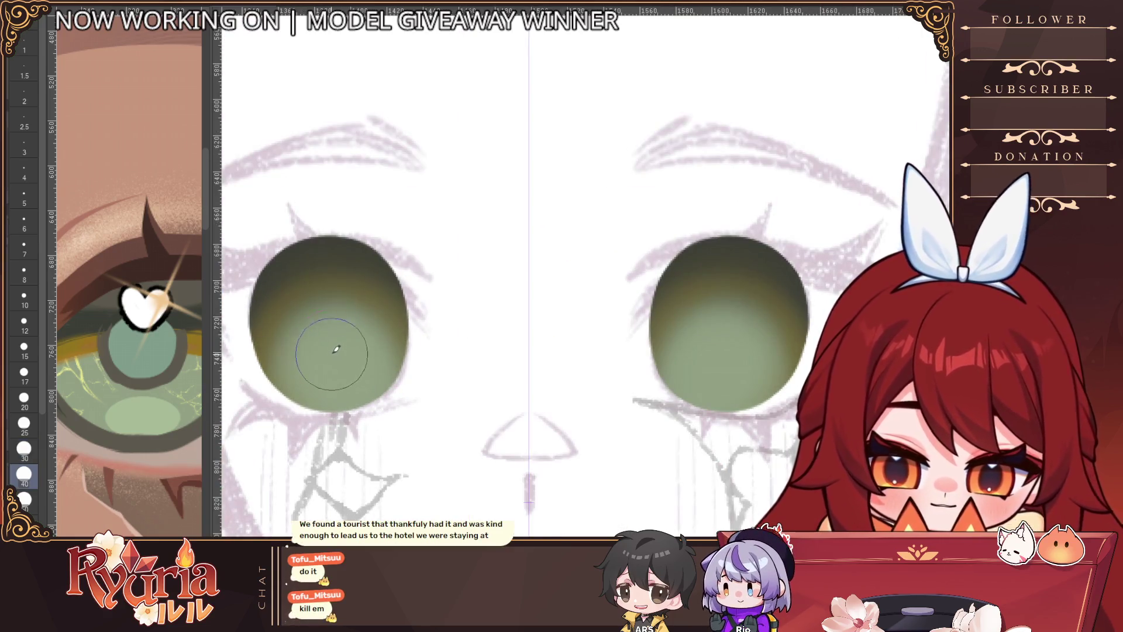
pyautogui.press('[')
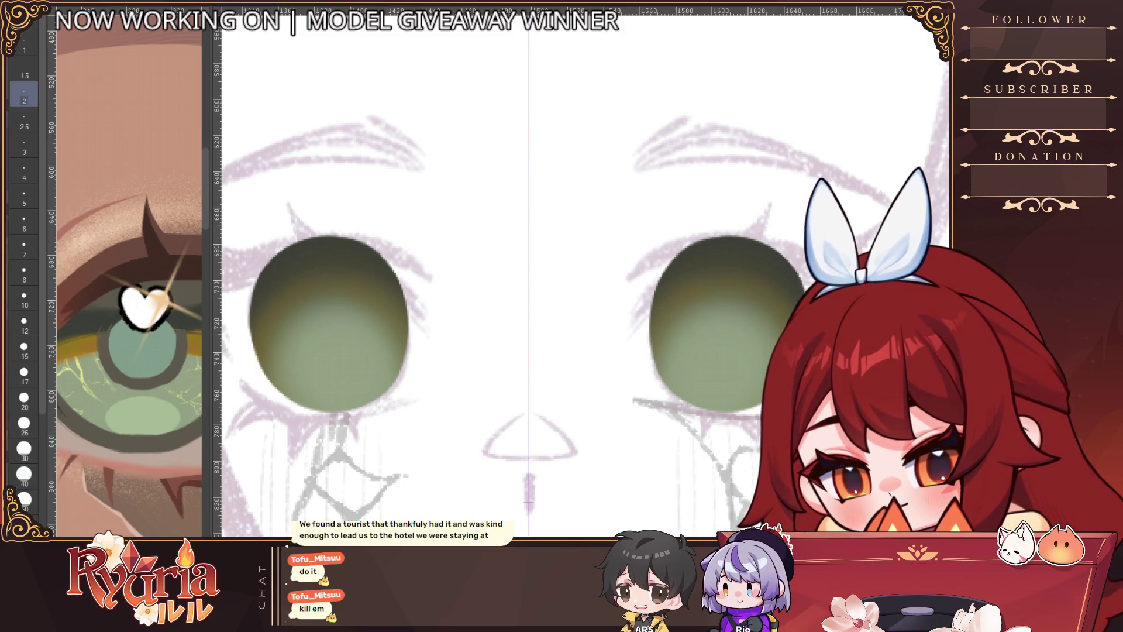
pyautogui.press(']')
pyautogui.click(24, 448)
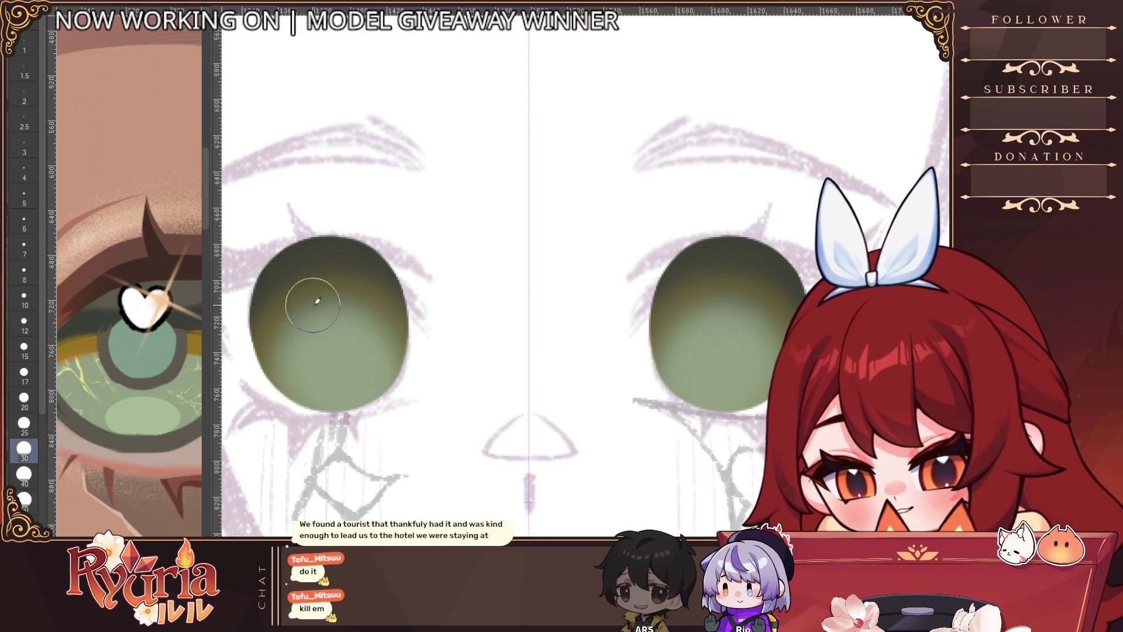
# Step: Blend the left eye's green shading and darken its top with brush sizes 40–50
pyautogui.moveTo(318, 288); pyautogui.dragTo(296, 371)
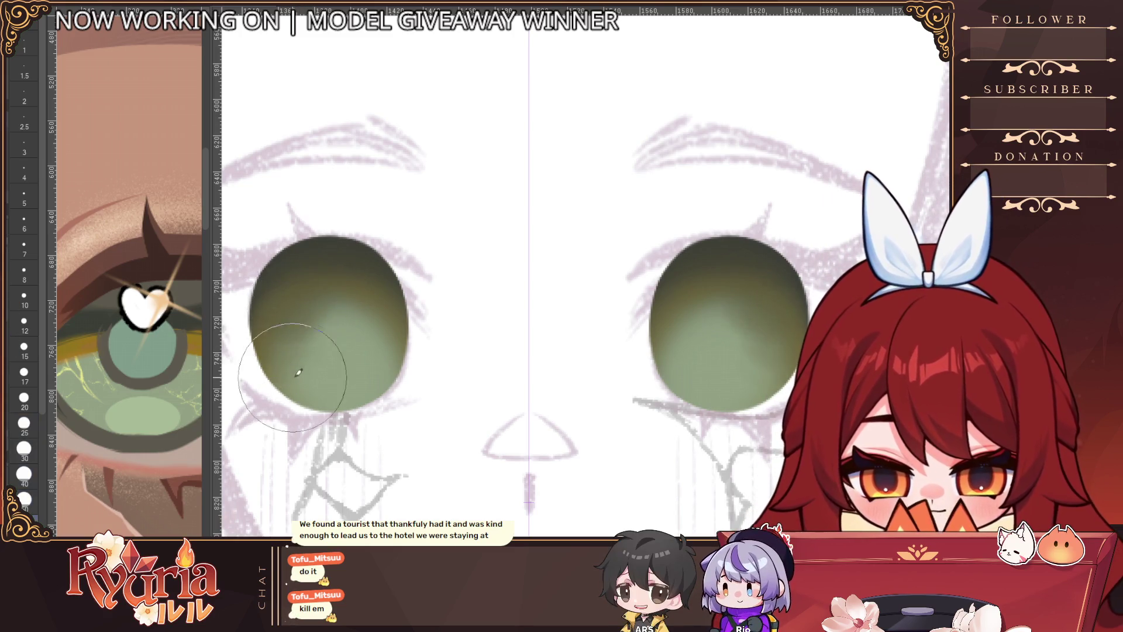
pyautogui.press(']')
pyautogui.moveTo(351, 293); pyautogui.dragTo(397, 333)
pyautogui.moveTo(351, 301); pyautogui.dragTo(398, 359)
pyautogui.press('[')
pyautogui.moveTo(301, 272)
pyautogui.mouseDown()
pyautogui.moveTo(281, 311)
pyautogui.moveTo(321, 292)
pyautogui.moveTo(313, 256)
pyautogui.moveTo(406, 341)
pyautogui.mouseUp()
pyautogui.press('[')
pyautogui.press('[')
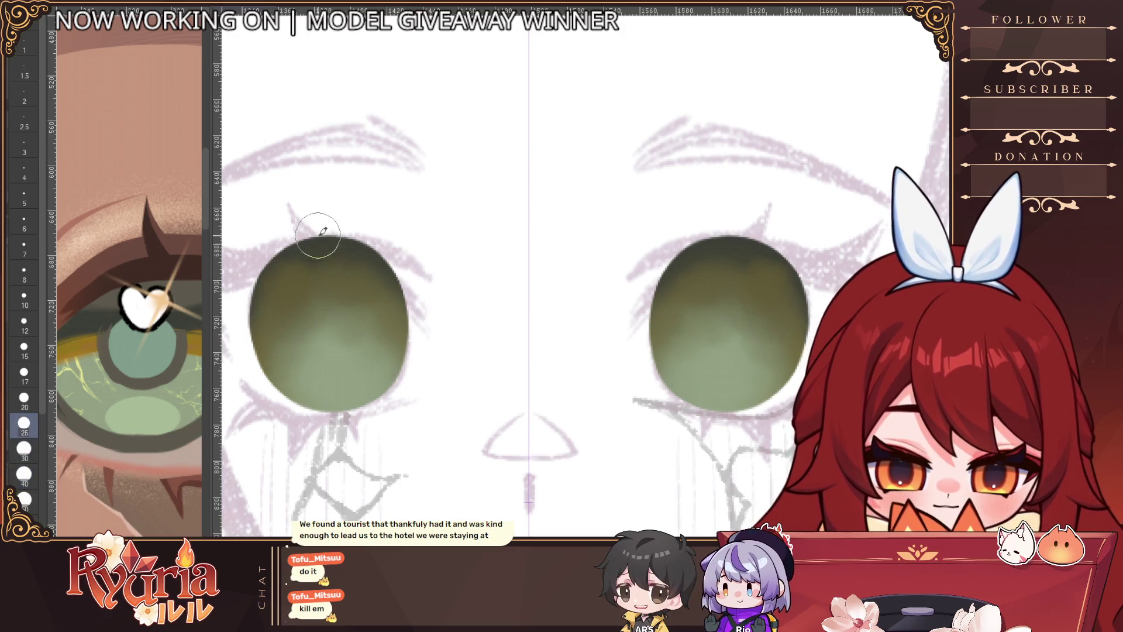
pyautogui.press(']')
pyautogui.press(']')
pyautogui.press(']')
pyautogui.moveTo(283, 283)
pyautogui.mouseDown()
pyautogui.moveTo(306, 251)
pyautogui.moveTo(359, 251)
pyautogui.mouseUp()
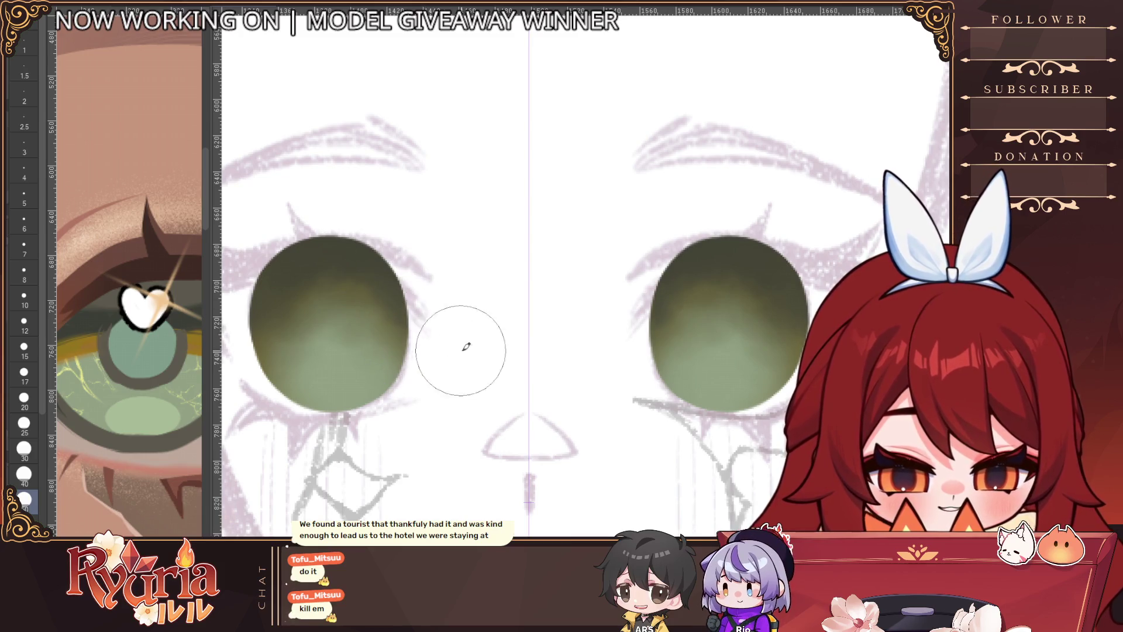
pyautogui.press('[')
pyautogui.press('[')
pyautogui.press('[')
# Step: Darken the left iris's lower-left edge and add small shading touches to both irises
pyautogui.moveTo(271, 432)
pyautogui.mouseDown()
pyautogui.moveTo(351, 382)
pyautogui.moveTo(431, 388)
pyautogui.mouseUp()
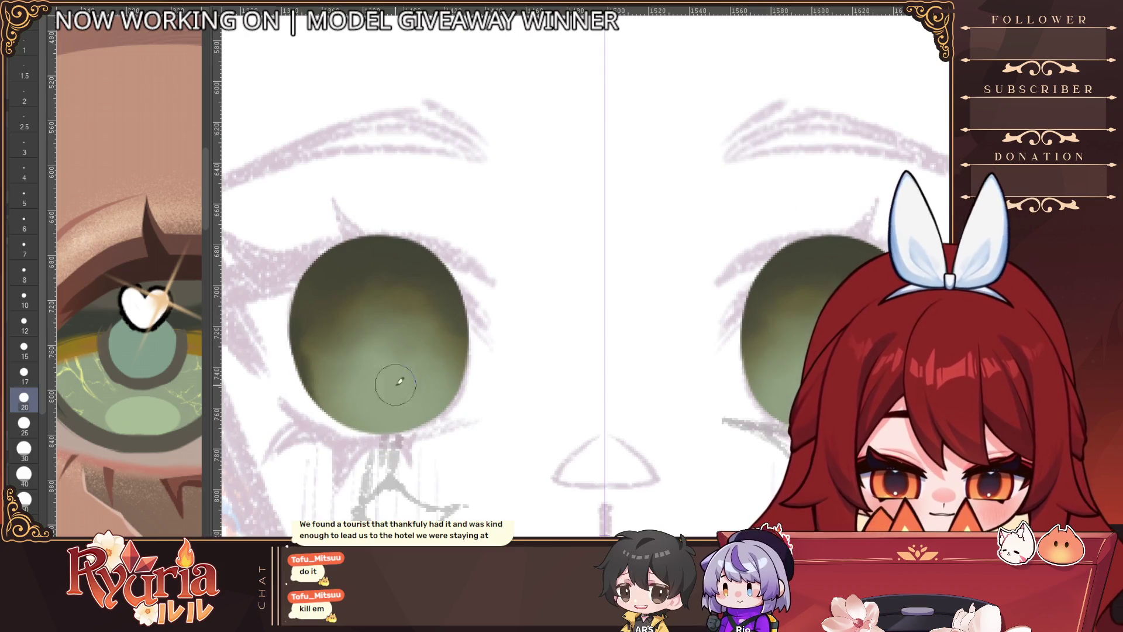
pyautogui.moveTo(304, 389)
pyautogui.mouseDown()
pyautogui.moveTo(359, 437)
pyautogui.moveTo(411, 434)
pyautogui.mouseUp()
pyautogui.scroll(-5, 489, 343)
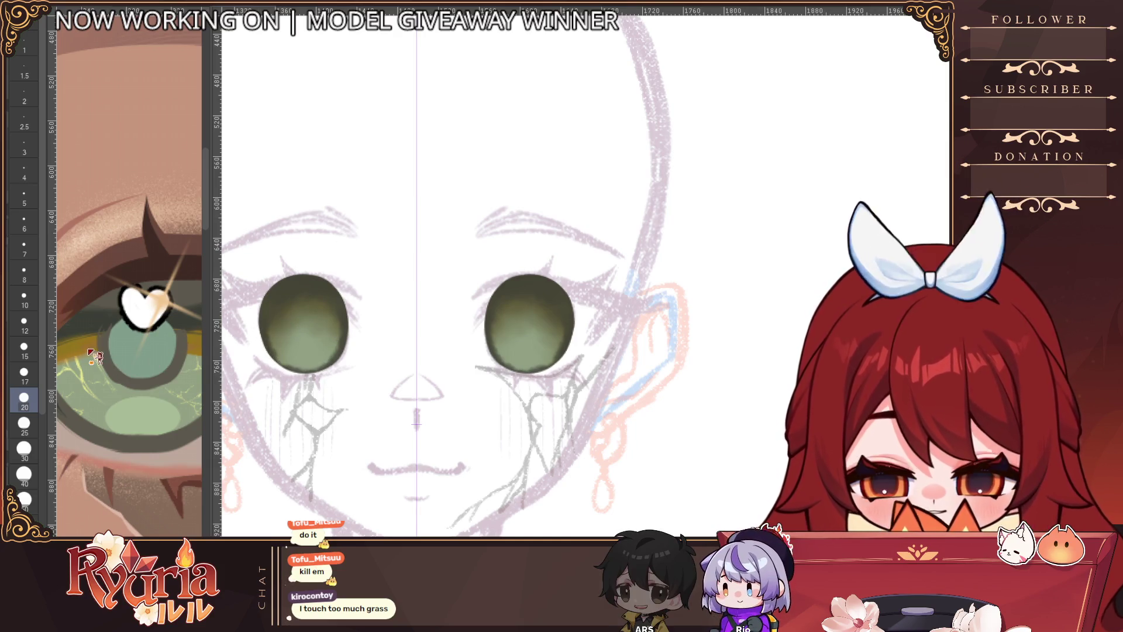
pyautogui.scroll(2, 312, 327)
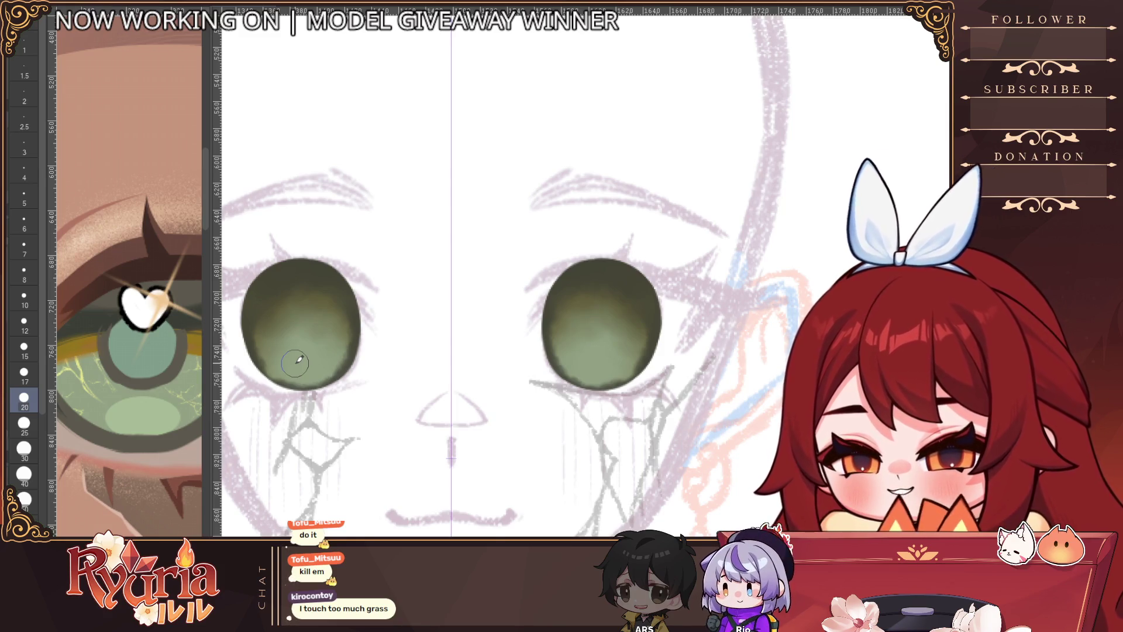
pyautogui.moveTo(301, 303)
pyautogui.mouseDown()
pyautogui.moveTo(270, 308)
pyautogui.moveTo(263, 351)
pyautogui.moveTo(289, 334)
pyautogui.mouseUp()
pyautogui.press(']')
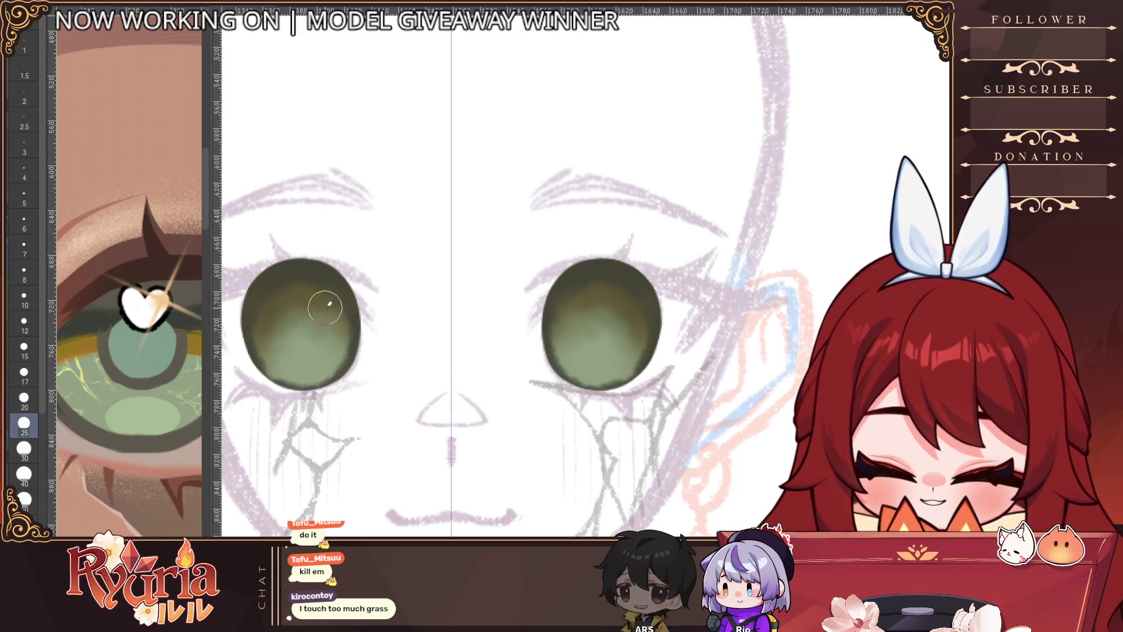
pyautogui.press(']')
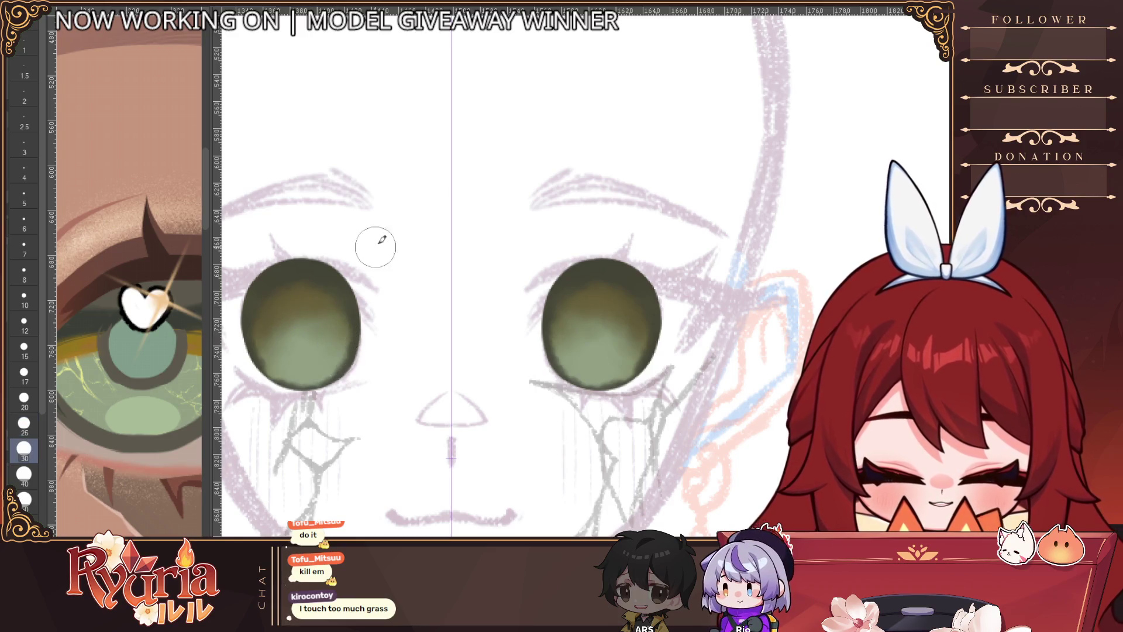
pyautogui.scroll(-5, 376, 244)
pyautogui.scroll(3, 374, 280)
pyautogui.scroll(3, 373, 279)
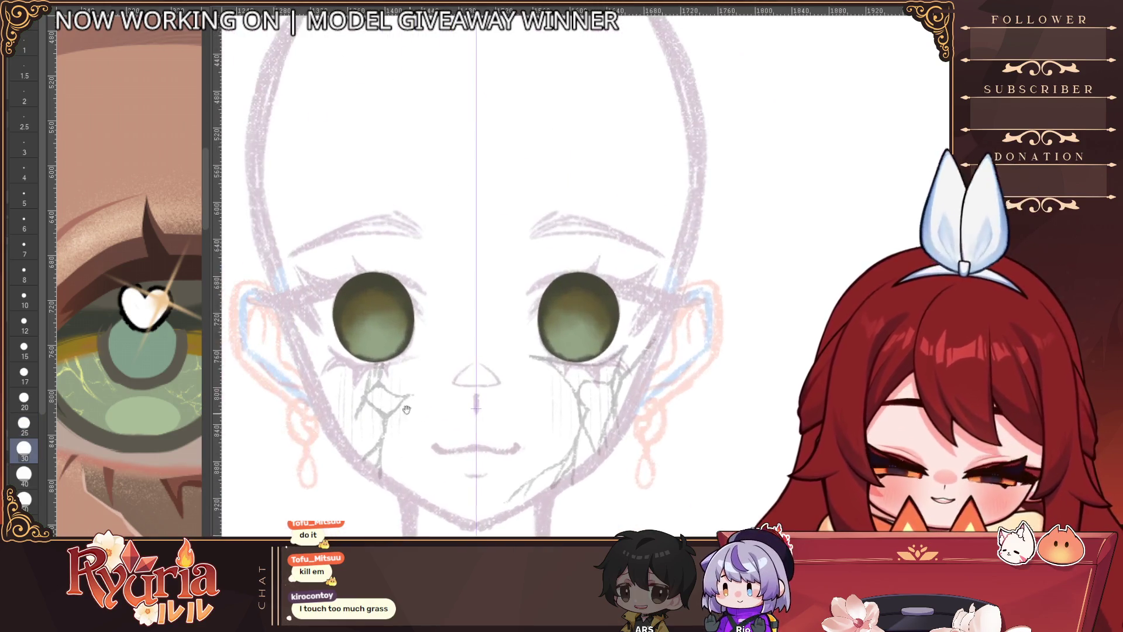
# Step: Repaint the irises darker on top and lighter below with a large brush, then set size 15
pyautogui.press(']')
pyautogui.press(']')
pyautogui.moveTo(393, 275)
pyautogui.mouseDown()
pyautogui.moveTo(378, 341)
pyautogui.moveTo(363, 326)
pyautogui.moveTo(376, 309)
pyautogui.moveTo(396, 333)
pyautogui.mouseUp()
pyautogui.scroll(-5, 409, 333)
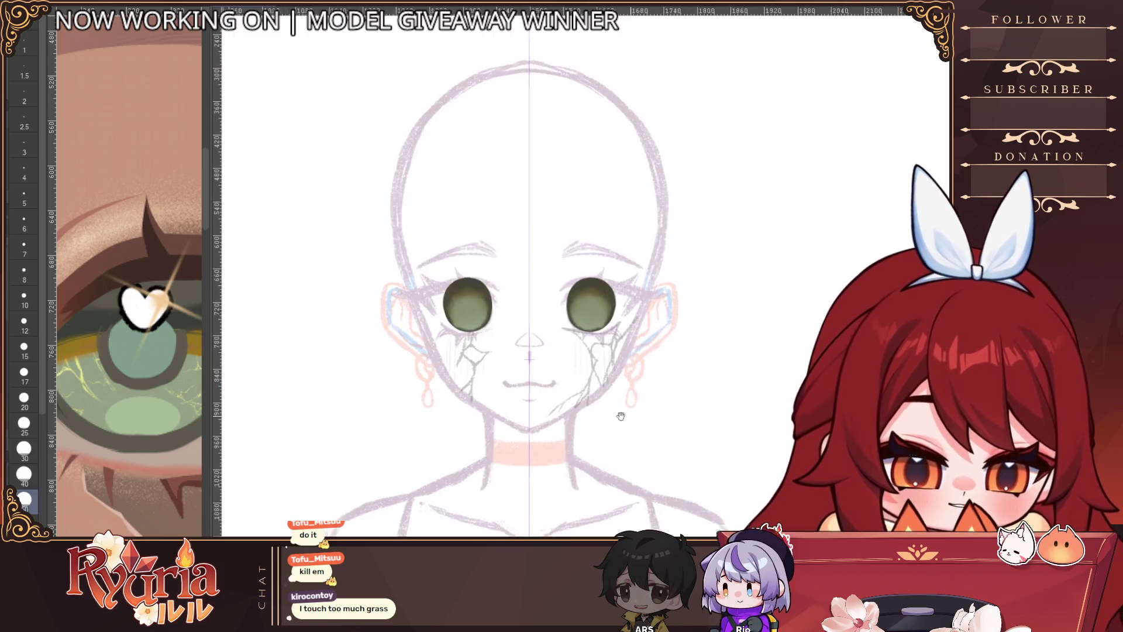
pyautogui.scroll(5, 439, 328)
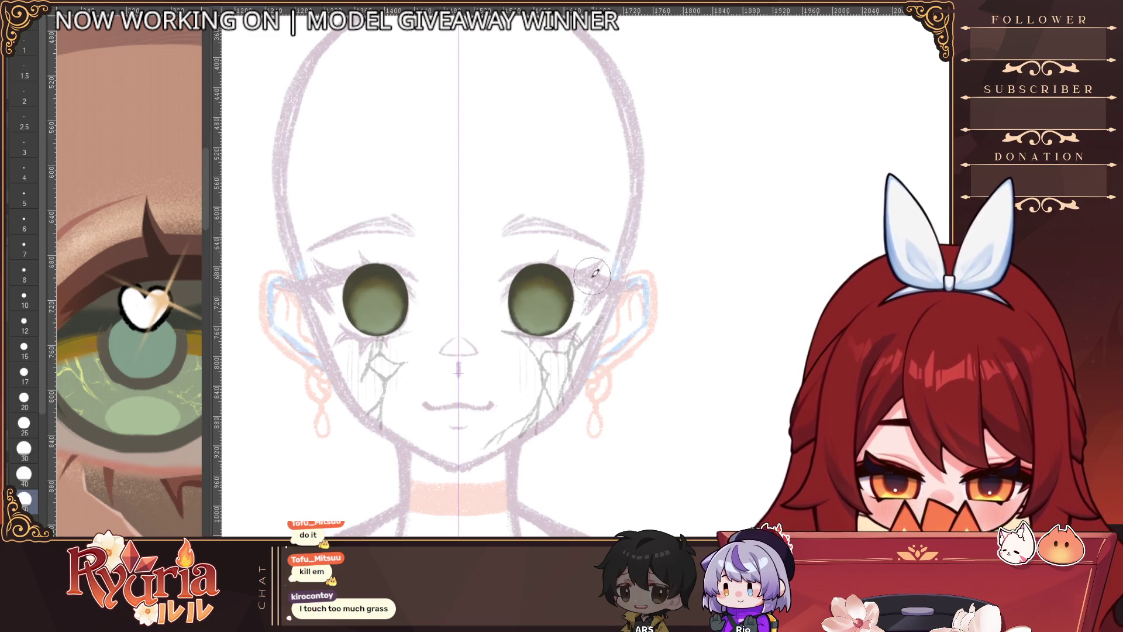
pyautogui.scroll(2, 400, 328)
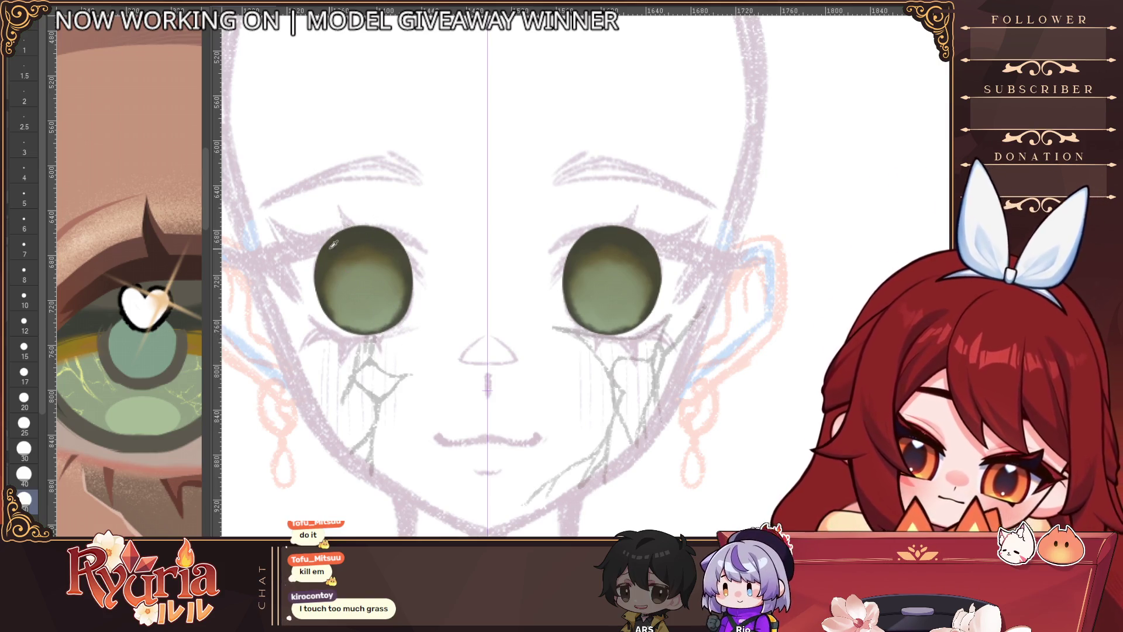
pyautogui.click(24, 171)
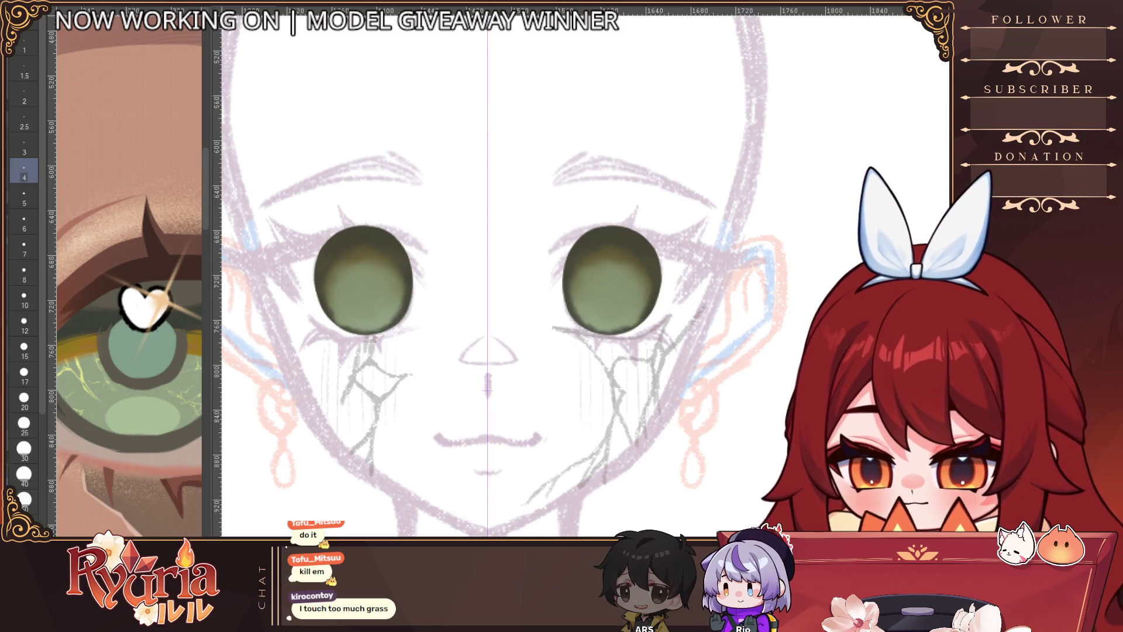
pyautogui.click(24, 349)
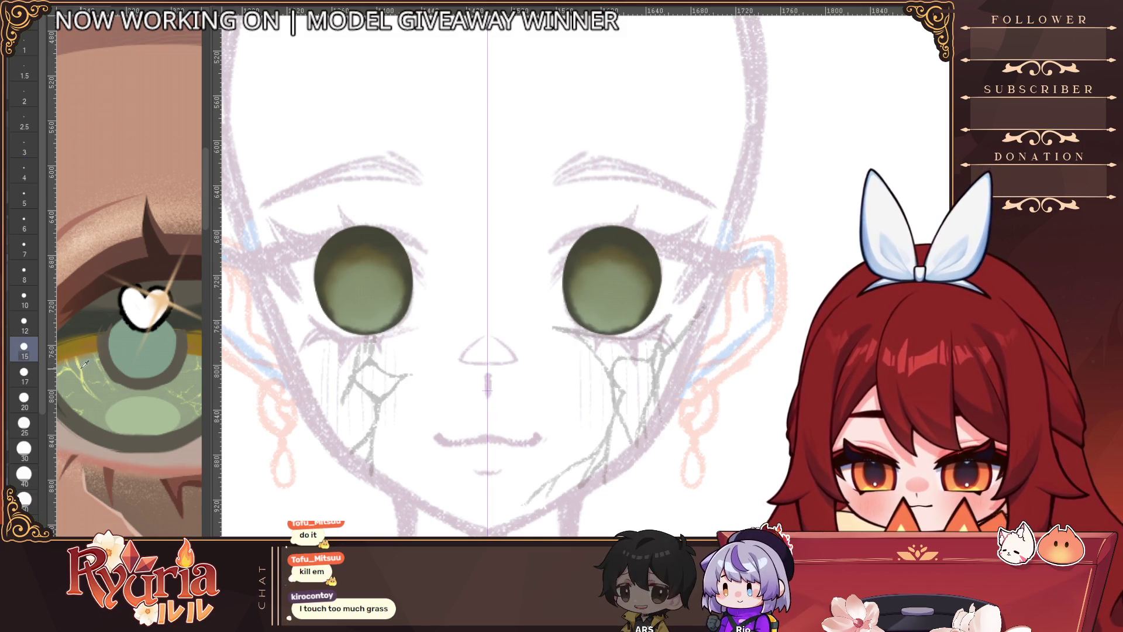
pyautogui.scroll(2, 362, 252)
# Step: Draw a thin size-6 vein extending upward across the left iris
pyautogui.press('[')
pyautogui.press('[')
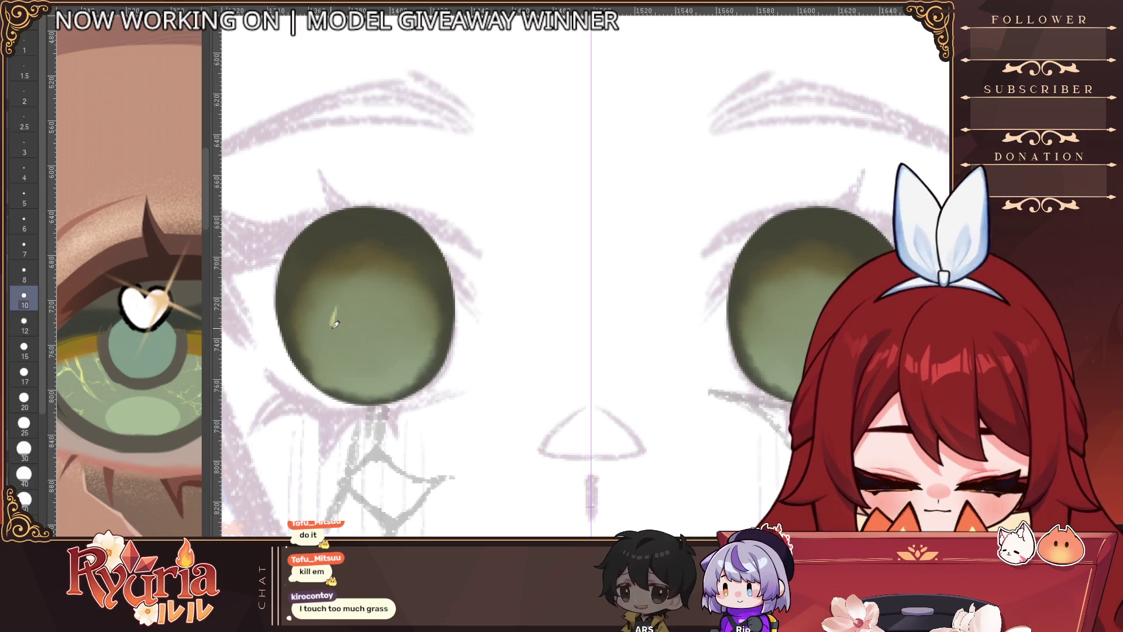
pyautogui.hotkey('ctrl', 'z')
pyautogui.press('[')
pyautogui.press('[')
pyautogui.press('[')
pyautogui.moveTo(342, 302); pyautogui.dragTo(338, 322)
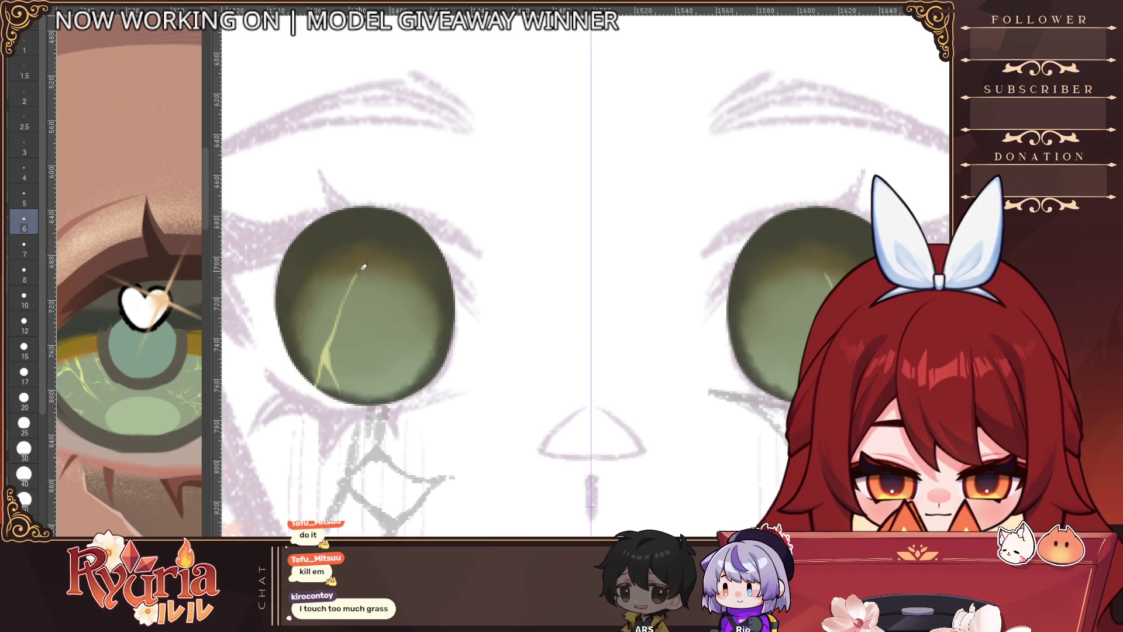
pyautogui.moveTo(362, 267); pyautogui.dragTo(396, 217)
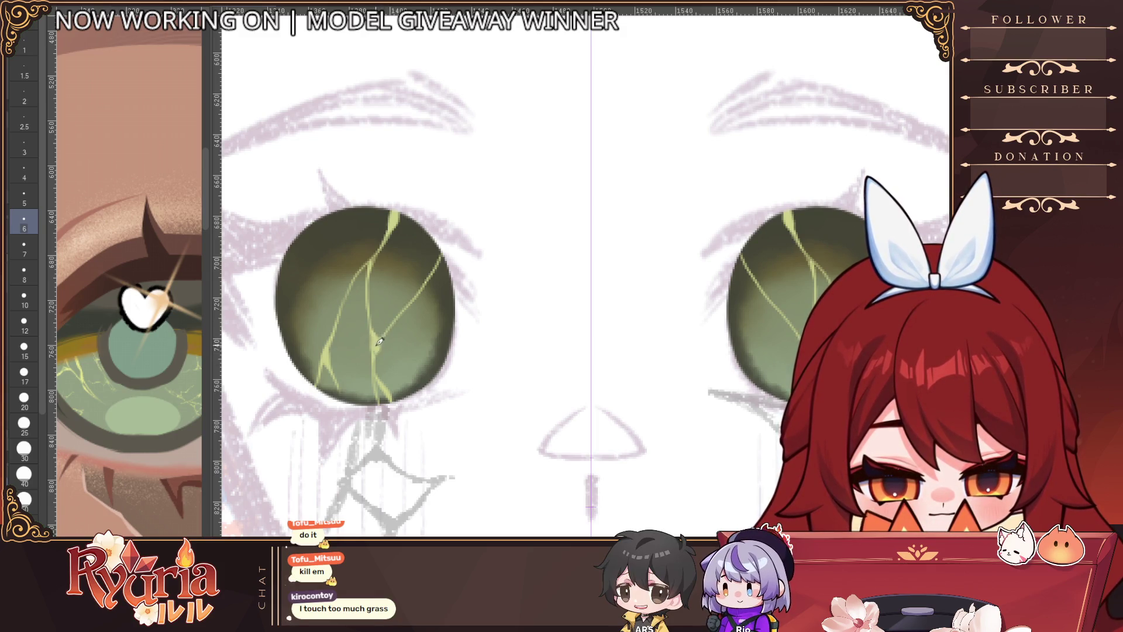
# Step: Add short size-4 veins mirrored into both eyes, undoing several unwanted strokes
pyautogui.press('[')
pyautogui.press('[')
pyautogui.moveTo(421, 311); pyautogui.dragTo(423, 329)
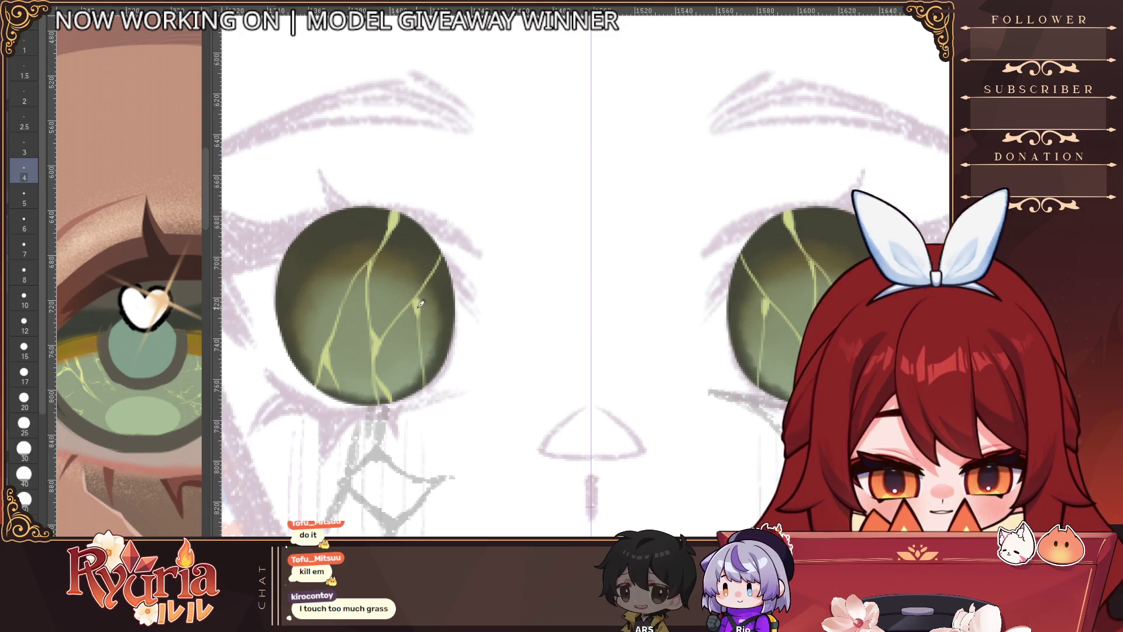
pyautogui.moveTo(424, 358); pyautogui.dragTo(431, 330)
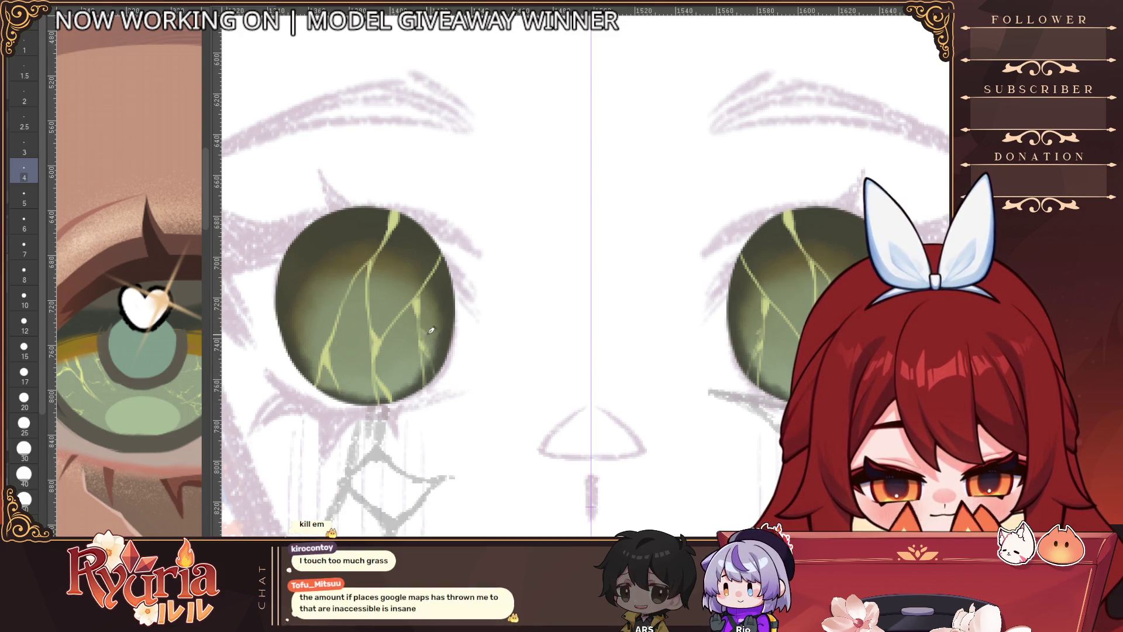
pyautogui.scroll(-5, 462, 338)
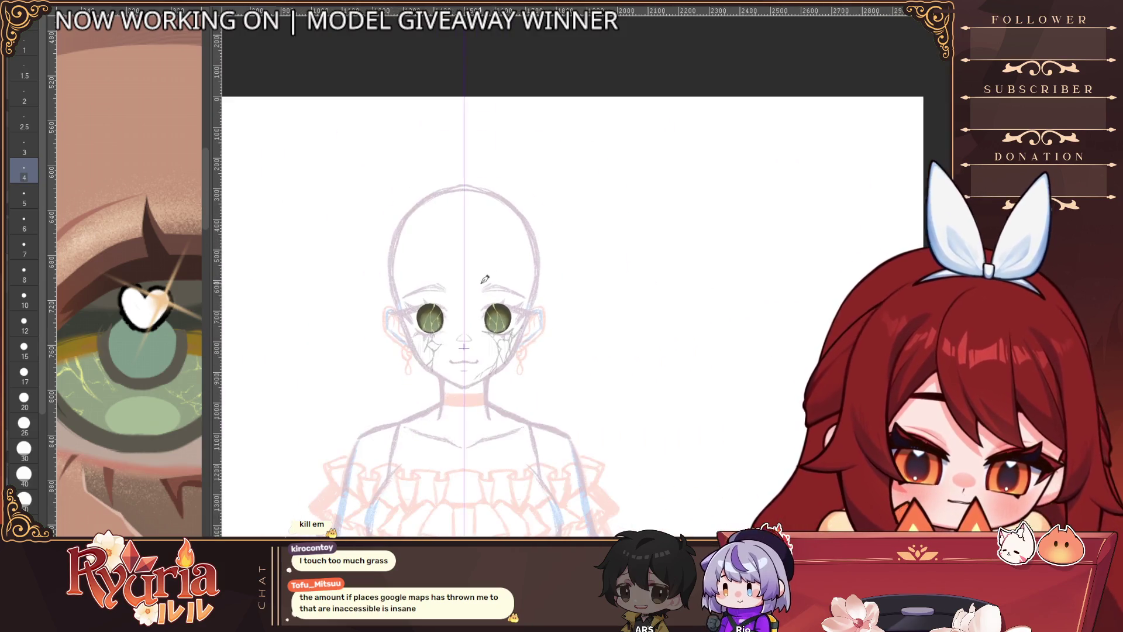
pyautogui.scroll(1, 409, 331)
pyautogui.scroll(4, 409, 331)
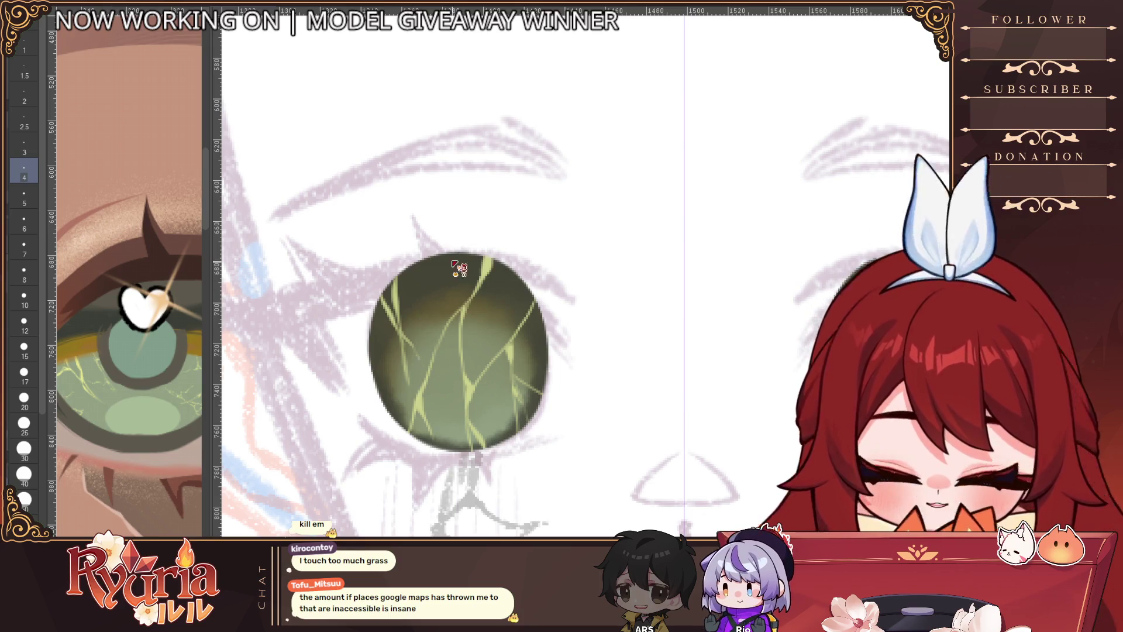
pyautogui.hotkey('ctrl', 'z')
pyautogui.hotkey('ctrl', 'z')
pyautogui.hotkey('ctrl', 'z')
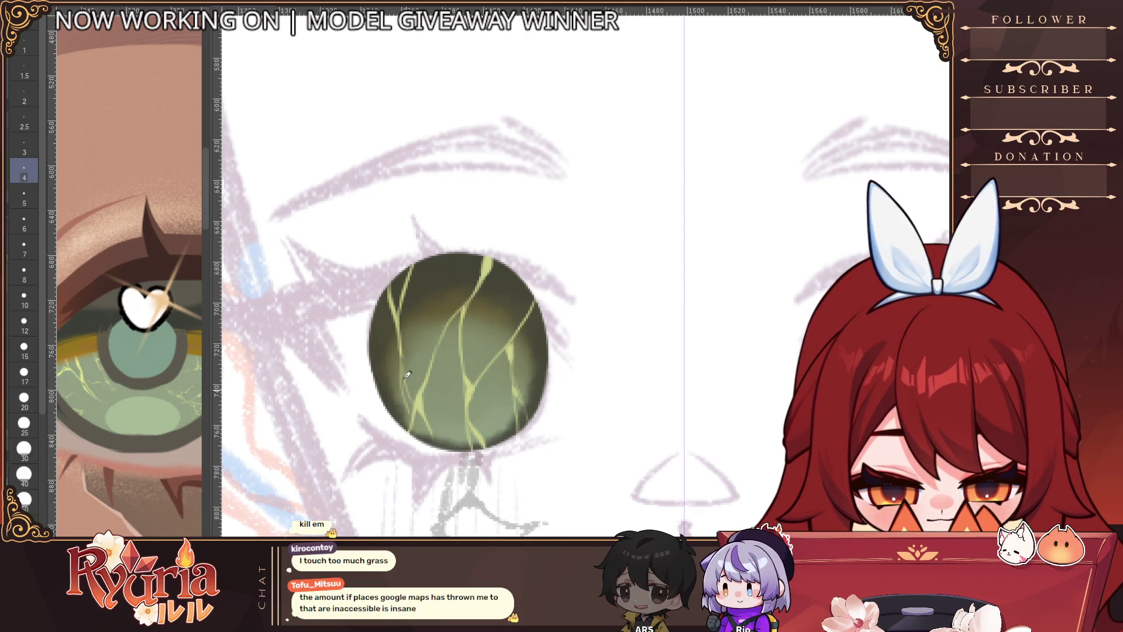
pyautogui.scroll(-4, 424, 375)
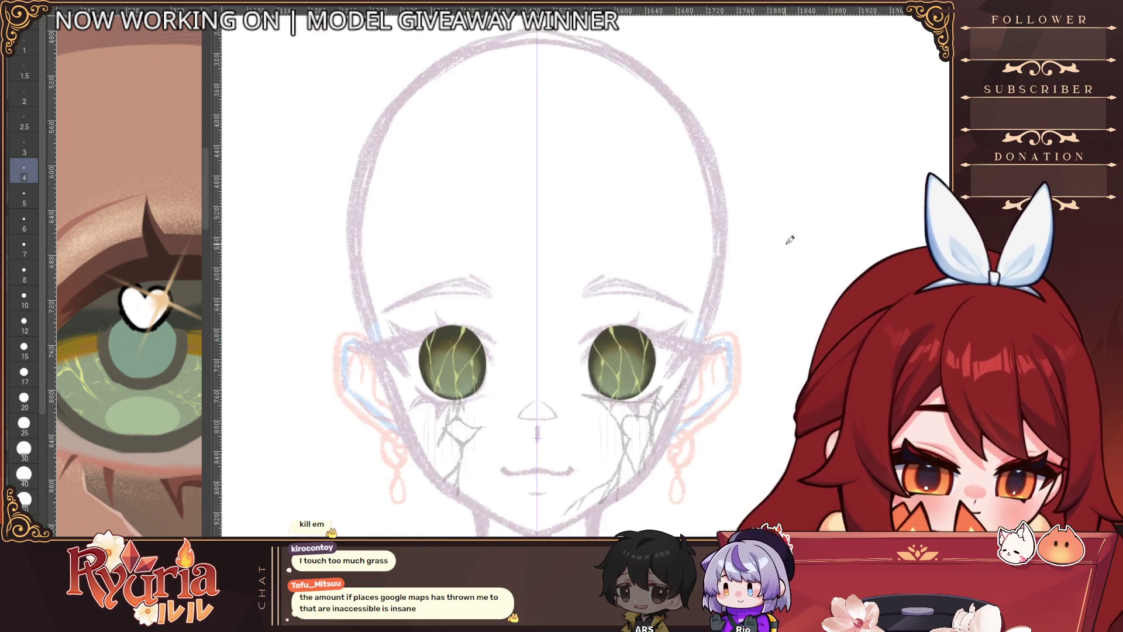
# Step: Zoom in on the veined left iris and step through brush size presets to settle on 12
pyautogui.scroll(4, 423, 330)
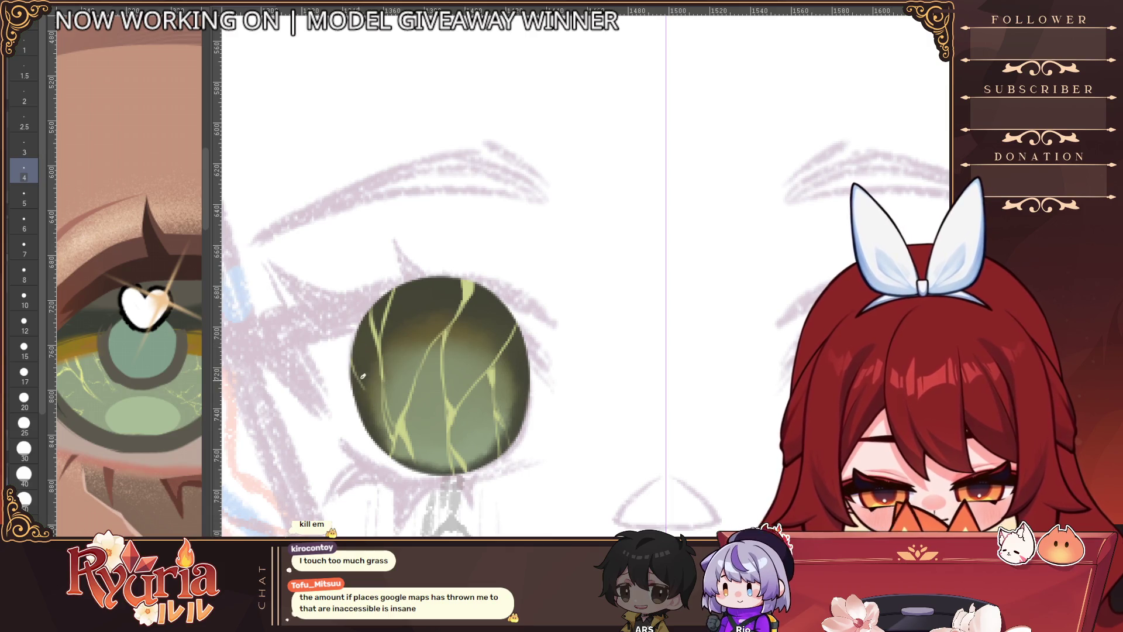
pyautogui.scroll(-3, 396, 420)
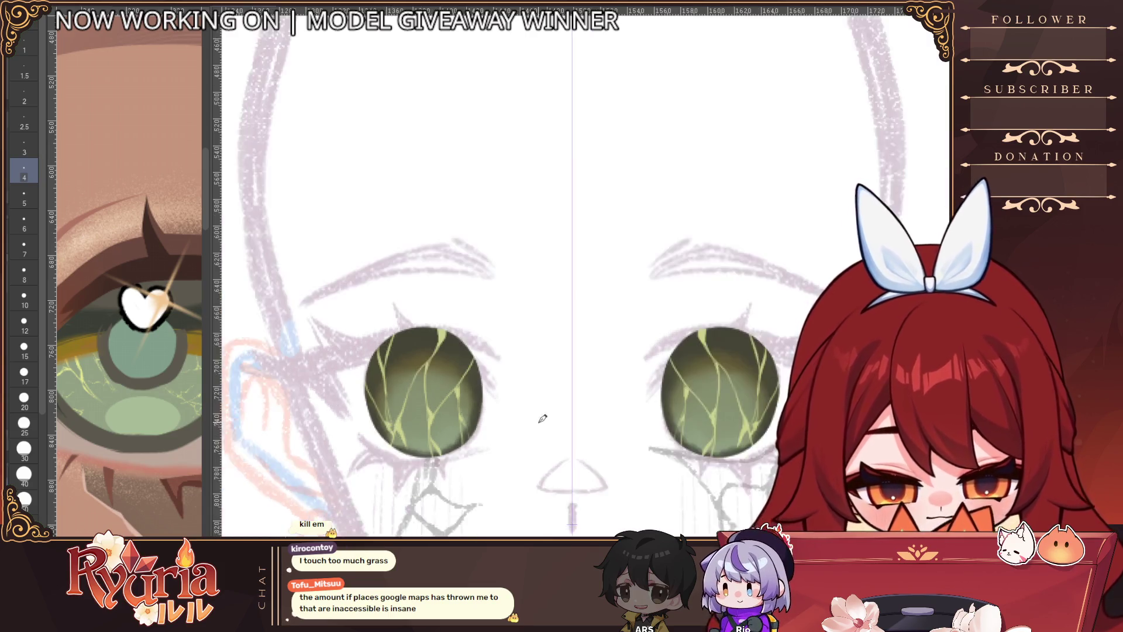
pyautogui.scroll(3, 301, 279)
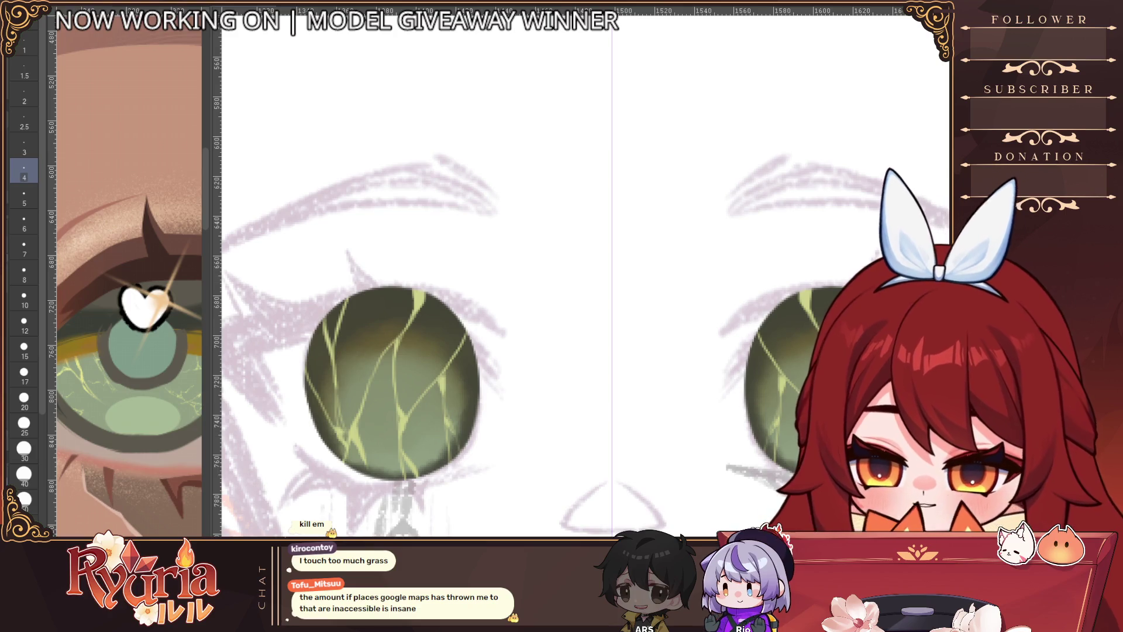
pyautogui.press(']')
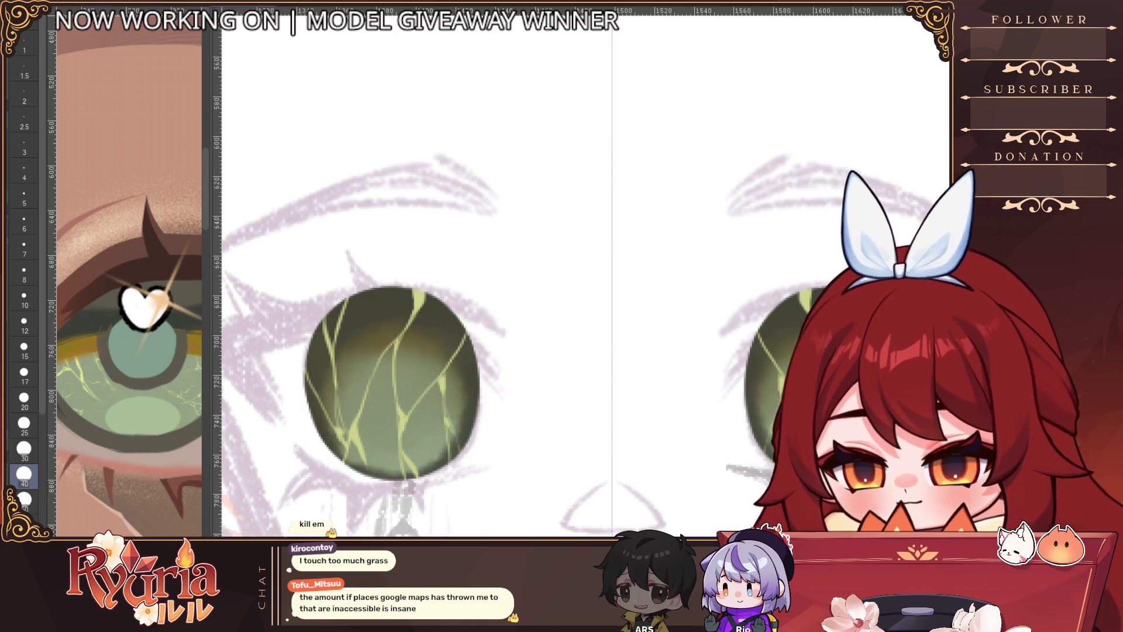
pyautogui.press(']')
pyautogui.press('[')
pyautogui.press('[')
pyautogui.press('[')
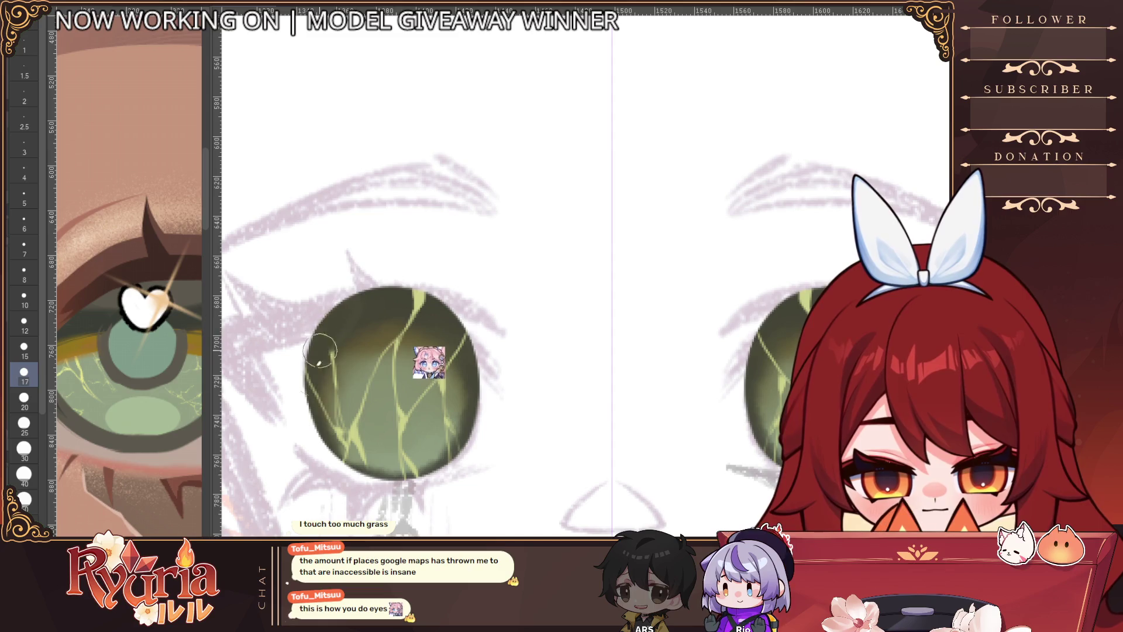
pyautogui.press(']')
pyautogui.press(']')
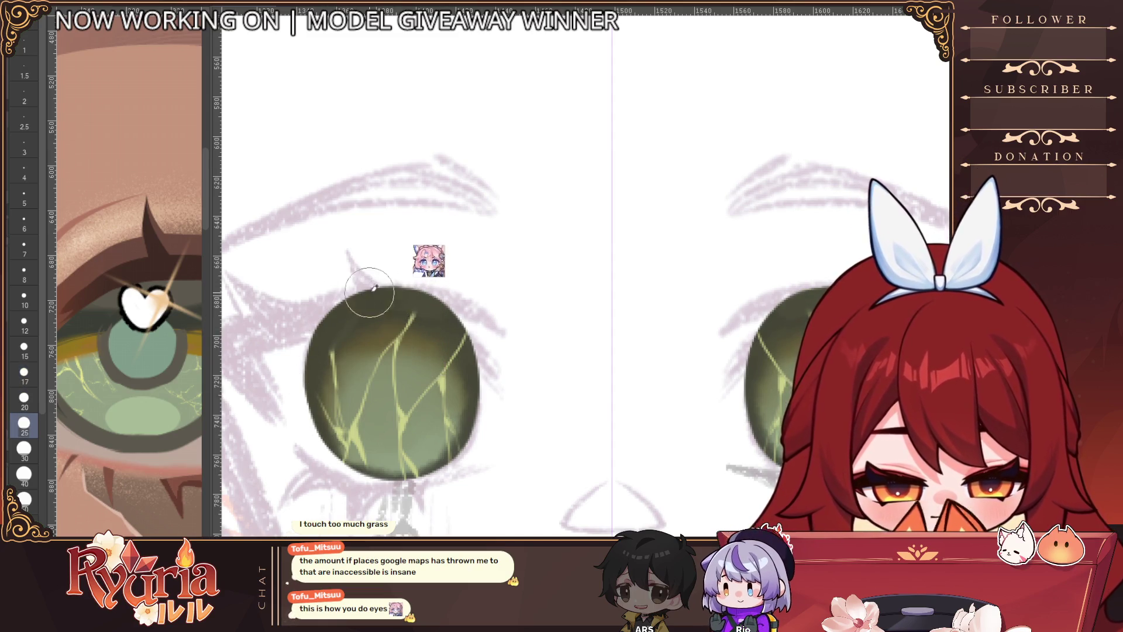
pyautogui.press('[')
pyautogui.press('[')
pyautogui.press('[')
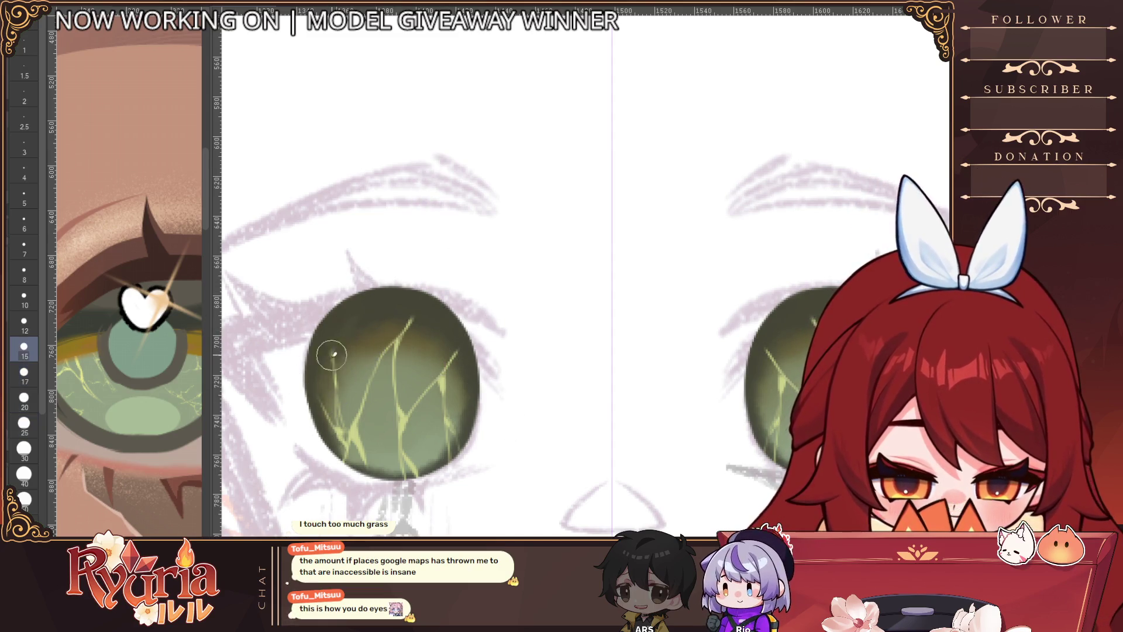
pyautogui.press(']')
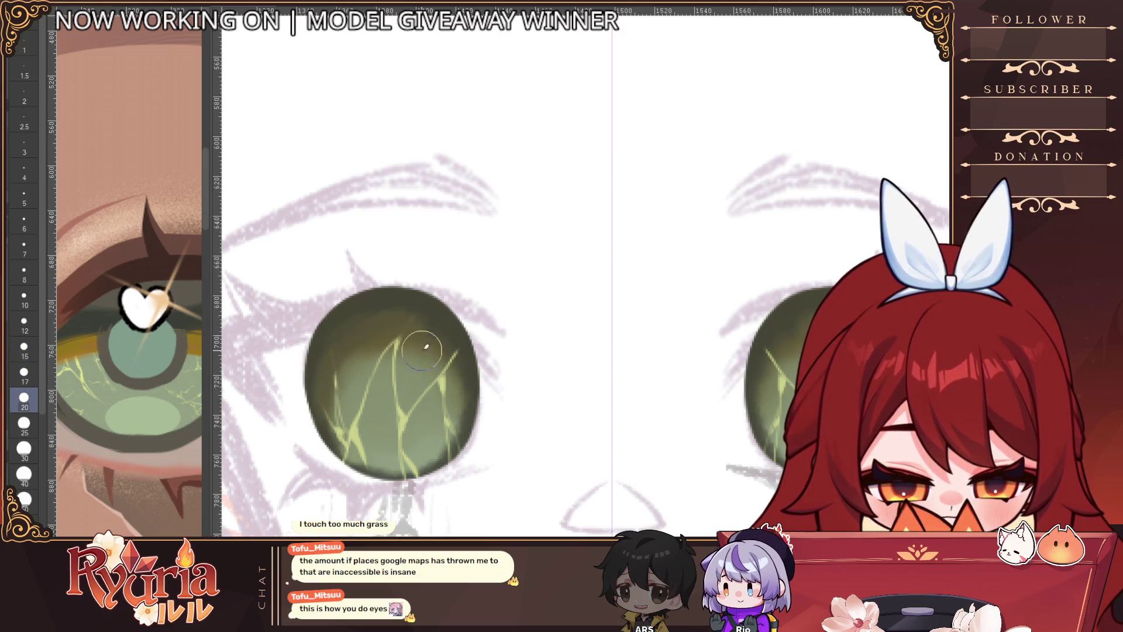
pyautogui.press('[')
pyautogui.press('[')
pyautogui.press('[')
pyautogui.scroll(-4, 354, 465)
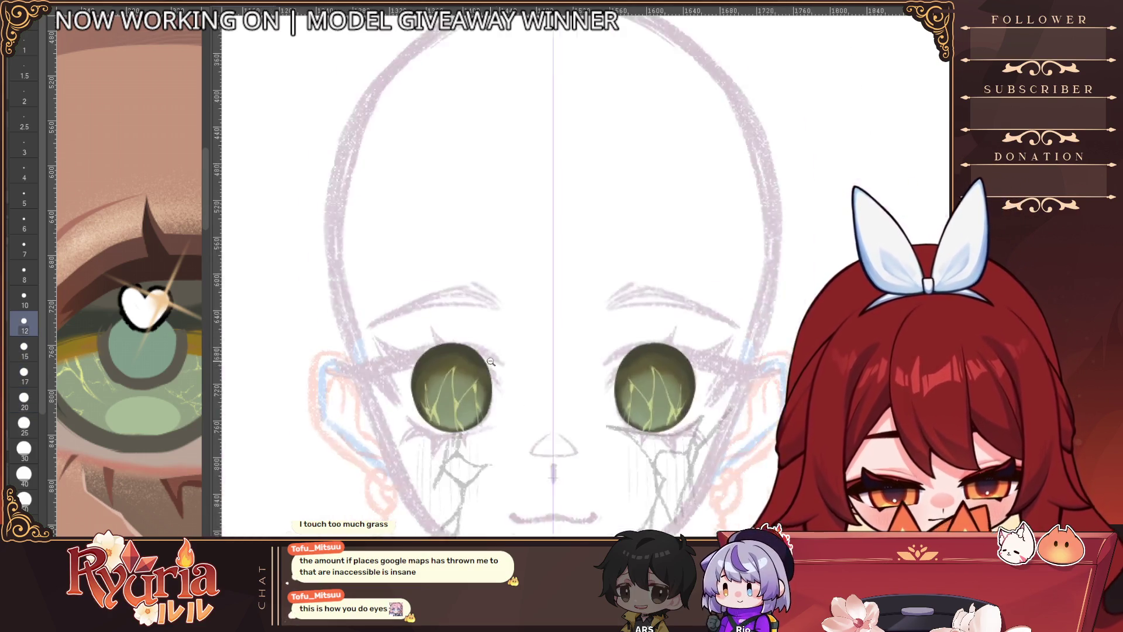
pyautogui.scroll(2, 486, 375)
pyautogui.scroll(2, 488, 375)
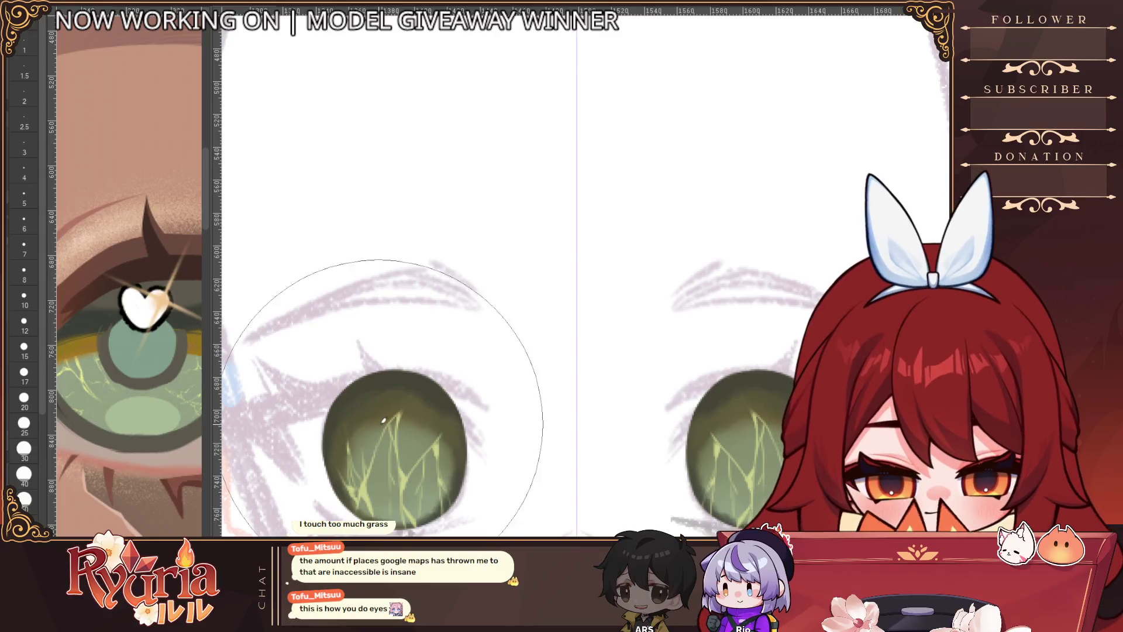
pyautogui.press(']')
pyautogui.press(']')
pyautogui.press(']')
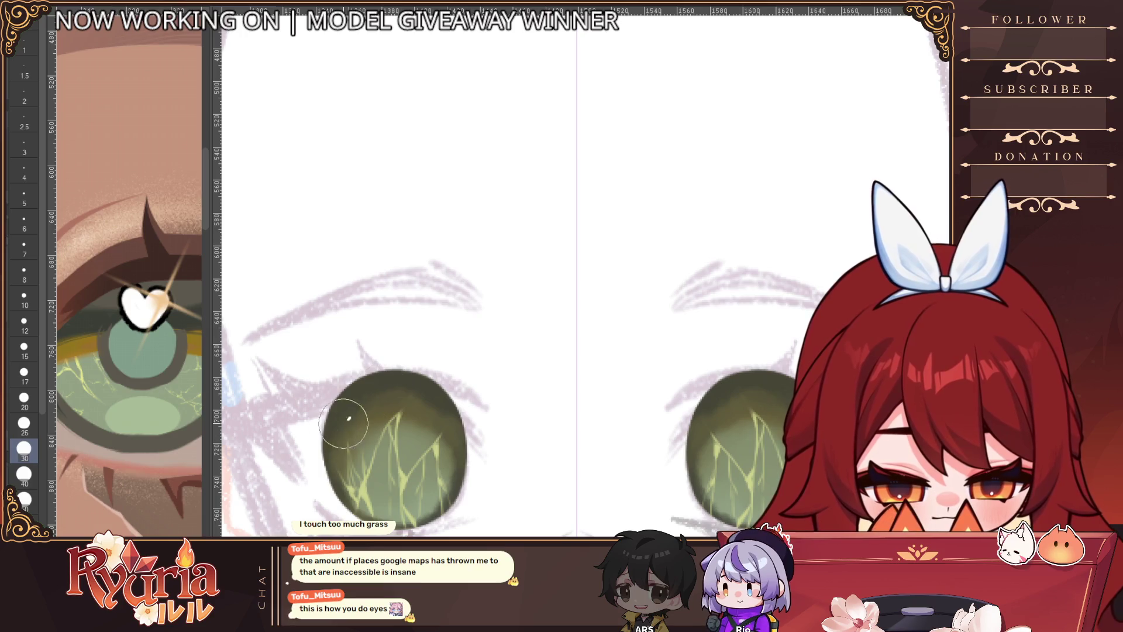
pyautogui.press(']')
pyautogui.press(']')
pyautogui.press(']')
pyautogui.press('[')
pyautogui.press('[')
pyautogui.press('[')
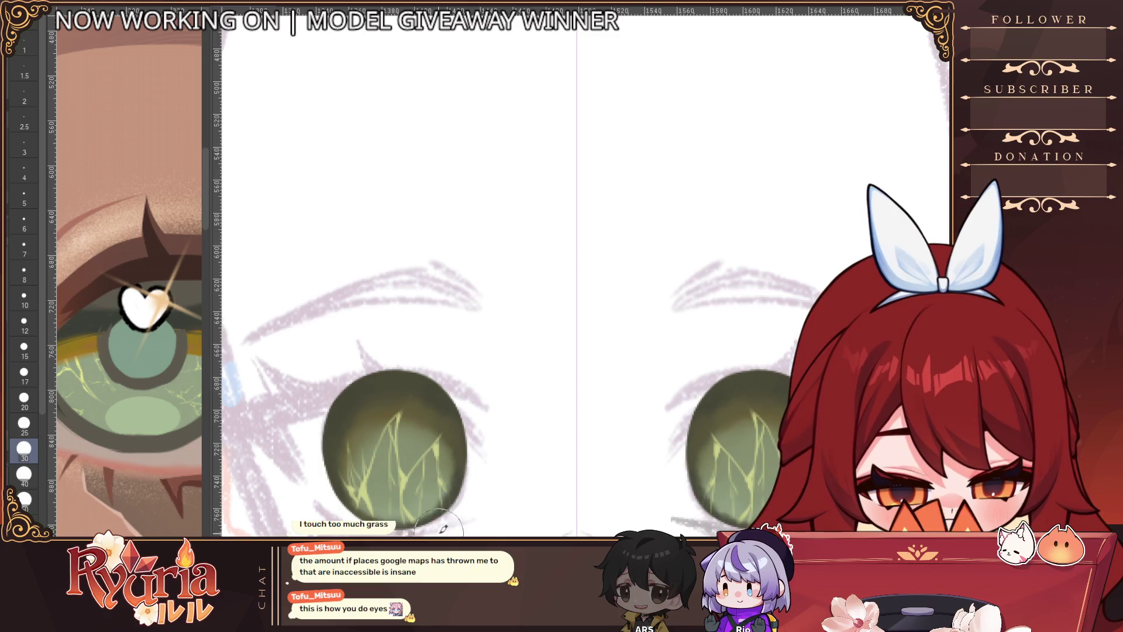
pyautogui.scroll(-3, 480, 444)
pyautogui.scroll(2, 508, 471)
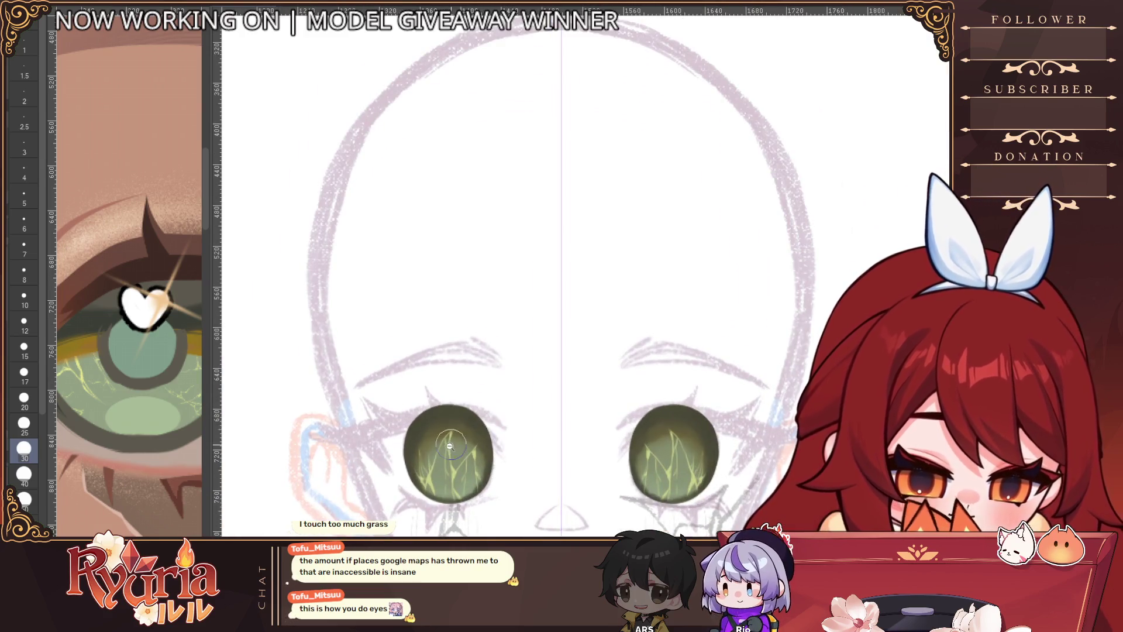
pyautogui.scroll(1, 448, 449)
pyautogui.press(']')
pyautogui.press(']')
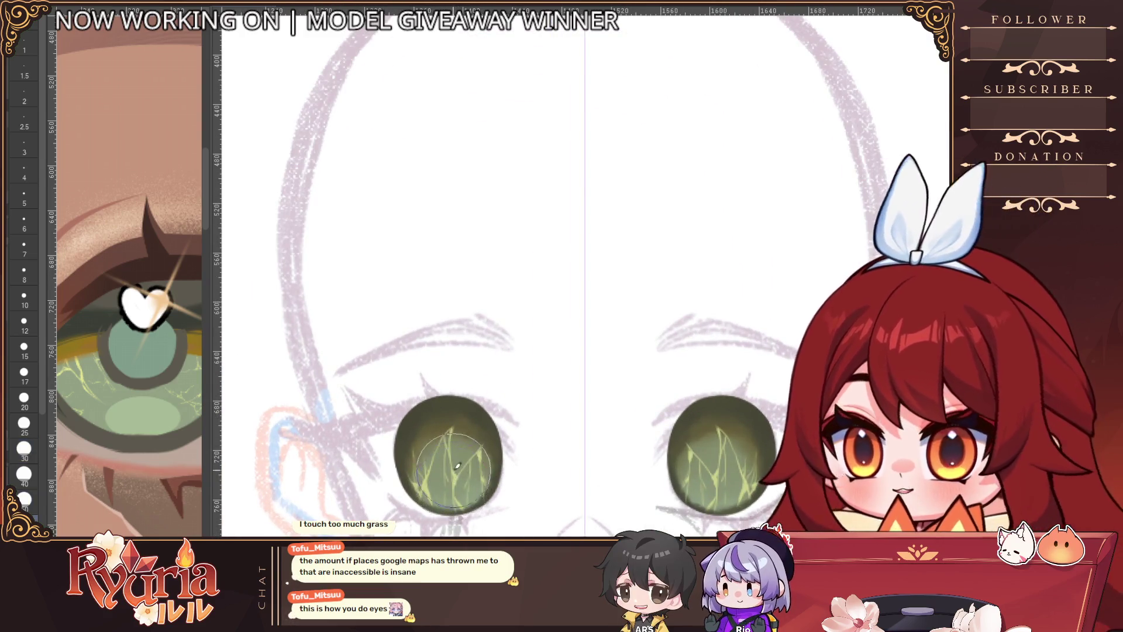
pyautogui.scroll(-2, 489, 421)
pyautogui.scroll(1, 490, 419)
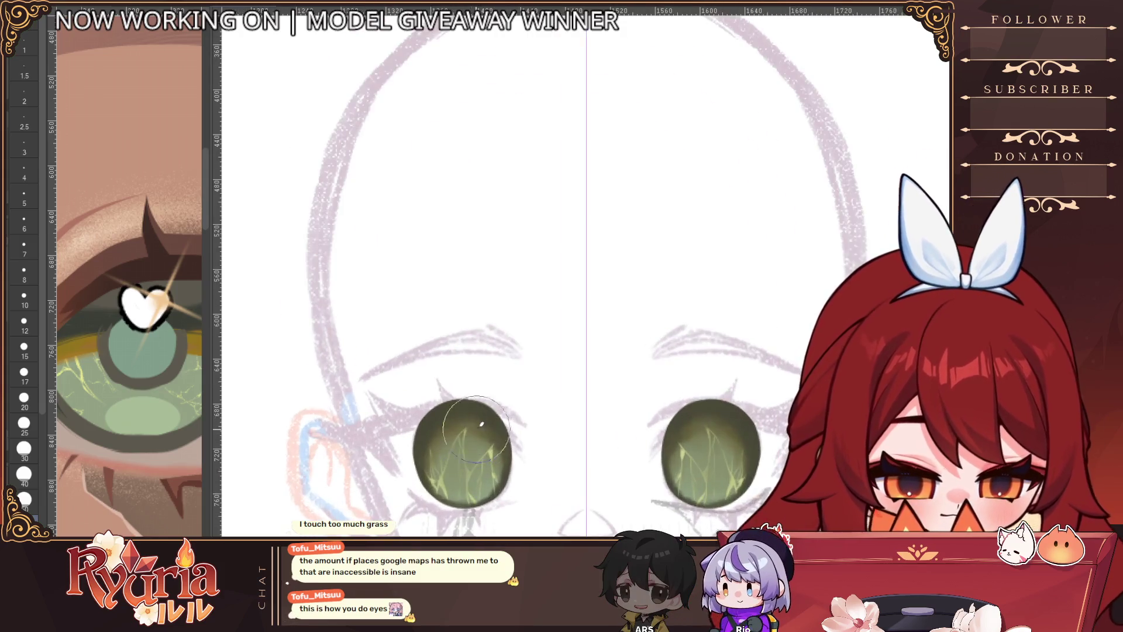
pyautogui.press('[')
pyautogui.press('[')
pyautogui.scroll(-2, 487, 420)
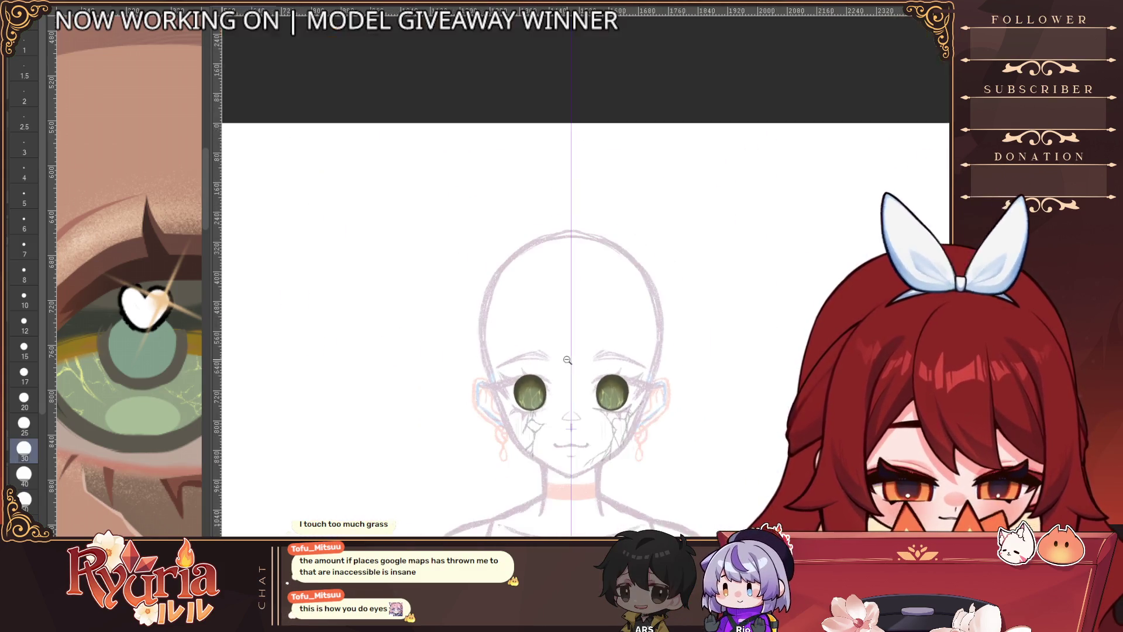
pyautogui.scroll(2, 332, 348)
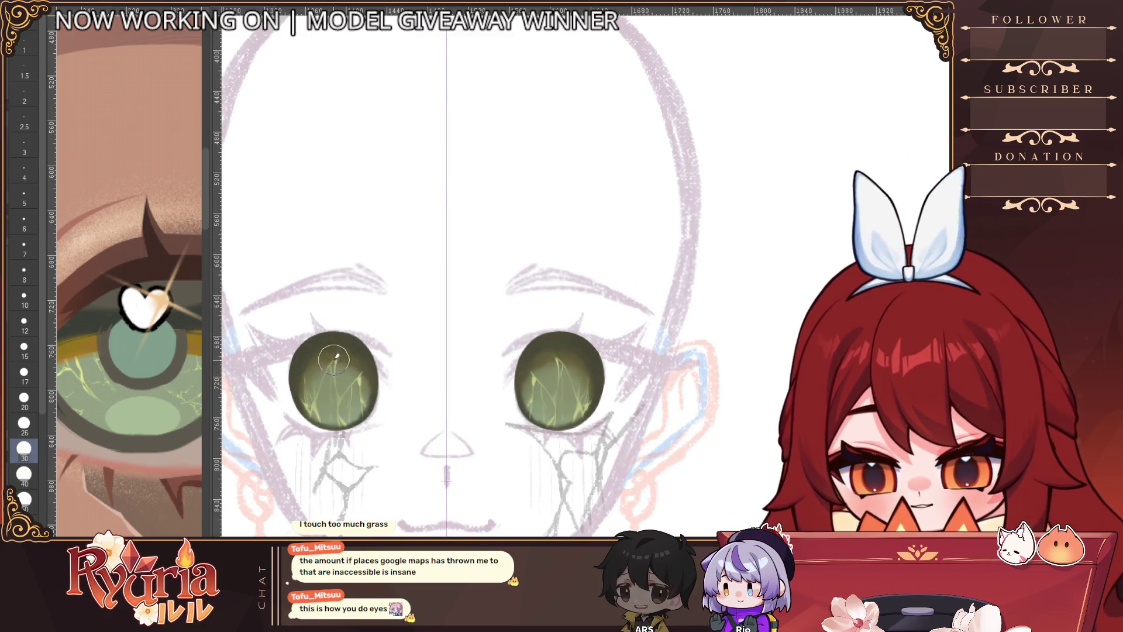
pyautogui.press('[')
pyautogui.press('[')
pyautogui.press('[')
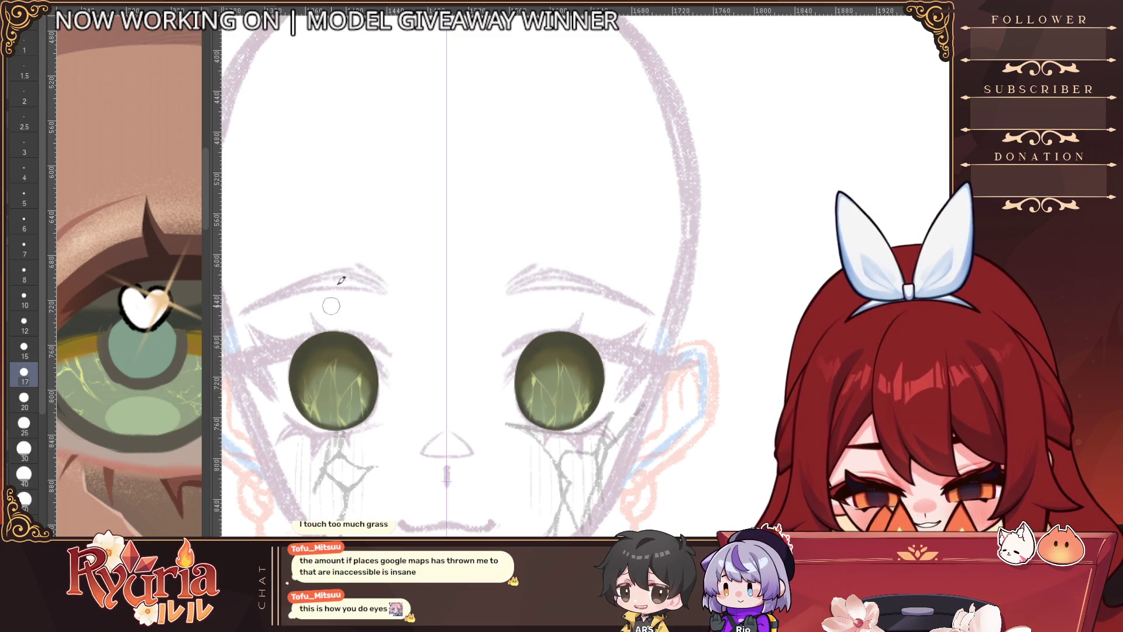
pyautogui.press('[')
pyautogui.scroll(-5, 364, 383)
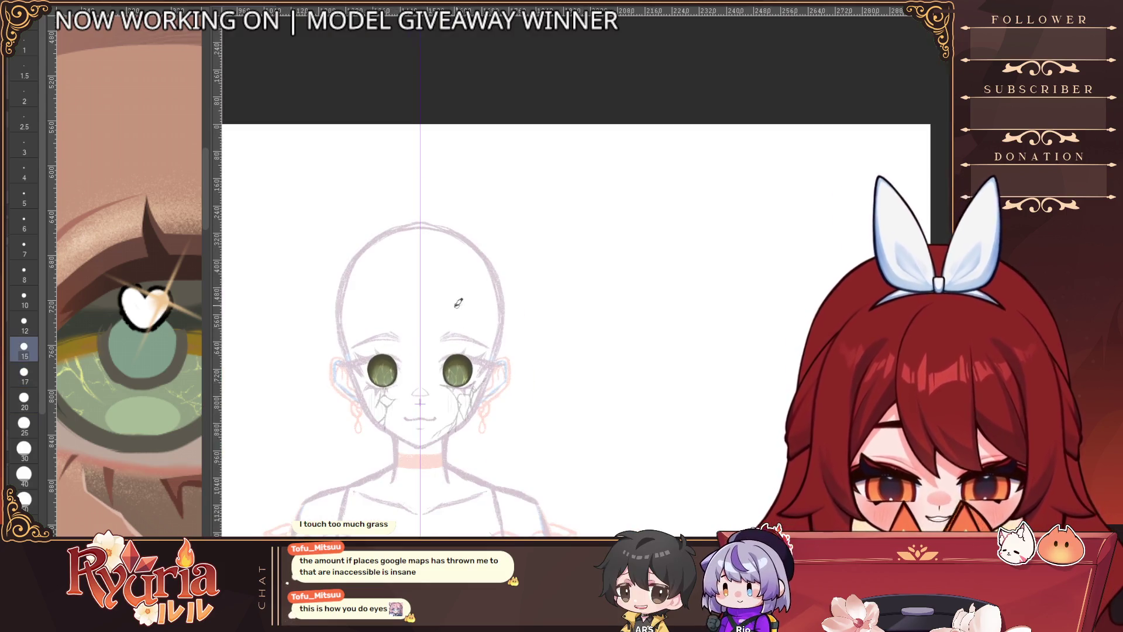
pyautogui.scroll(7, 458, 303)
pyautogui.scroll(-4, 348, 419)
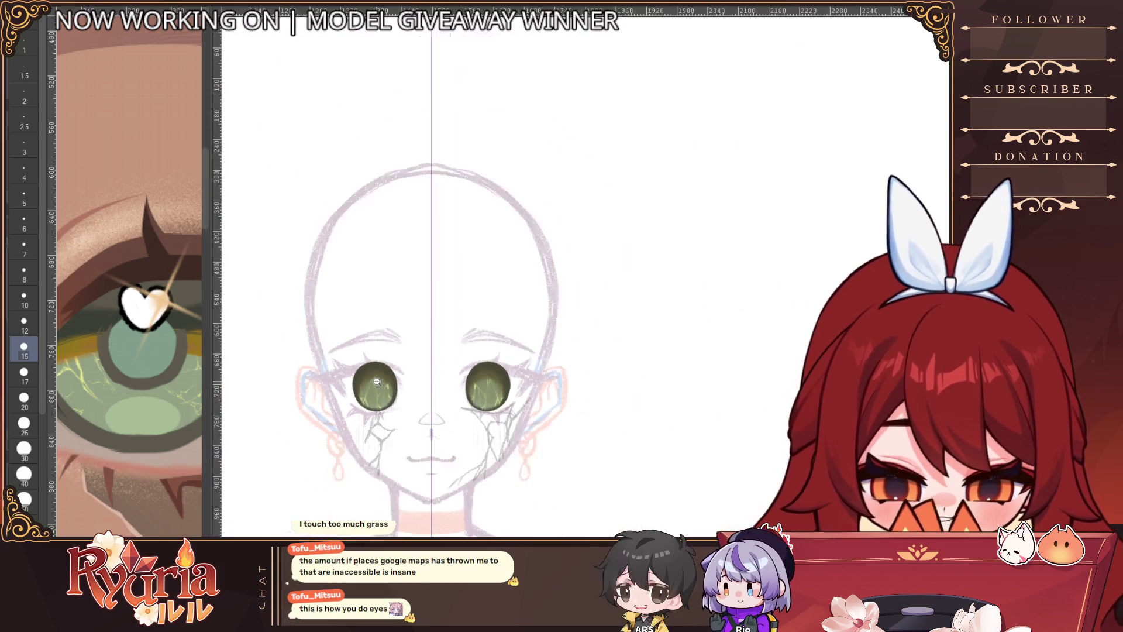
pyautogui.press(']')
pyautogui.scroll(5, 427, 299)
pyautogui.press(']')
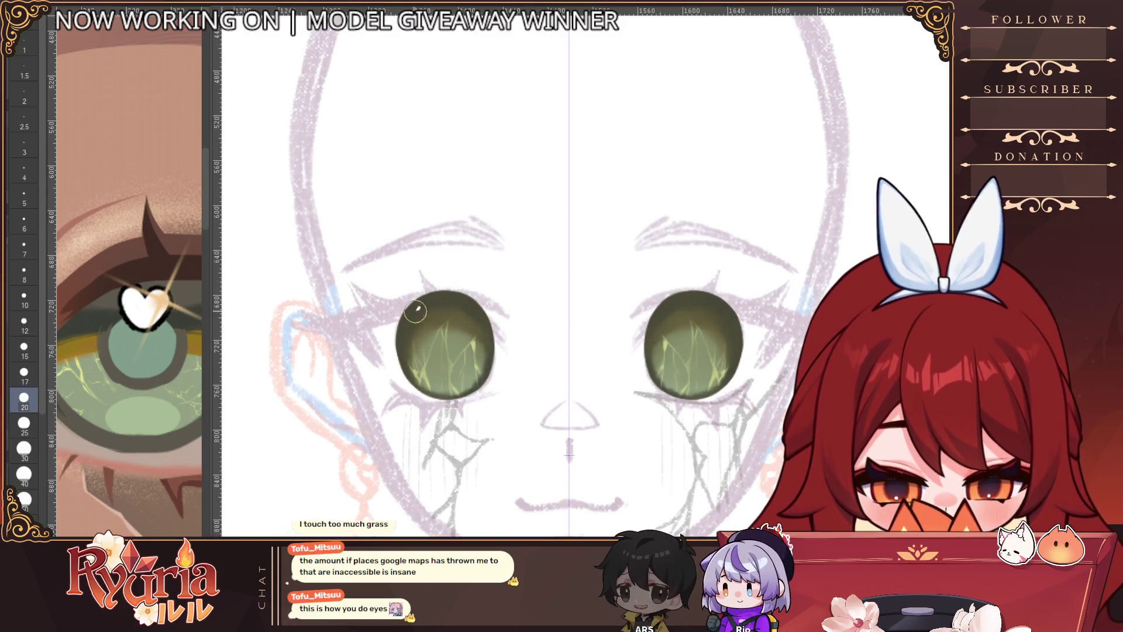
pyautogui.scroll(-4, 520, 314)
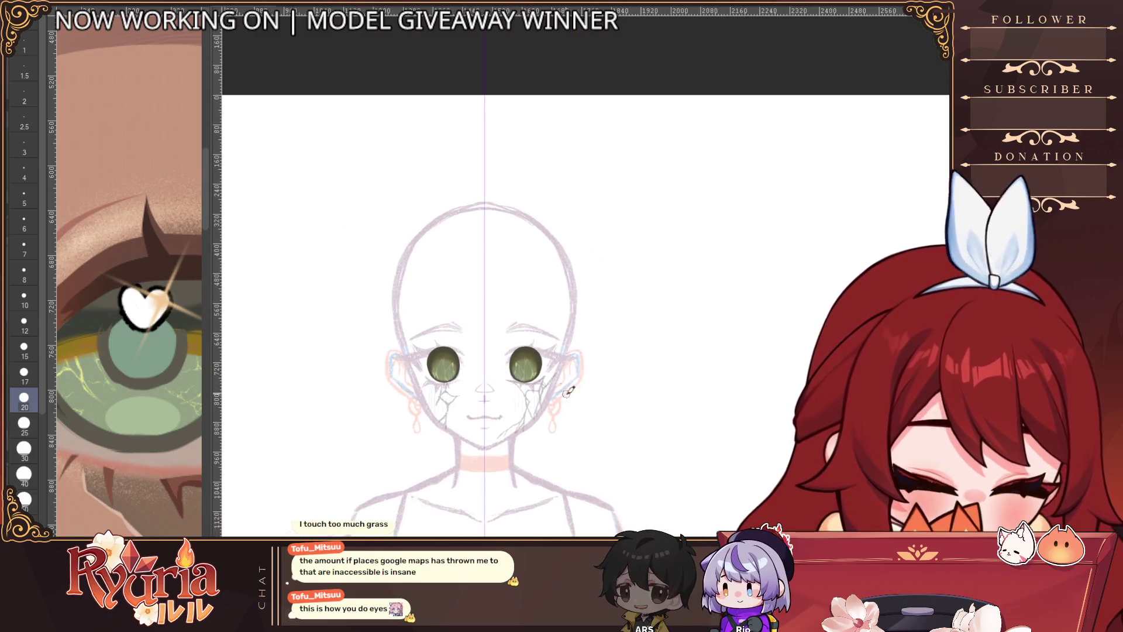
pyautogui.scroll(2, 679, 285)
pyautogui.scroll(1, 678, 285)
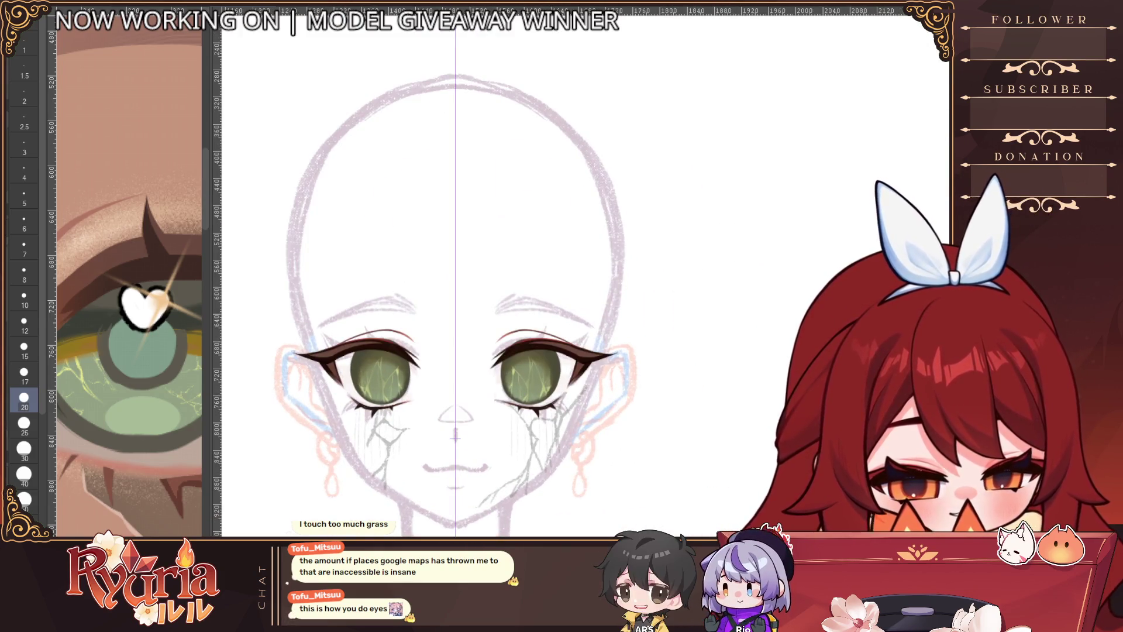
pyautogui.keyDown('alt'); pyautogui.click(536, 468); pyautogui.keyUp('alt')
pyautogui.click(536, 468)
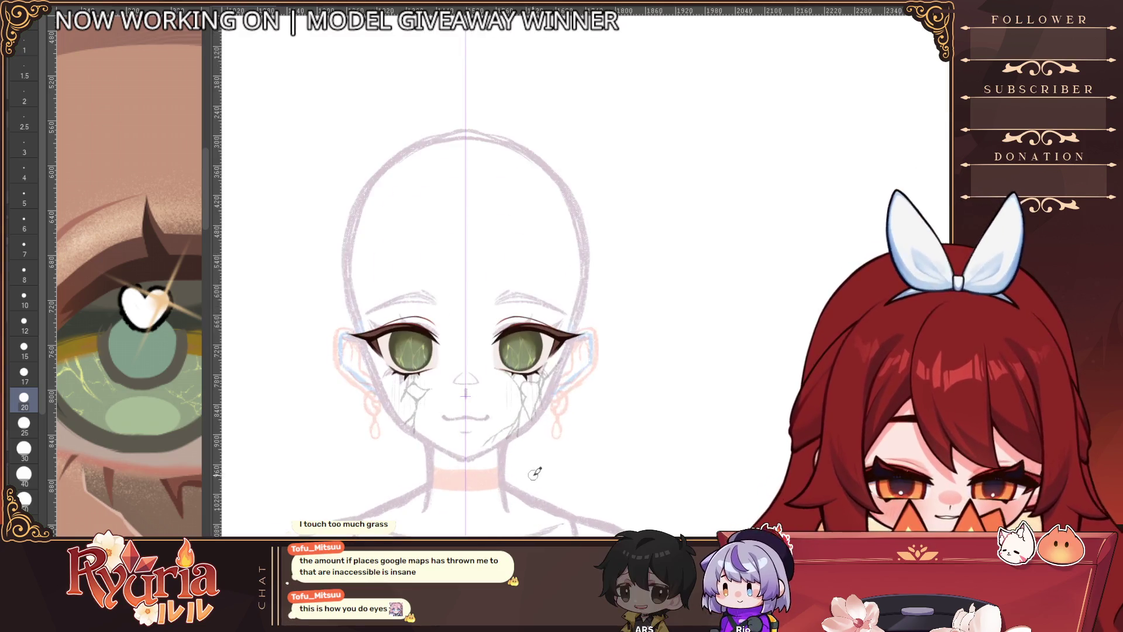
pyautogui.press(']')
pyautogui.press(']')
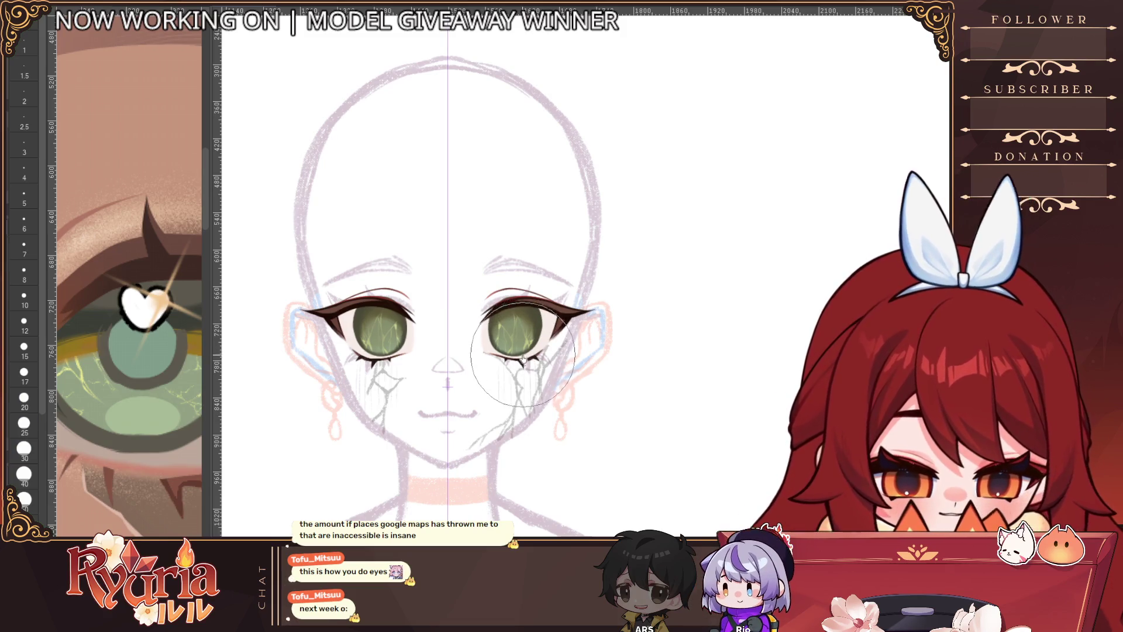
pyautogui.press(']')
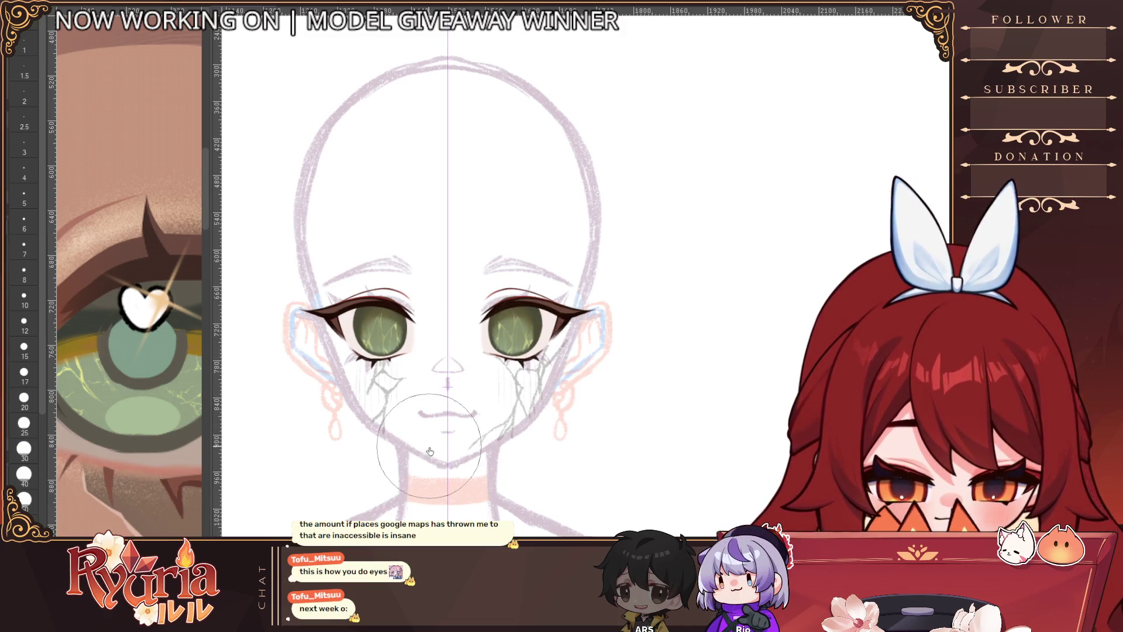
pyautogui.scroll(-5, 515, 421)
pyautogui.moveTo(608, 461); pyautogui.dragTo(589, 408)
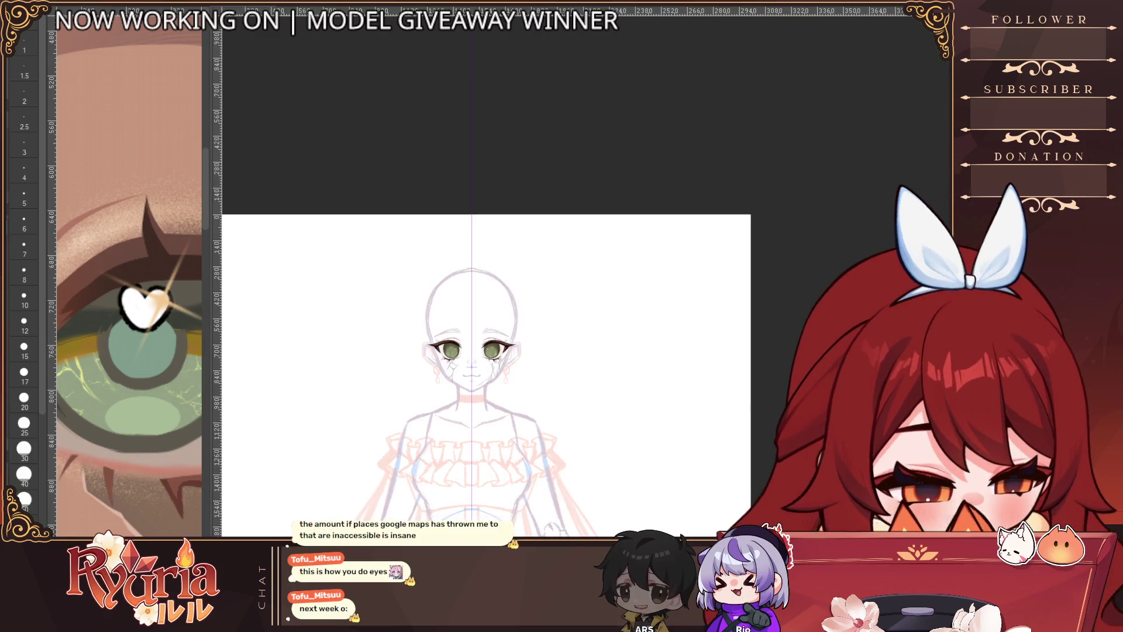
pyautogui.scroll(10, 447, 342)
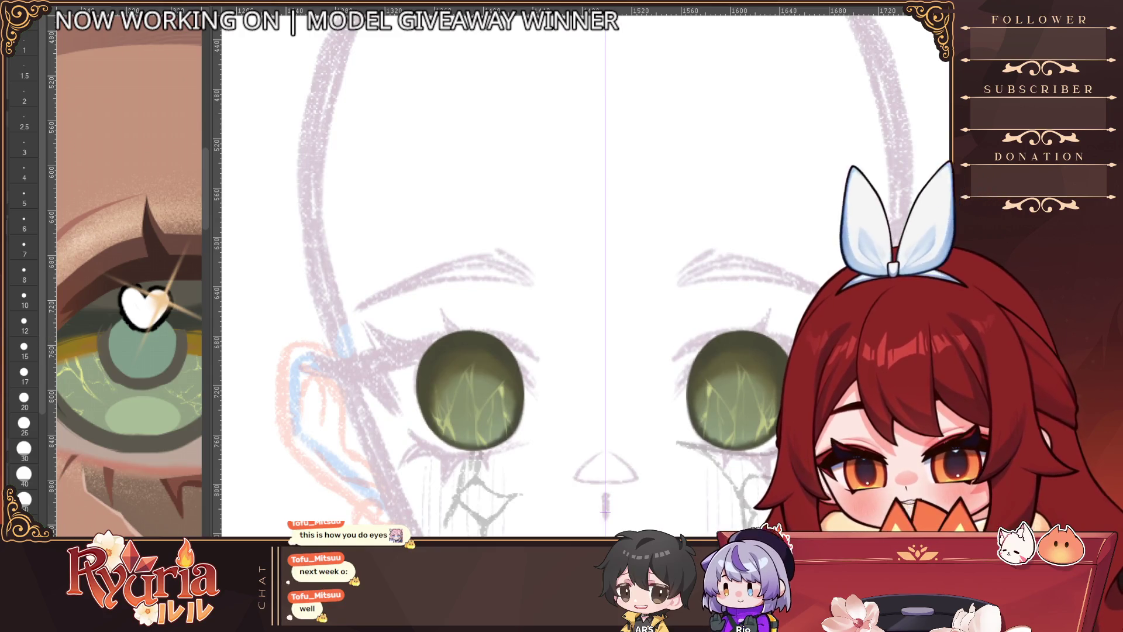
pyautogui.click(24, 170)
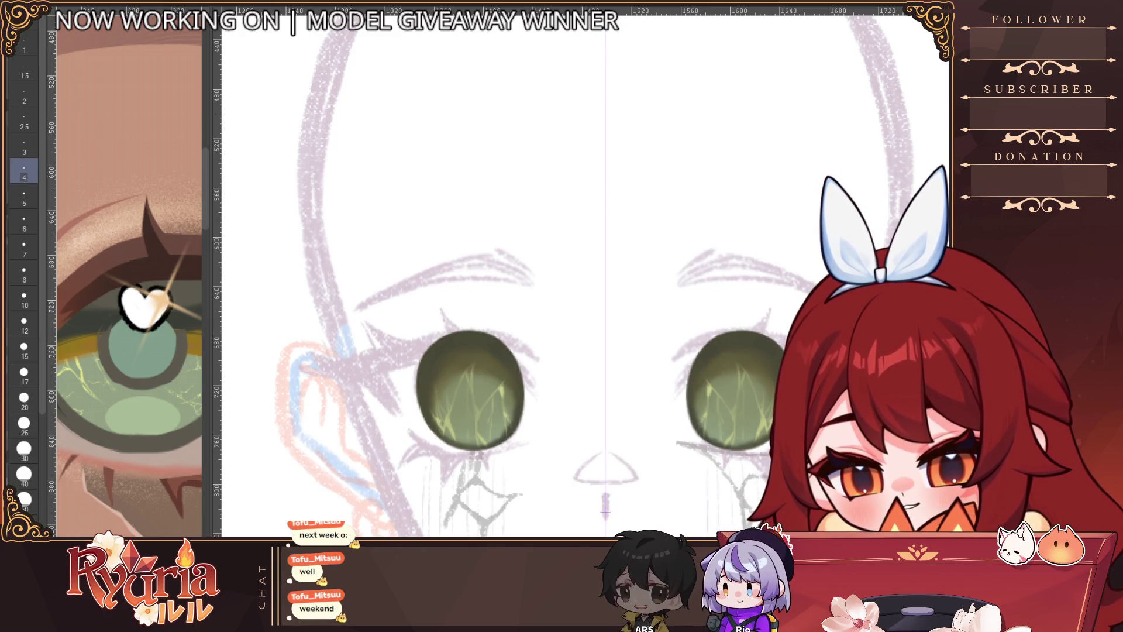
# Step: Raise the brush from size 2 through 4 to 6 and bring the left iris into view
pyautogui.click(24, 450)
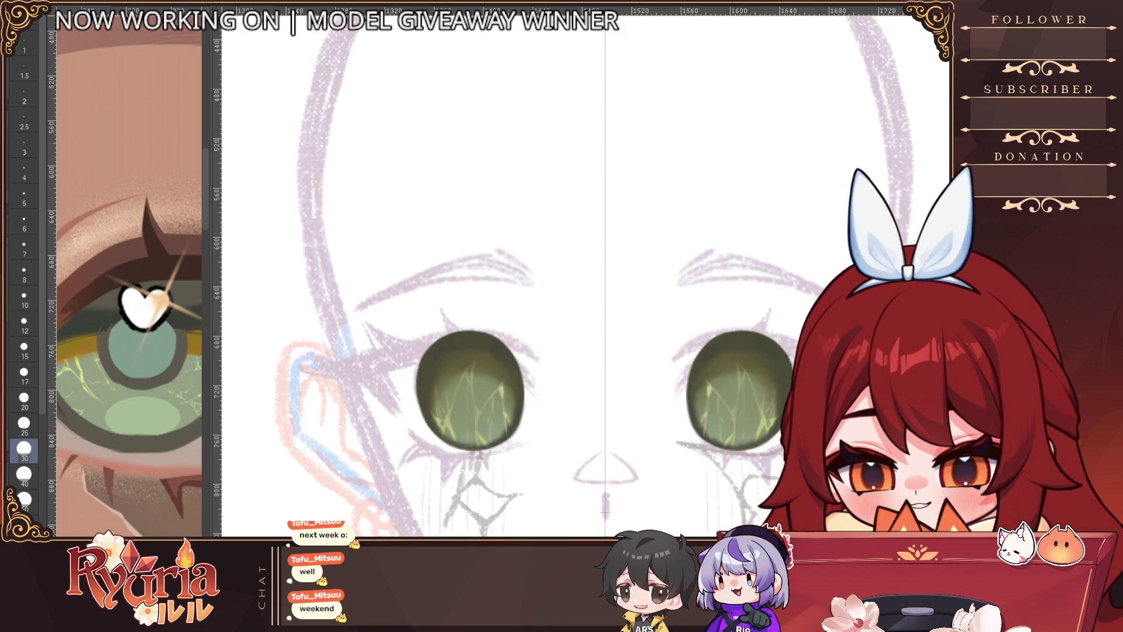
pyautogui.click(24, 94)
pyautogui.press(']')
pyautogui.scroll(2, 441, 364)
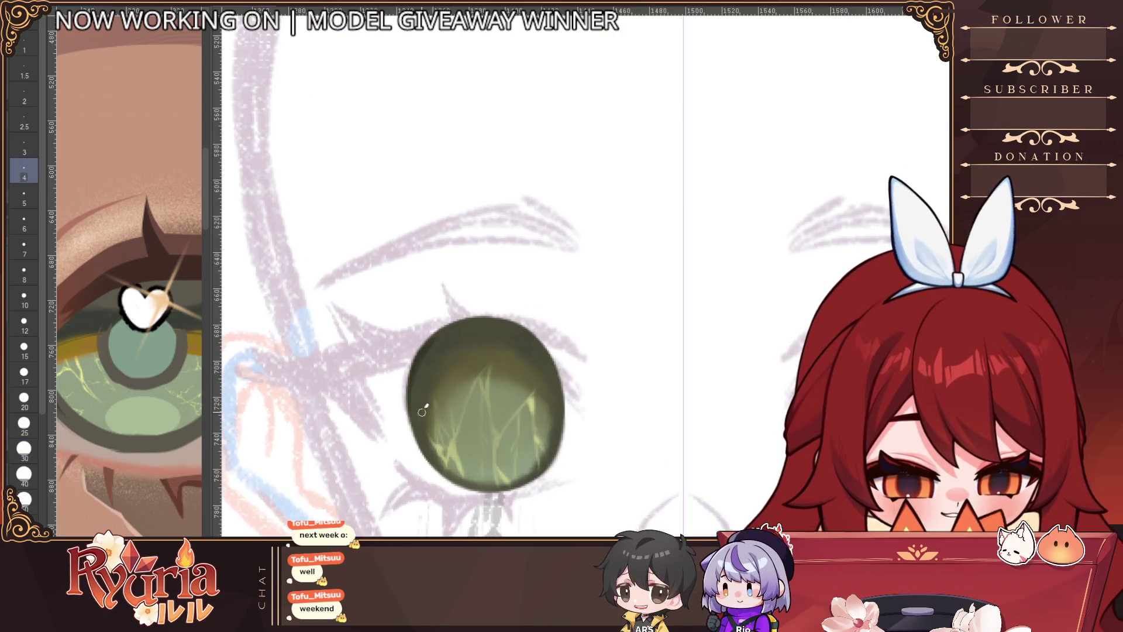
pyautogui.press(']')
pyautogui.press(']')
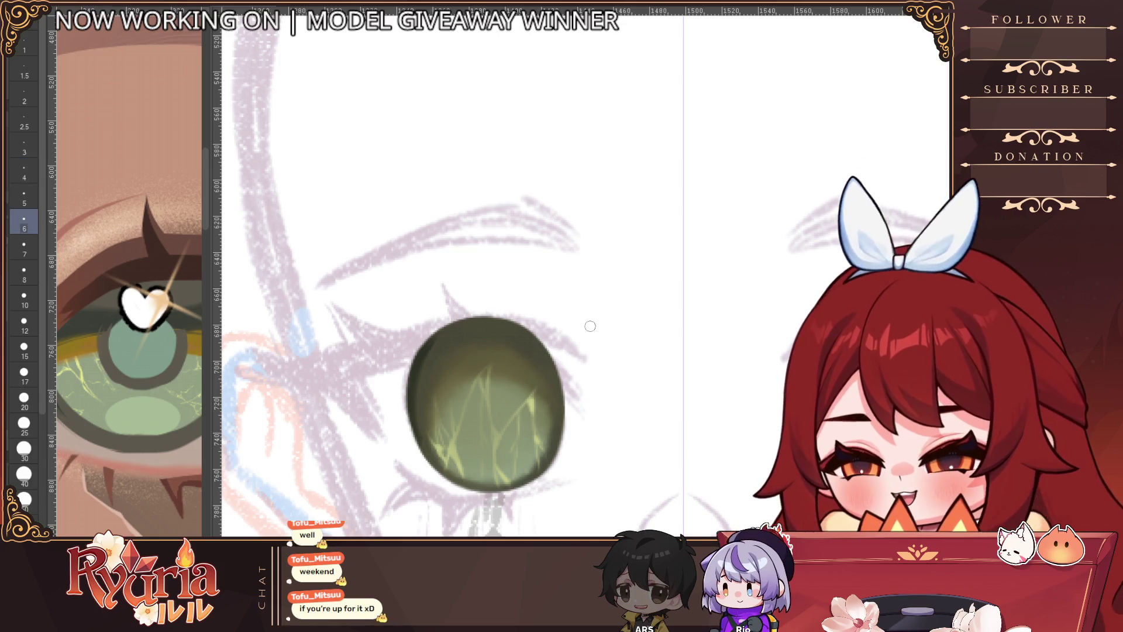
pyautogui.moveTo(495, 541); pyautogui.dragTo(483, 507)
pyautogui.scroll(1, 465, 377)
# Step: Paint a dark rim along the iris's left, bottom and top edges, rotating the canvas for the far edge
pyautogui.moveTo(418, 279)
pyautogui.mouseDown()
pyautogui.moveTo(393, 386)
pyautogui.moveTo(468, 474)
pyautogui.moveTo(589, 371)
pyautogui.mouseUp()
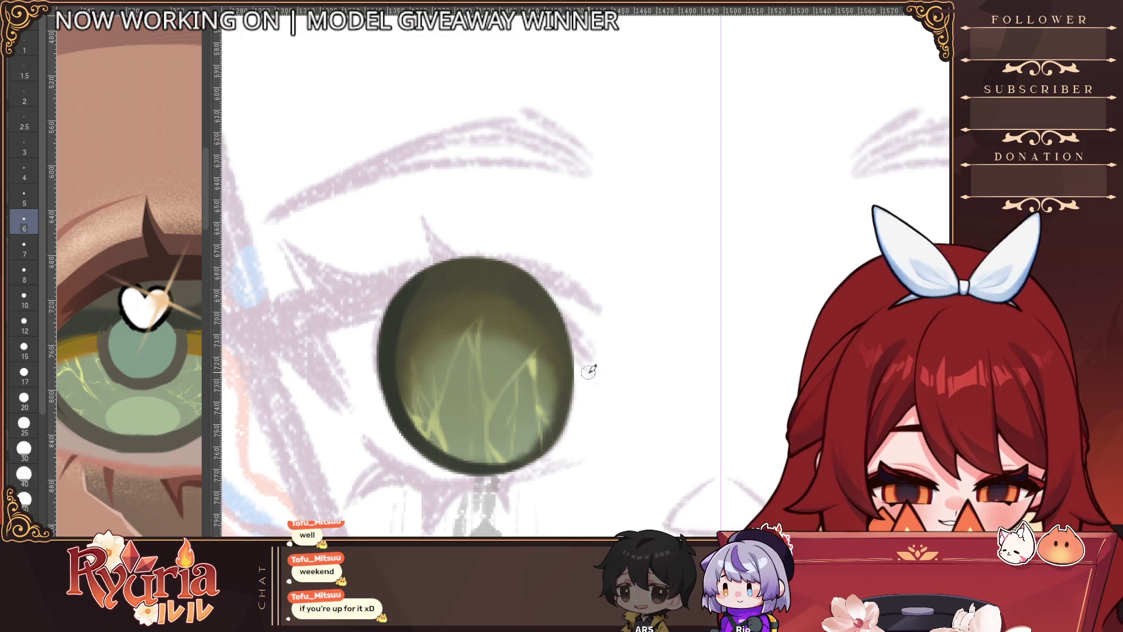
pyautogui.moveTo(457, 258); pyautogui.dragTo(490, 255)
pyautogui.hotkey('ctrl', 'shift', 'r')
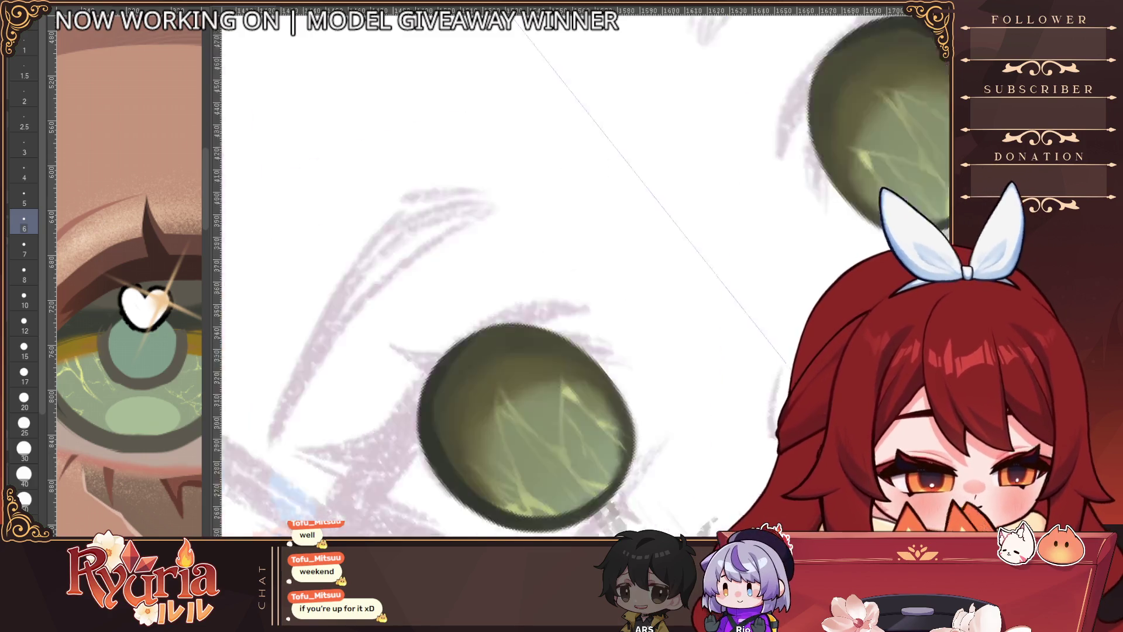
pyautogui.moveTo(683, 181)
pyautogui.mouseDown()
pyautogui.moveTo(614, 235)
pyautogui.moveTo(620, 330)
pyautogui.moveTo(652, 379)
pyautogui.moveTo(722, 394)
pyautogui.mouseUp()
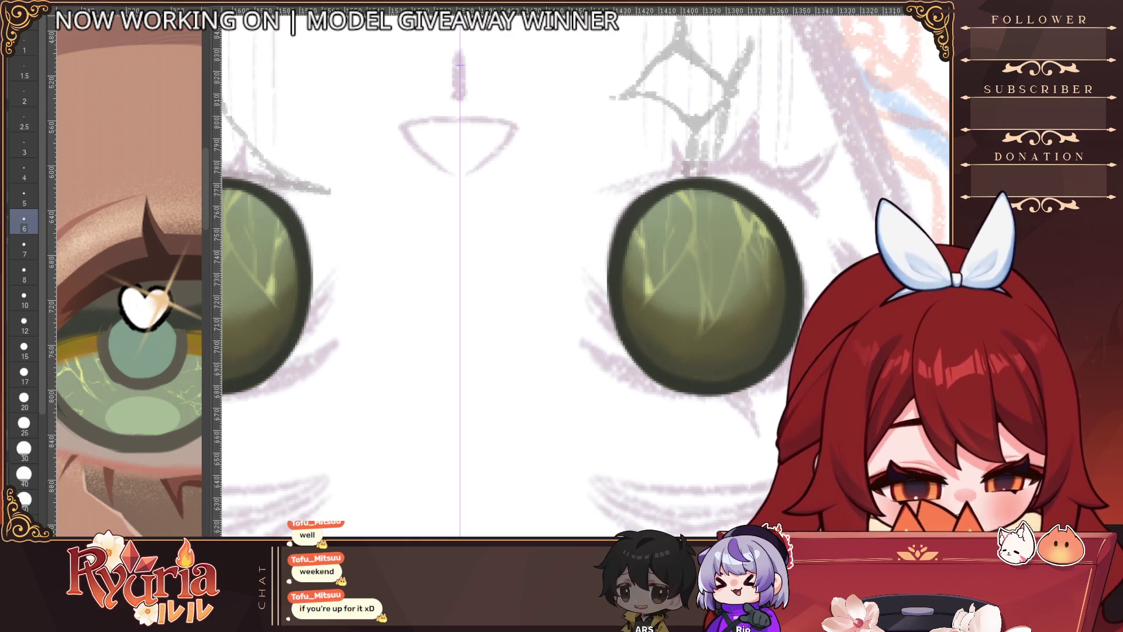
pyautogui.hotkey('ctrl', 'shift', 'r')
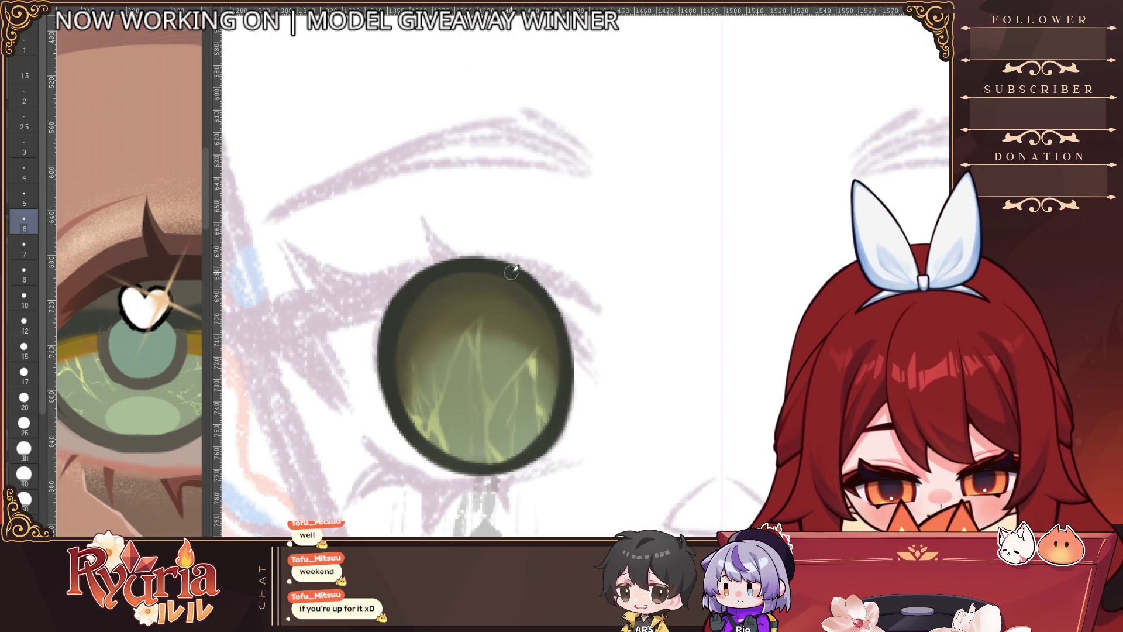
# Step: Darken the lower iris rim with a smaller brush, ending on a much finer brush size
pyautogui.scroll(-4, 534, 444)
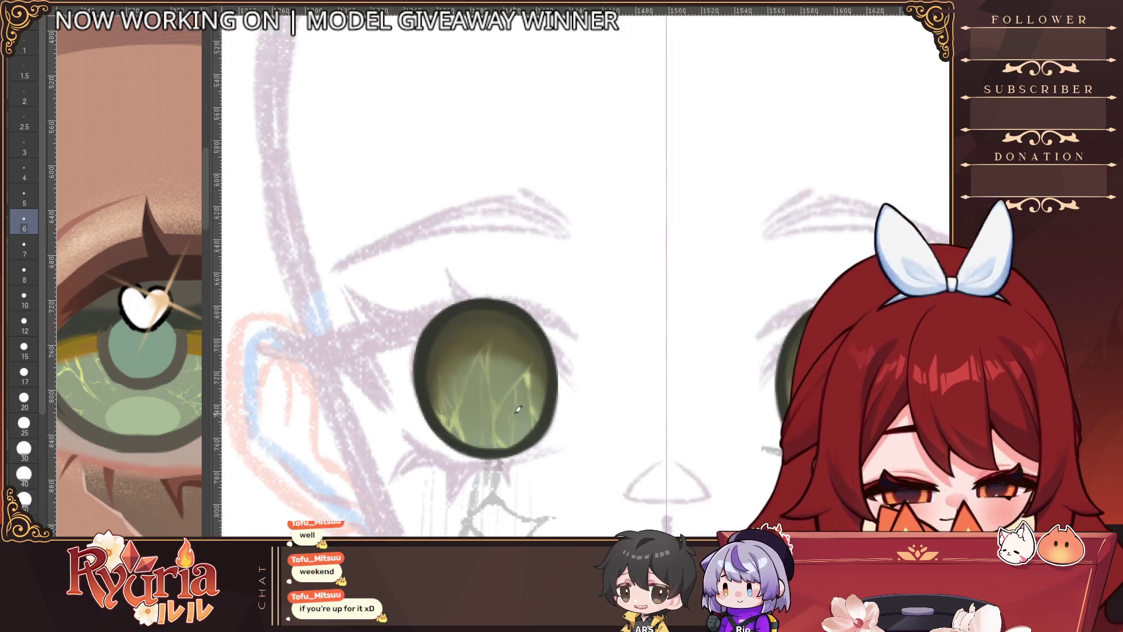
pyautogui.scroll(5, 647, 377)
pyautogui.scroll(-2, 345, 436)
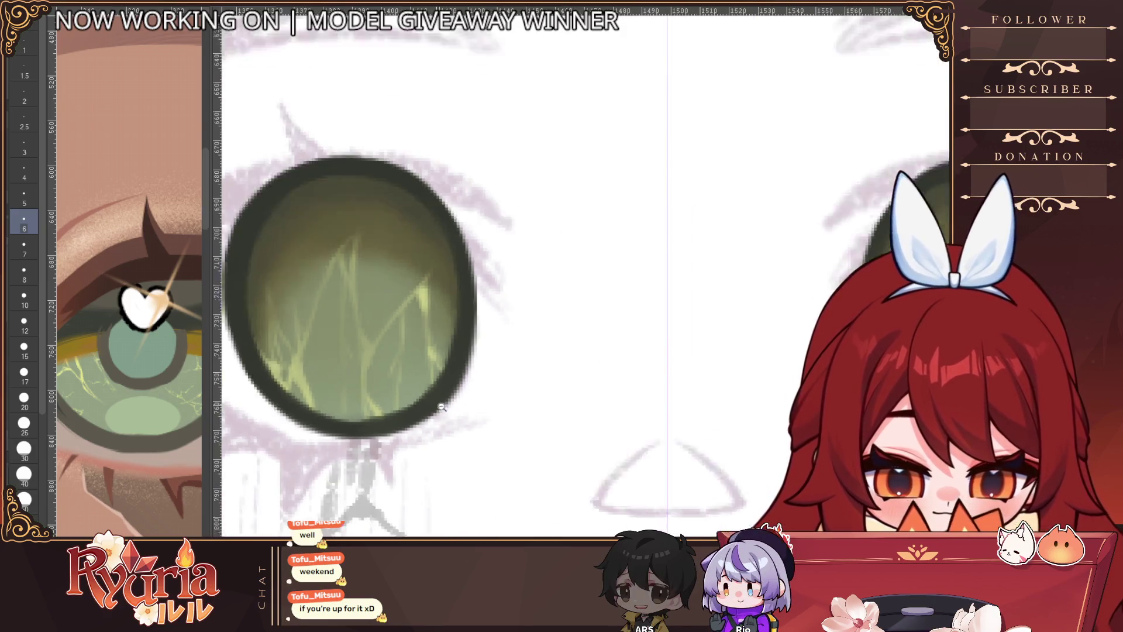
pyautogui.press('[')
pyautogui.press('[')
pyautogui.moveTo(363, 420); pyautogui.dragTo(443, 399)
pyautogui.scroll(-3, 460, 375)
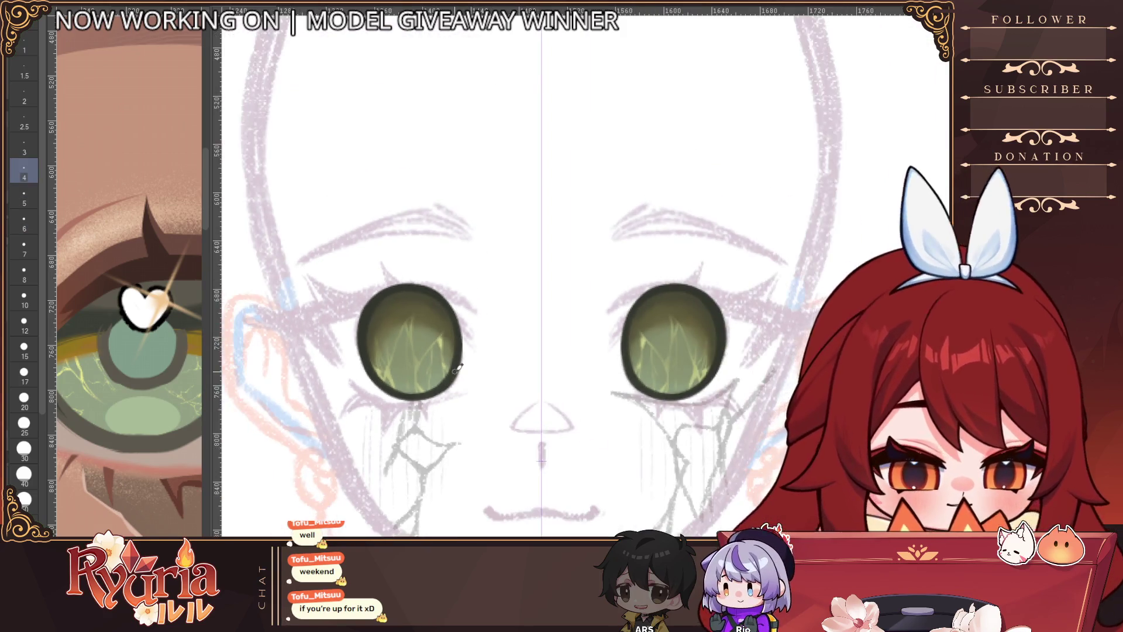
pyautogui.scroll(1, 459, 370)
pyautogui.press(']')
pyautogui.press(']')
pyautogui.press(']')
pyautogui.press('[')
pyautogui.press('[')
pyautogui.press('[')
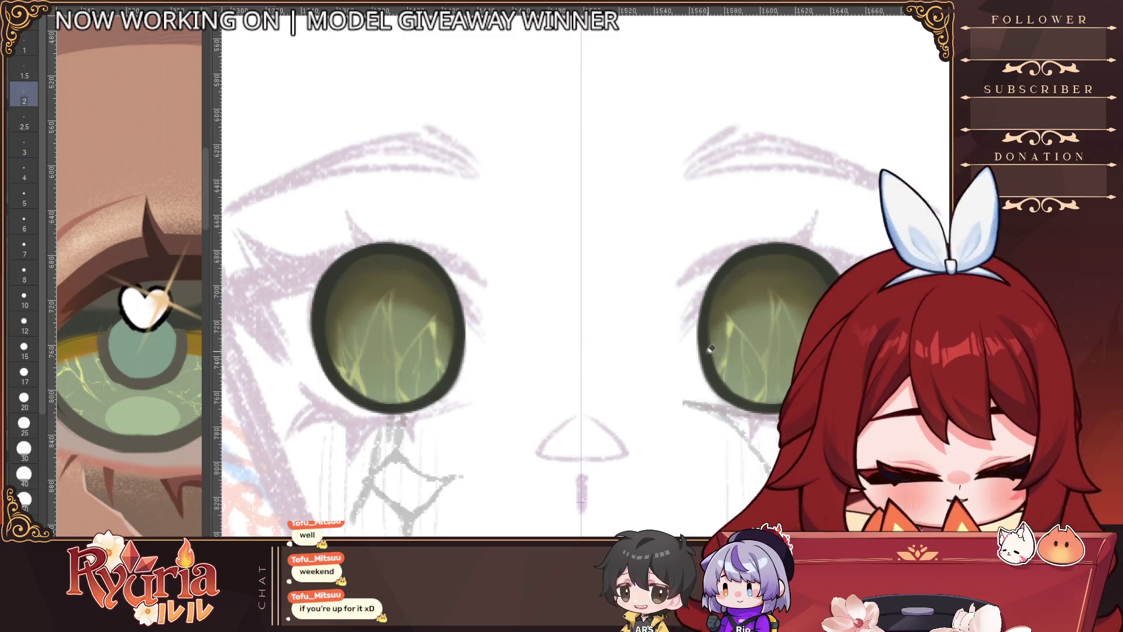
# Step: Centre both eyes and stroke a red-brown edge along the left iris's upper outline, then undo it
pyautogui.press(']')
pyautogui.press(']')
pyautogui.press(']')
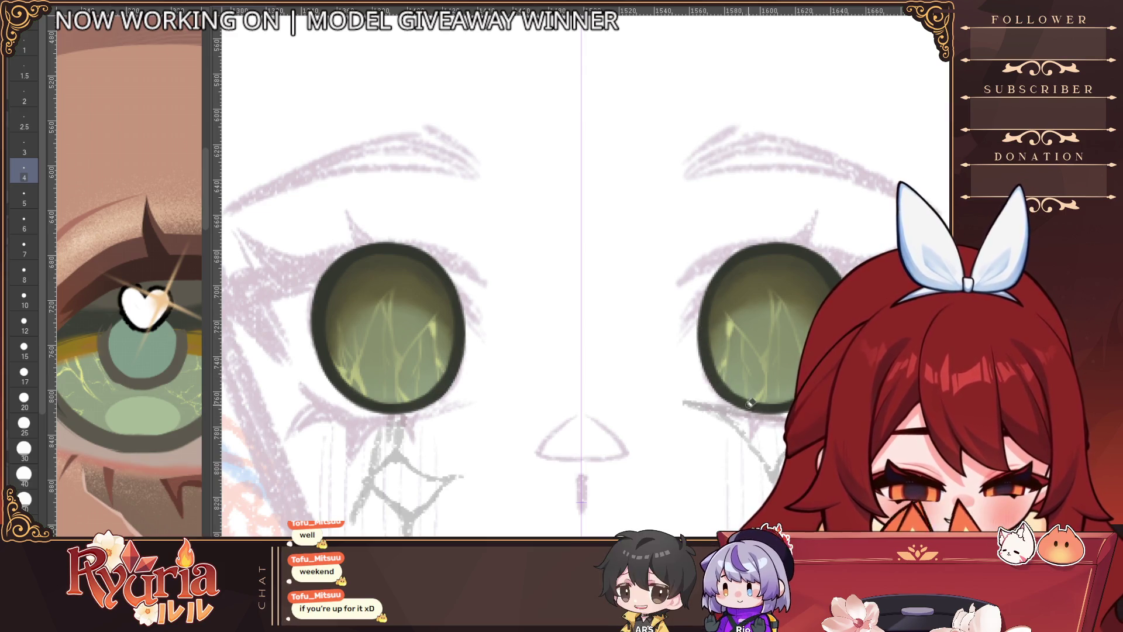
pyautogui.keyDown('alt'); pyautogui.click(760, 425); pyautogui.keyUp('alt')
pyautogui.moveTo(672, 492); pyautogui.dragTo(596, 464)
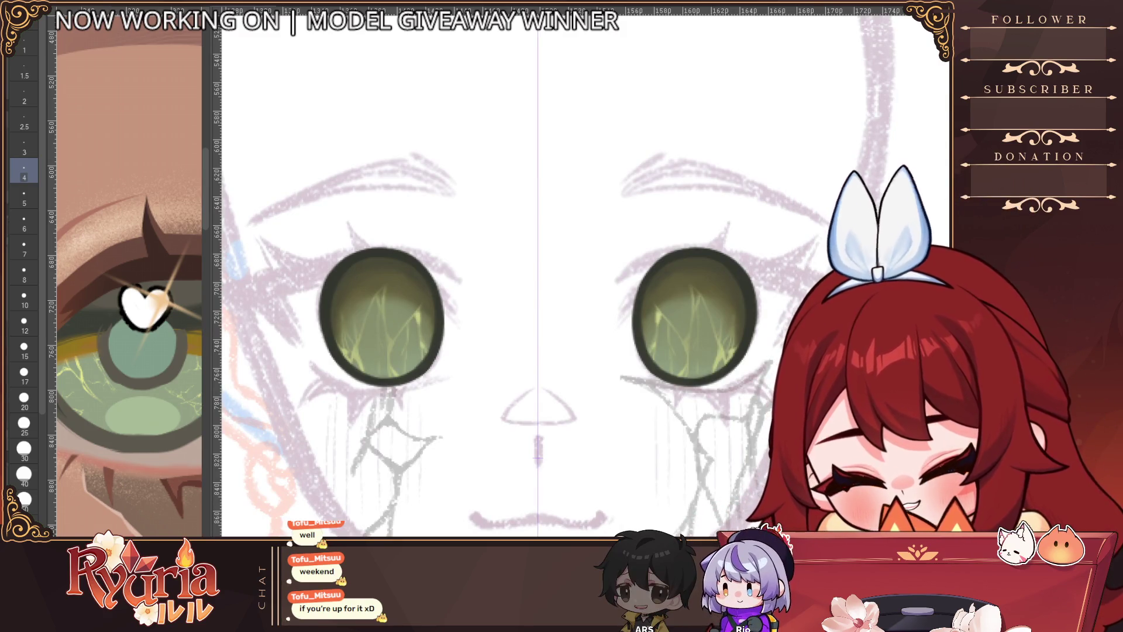
pyautogui.scroll(-10, 160, 453)
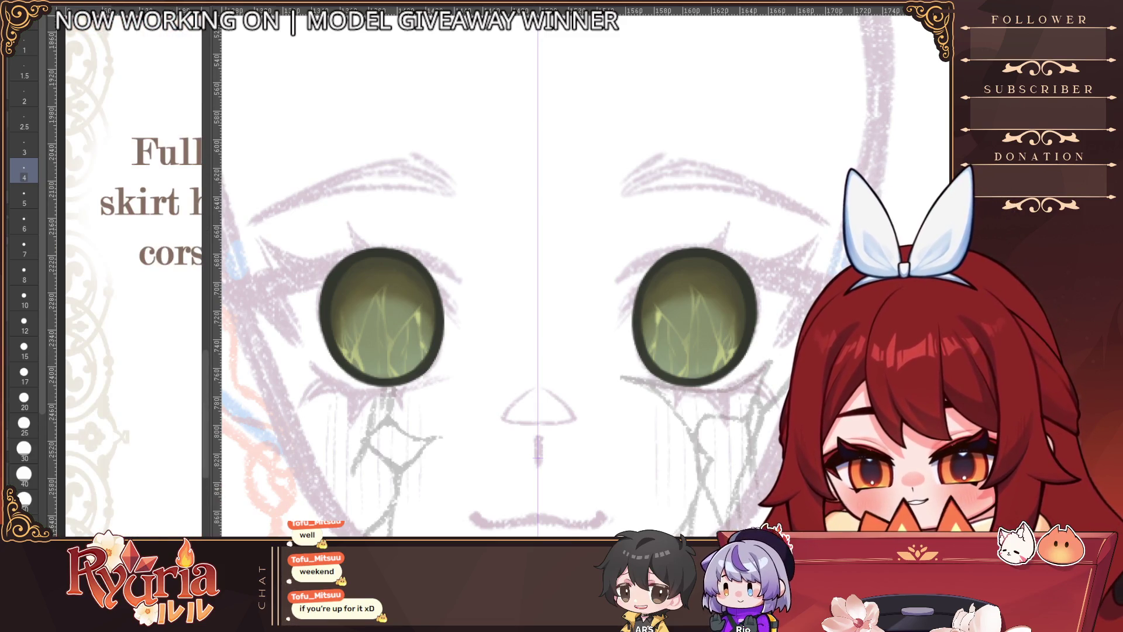
pyautogui.scroll(3, 346, 278)
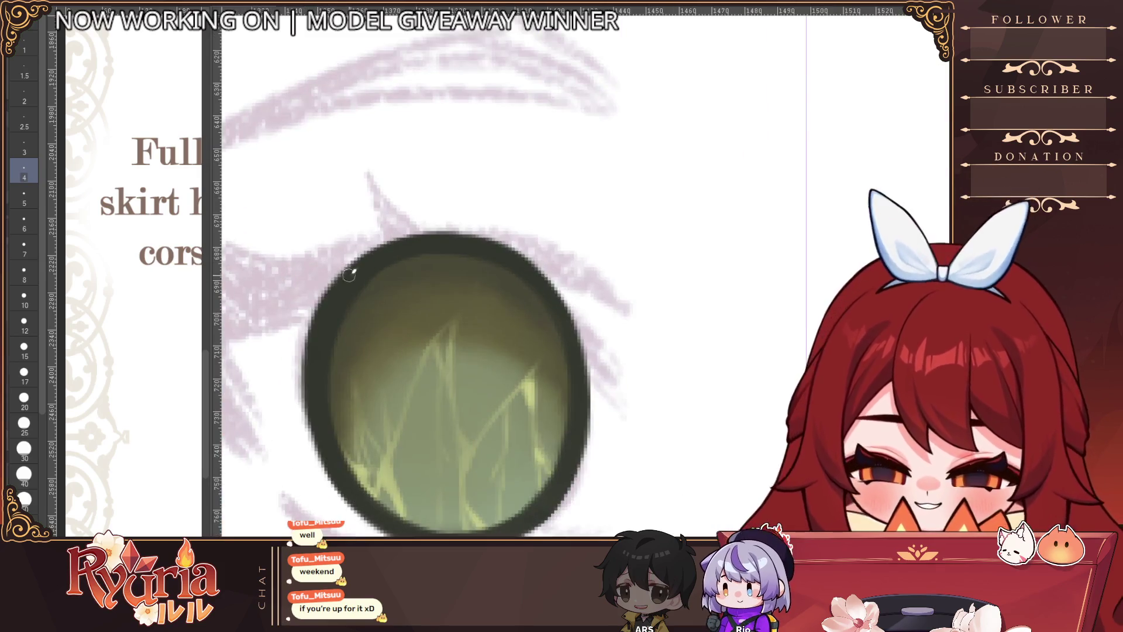
pyautogui.press('[')
pyautogui.press('[')
pyautogui.press('[')
pyautogui.moveTo(410, 234)
pyautogui.mouseDown()
pyautogui.moveTo(334, 281)
pyautogui.moveTo(307, 351)
pyautogui.moveTo(327, 445)
pyautogui.moveTo(369, 515)
pyautogui.mouseUp()
pyautogui.hotkey('ctrl', 'z')
# Step: Flip the canvas horizontally and paint a red-brown edge along the other iris's upper outline
pyautogui.scroll(-2, 328, 445)
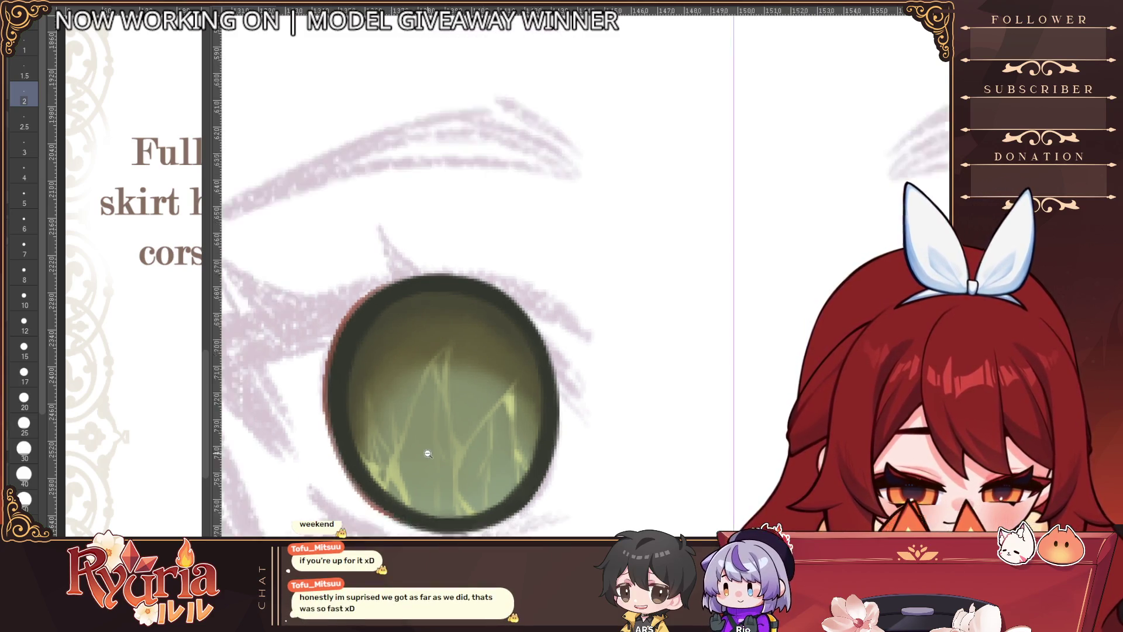
pyautogui.press('h')
pyautogui.scroll(1, 647, 255)
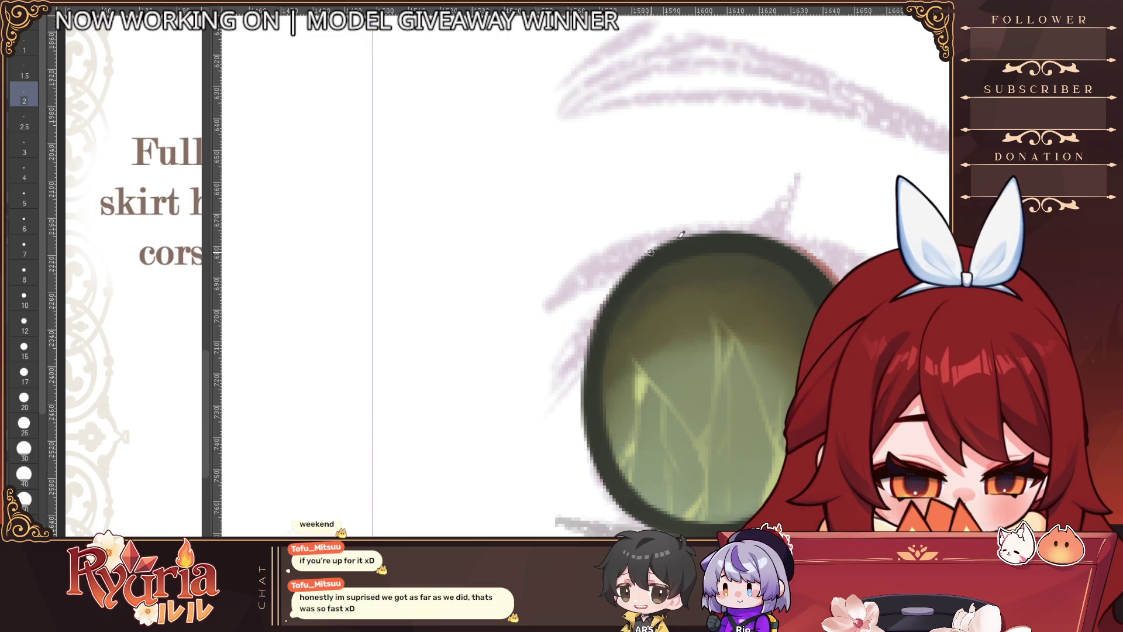
pyautogui.moveTo(650, 251); pyautogui.dragTo(588, 363)
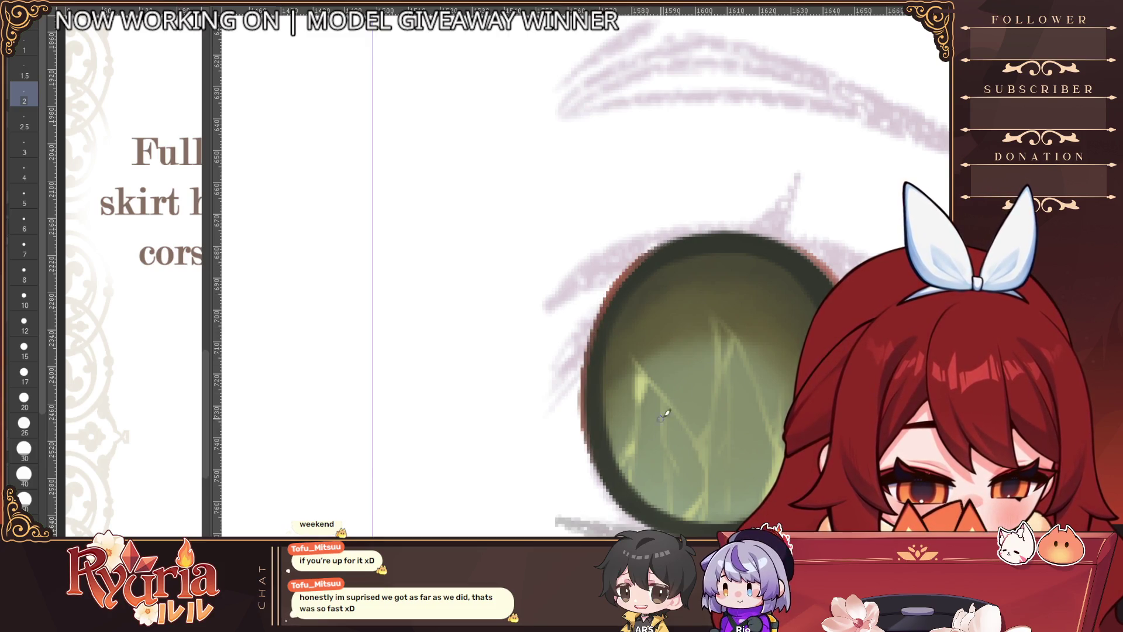
pyautogui.scroll(-3, 667, 404)
pyautogui.scroll(1, 685, 392)
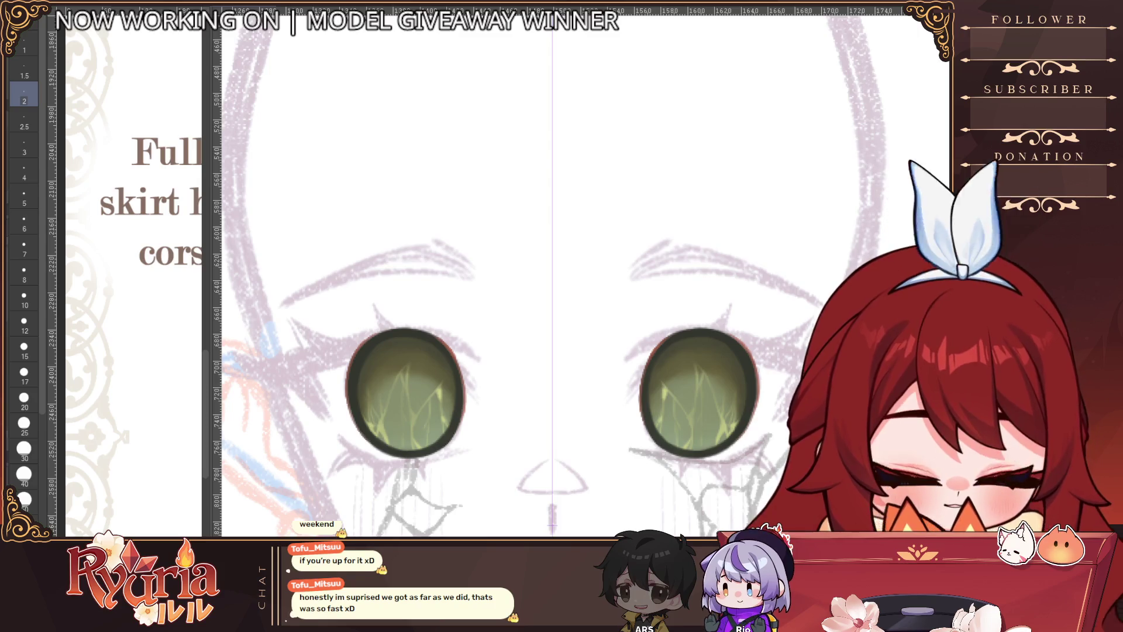
pyautogui.scroll(4, 587, 190)
pyautogui.press(']')
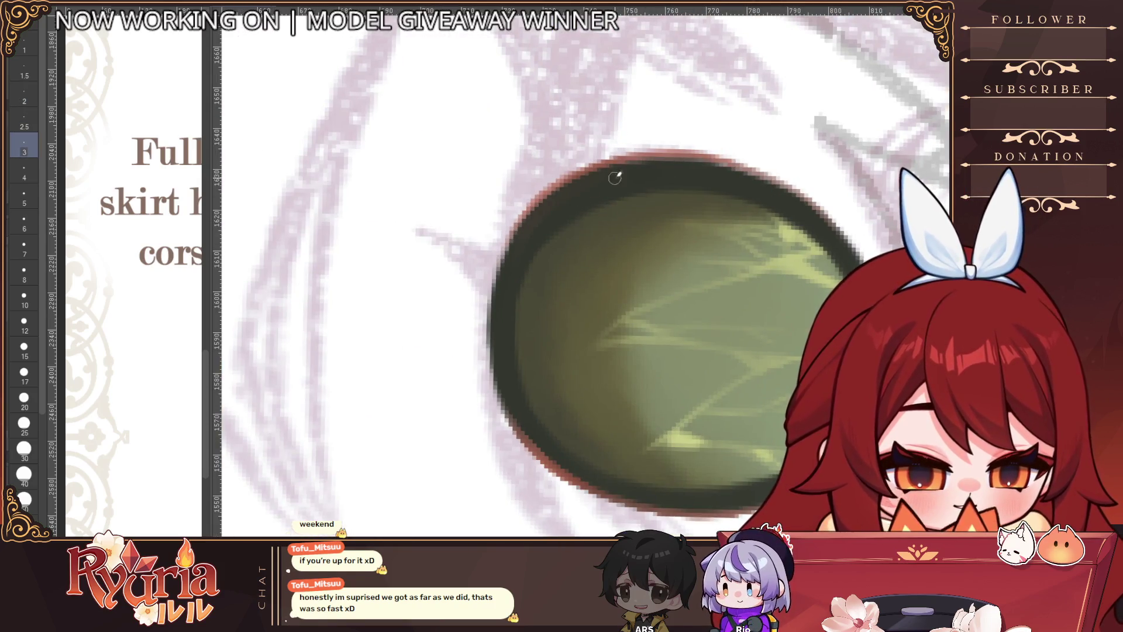
pyautogui.press(']')
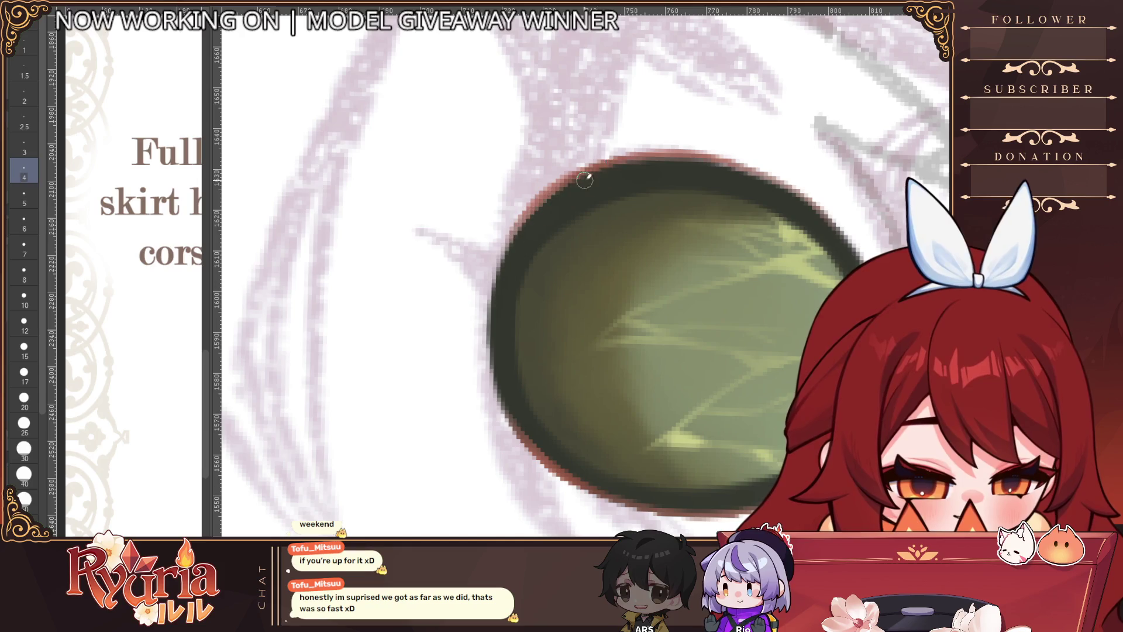
pyautogui.press(']')
pyautogui.press(']')
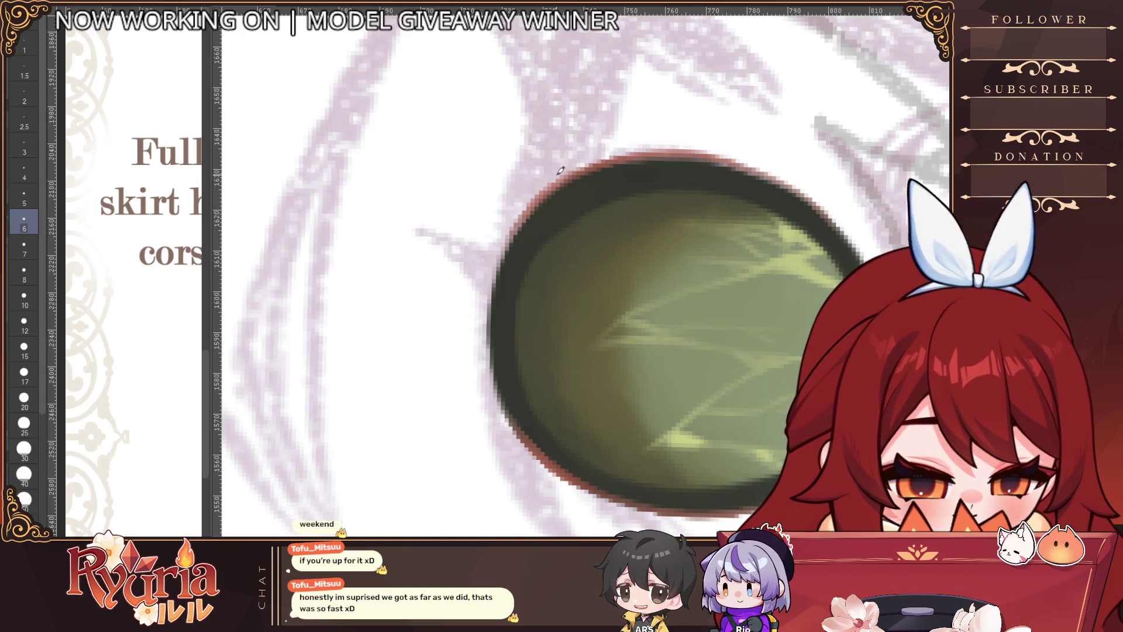
pyautogui.press('[')
pyautogui.press('[')
pyautogui.press('[')
pyautogui.press('[')
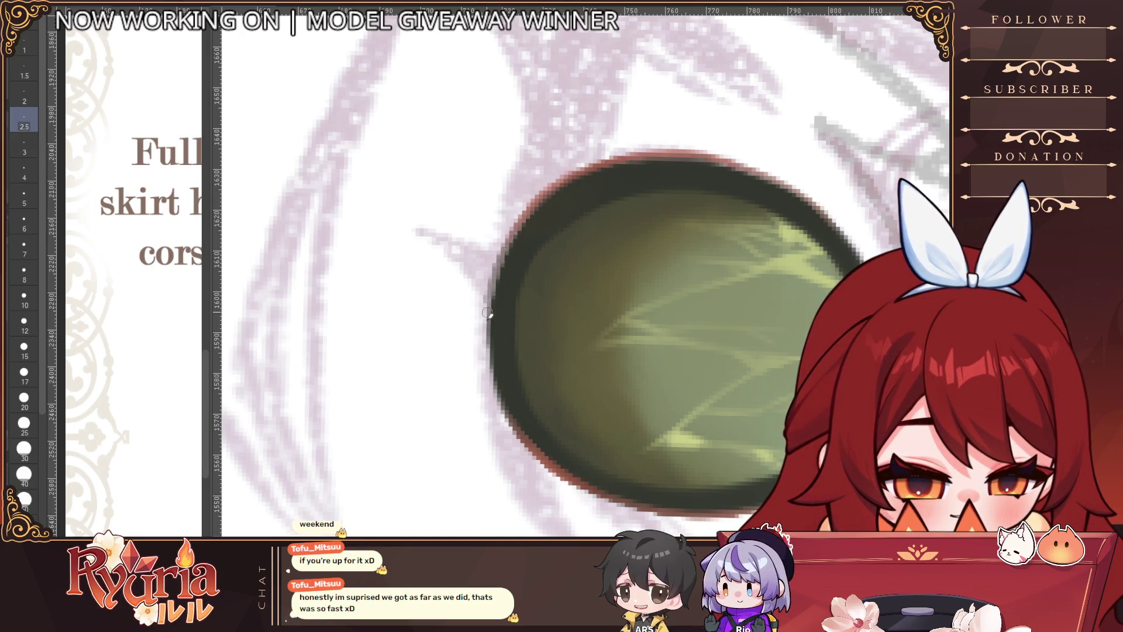
pyautogui.keyDown('ctrl'); pyautogui.keyDown('alt'); pyautogui.click(576, 429); pyautogui.keyUp('alt'); pyautogui.keyUp('ctrl')
pyautogui.keyDown('ctrl'); pyautogui.keyDown('alt'); pyautogui.click(576, 429); pyautogui.keyUp('alt'); pyautogui.keyUp('ctrl')
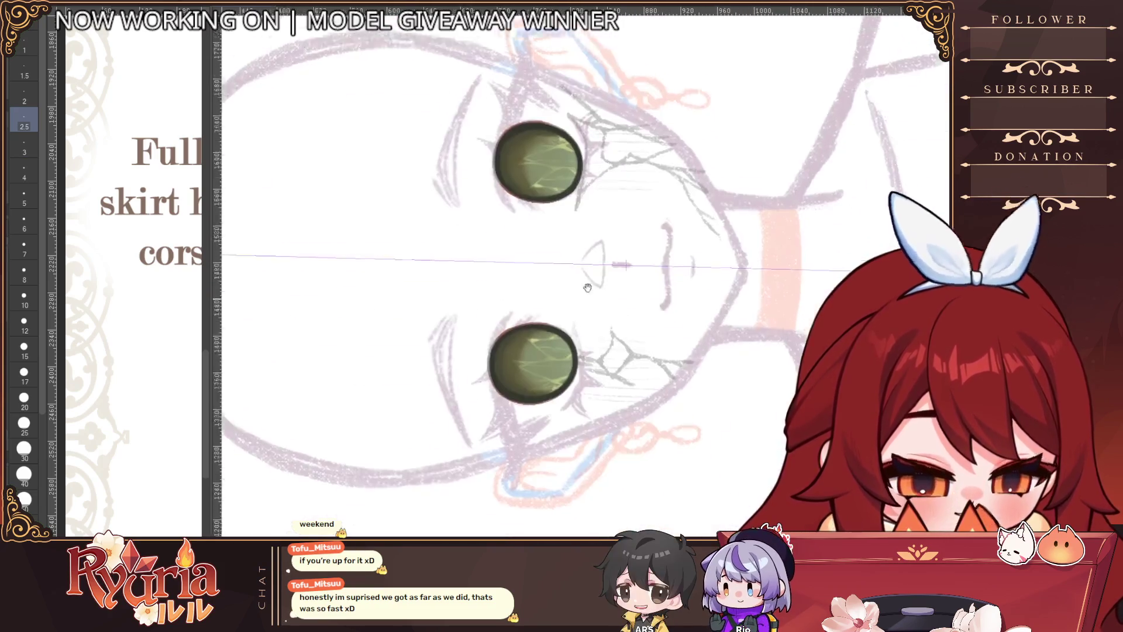
pyautogui.scroll(4, 515, 362)
pyautogui.scroll(-5, 891, 219)
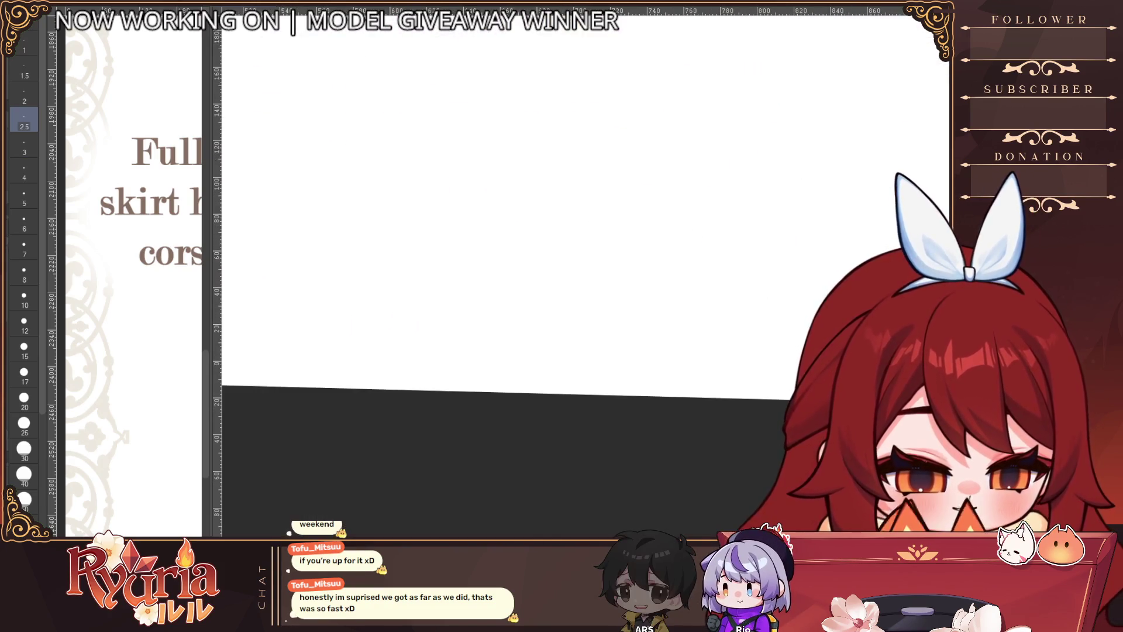
pyautogui.moveTo(584, 404); pyautogui.dragTo(717, 408)
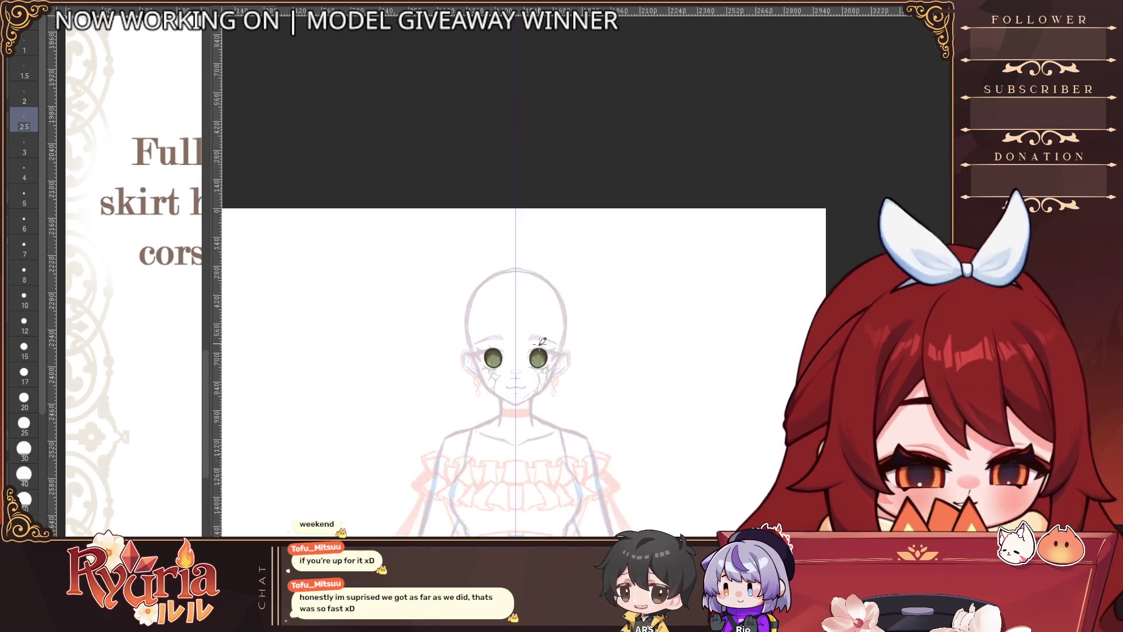
pyautogui.scroll(5, 496, 412)
pyautogui.scroll(2, 463, 362)
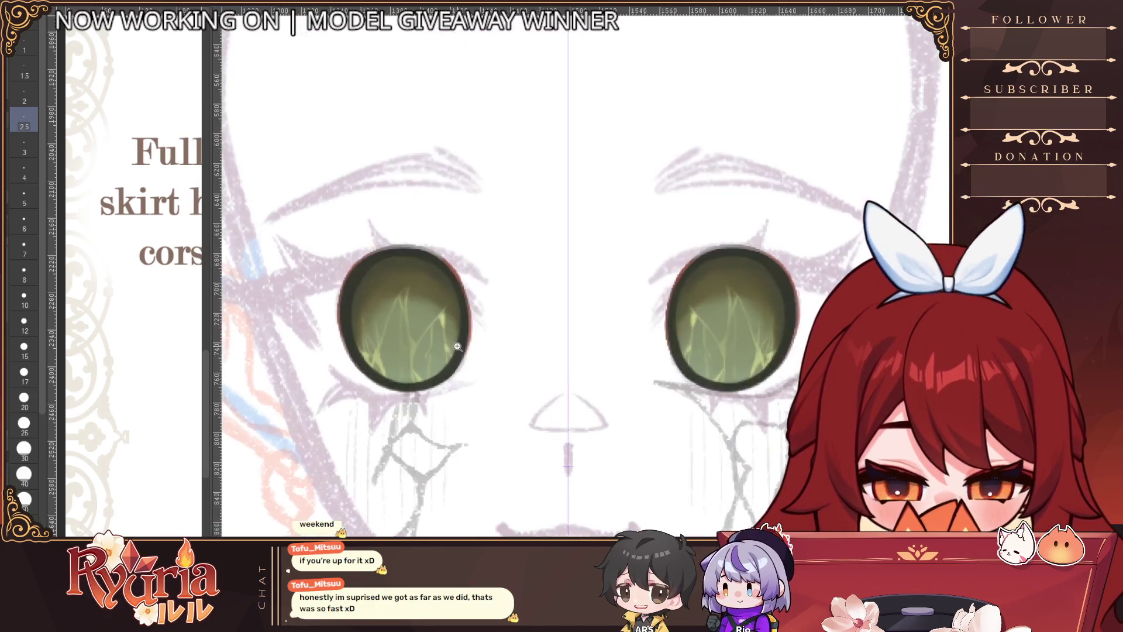
pyautogui.click(24, 223)
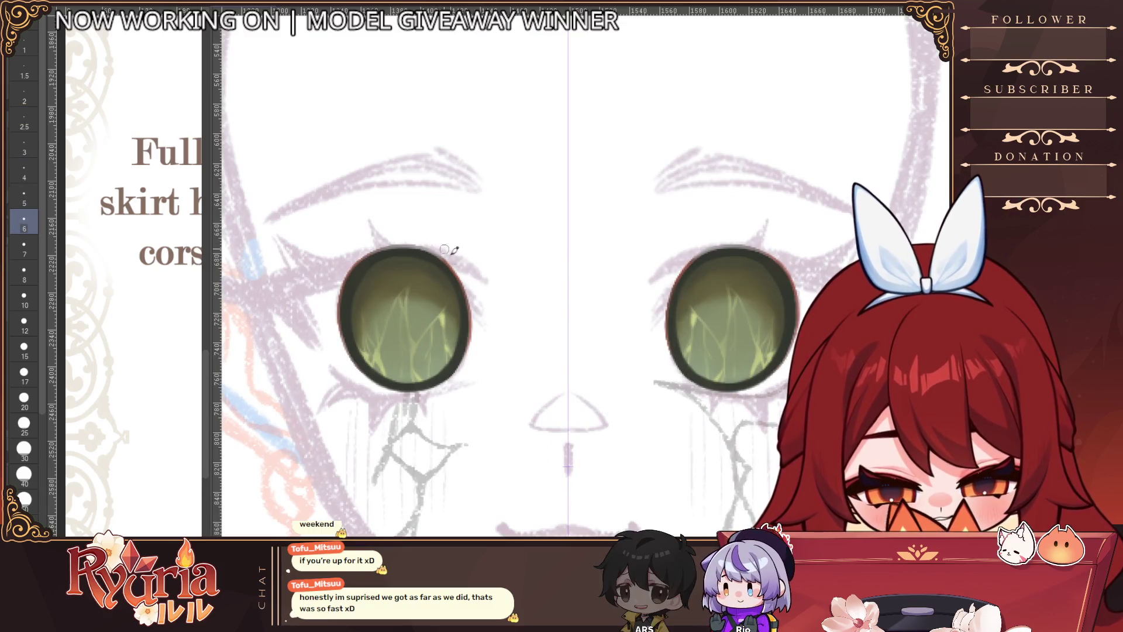
pyautogui.scroll(-5, 476, 339)
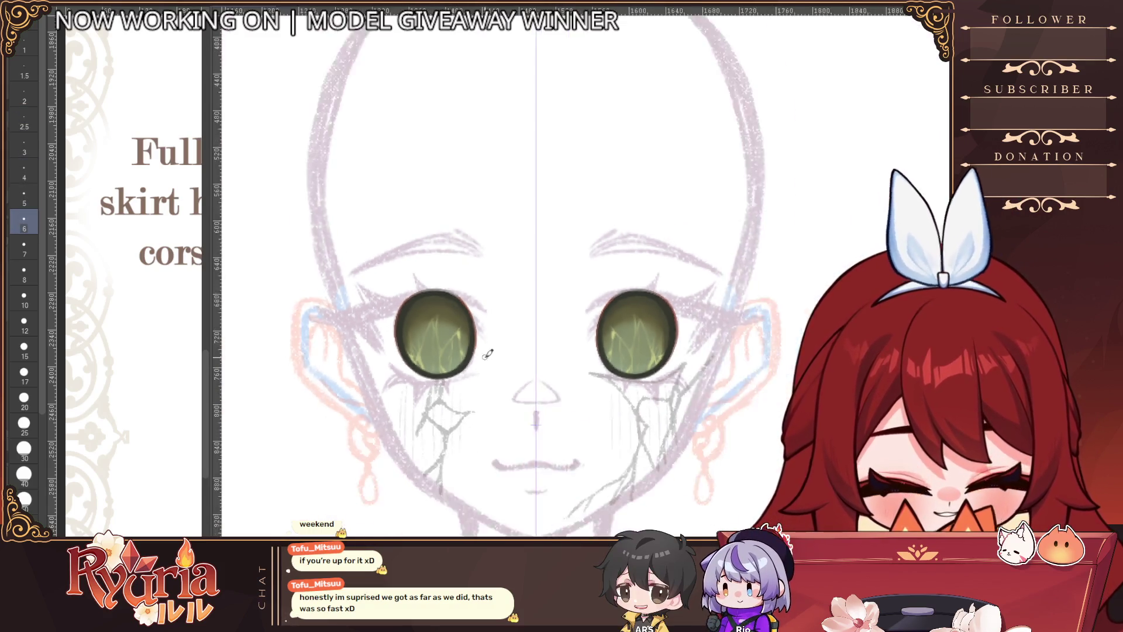
pyautogui.scroll(3, 485, 358)
pyautogui.scroll(1, 485, 358)
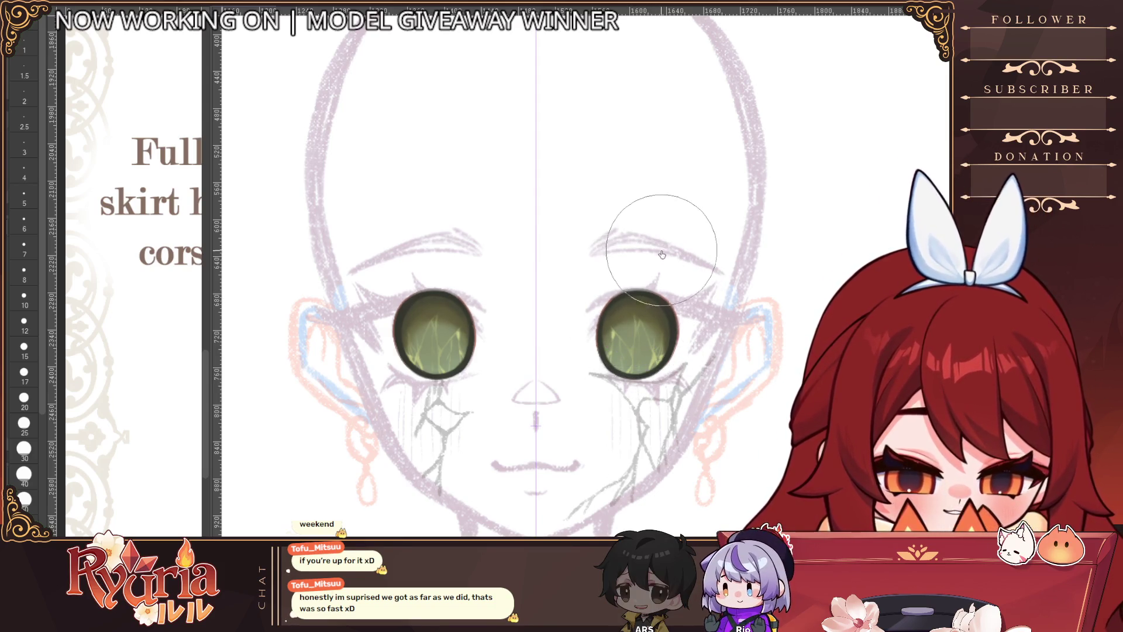
pyautogui.scroll(-3, 409, 292)
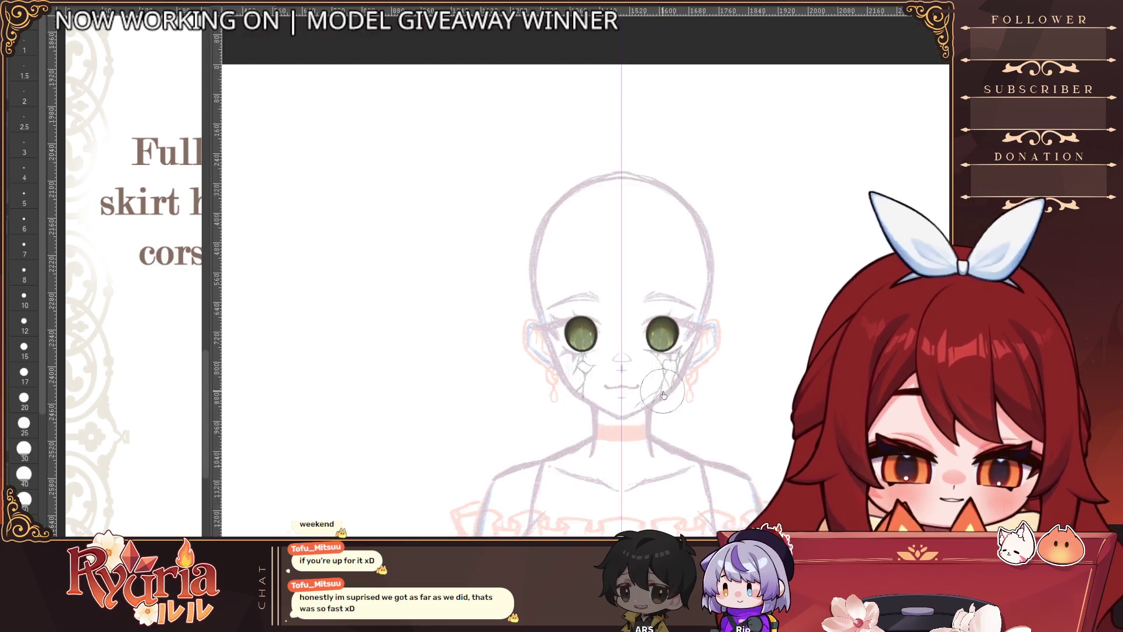
pyautogui.scroll(2, 466, 391)
pyautogui.scroll(5, 466, 391)
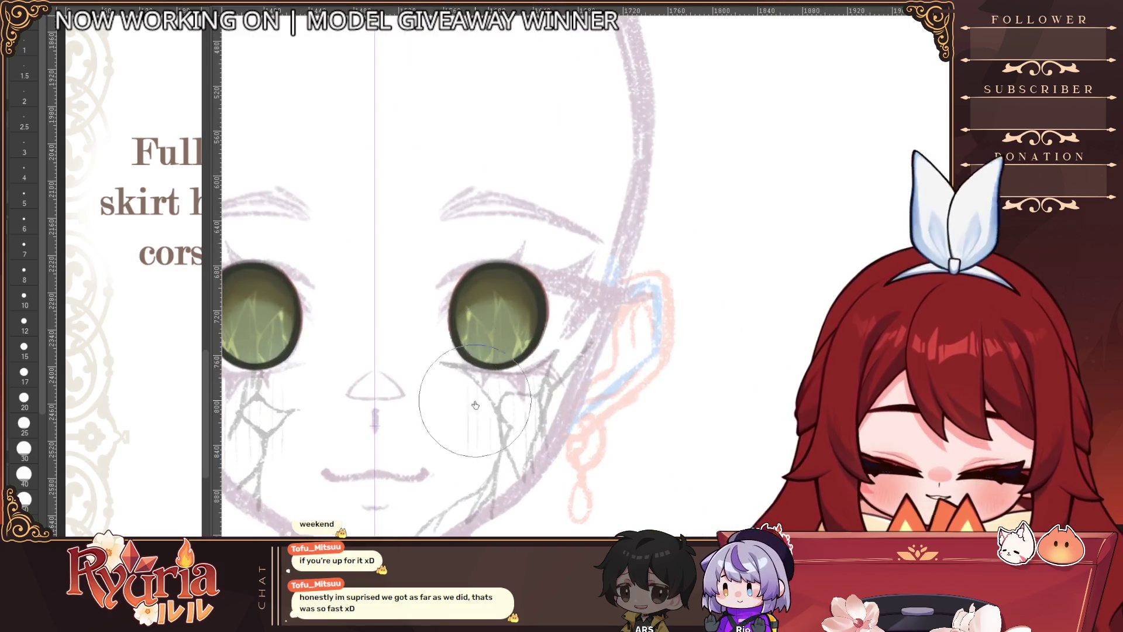
pyautogui.click(24, 171)
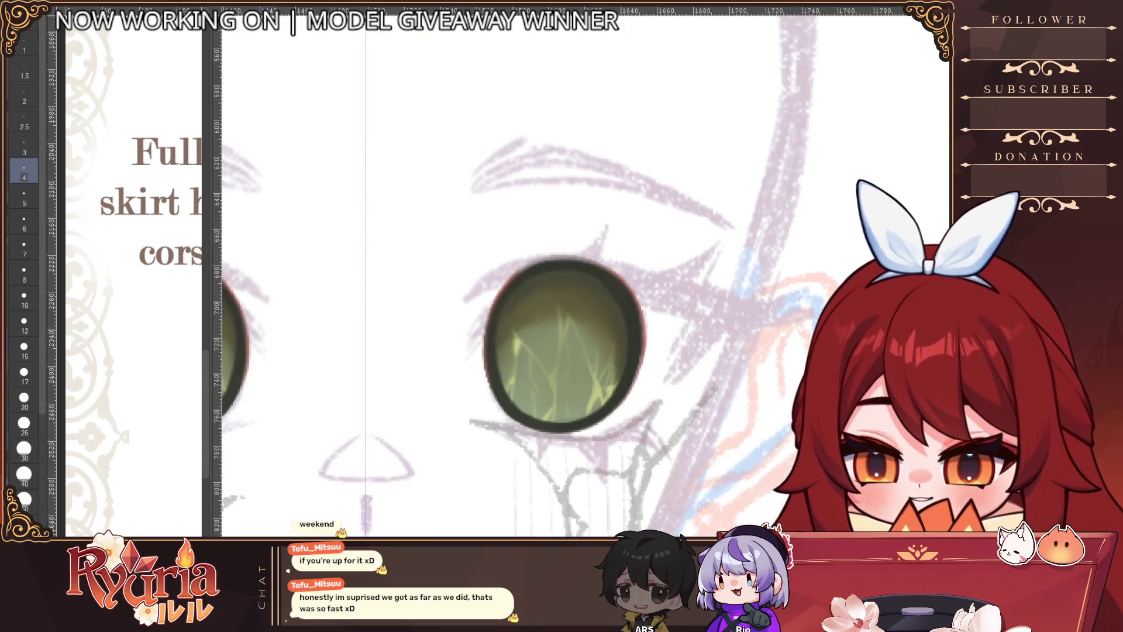
pyautogui.press(']')
pyautogui.press(']')
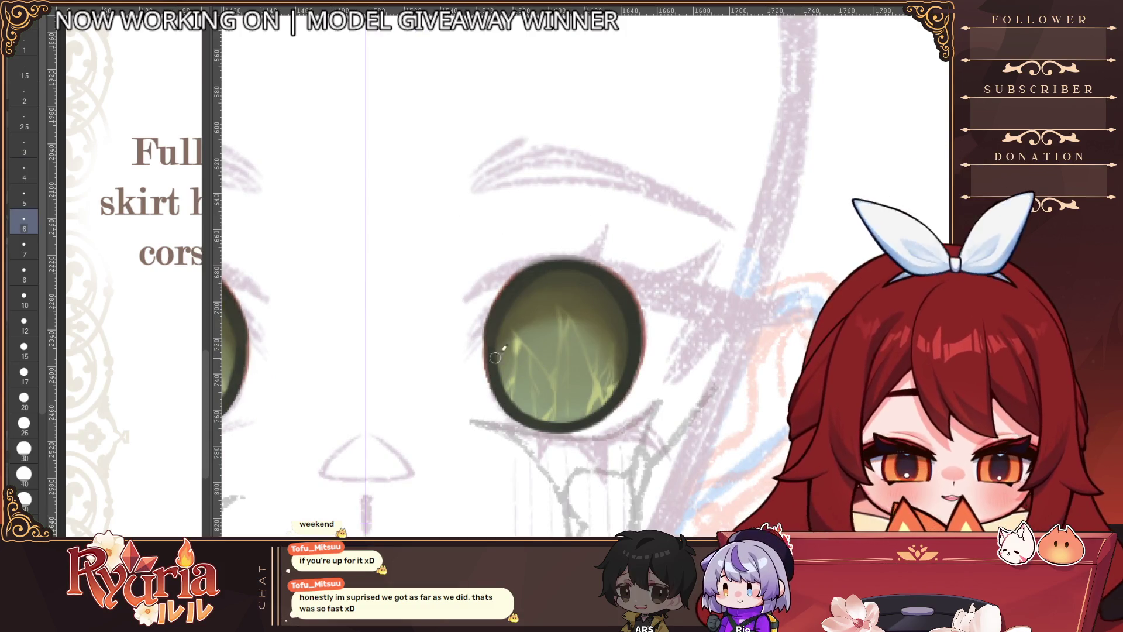
pyautogui.press('[')
pyautogui.press('[')
pyautogui.press('[')
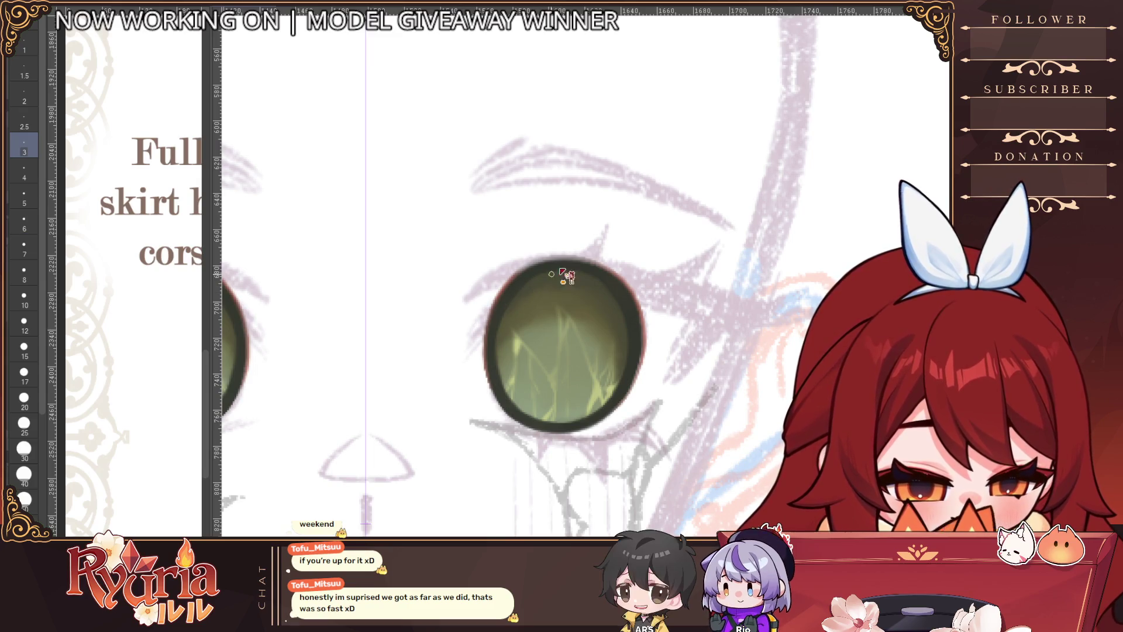
pyautogui.scroll(1, 535, 285)
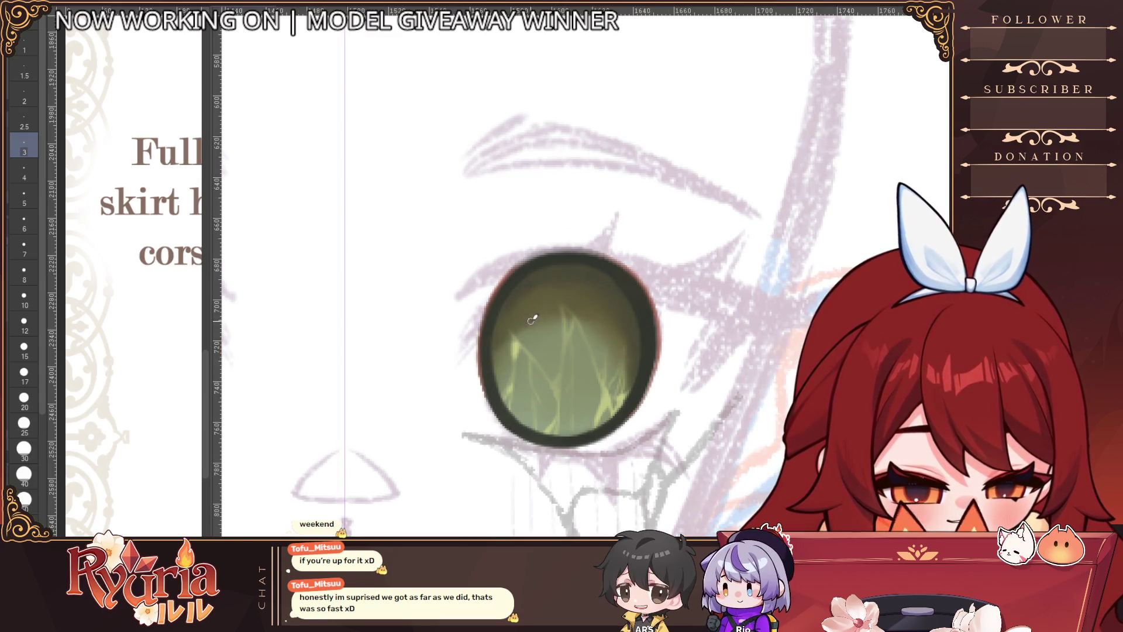
pyautogui.press(']')
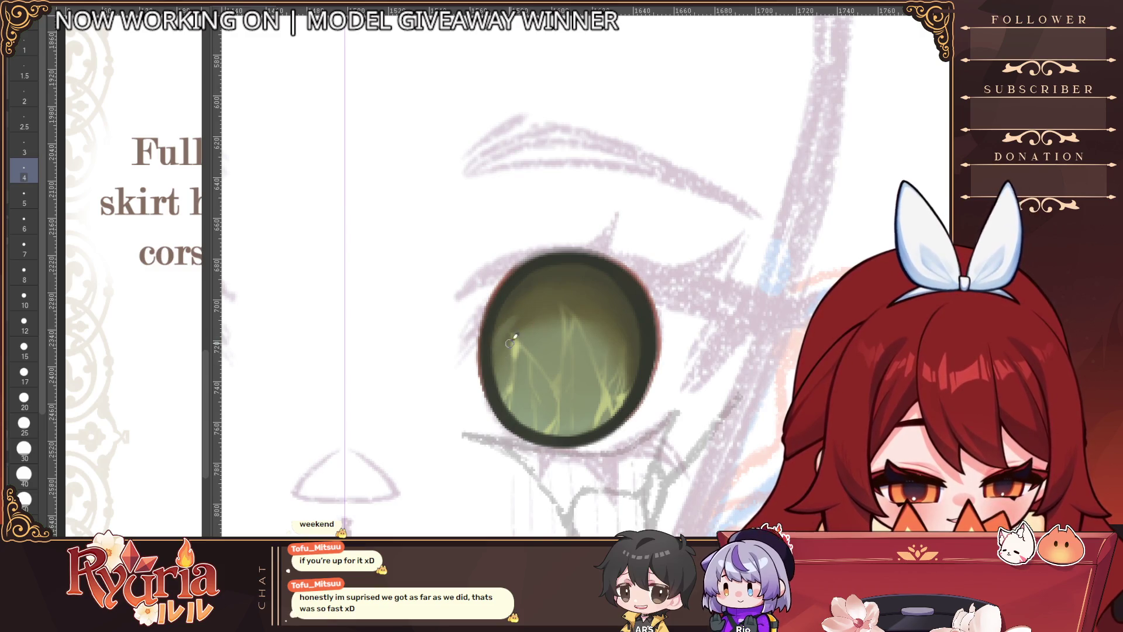
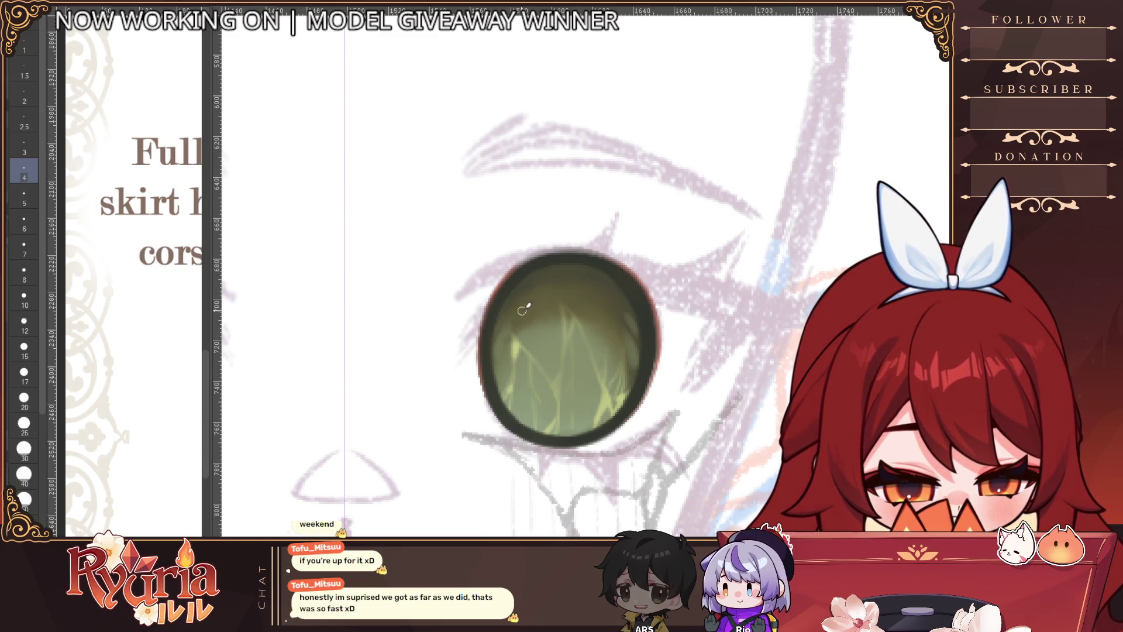
# Step: Shrink the brush and try a light highlight along the left iris's upper-left rim, then undo it
pyautogui.press(']')
pyautogui.press(']')
pyautogui.press(']')
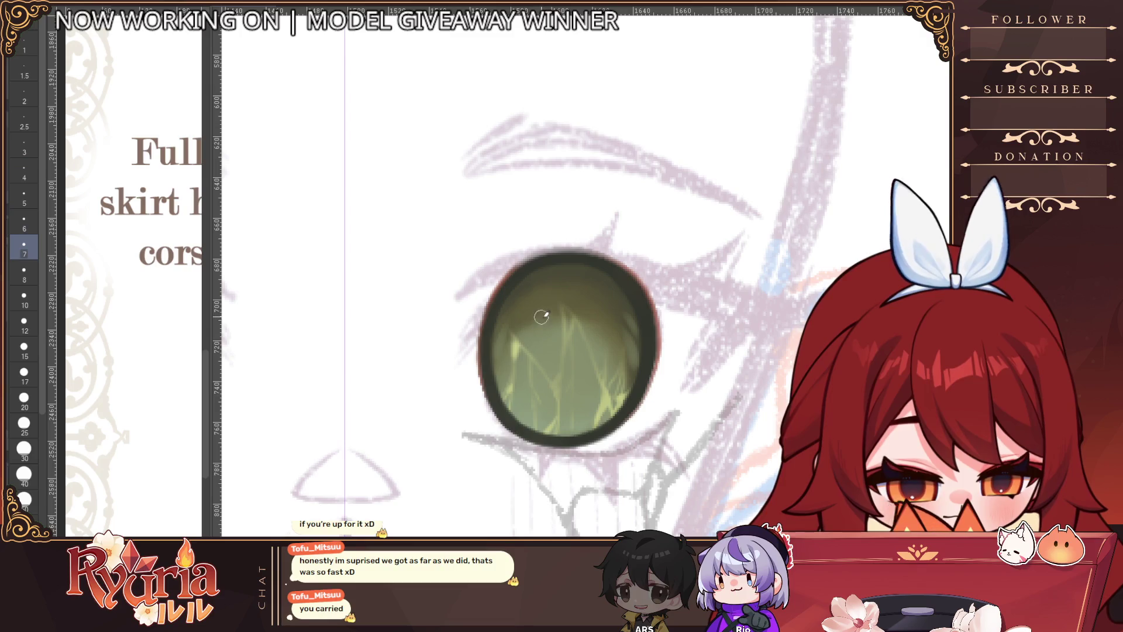
pyautogui.press('[')
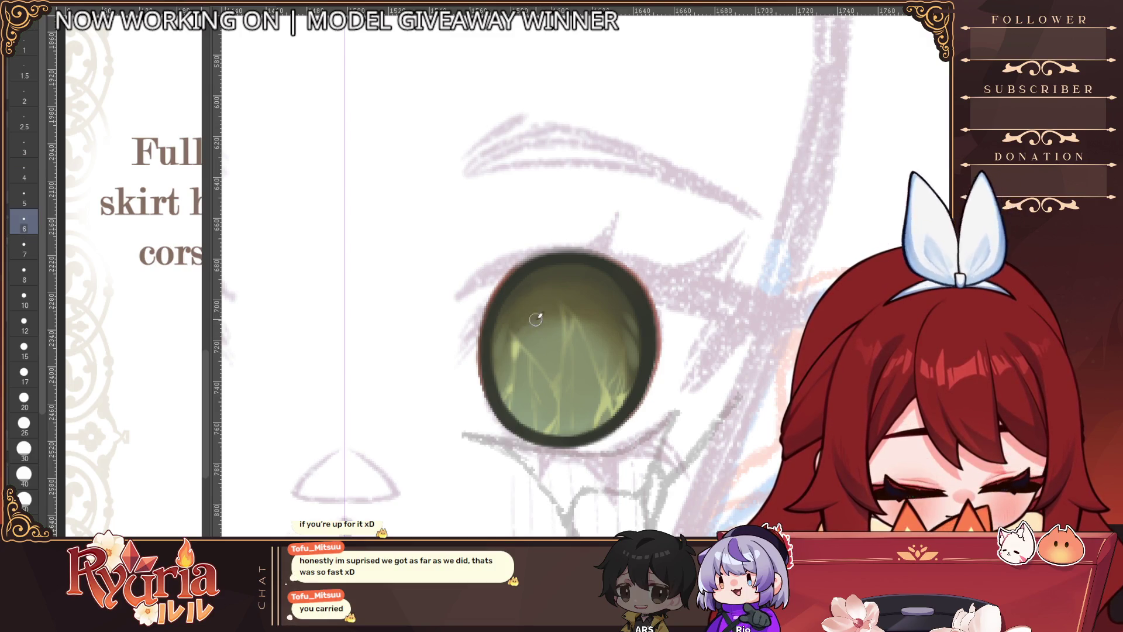
pyautogui.press('[')
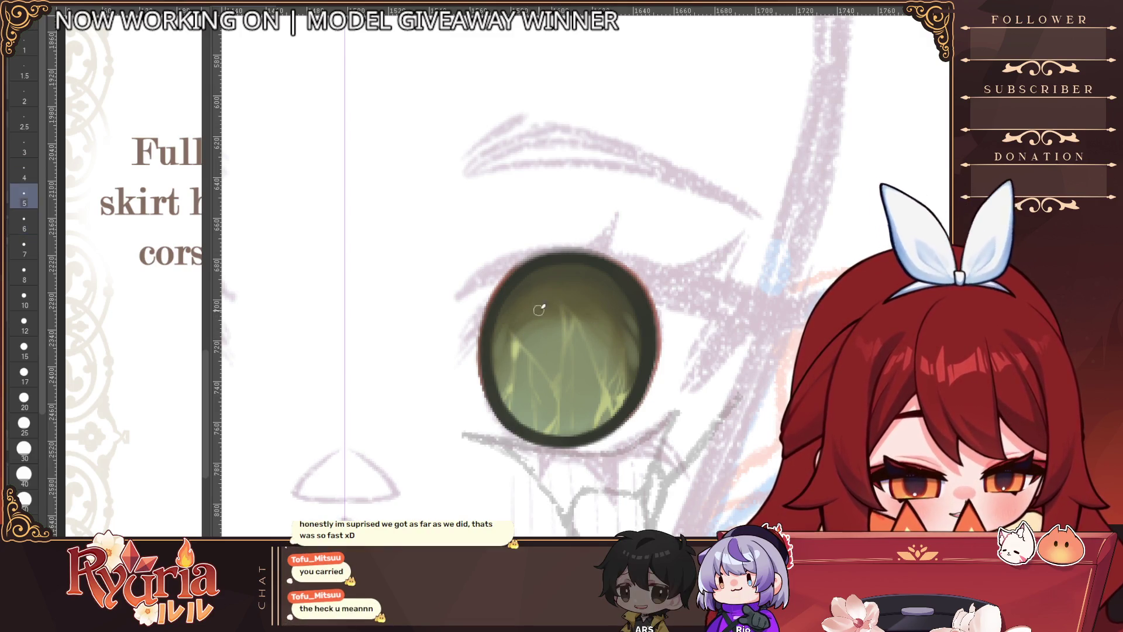
pyautogui.press('[')
pyautogui.press('[')
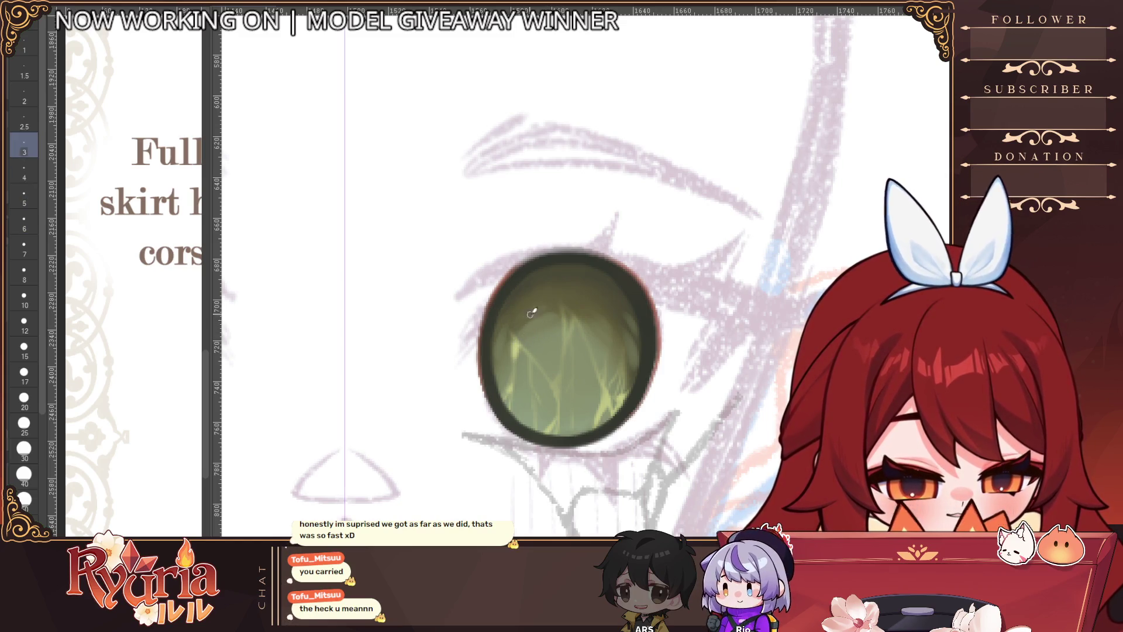
pyautogui.scroll(-5, 597, 271)
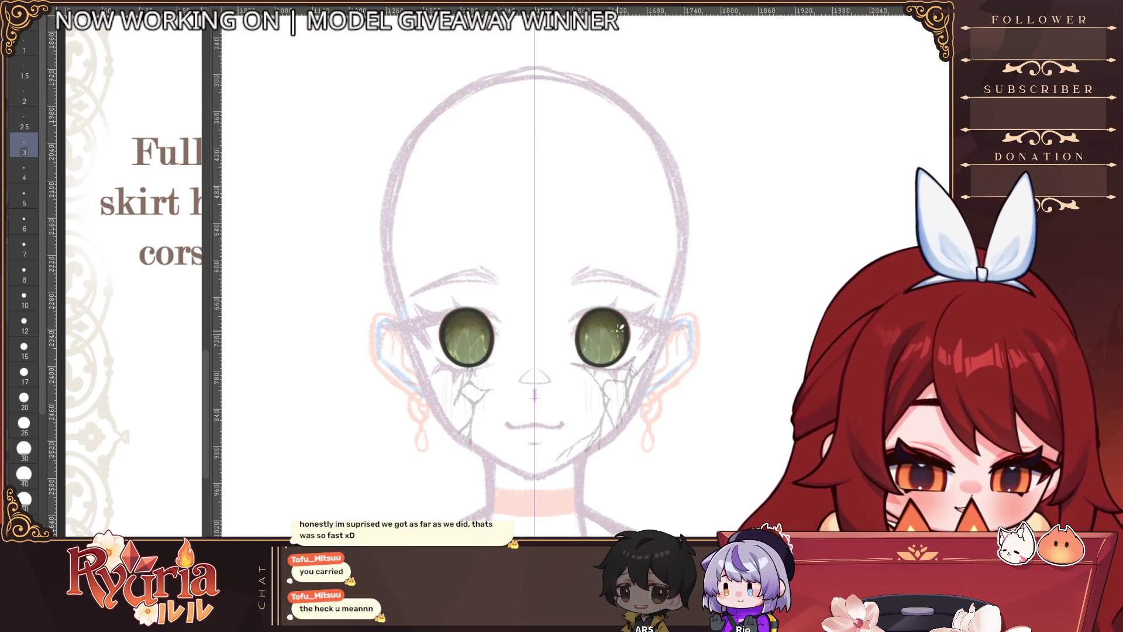
pyautogui.scroll(5, 414, 339)
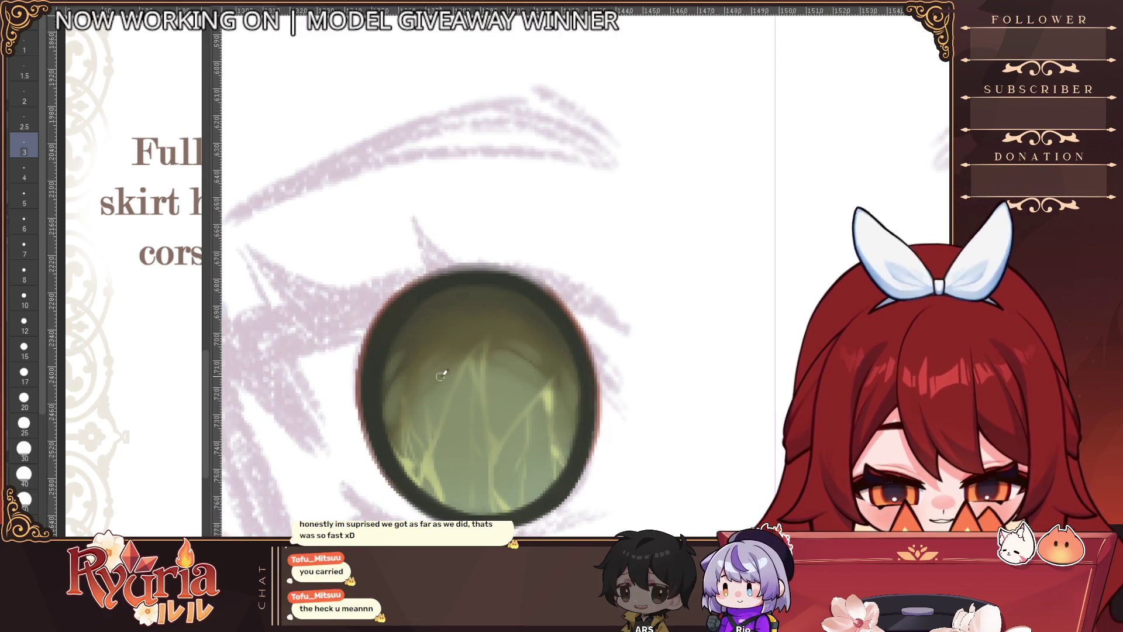
pyautogui.moveTo(465, 279)
pyautogui.mouseDown()
pyautogui.moveTo(391, 341)
pyautogui.moveTo(486, 345)
pyautogui.moveTo(570, 377)
pyautogui.moveTo(554, 379)
pyautogui.mouseUp()
pyautogui.hotkey('ctrl', 'z')
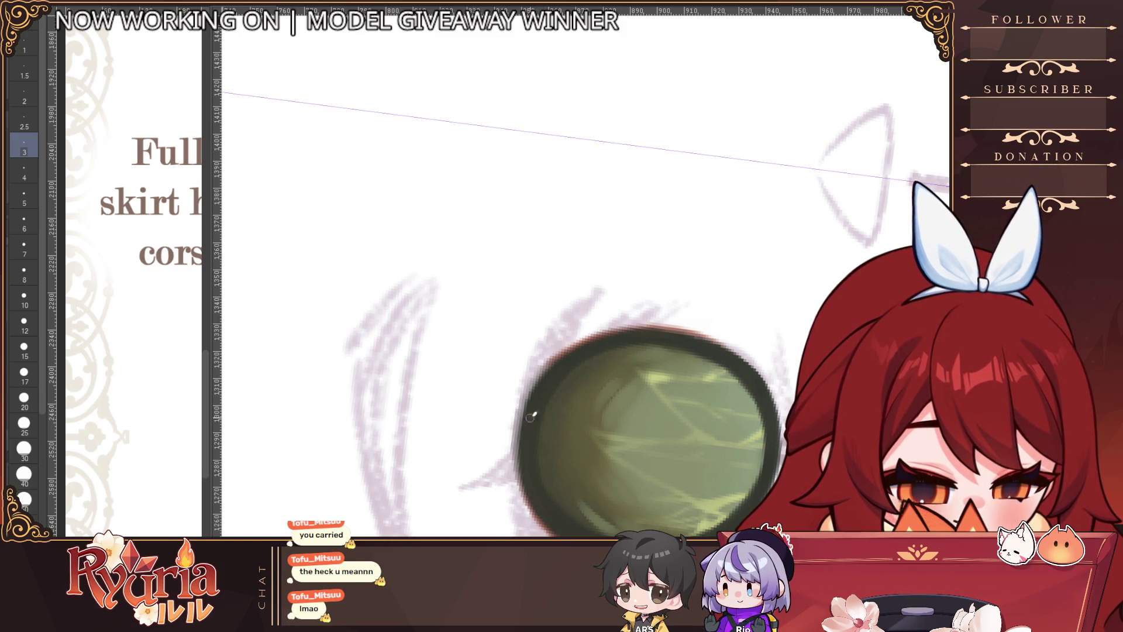
# Step: Reset the view rotation and frame the whole face with both green eyes centred
pyautogui.hotkey('ctrl', '@')
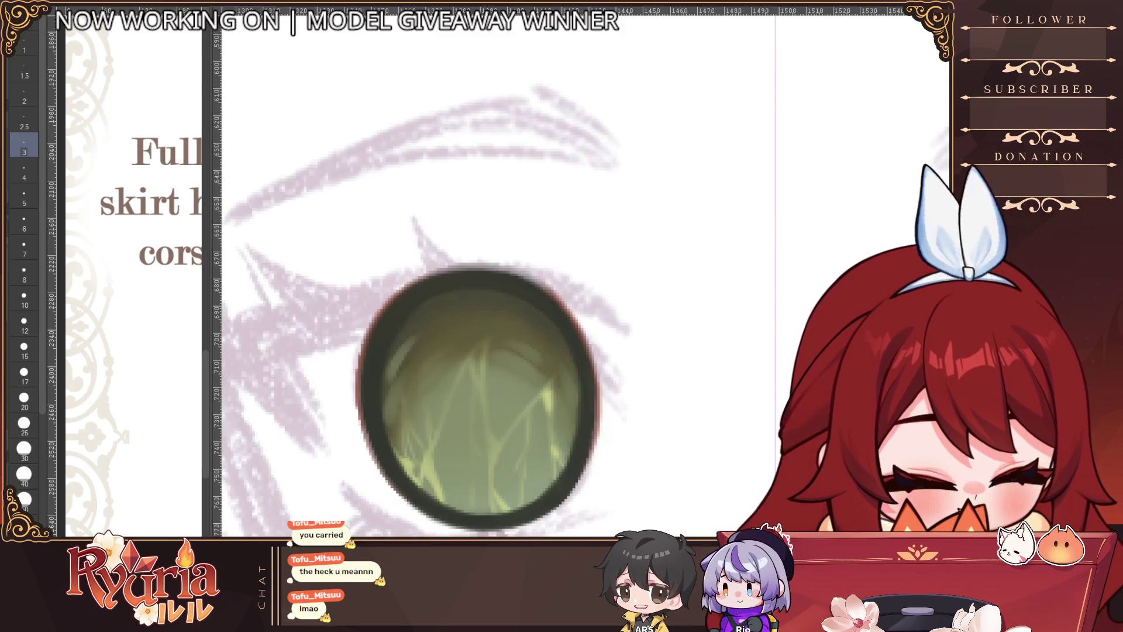
pyautogui.scroll(-3, 568, 496)
pyautogui.moveTo(568, 496); pyautogui.dragTo(343, 470)
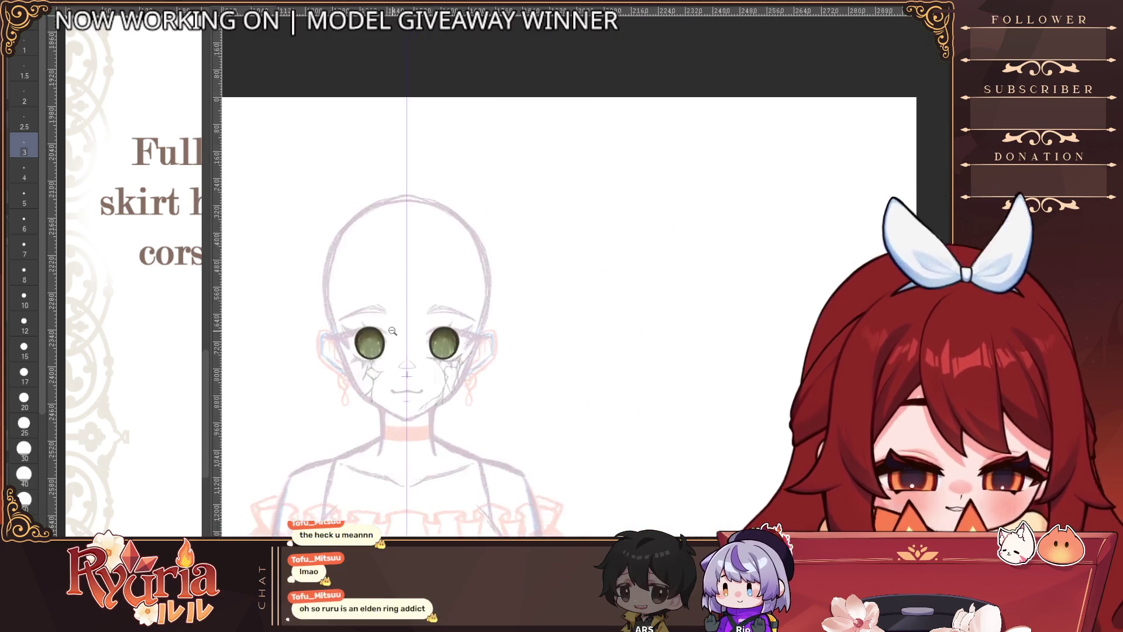
pyautogui.scroll(3, 357, 434)
pyautogui.scroll(4, 356, 434)
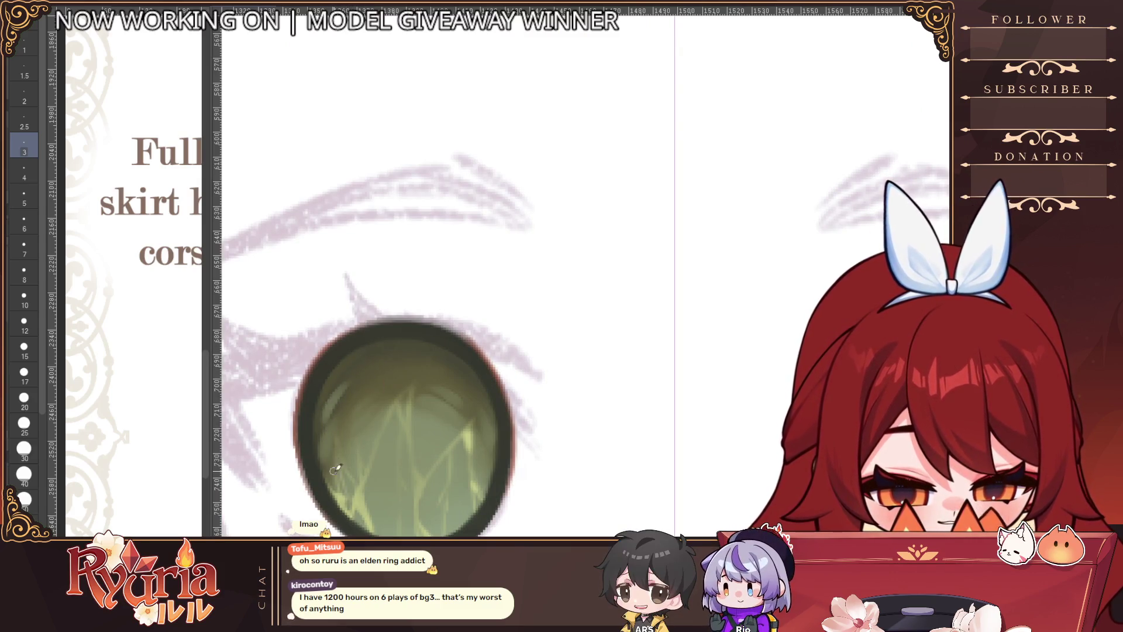
pyautogui.scroll(-3, 597, 484)
pyautogui.moveTo(530, 469); pyautogui.dragTo(386, 368)
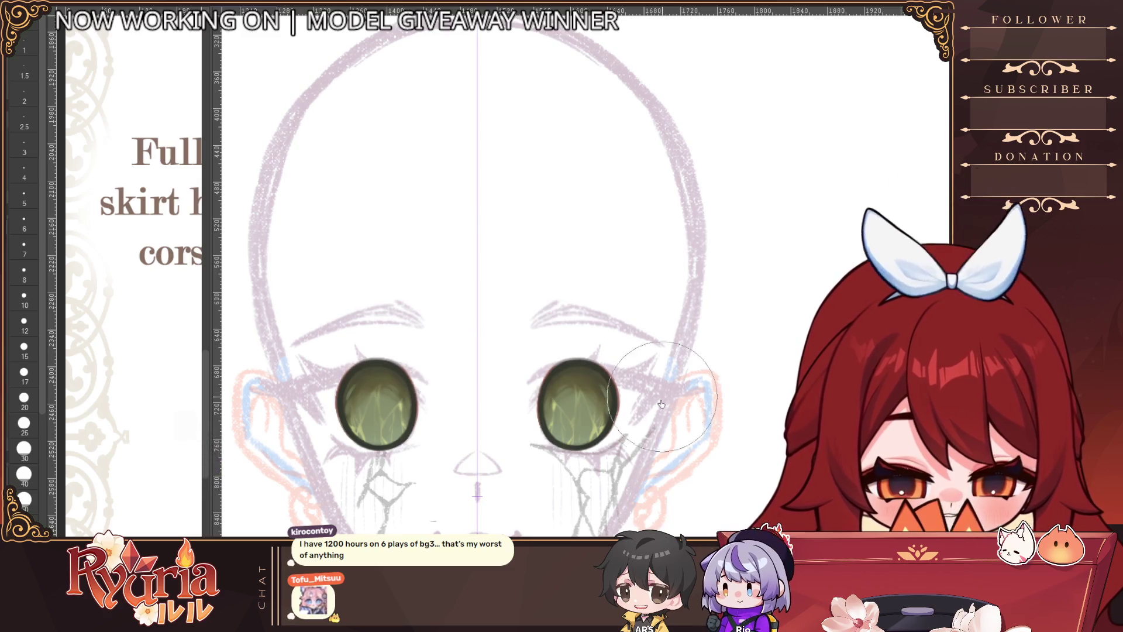
pyautogui.scroll(-5, 585, 503)
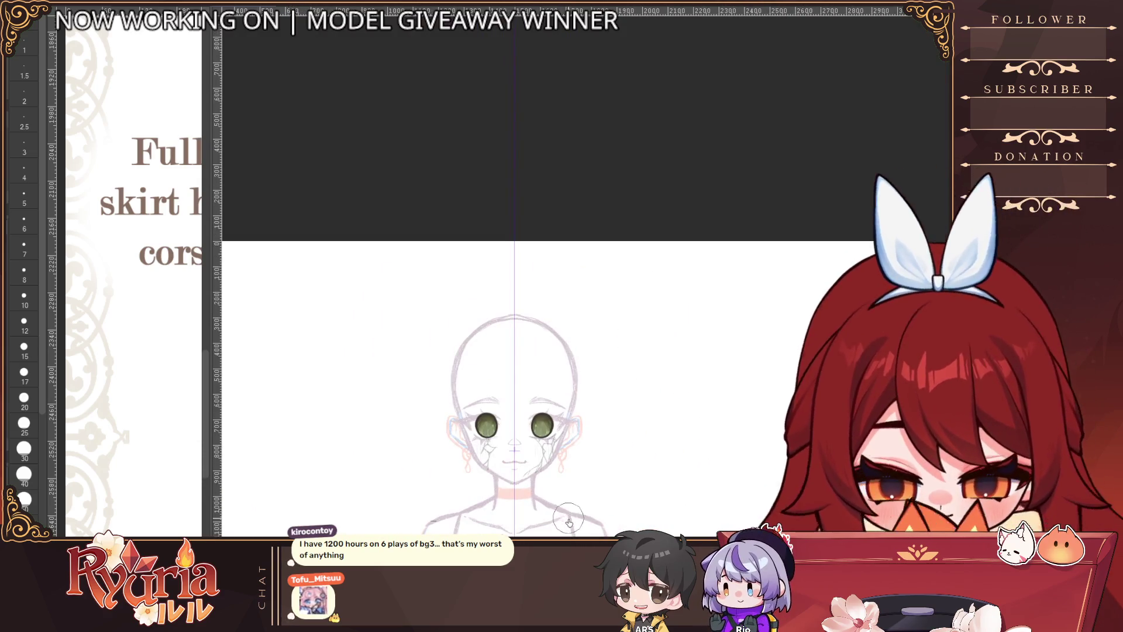
pyautogui.scroll(2, 632, 422)
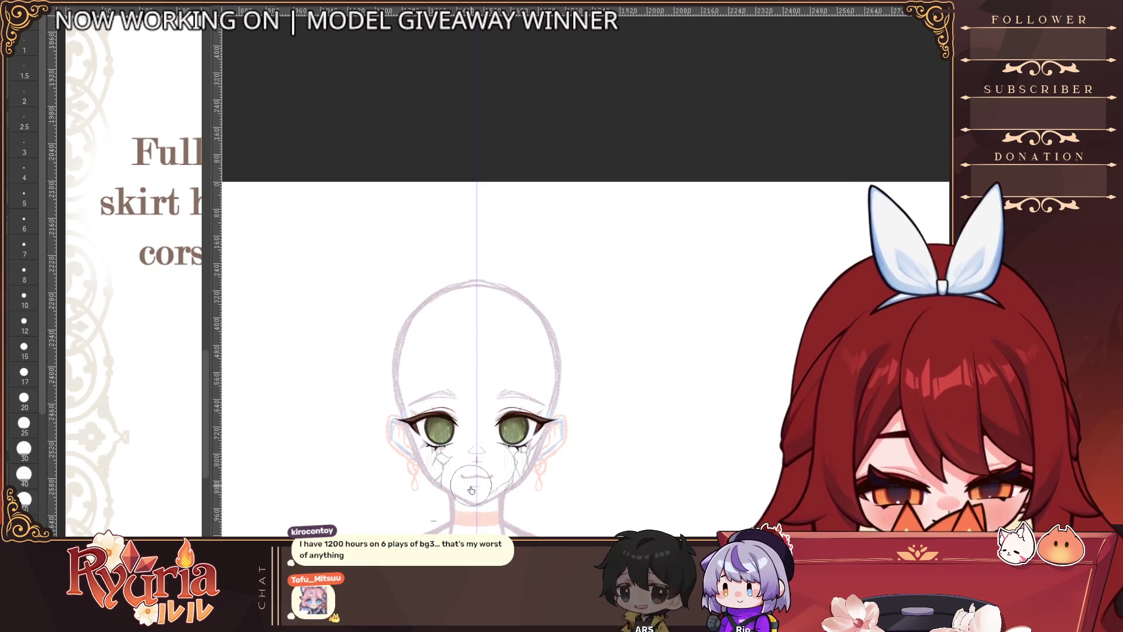
# Step: Zoom the Sub View reference onto the green eye close-up and pick a medium-small brush size
pyautogui.scroll(3, 474, 480)
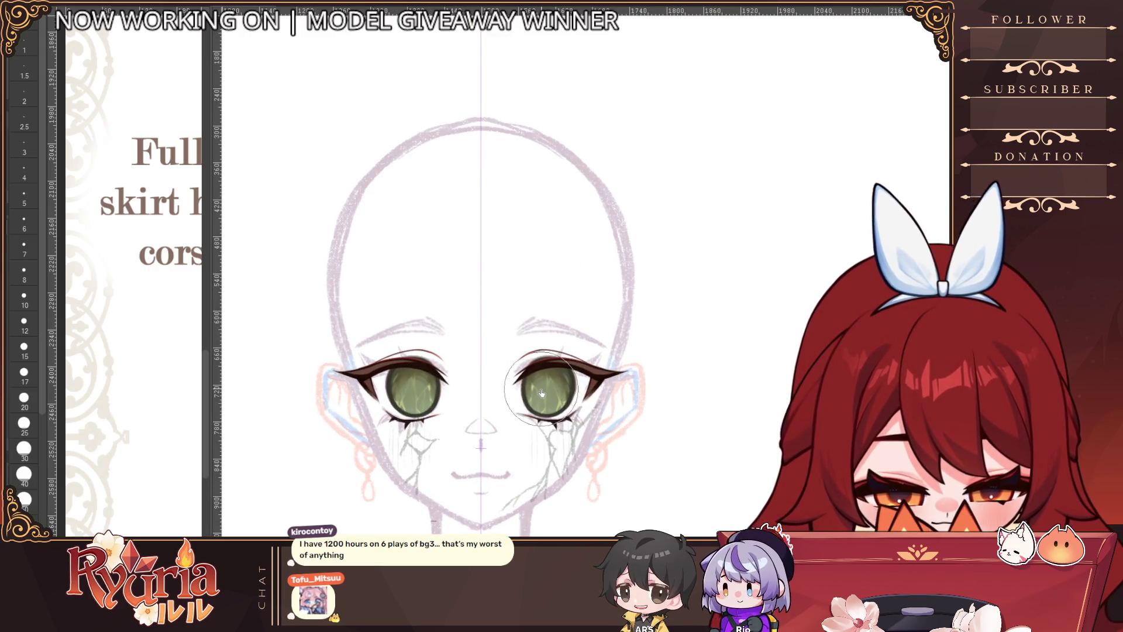
pyautogui.scroll(3, 493, 403)
pyautogui.scroll(3, 596, 413)
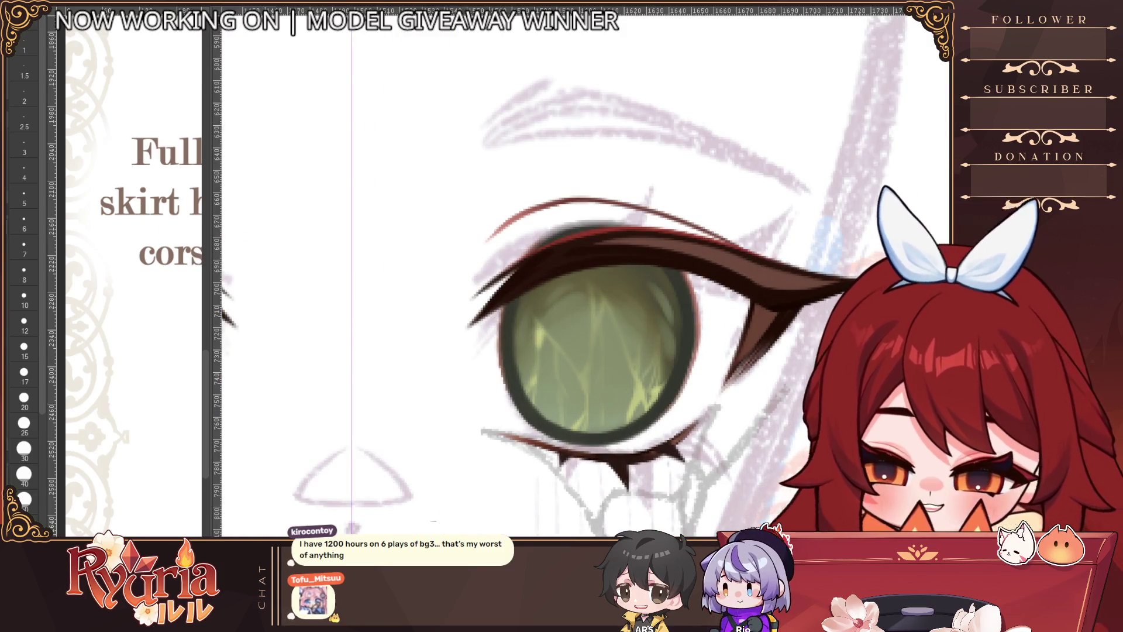
pyautogui.click(24, 171)
pyautogui.click(24, 145)
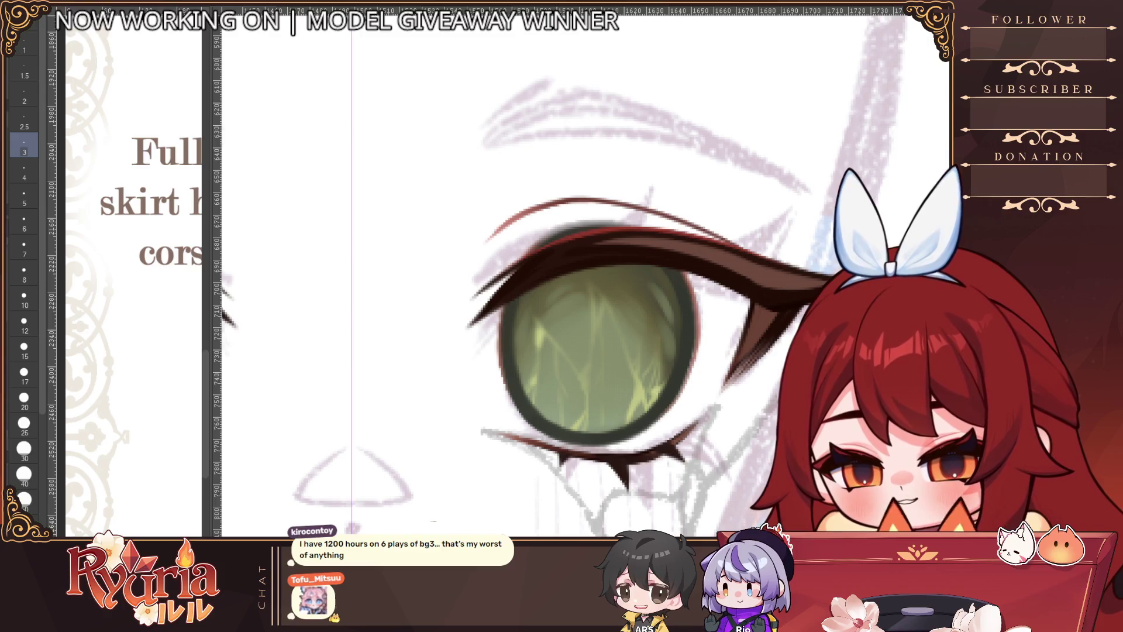
pyautogui.moveTo(513, 281)
pyautogui.mouseDown()
pyautogui.moveTo(527, 280)
pyautogui.moveTo(513, 281)
pyautogui.mouseUp()
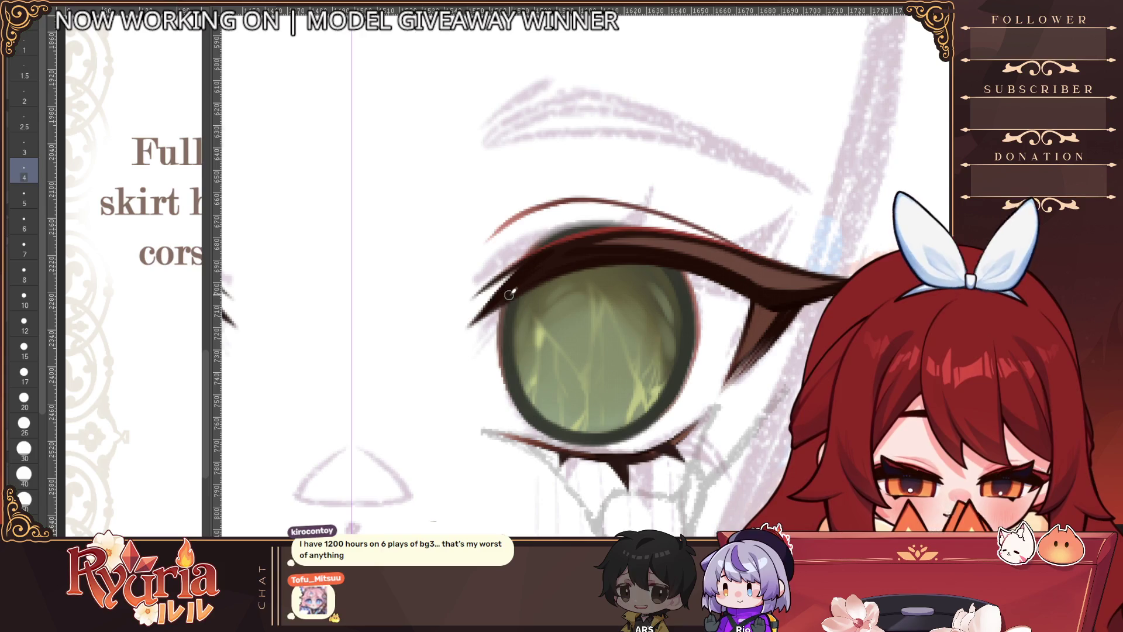
pyautogui.press('[')
pyautogui.press('[')
pyautogui.scroll(-5, 506, 375)
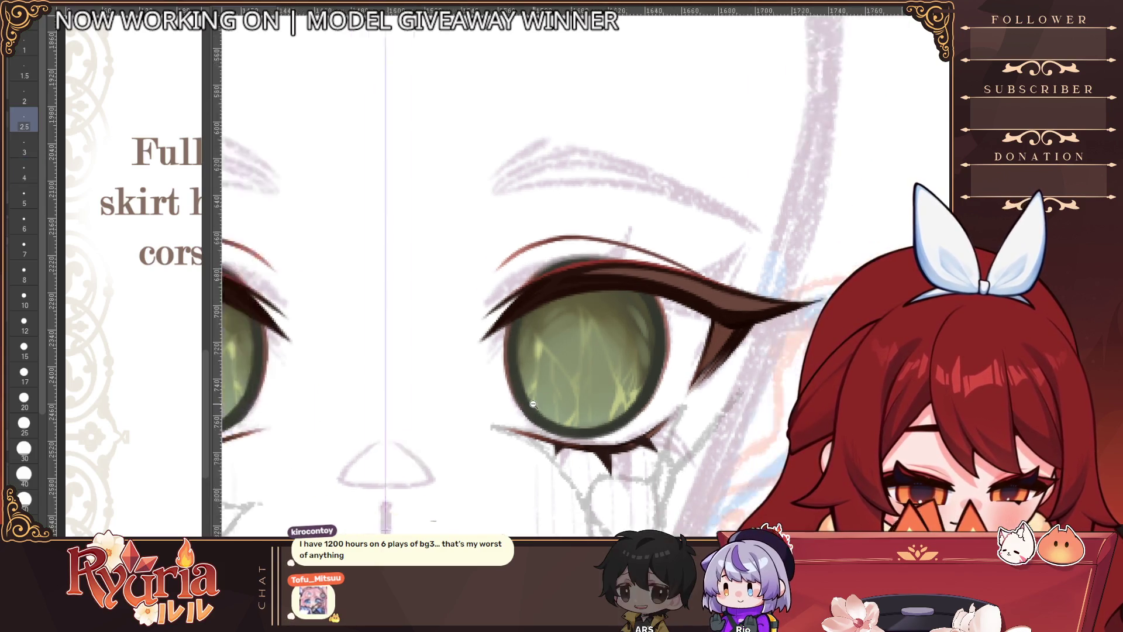
pyautogui.scroll(5, 439, 367)
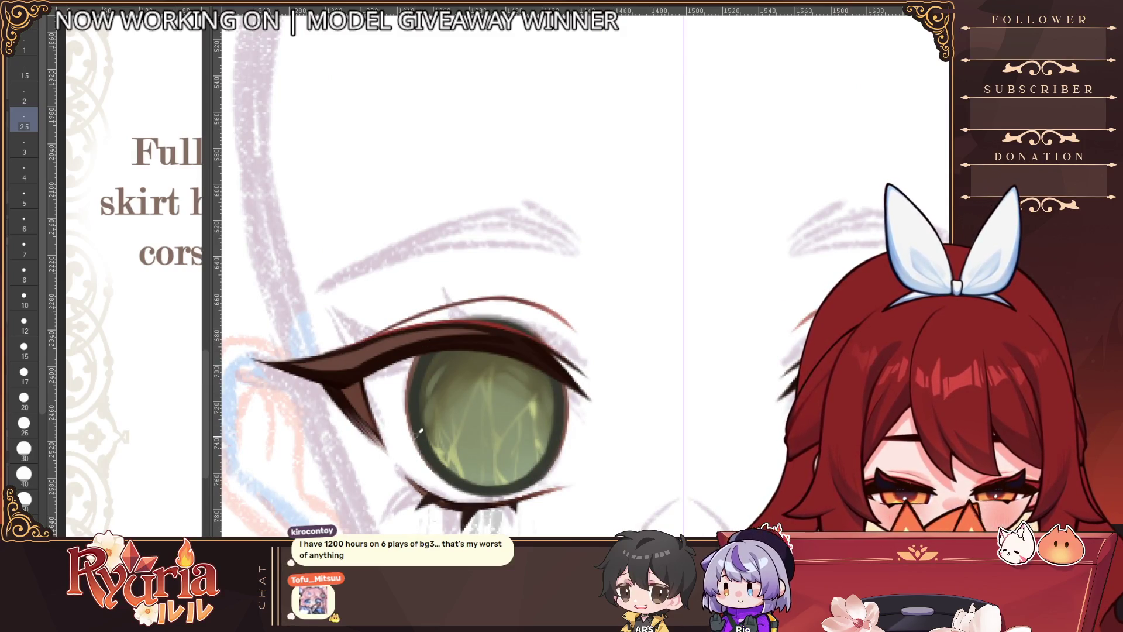
pyautogui.scroll(-6, 420, 431)
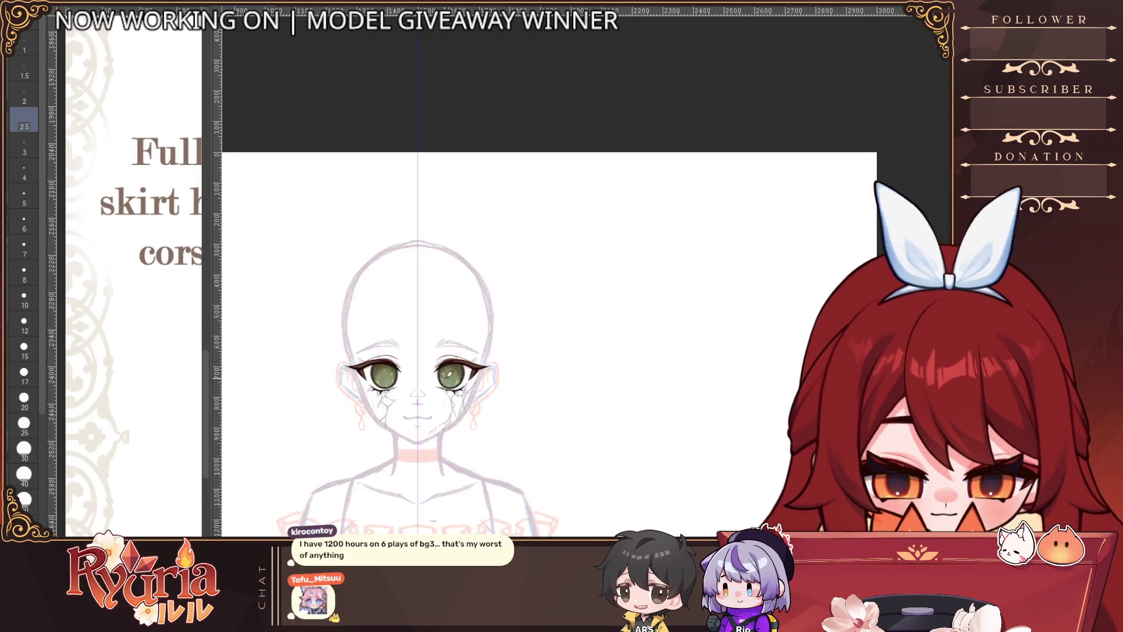
pyautogui.scroll(2, 433, 405)
pyautogui.scroll(6, 439, 408)
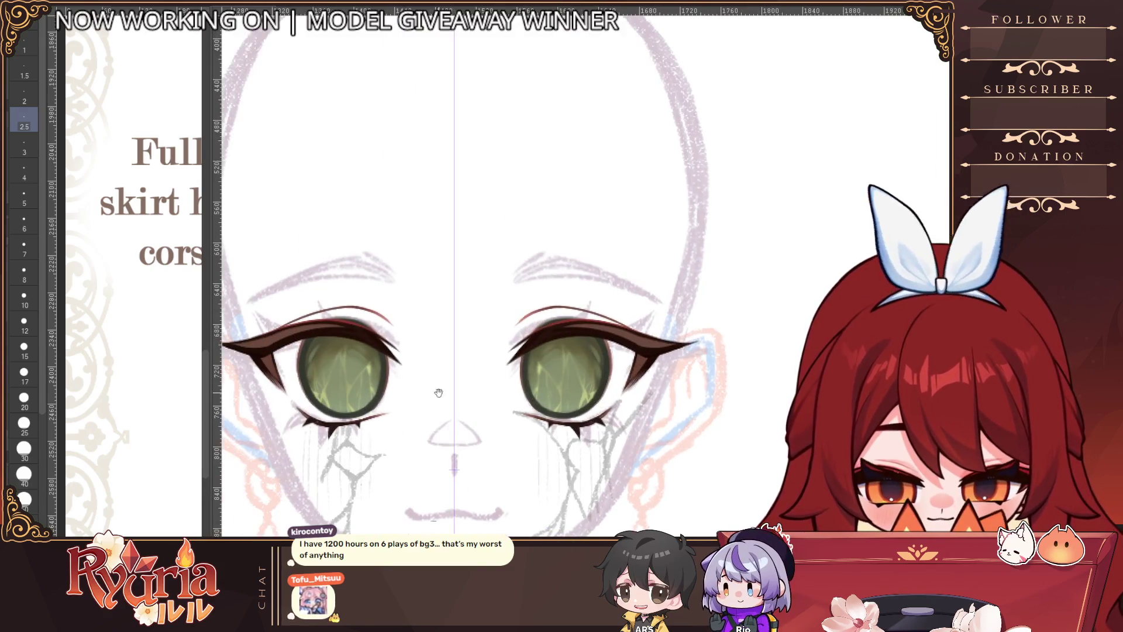
# Step: Rotate the view onto one eye and adjust the brush size, ending at the smallest size
pyautogui.press('-')
pyautogui.press('-')
pyautogui.scroll(5, 360, 324)
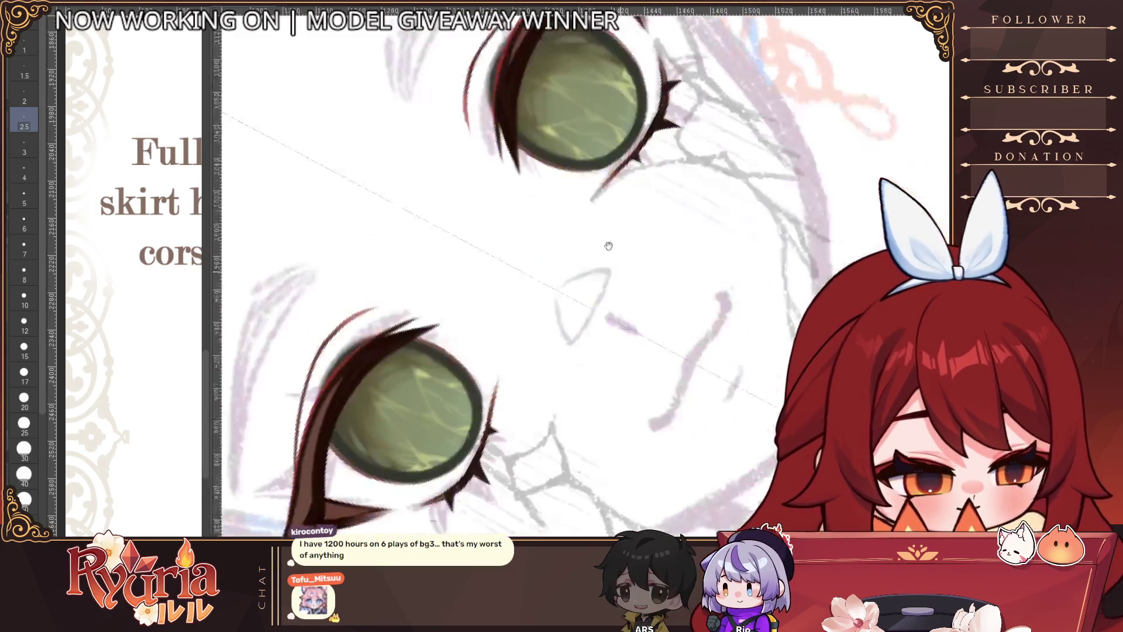
pyautogui.press(']')
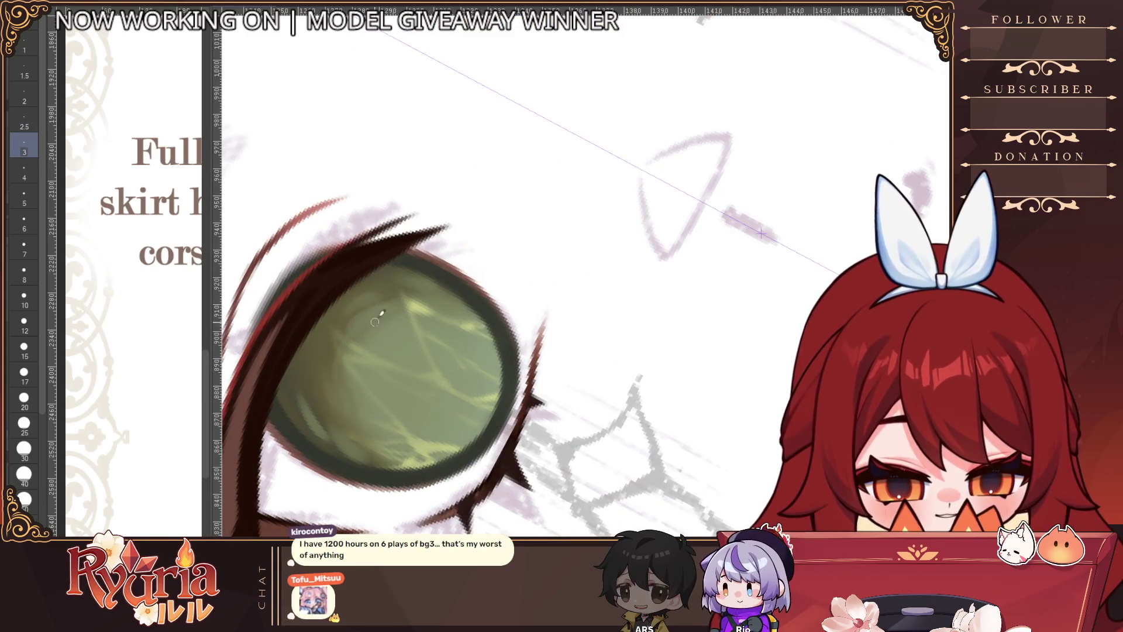
pyautogui.press(']')
pyautogui.press(']')
pyautogui.press(']')
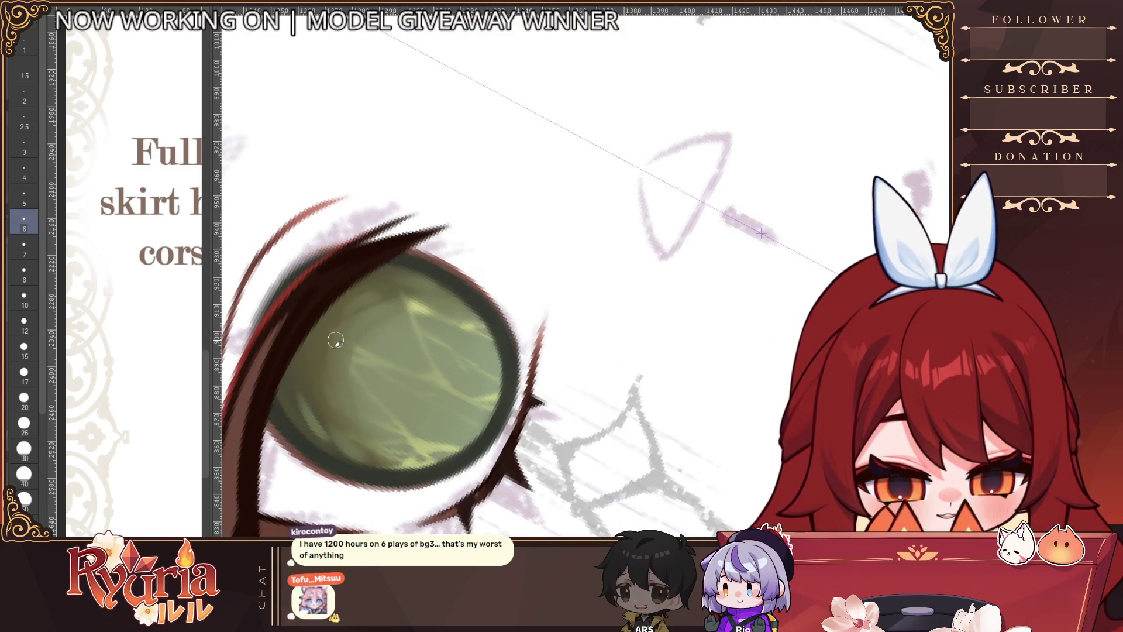
pyautogui.press(']')
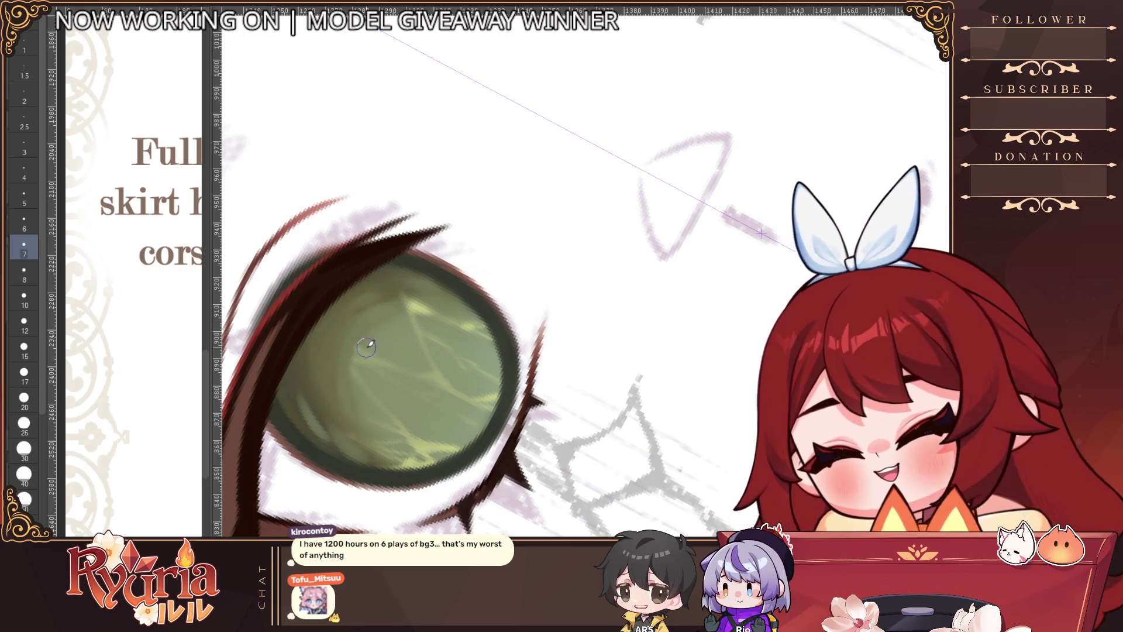
pyautogui.press('[')
pyautogui.press('[')
pyautogui.press('[')
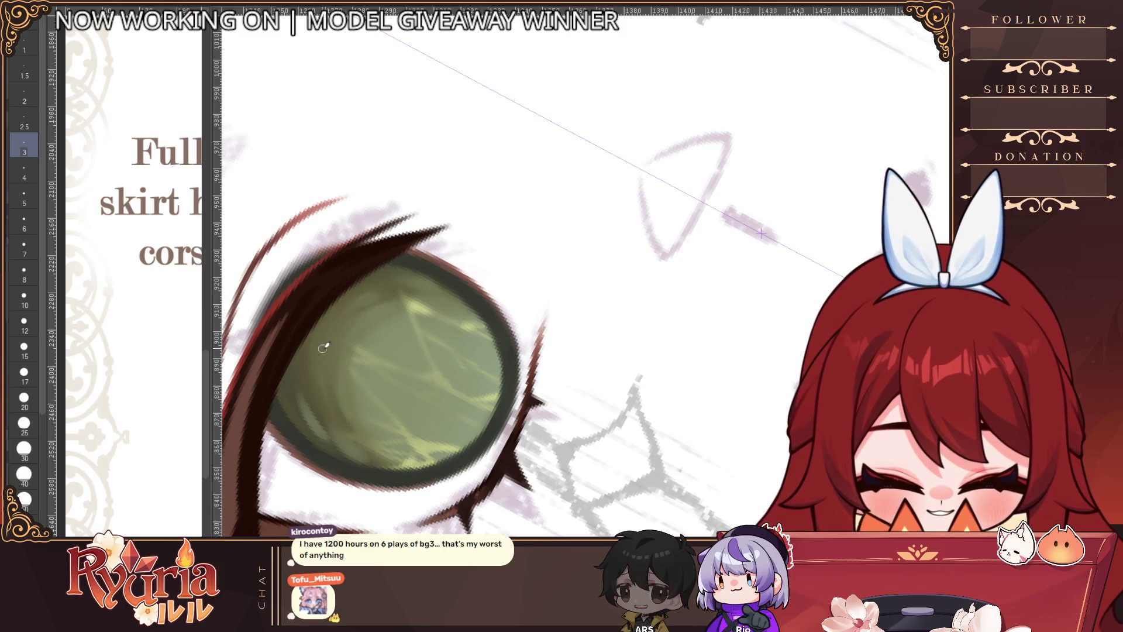
pyautogui.press('[')
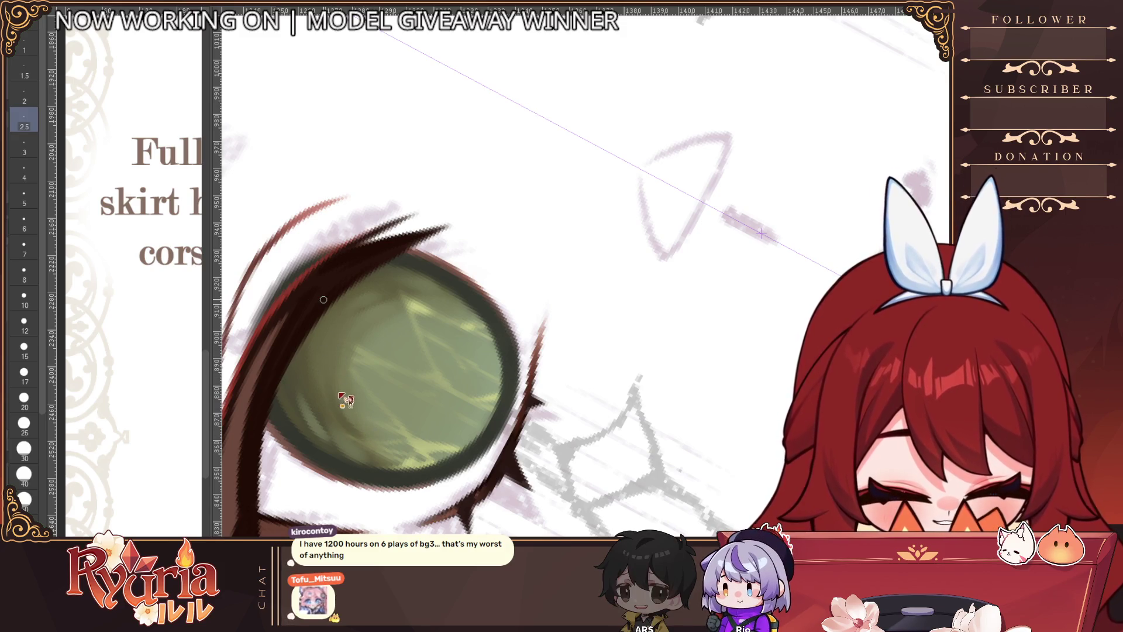
pyautogui.press('[')
pyautogui.press('[')
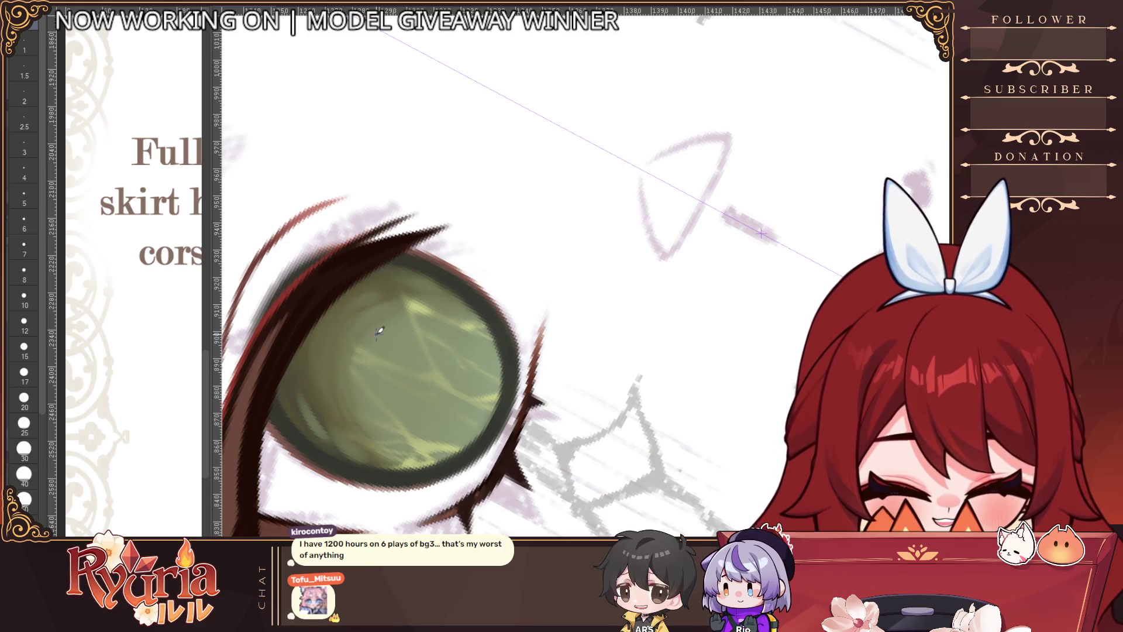
pyautogui.press('[')
# Step: Reset the view rotation and zoom out to show the figure's upper body
pyautogui.keyDown('alt'); pyautogui.click(331, 368); pyautogui.keyUp('alt')
pyautogui.hotkey('ctrl', '0')
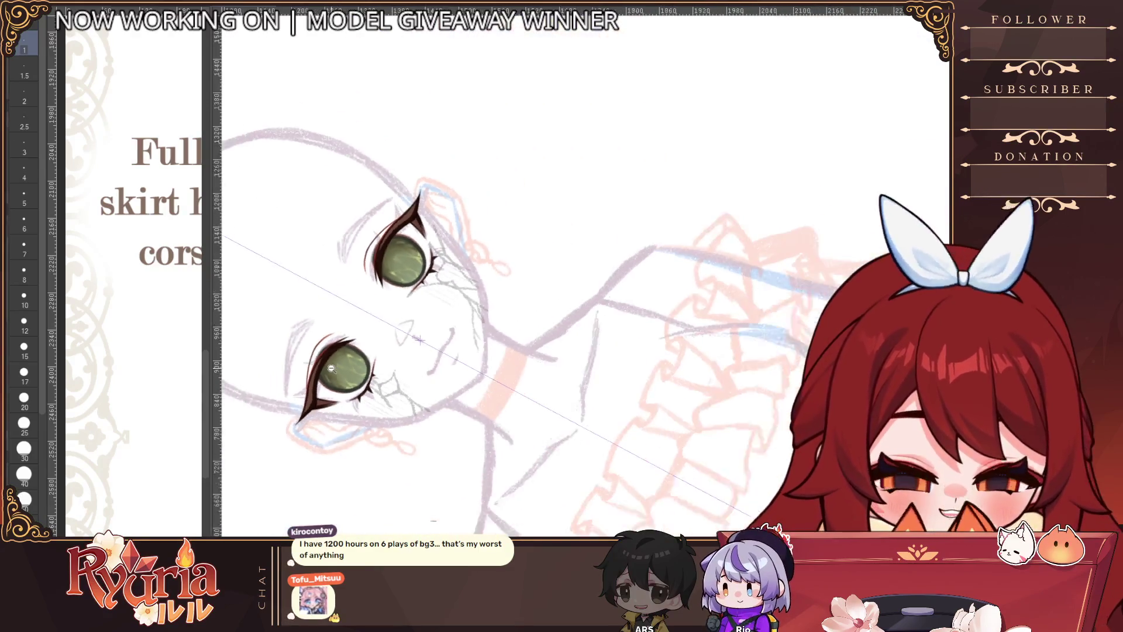
pyautogui.scroll(3, 650, 176)
pyautogui.scroll(-1, 650, 176)
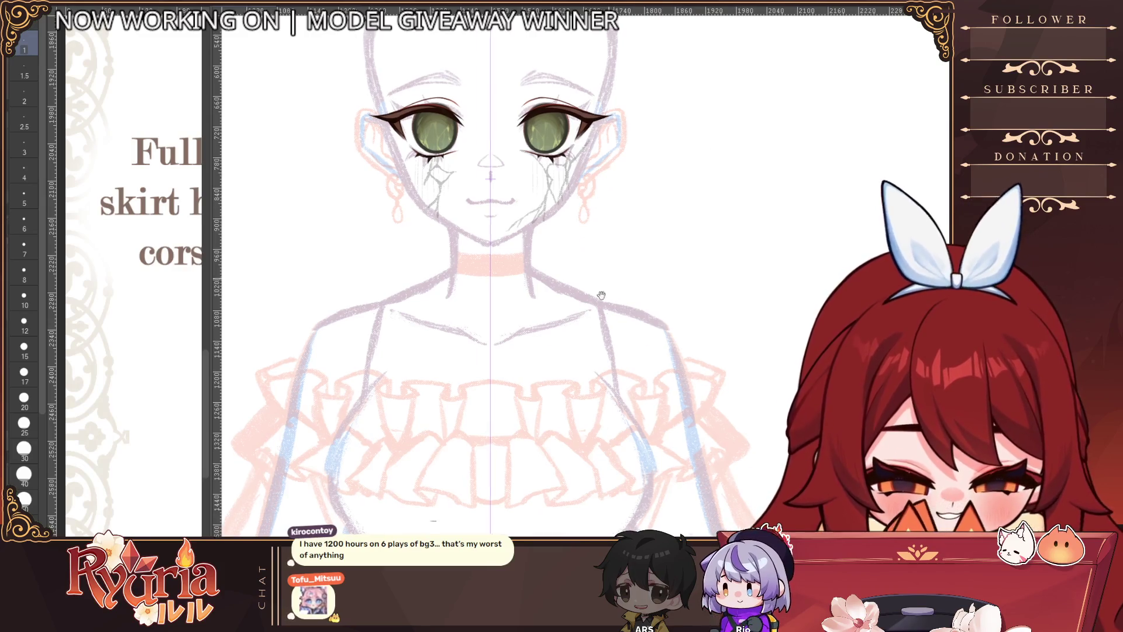
pyautogui.moveTo(650, 176); pyautogui.dragTo(513, 468)
pyautogui.scroll(-2, 513, 468)
pyautogui.scroll(3, 513, 468)
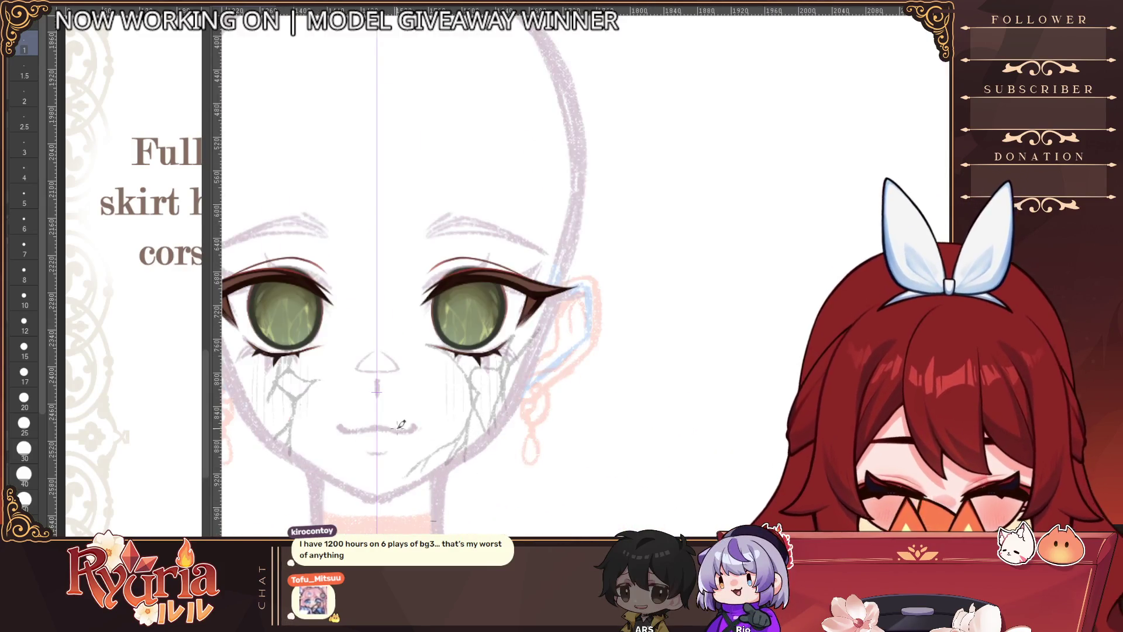
pyautogui.scroll(-2, 531, 465)
pyautogui.scroll(1, 531, 465)
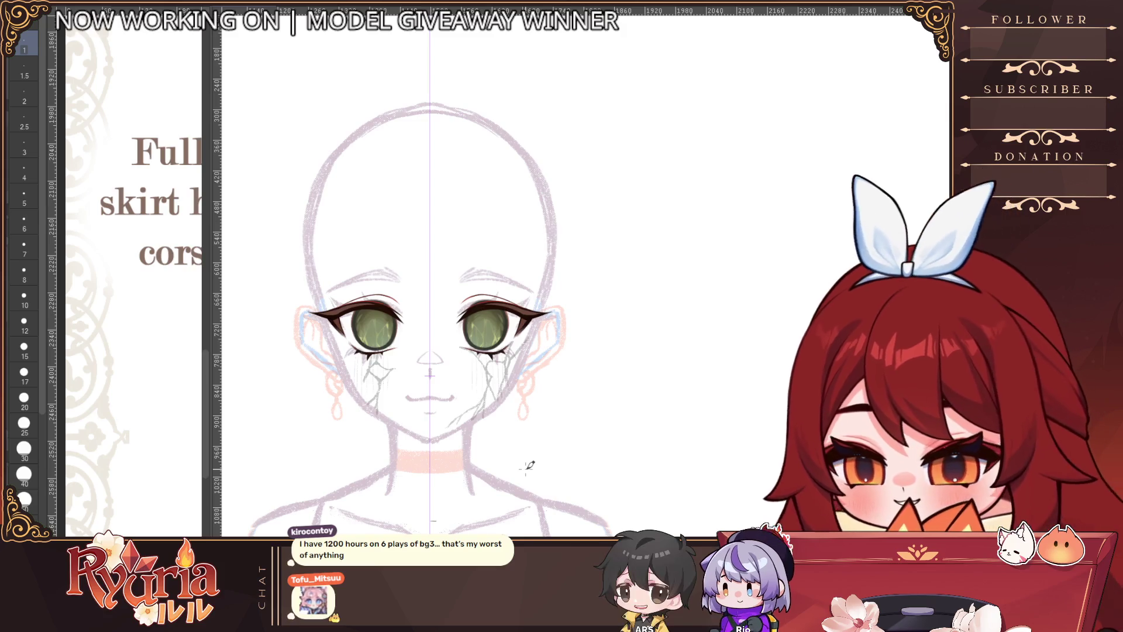
pyautogui.scroll(-4, 164, 465)
pyautogui.scroll(3, 159, 321)
pyautogui.scroll(5, 159, 321)
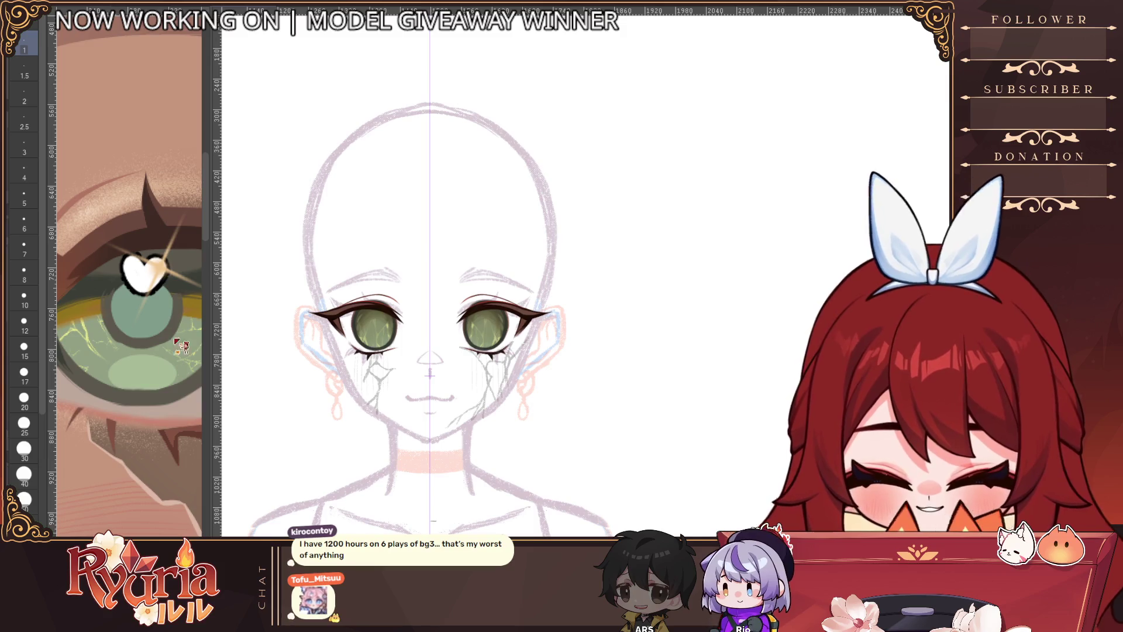
# Step: Zoom into the eyes while trying brush sizes 2.5, 4 and 2, settling on 3
pyautogui.scroll(2, 397, 319)
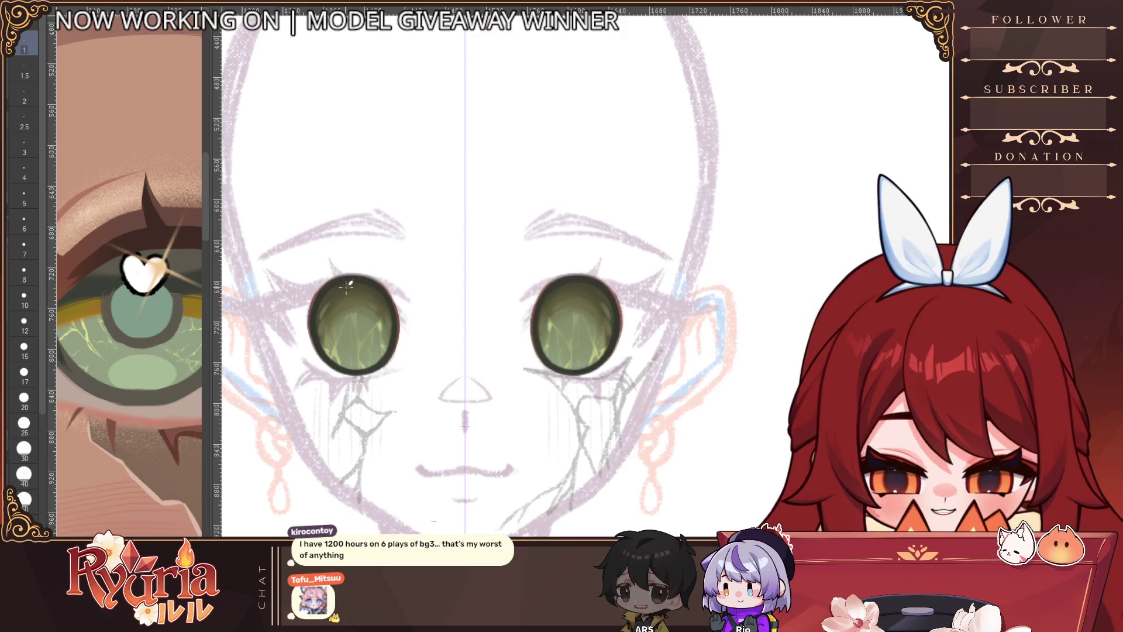
pyautogui.scroll(3, 328, 288)
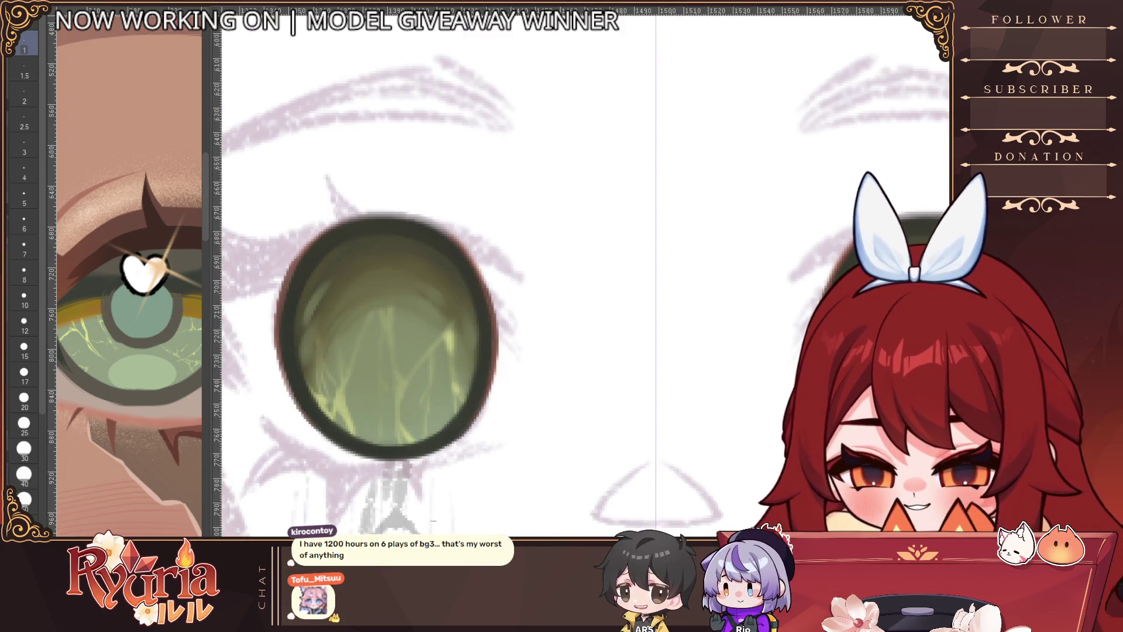
pyautogui.press(']')
pyautogui.press(']')
pyautogui.press(']')
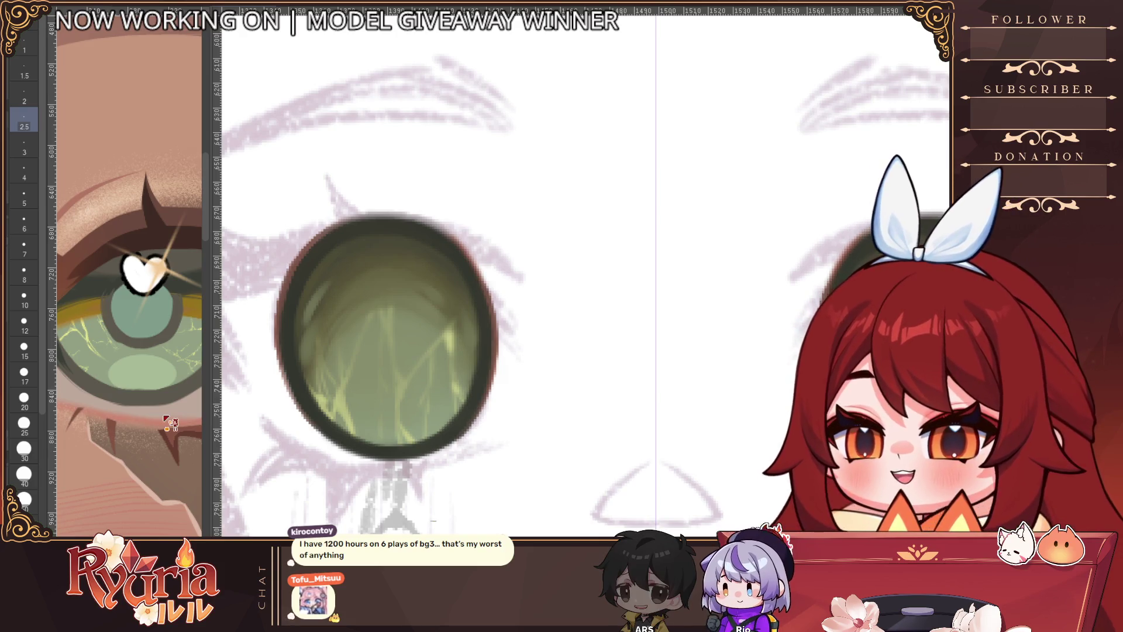
pyautogui.press(']')
pyautogui.press(']')
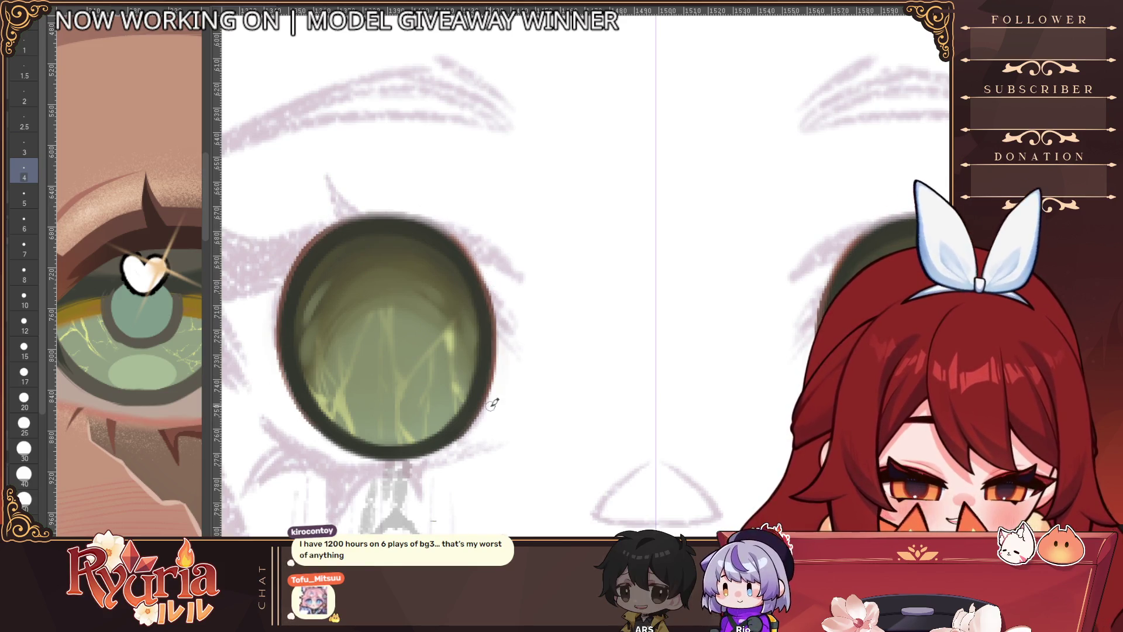
pyautogui.scroll(-1, 515, 389)
pyautogui.scroll(1, 515, 389)
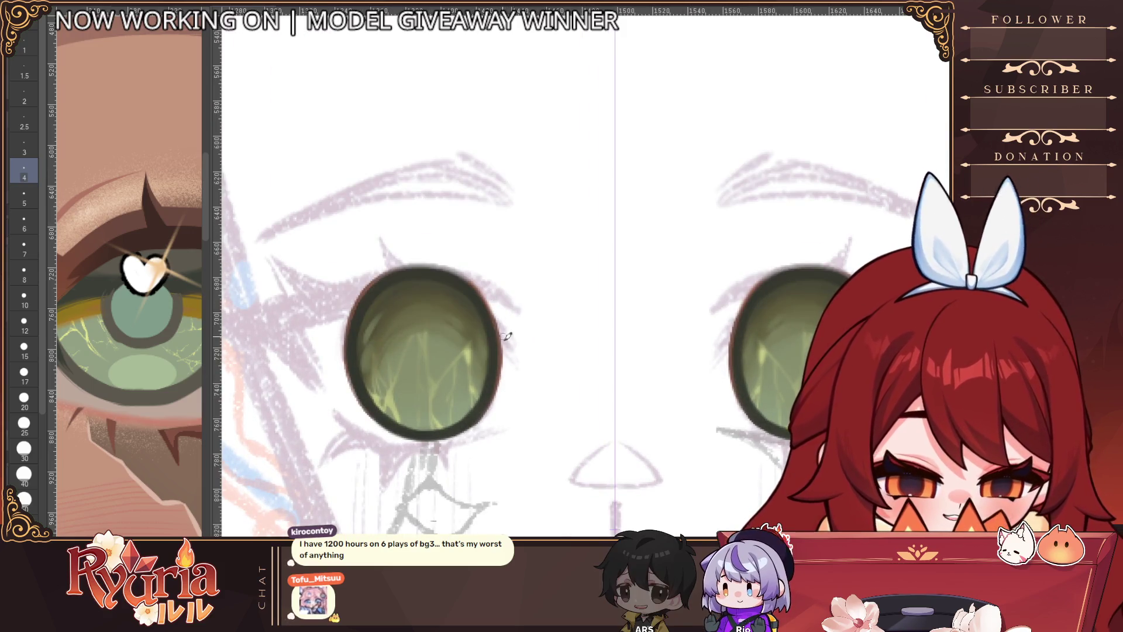
pyautogui.scroll(1, 489, 363)
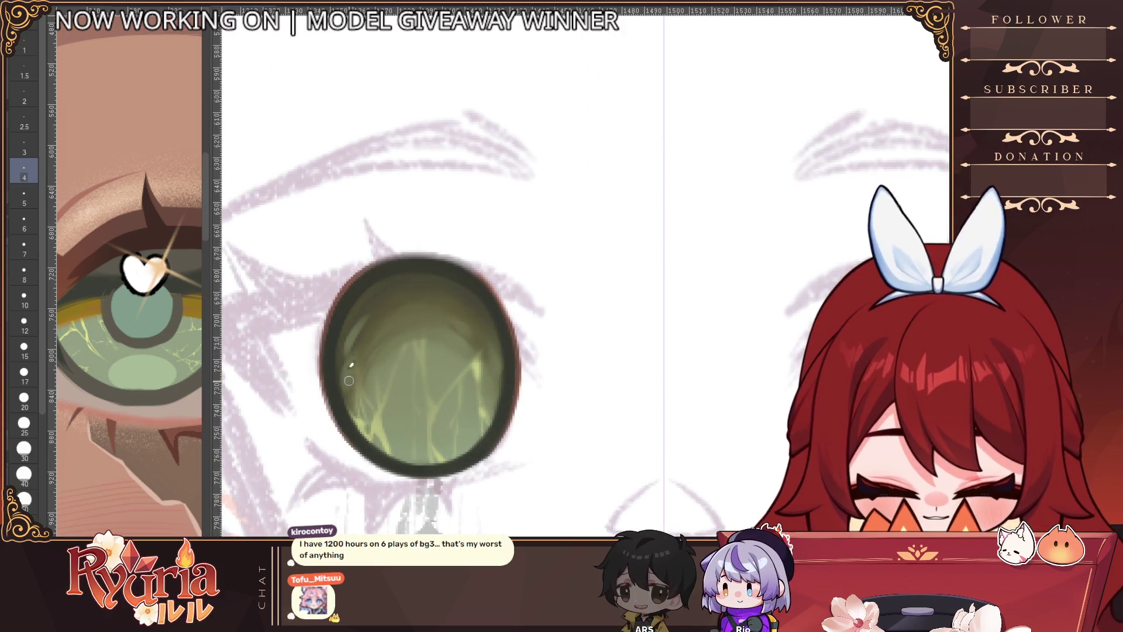
pyautogui.press('[')
pyautogui.press('[')
pyautogui.press('[')
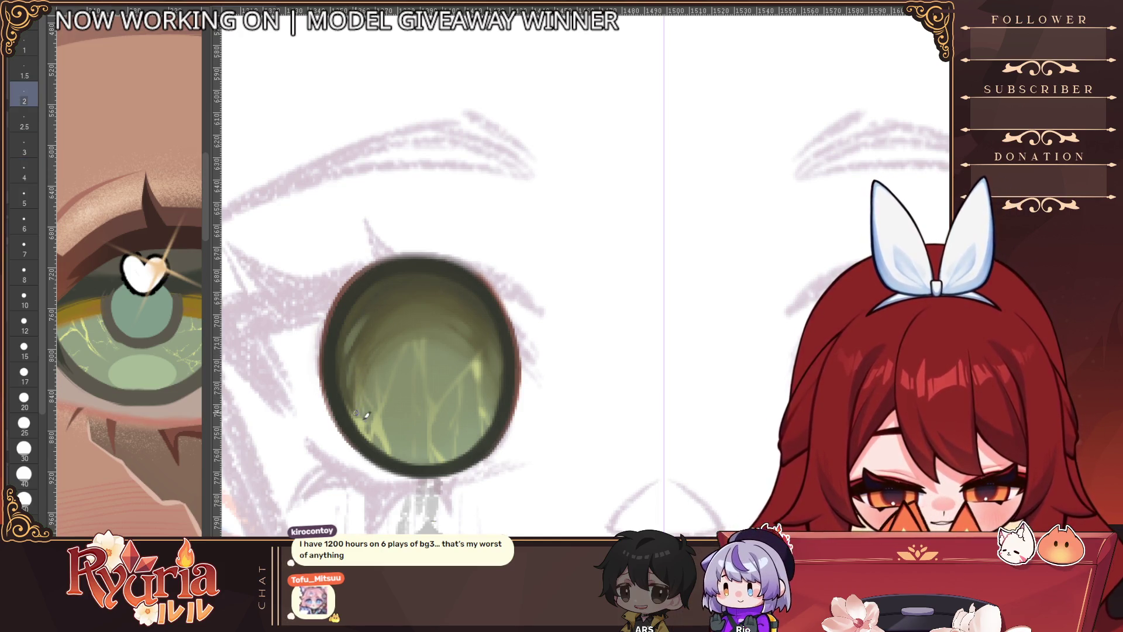
pyautogui.scroll(-3, 375, 397)
pyautogui.scroll(3, 423, 382)
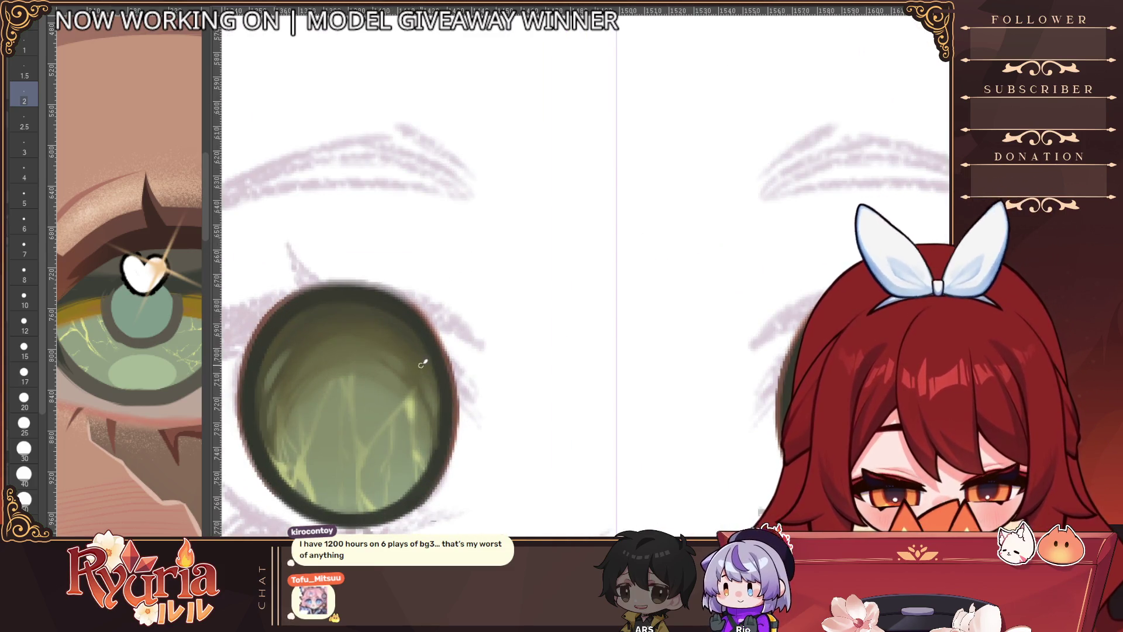
pyautogui.scroll(-3, 432, 457)
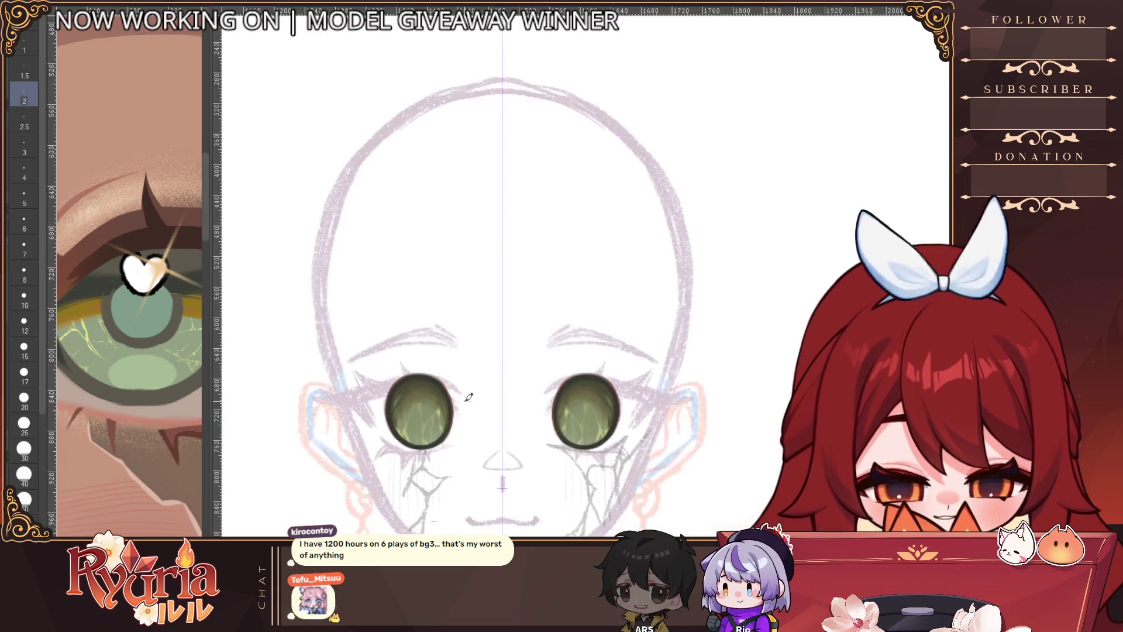
pyautogui.scroll(3, 578, 423)
pyautogui.scroll(2, 578, 423)
pyautogui.press(']')
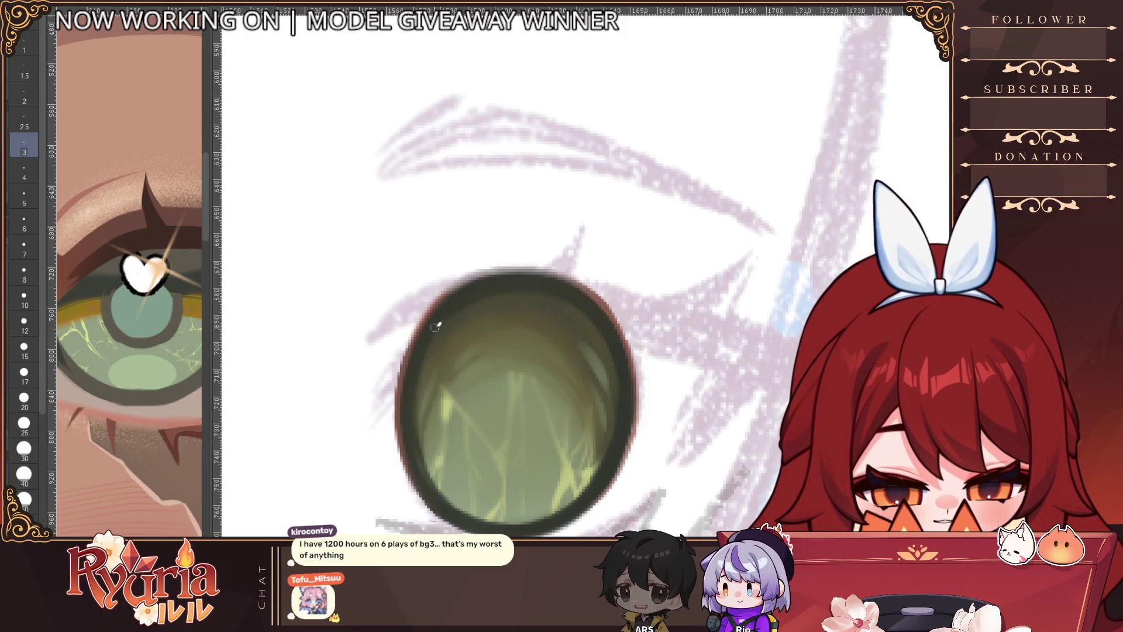
pyautogui.scroll(-4, 489, 509)
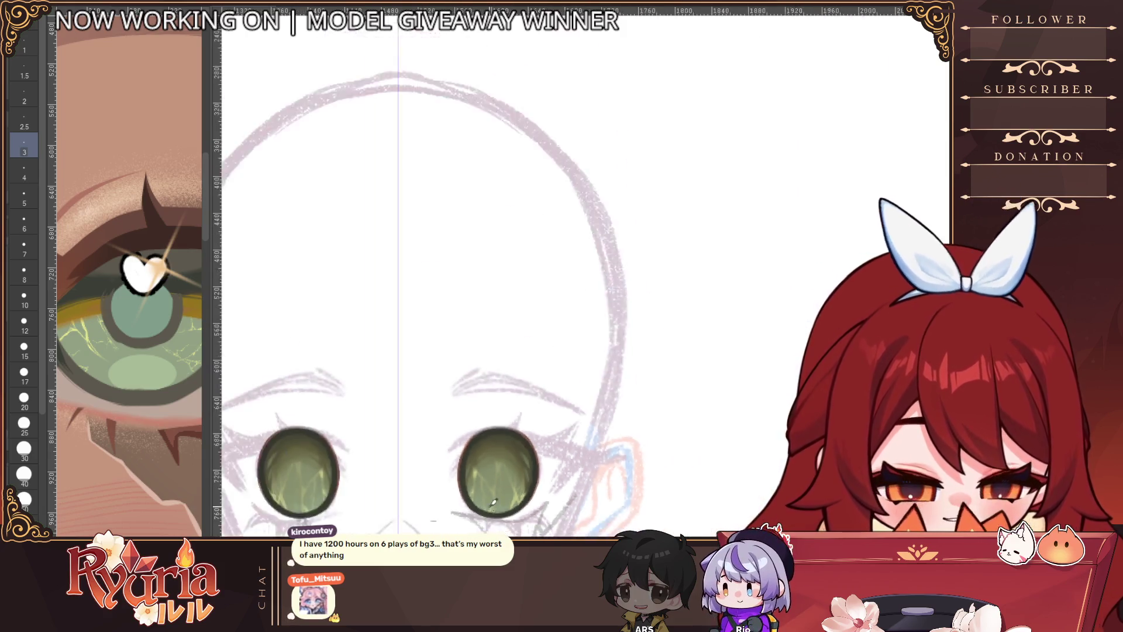
pyautogui.scroll(5, 490, 504)
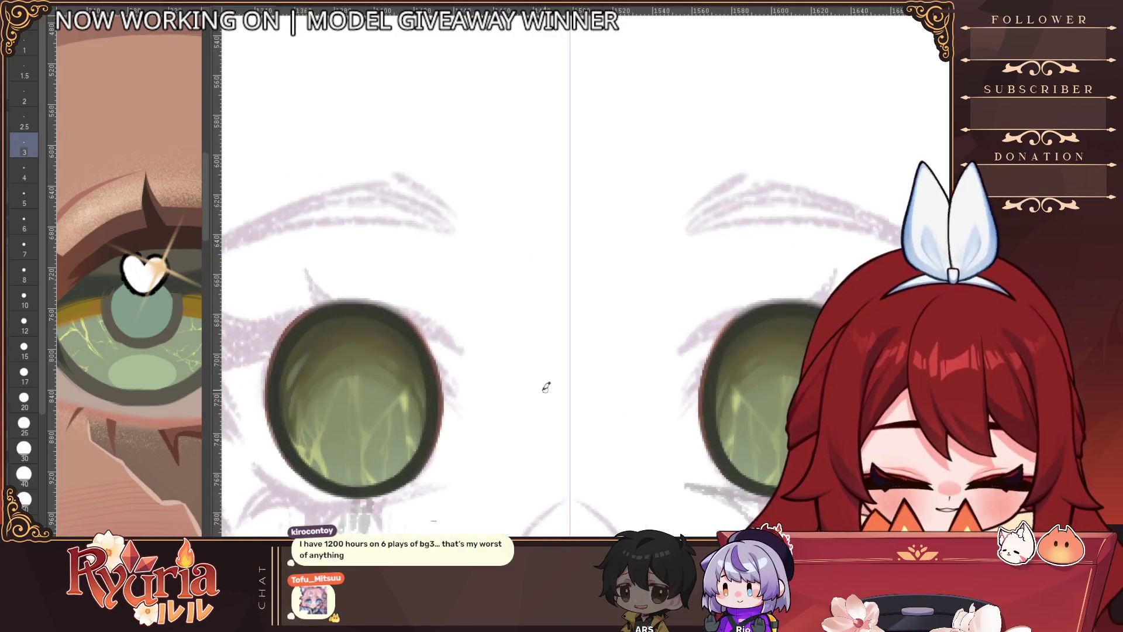
# Step: Frame both eyes with the face shifted left and bring the brush to size 2.5
pyautogui.moveTo(492, 477); pyautogui.dragTo(372, 434)
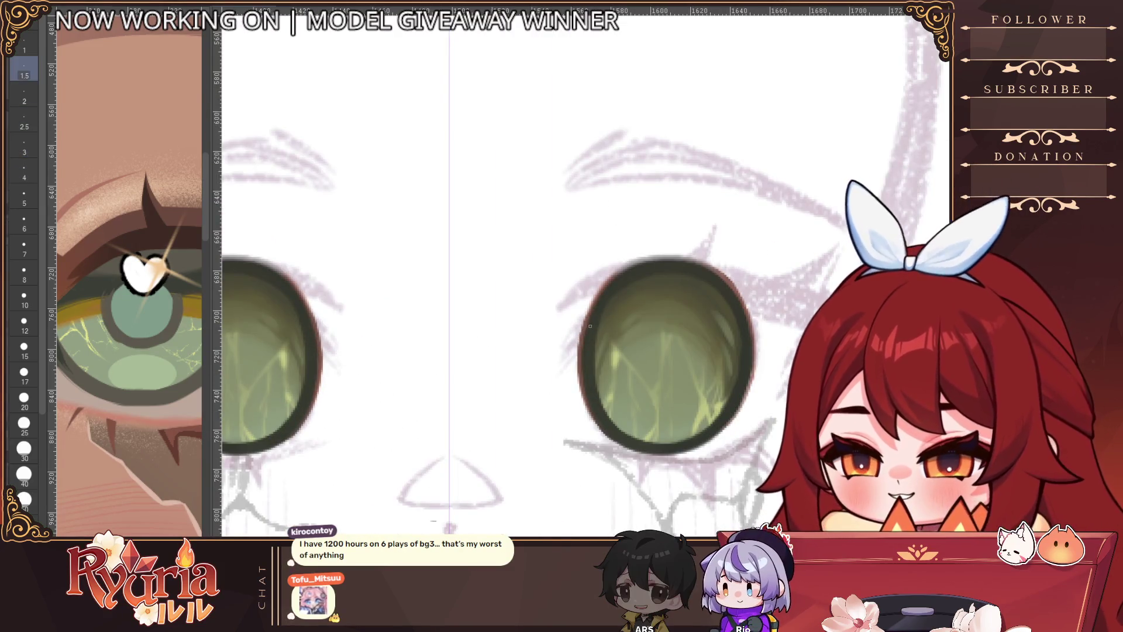
pyautogui.press('[')
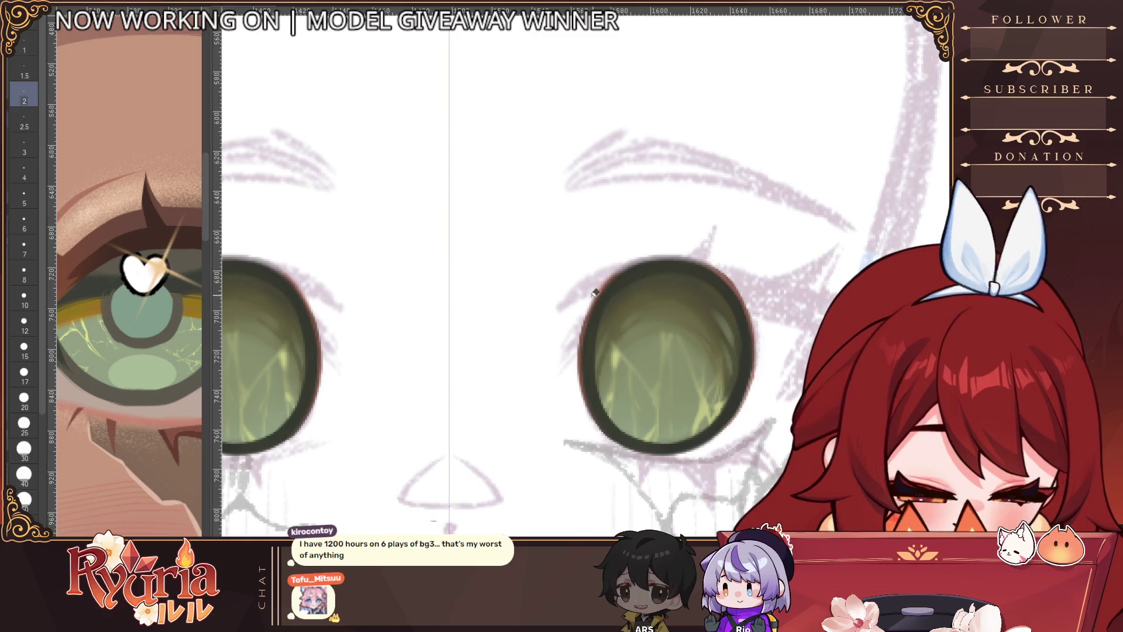
pyautogui.scroll(-5, 542, 361)
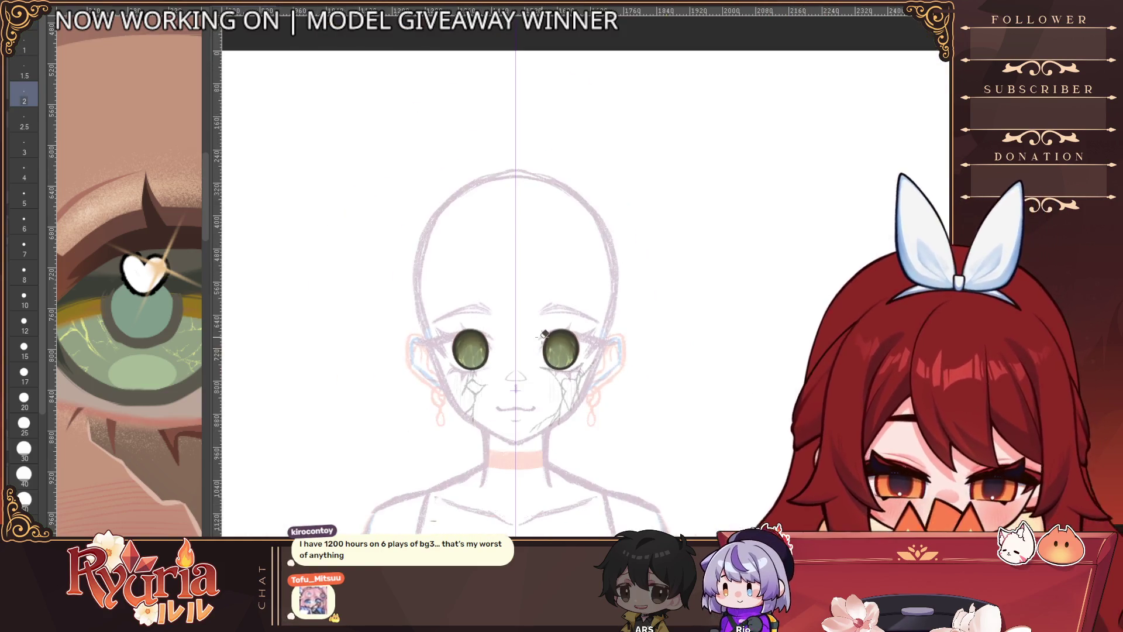
pyautogui.scroll(3, 490, 341)
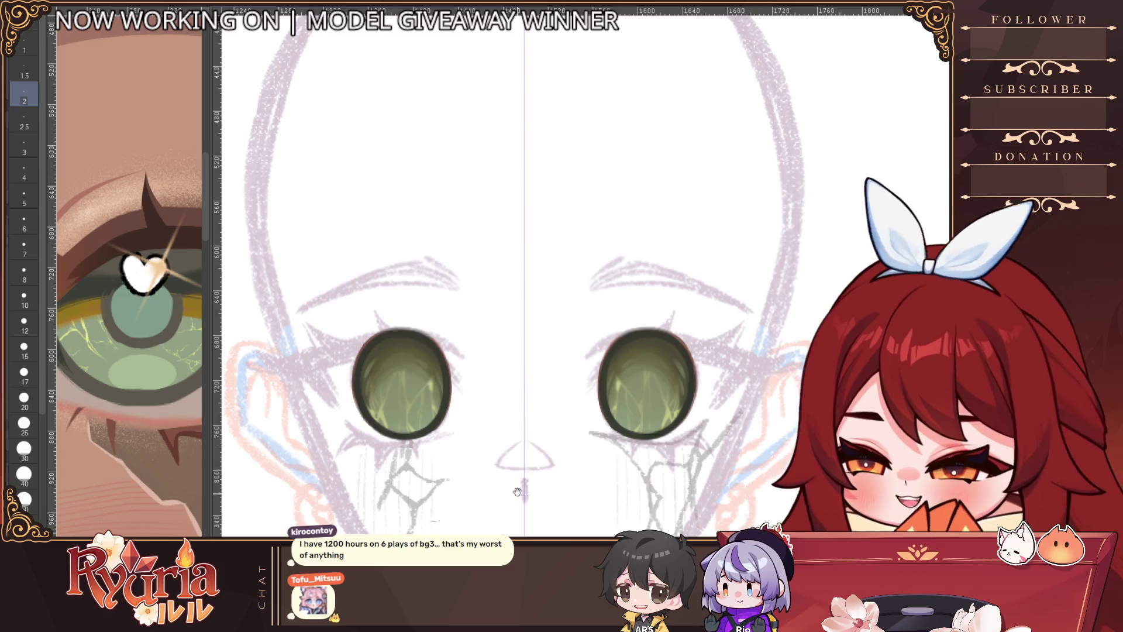
pyautogui.moveTo(392, 371); pyautogui.dragTo(310, 311)
pyautogui.press(']')
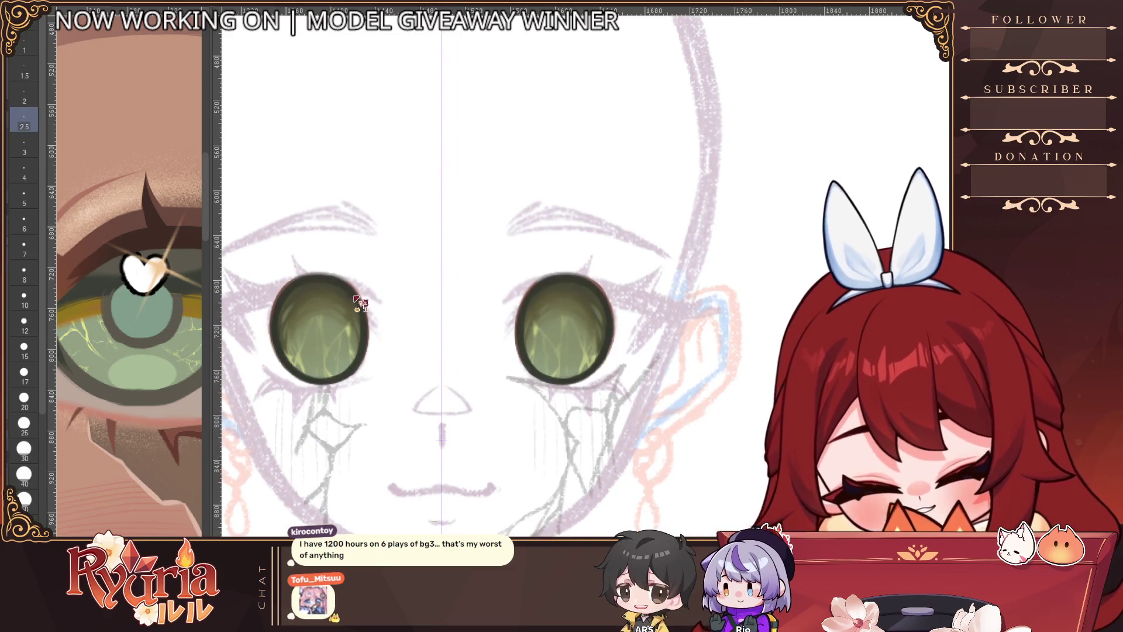
pyautogui.scroll(1, 319, 303)
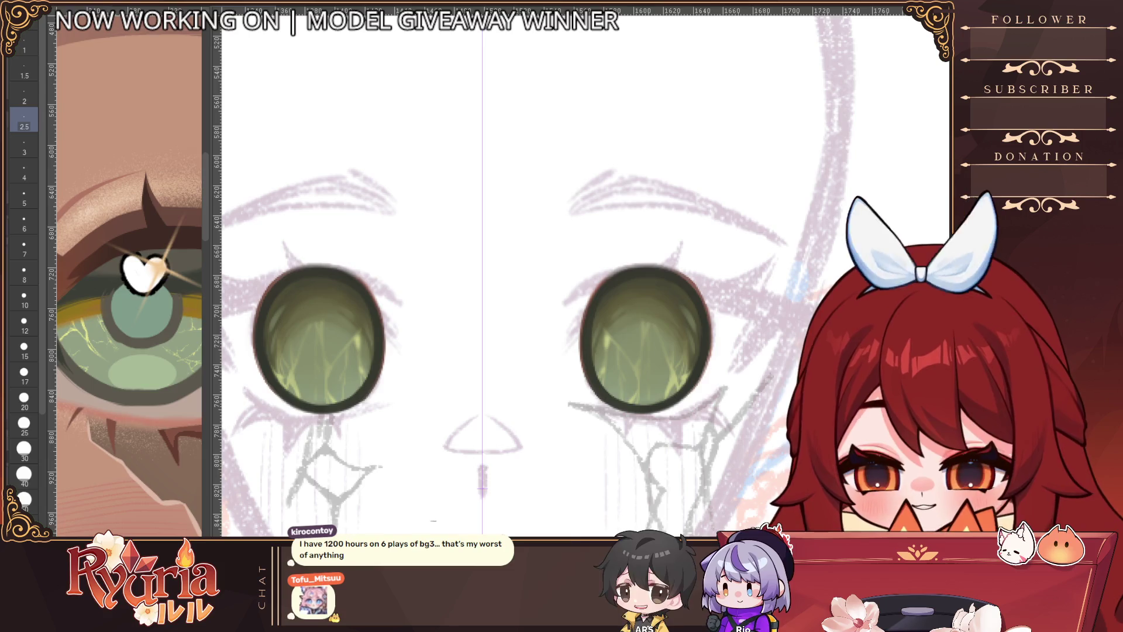
pyautogui.press(']')
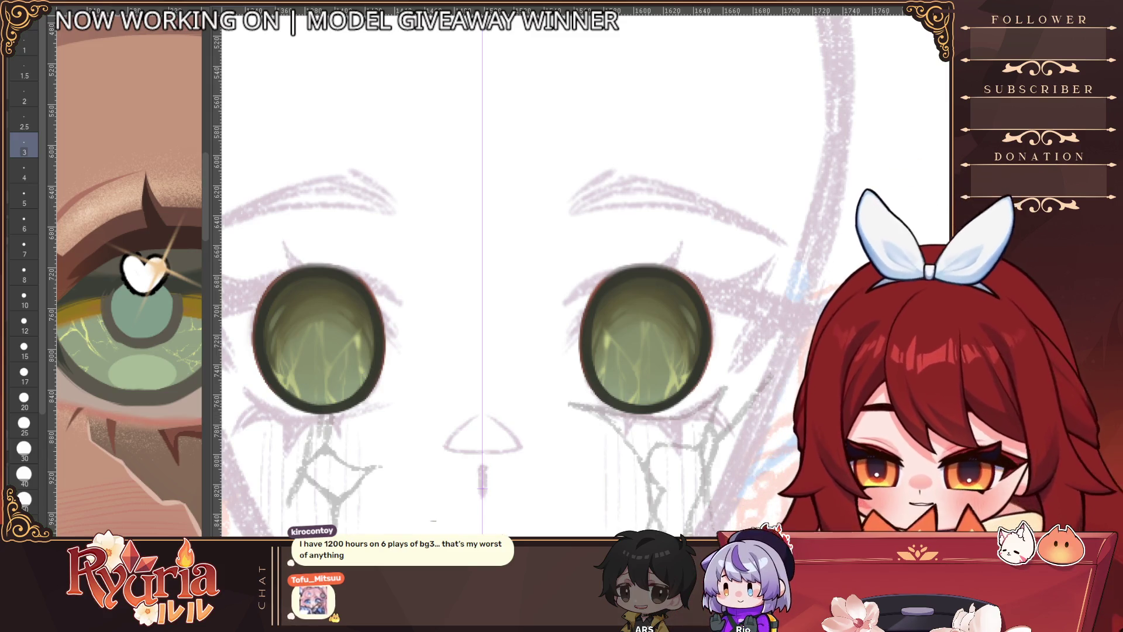
pyautogui.press(']')
pyautogui.press(']')
pyautogui.press(']')
pyautogui.scroll(1, 287, 331)
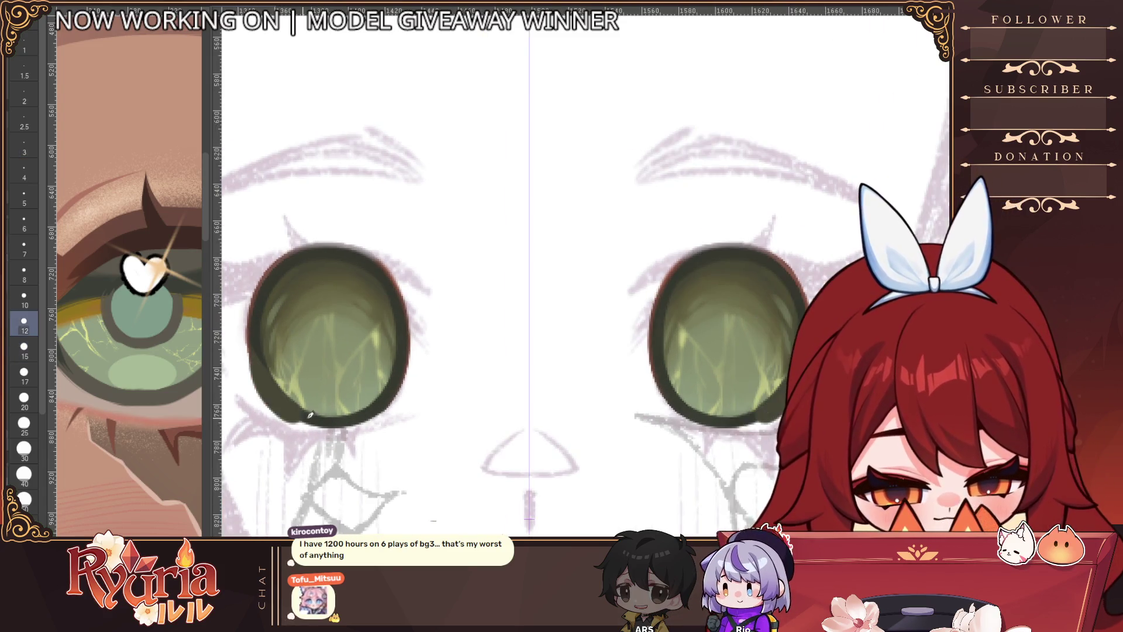
pyautogui.press('[')
pyautogui.press('[')
pyautogui.press('[')
pyautogui.press('[')
pyautogui.press('[')
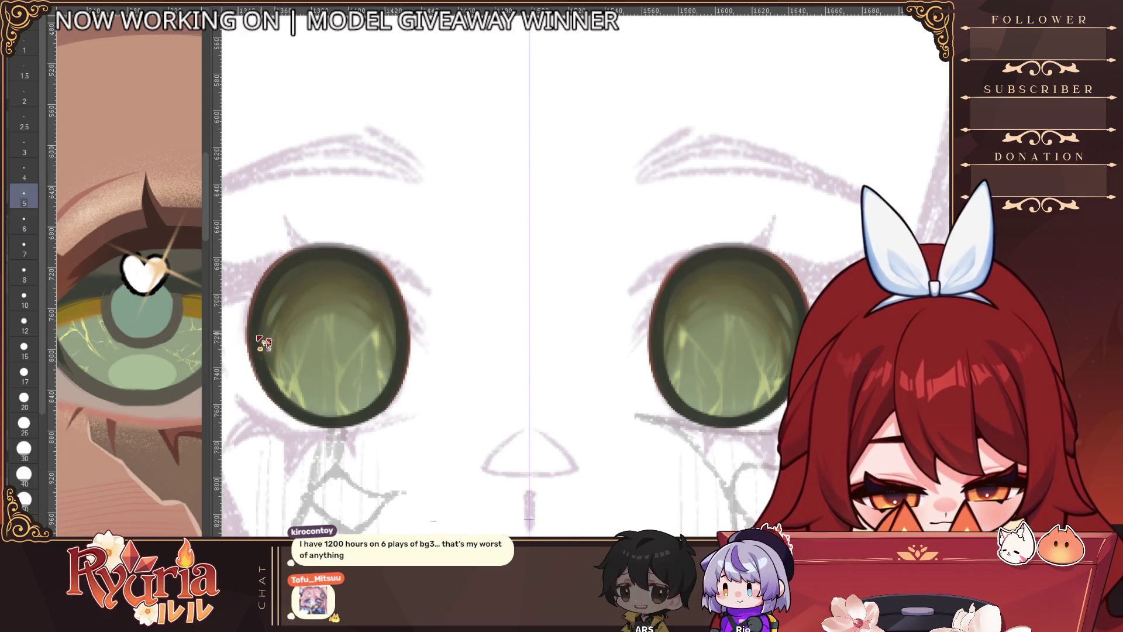
# Step: Darken the left iris's lower-left rim with a thin stroke, then reset the brush to size 3
pyautogui.moveTo(259, 354); pyautogui.dragTo(321, 418)
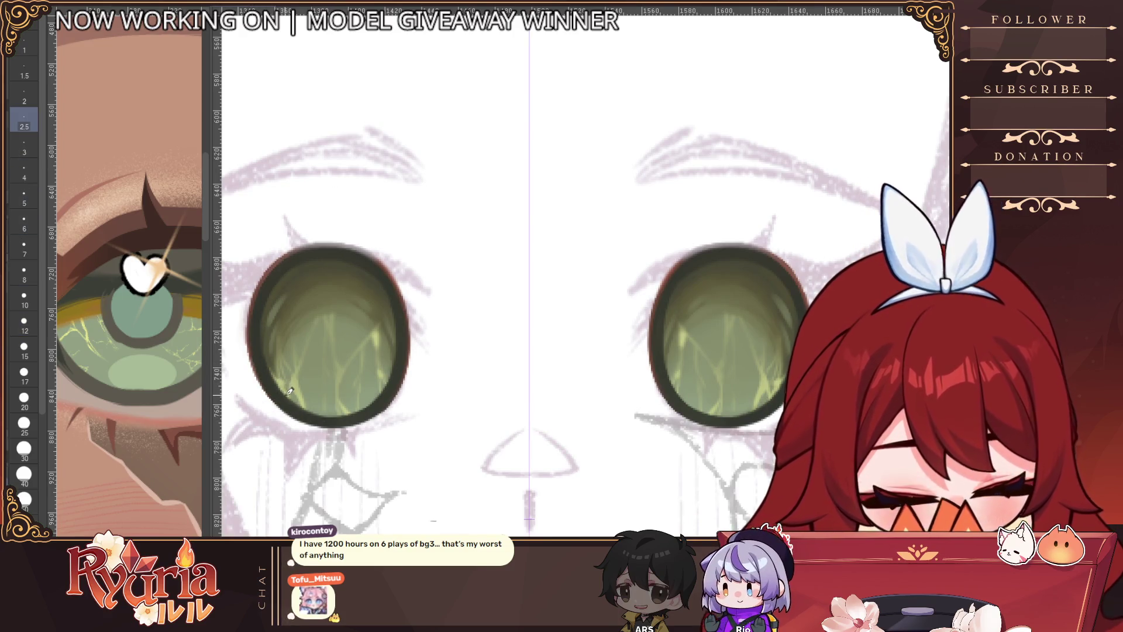
pyautogui.press('[')
pyautogui.press('[')
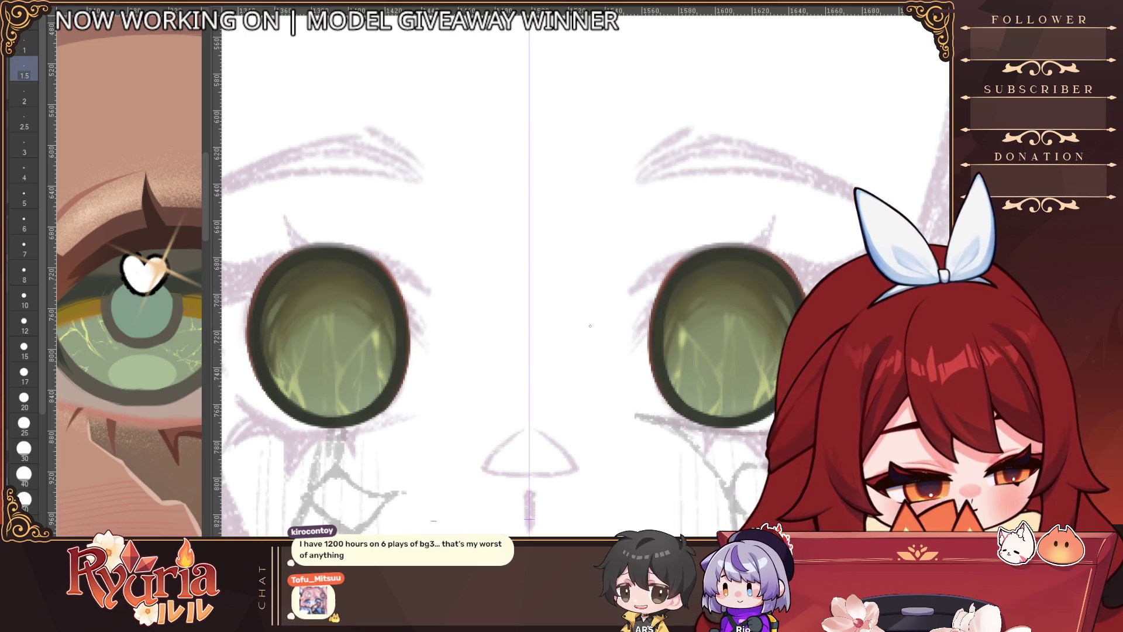
pyautogui.press('[')
pyautogui.press('[')
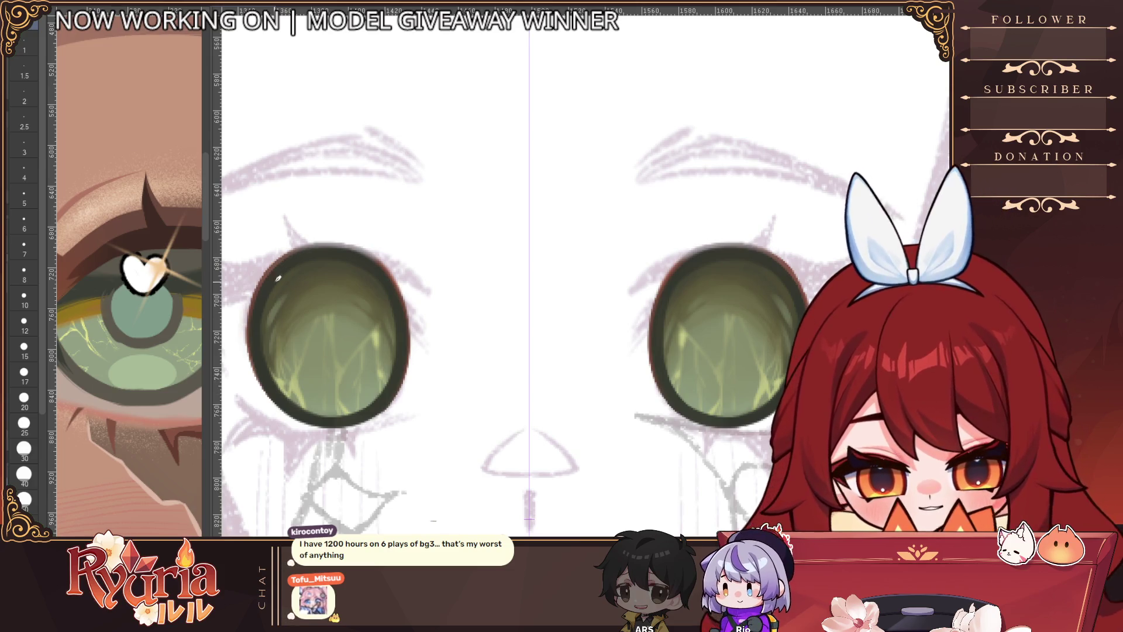
pyautogui.press(']')
pyautogui.press(']')
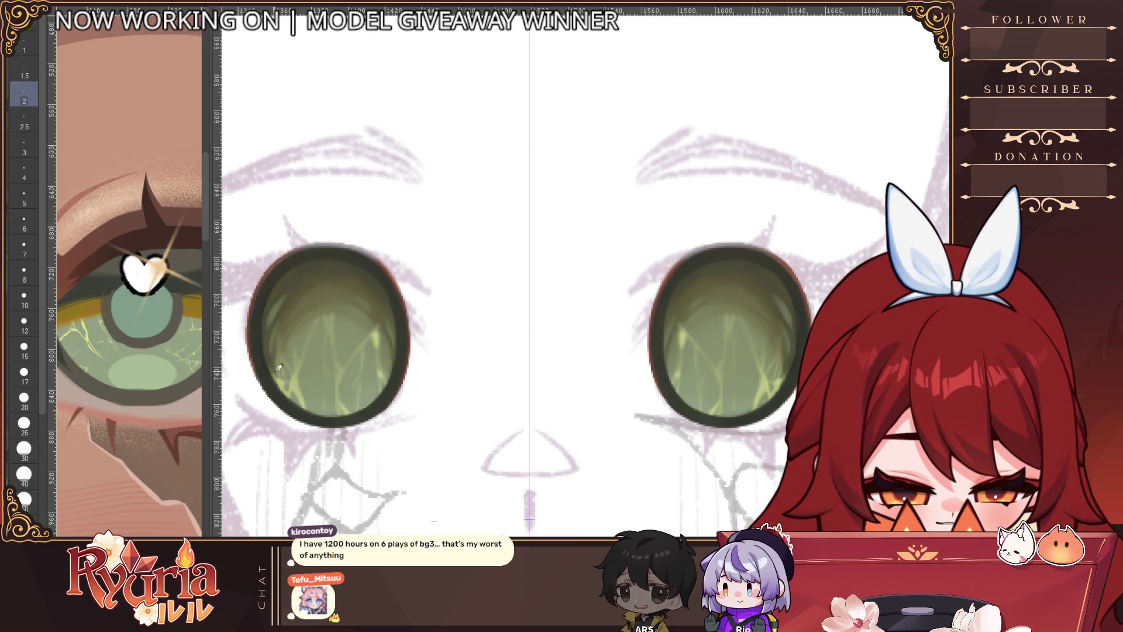
pyautogui.press(']')
pyautogui.press(']')
pyautogui.press(']')
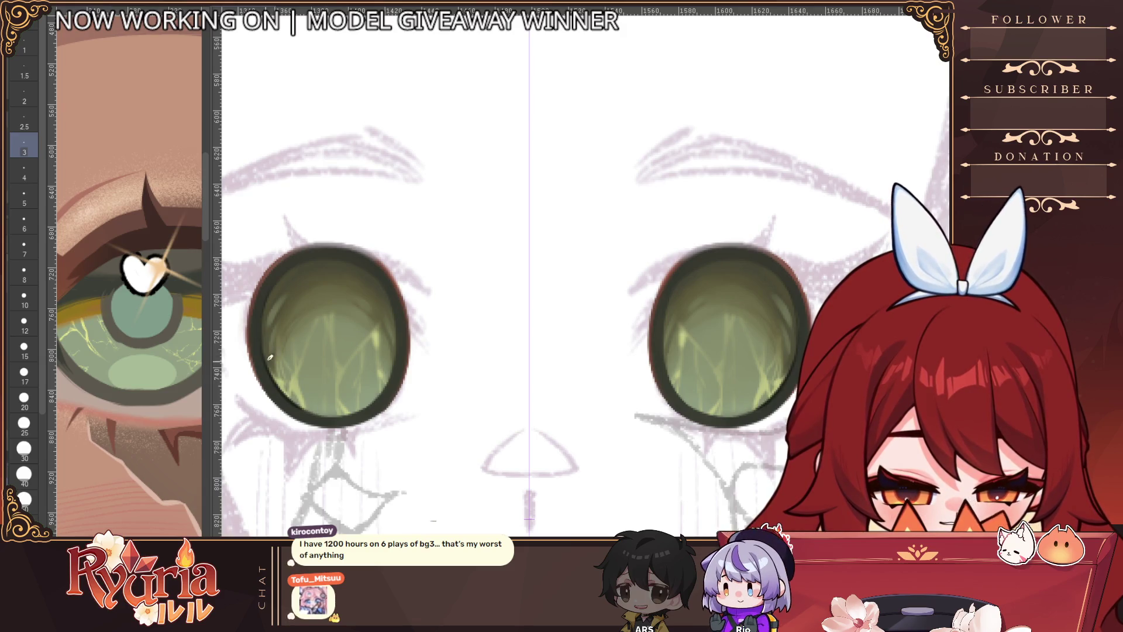
pyautogui.keyDown('ctrl'); pyautogui.keyDown('alt'); pyautogui.click(325, 370); pyautogui.keyUp('alt'); pyautogui.keyUp('ctrl')
# Step: Recenter the zoomed view on the face and undo the eyeliner and lash lines, leaving only green irises
pyautogui.keyDown('ctrl'); pyautogui.keyDown('alt'); pyautogui.click(325, 370); pyautogui.keyUp('alt'); pyautogui.keyUp('ctrl')
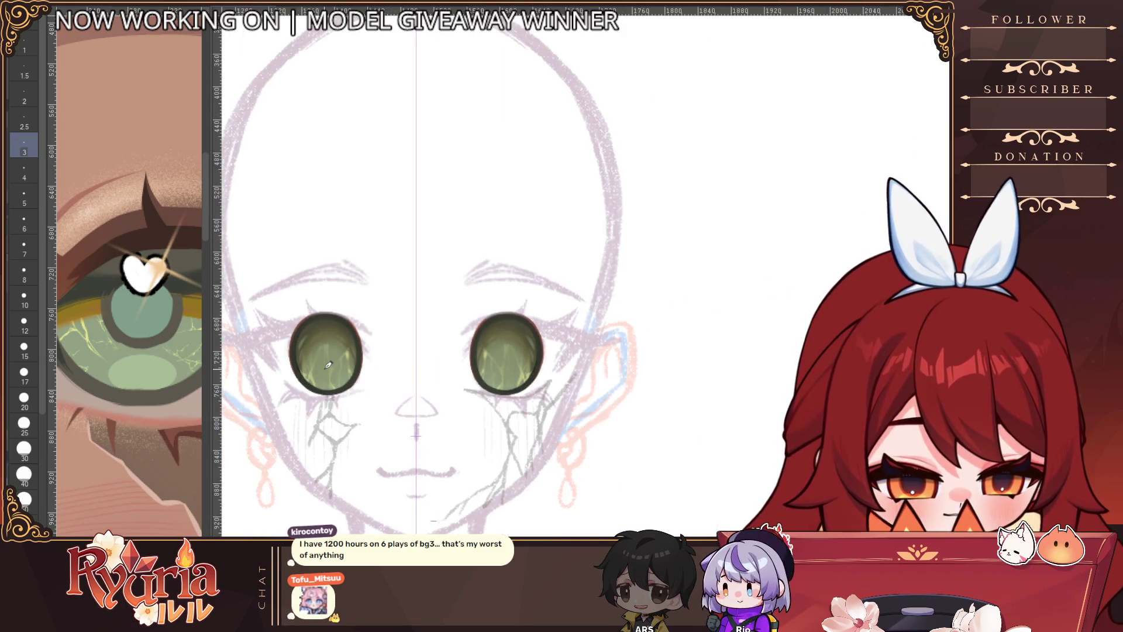
pyautogui.keyDown('ctrl'); pyautogui.keyDown('alt'); pyautogui.click(494, 296); pyautogui.keyUp('alt'); pyautogui.keyUp('ctrl')
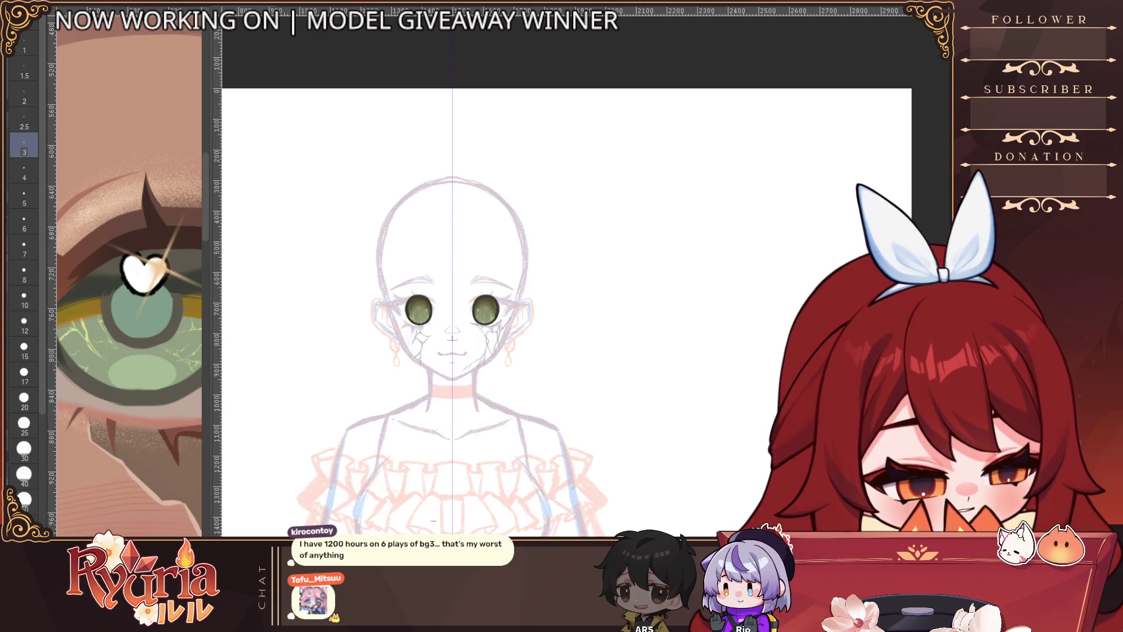
pyautogui.keyDown('ctrl'); pyautogui.keyDown('alt'); pyautogui.click(595, 396); pyautogui.keyUp('alt'); pyautogui.keyUp('ctrl')
pyautogui.moveTo(579, 469); pyautogui.dragTo(549, 364)
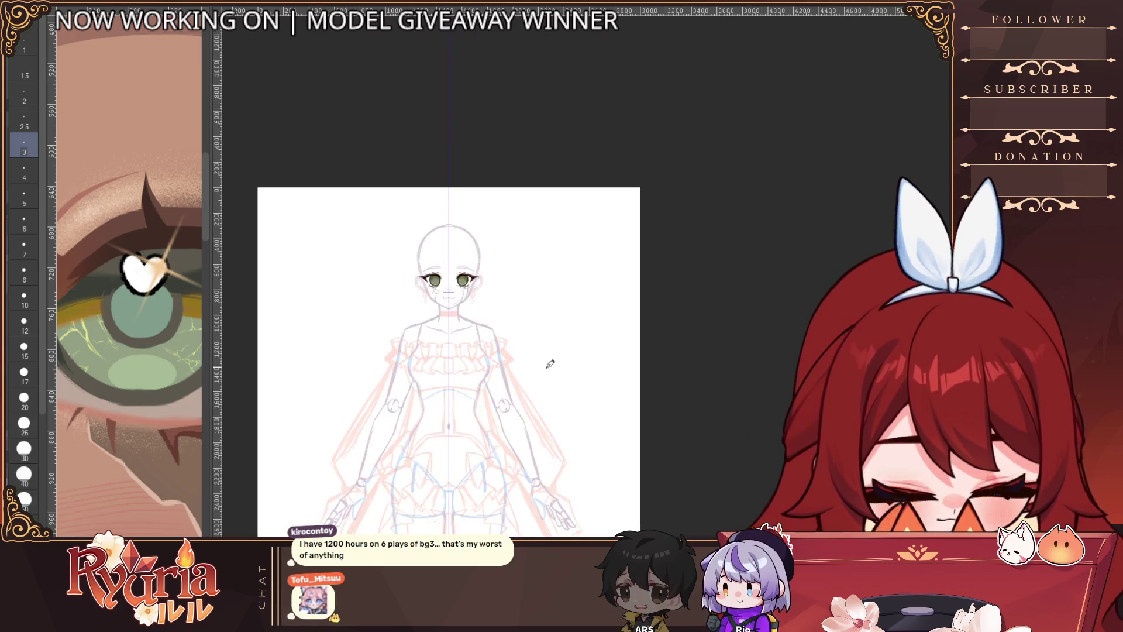
pyautogui.keyDown('ctrl'); pyautogui.click(460, 258); pyautogui.keyUp('ctrl')
pyautogui.keyDown('ctrl'); pyautogui.click(460, 258); pyautogui.keyUp('ctrl')
pyautogui.keyDown('ctrl'); pyautogui.click(460, 258); pyautogui.keyUp('ctrl')
pyautogui.keyDown('ctrl'); pyautogui.click(526, 296); pyautogui.keyUp('ctrl')
pyautogui.moveTo(492, 336); pyautogui.dragTo(527, 369)
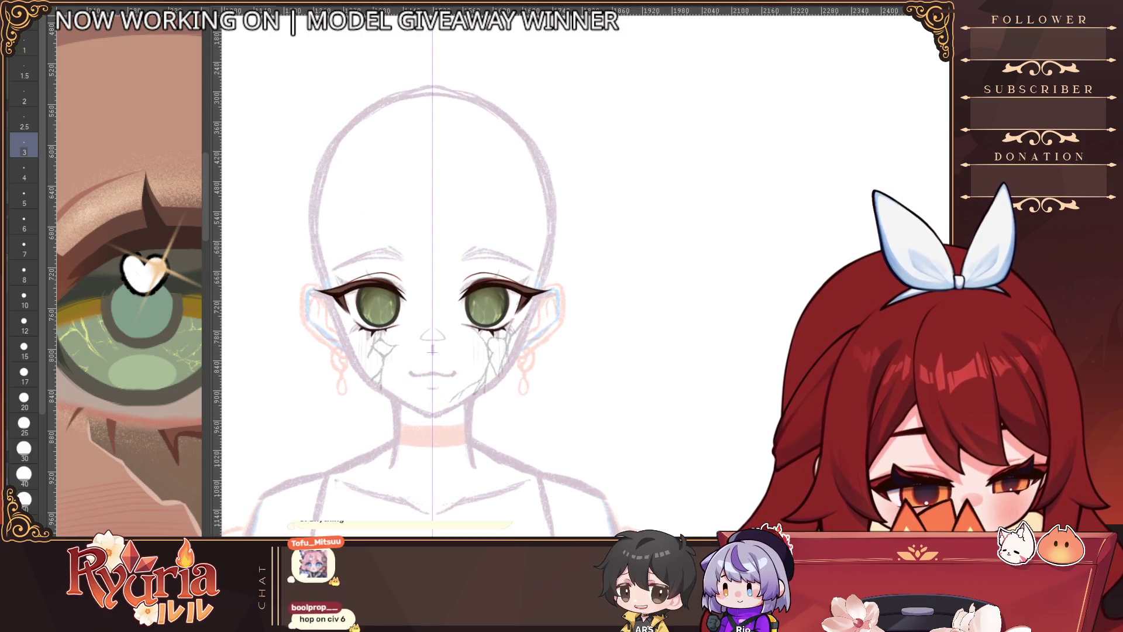
pyautogui.hotkey('ctrl', 'z')
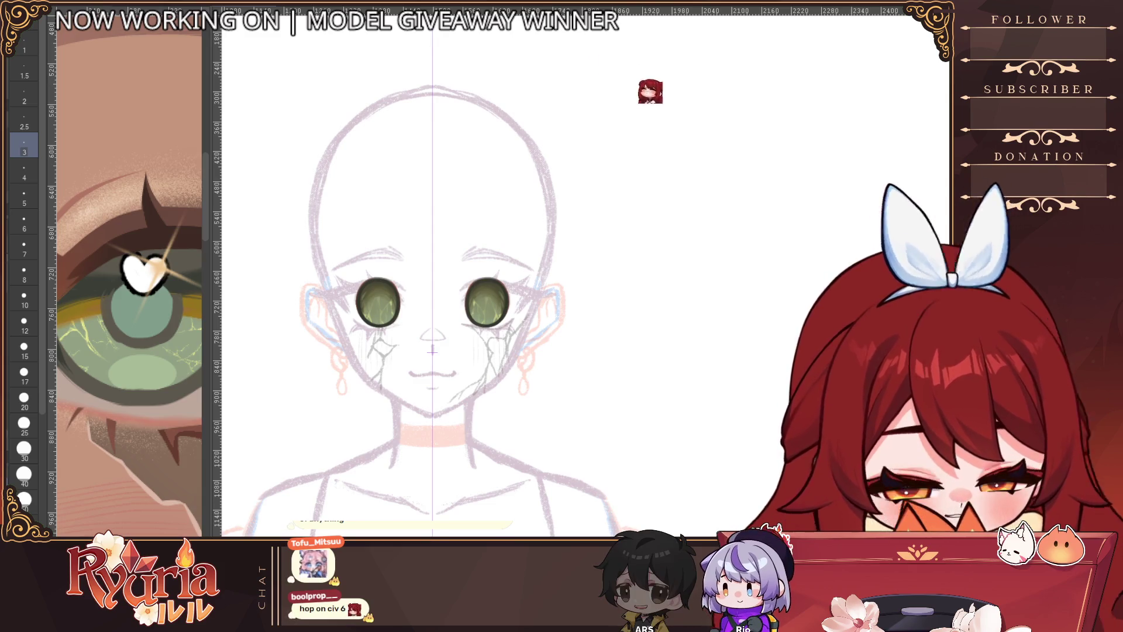
pyautogui.scroll(5, 392, 287)
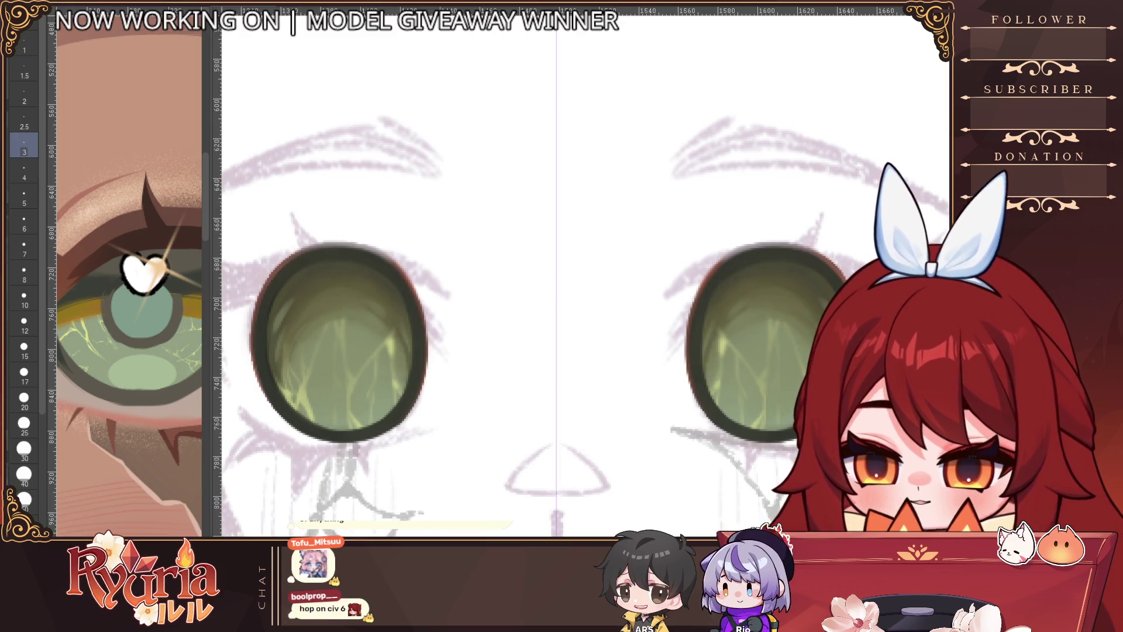
# Step: Paint a dark pupil into the left eye with an enlarged brush, mirrored into the right eye
pyautogui.press(']')
pyautogui.press(']')
pyautogui.press(']')
pyautogui.moveTo(351, 322)
pyautogui.mouseDown()
pyautogui.moveTo(334, 314)
pyautogui.moveTo(319, 351)
pyautogui.mouseUp()
pyautogui.moveTo(331, 304)
pyautogui.mouseDown()
pyautogui.moveTo(343, 353)
pyautogui.moveTo(341, 311)
pyautogui.mouseUp()
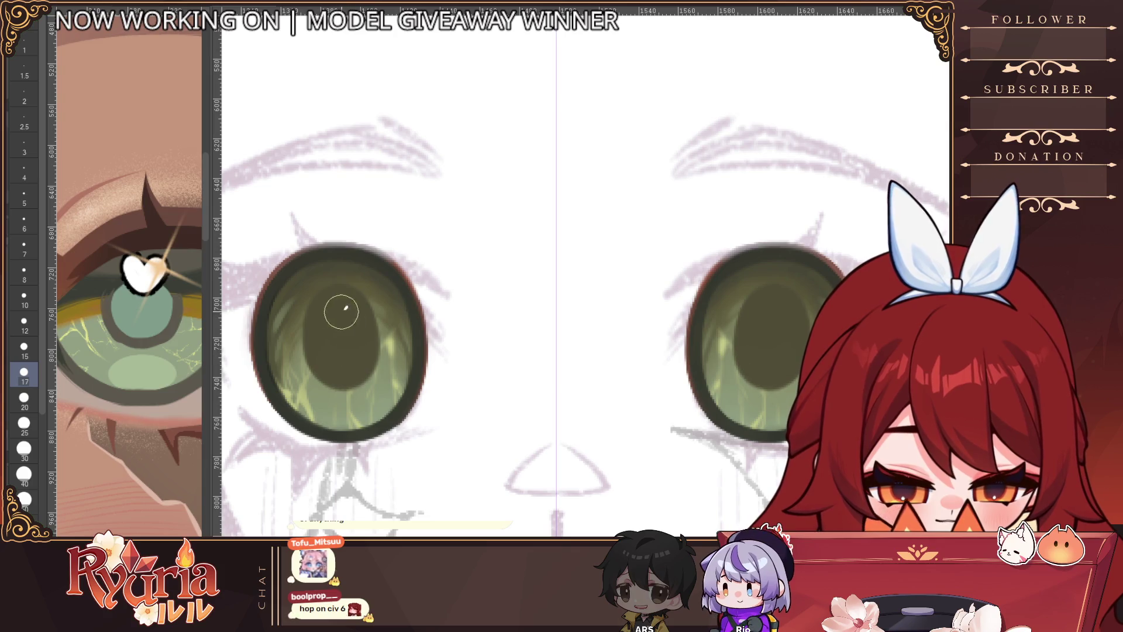
pyautogui.scroll(-5, 353, 327)
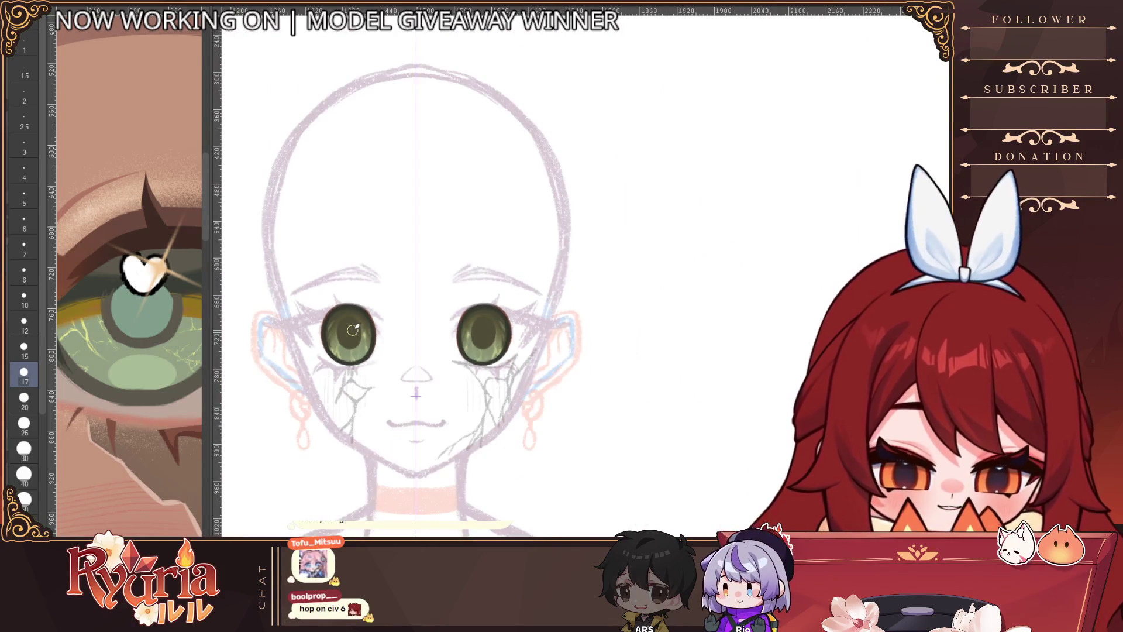
pyautogui.moveTo(333, 357); pyautogui.dragTo(351, 351)
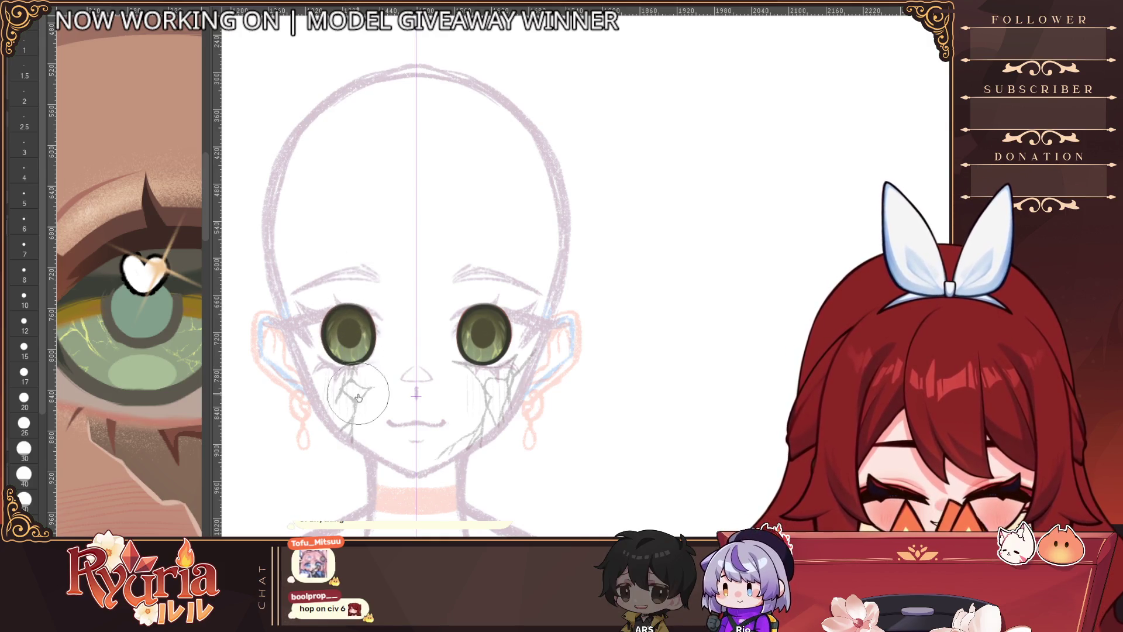
pyautogui.scroll(-2, 349, 449)
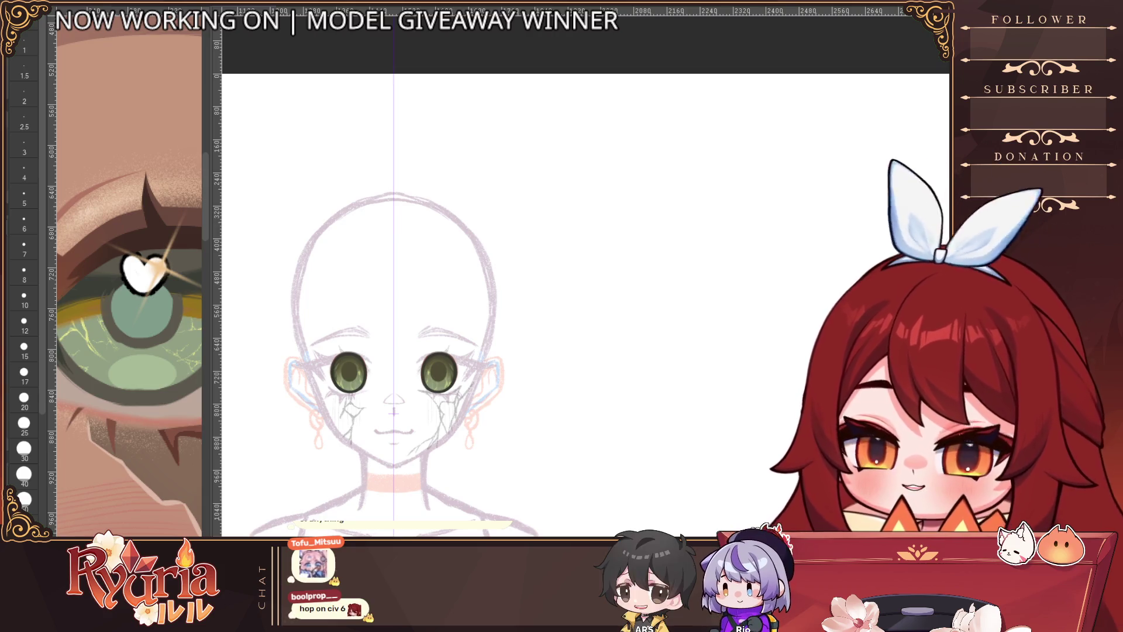
# Step: Zoom in on the eyes and set the brush size to 4, then step it down to 3
pyautogui.hotkey('ctrl', '+')
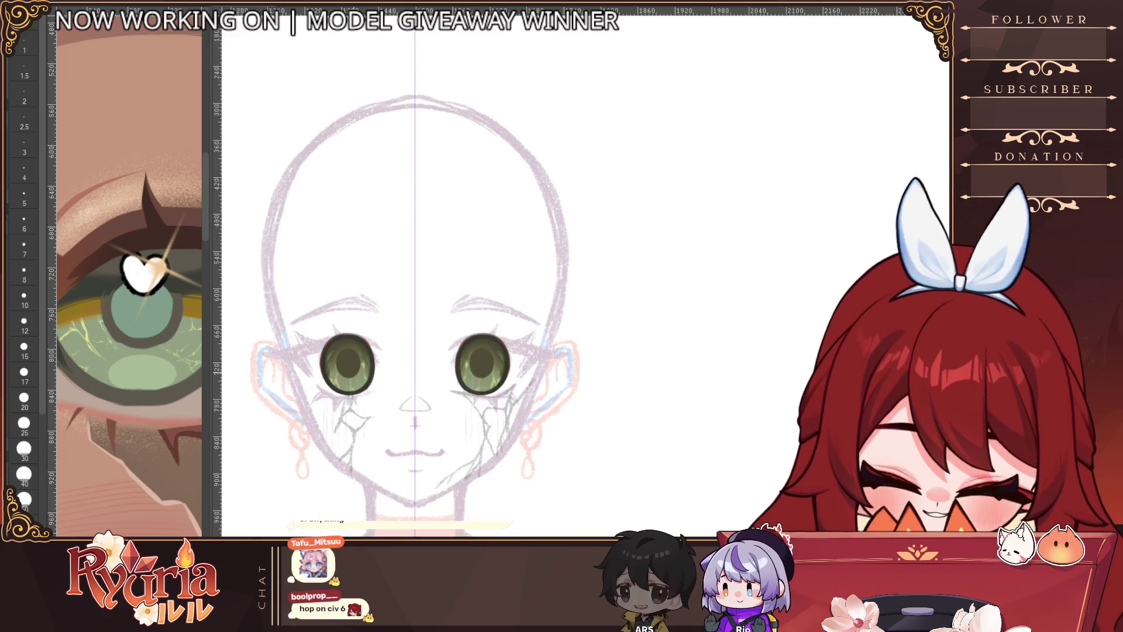
pyautogui.hotkey('ctrl', '+')
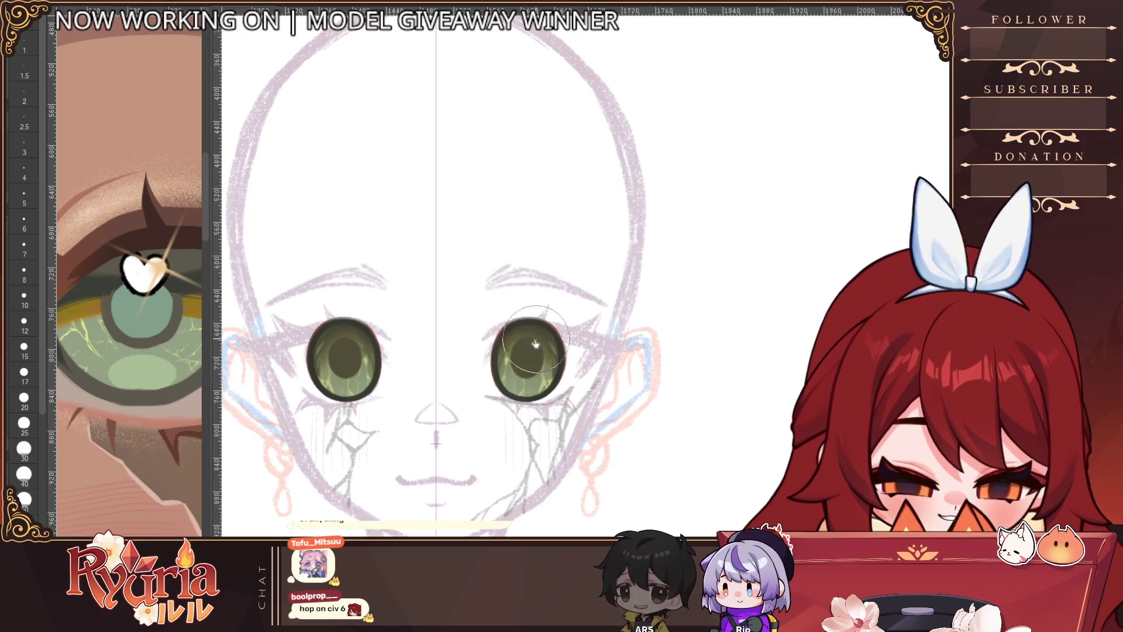
pyautogui.scroll(1, 524, 340)
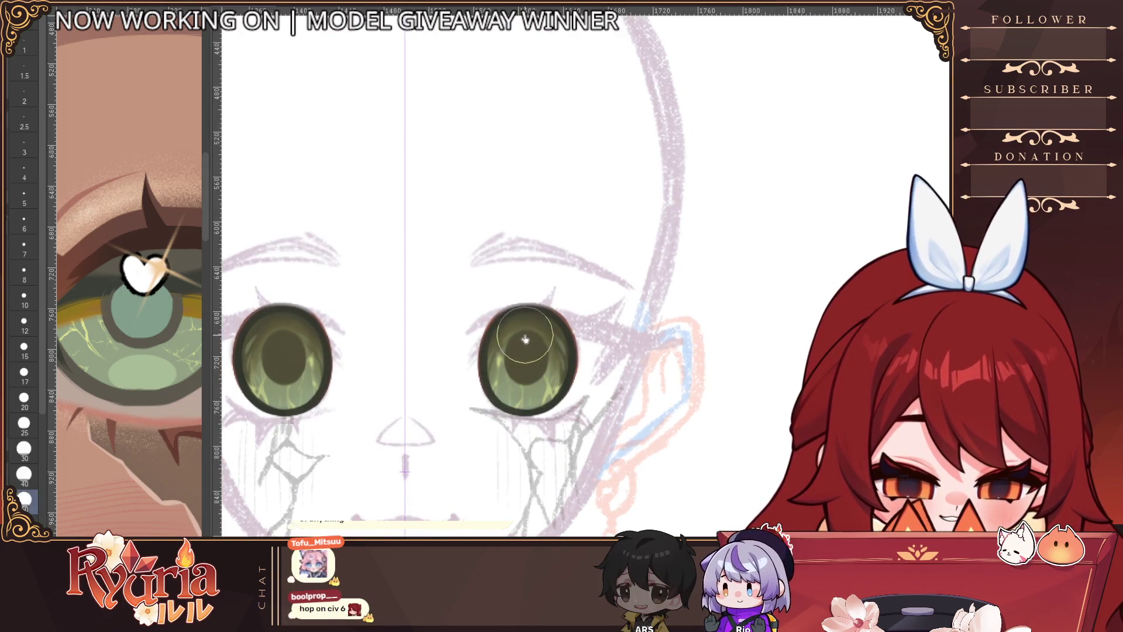
pyautogui.press(']')
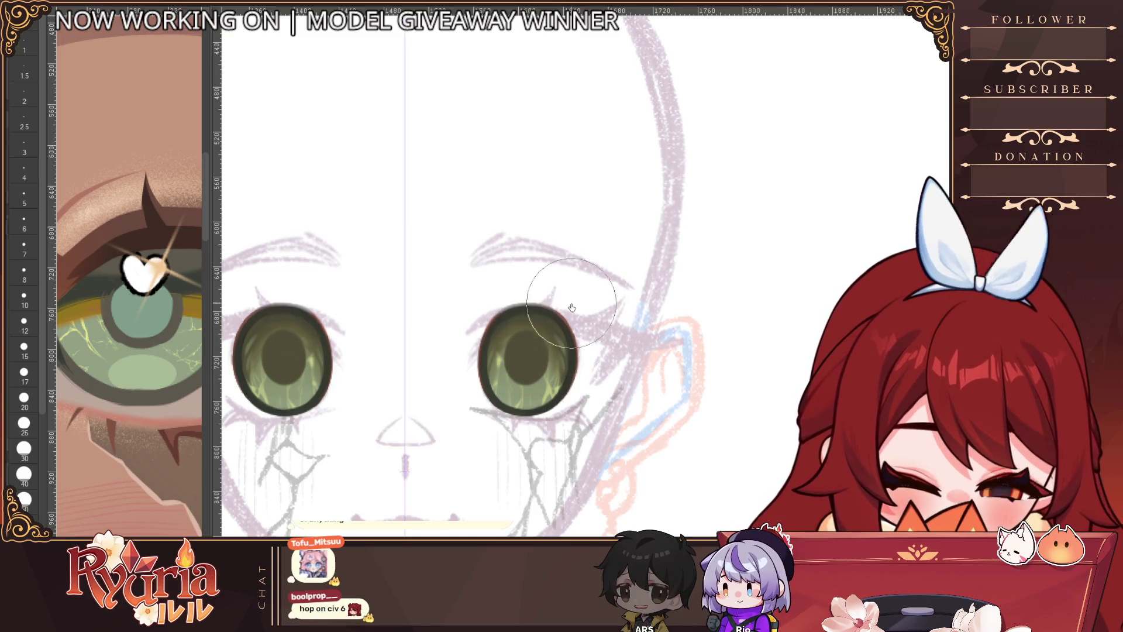
pyautogui.scroll(2, 504, 327)
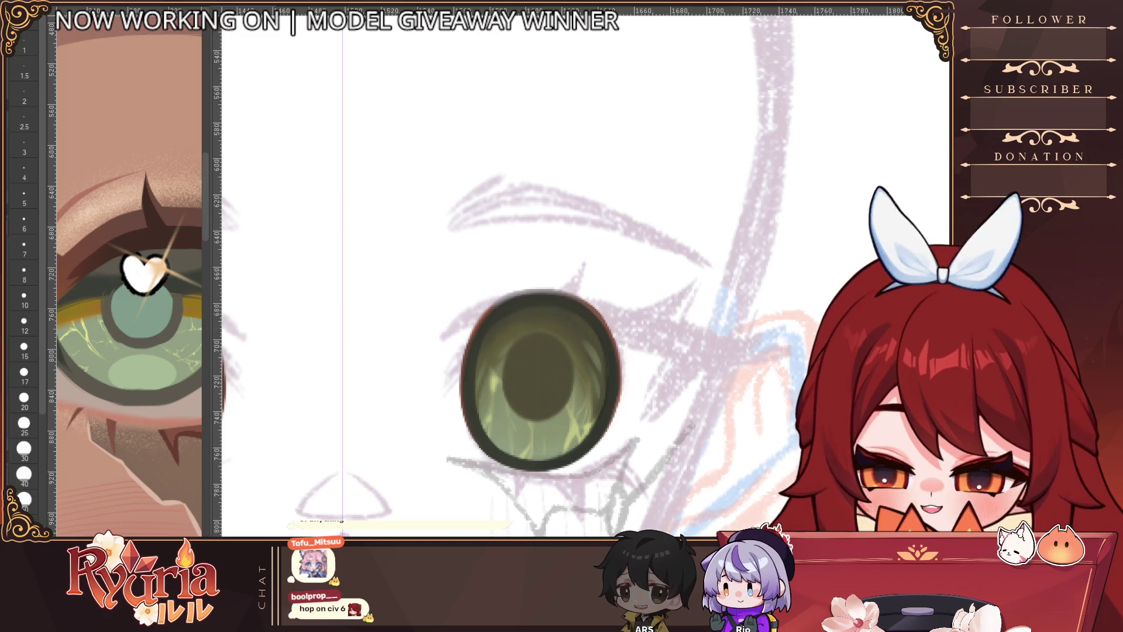
pyautogui.click(24, 170)
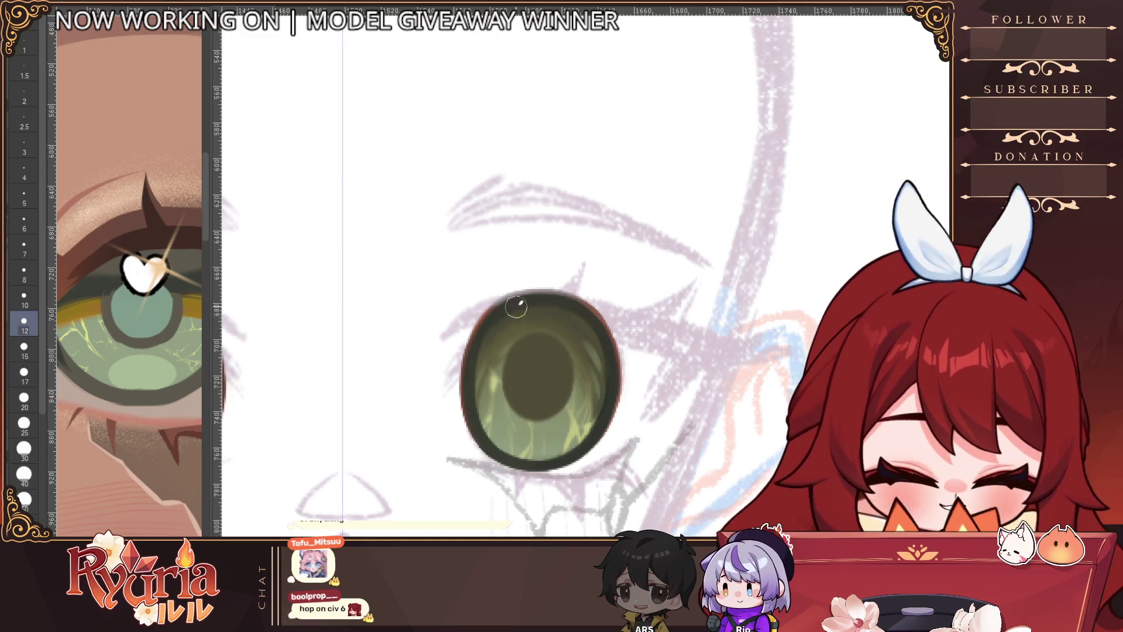
pyautogui.press('[')
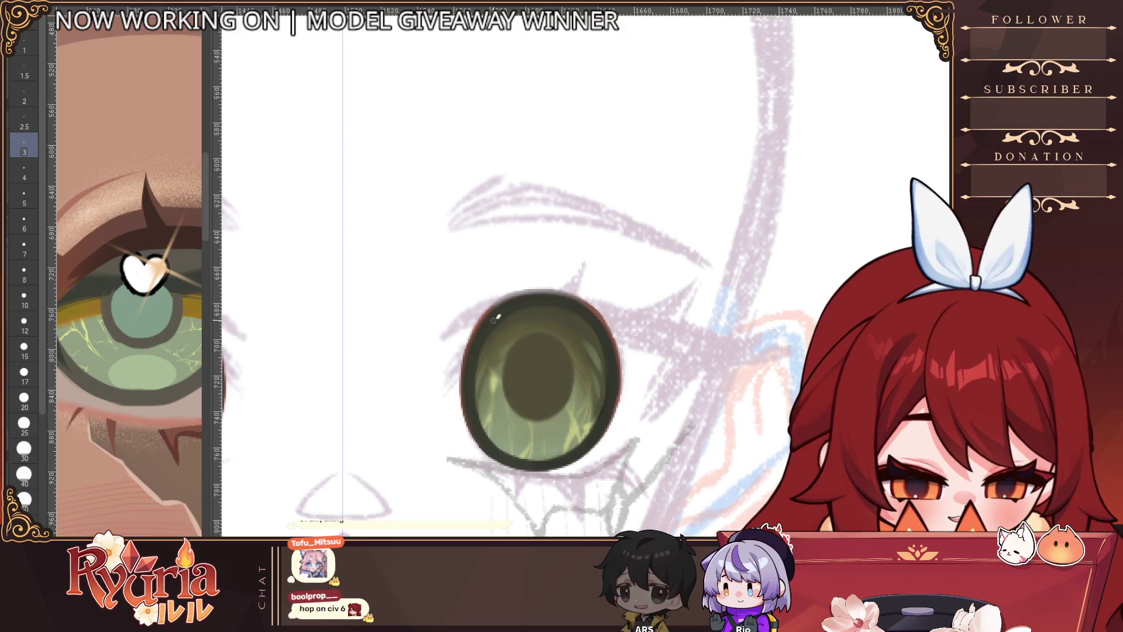
pyautogui.scroll(-4, 497, 418)
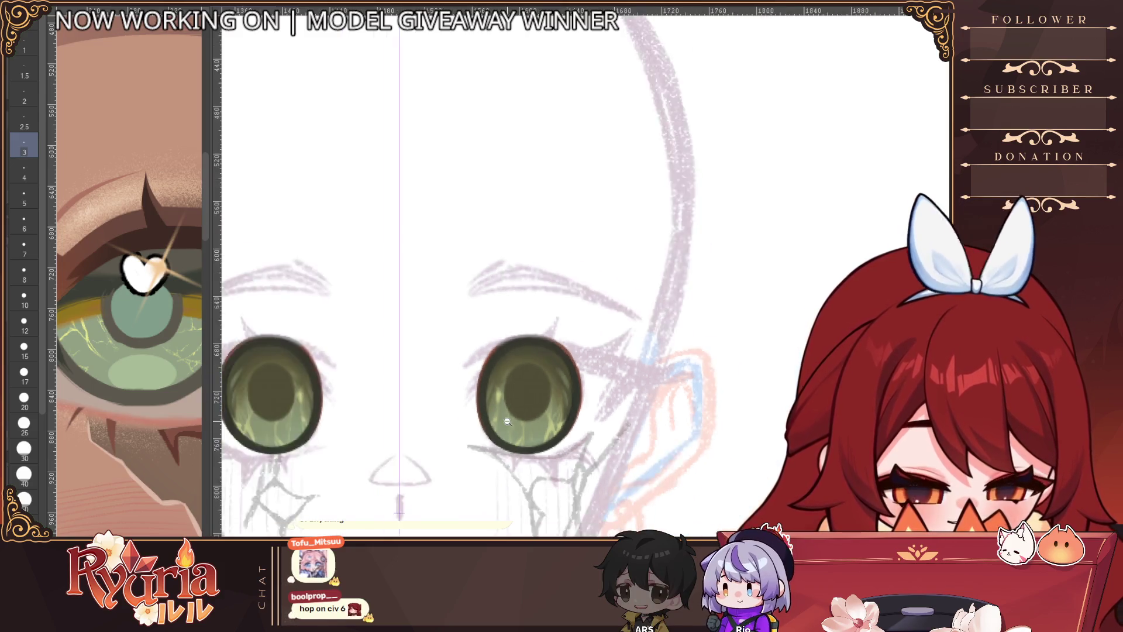
pyautogui.scroll(5, 351, 407)
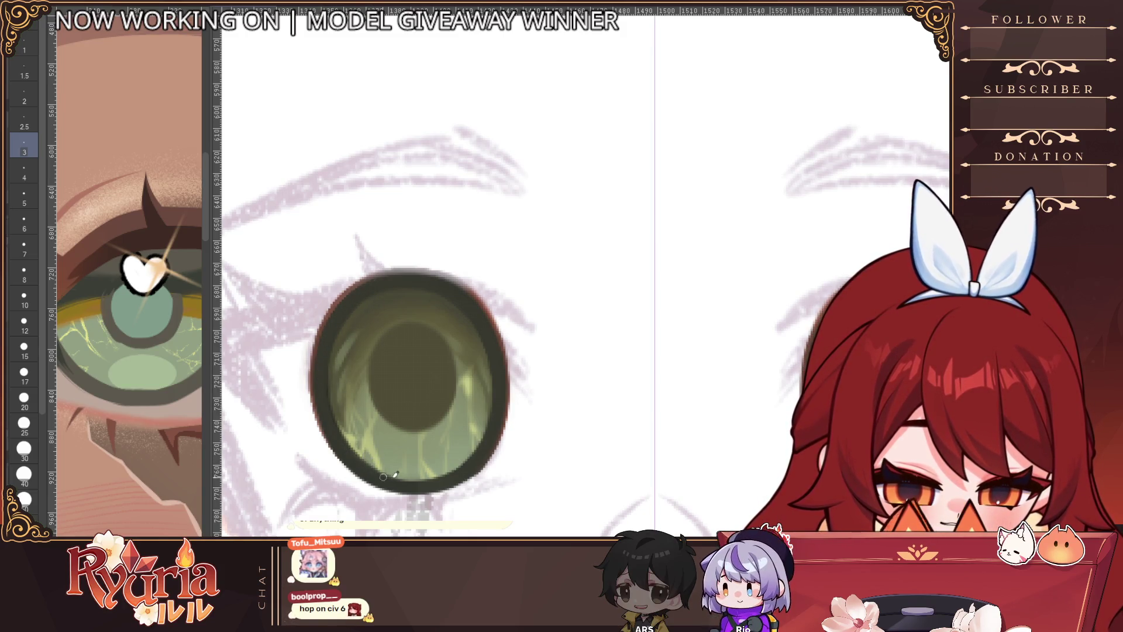
pyautogui.scroll(-5, 395, 474)
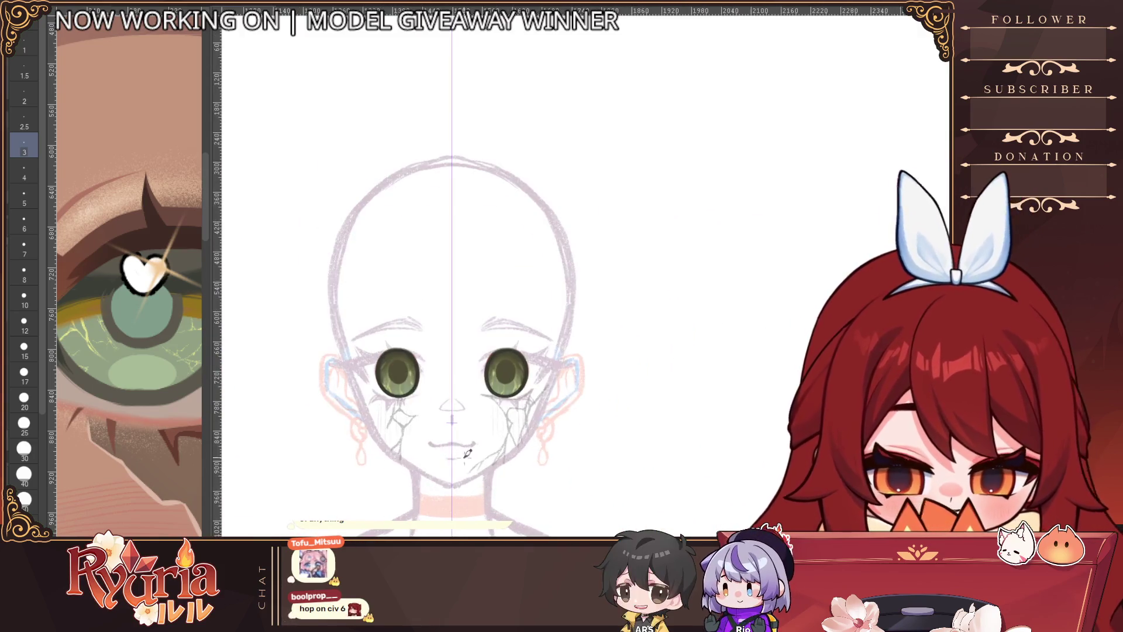
pyautogui.scroll(2, 468, 453)
pyautogui.scroll(-3, 497, 442)
pyautogui.scroll(3, 525, 431)
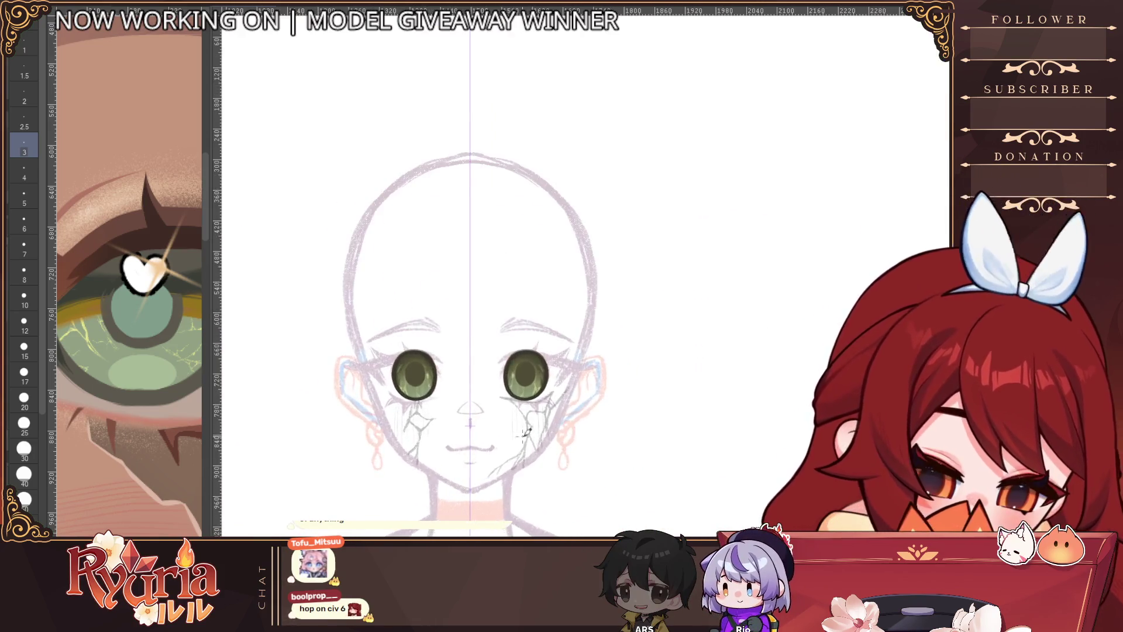
pyautogui.scroll(4, 456, 386)
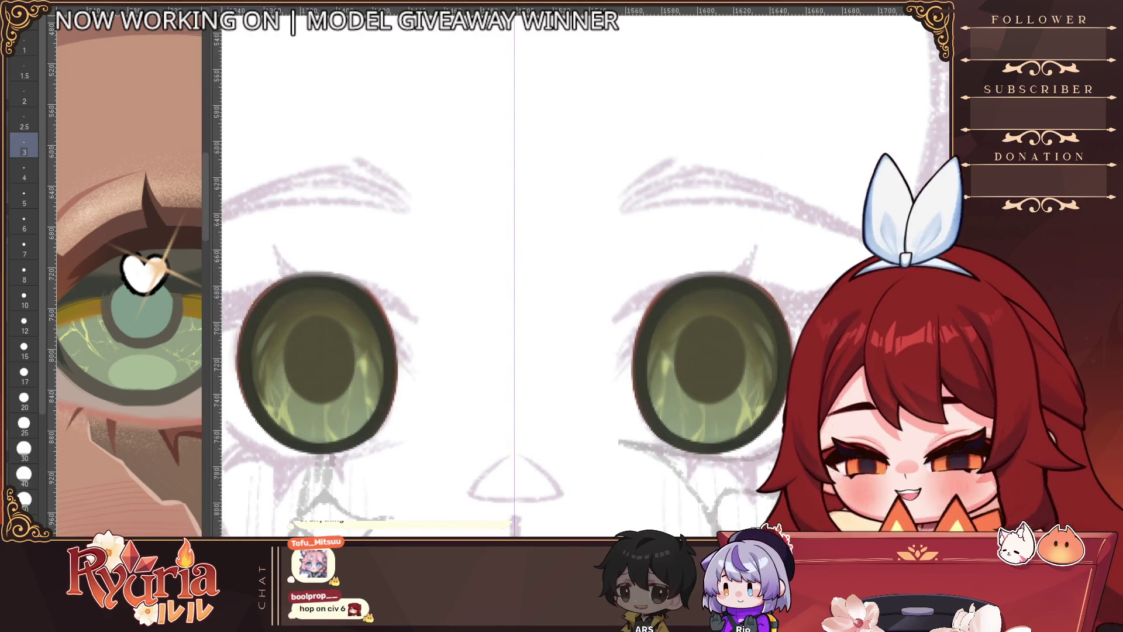
# Step: Shade the left pupil's left edge with a size-2 brush, undoing and redrawing the stroke once
pyautogui.scroll(2, 332, 323)
pyautogui.press('[')
pyautogui.press('[')
pyautogui.press('[')
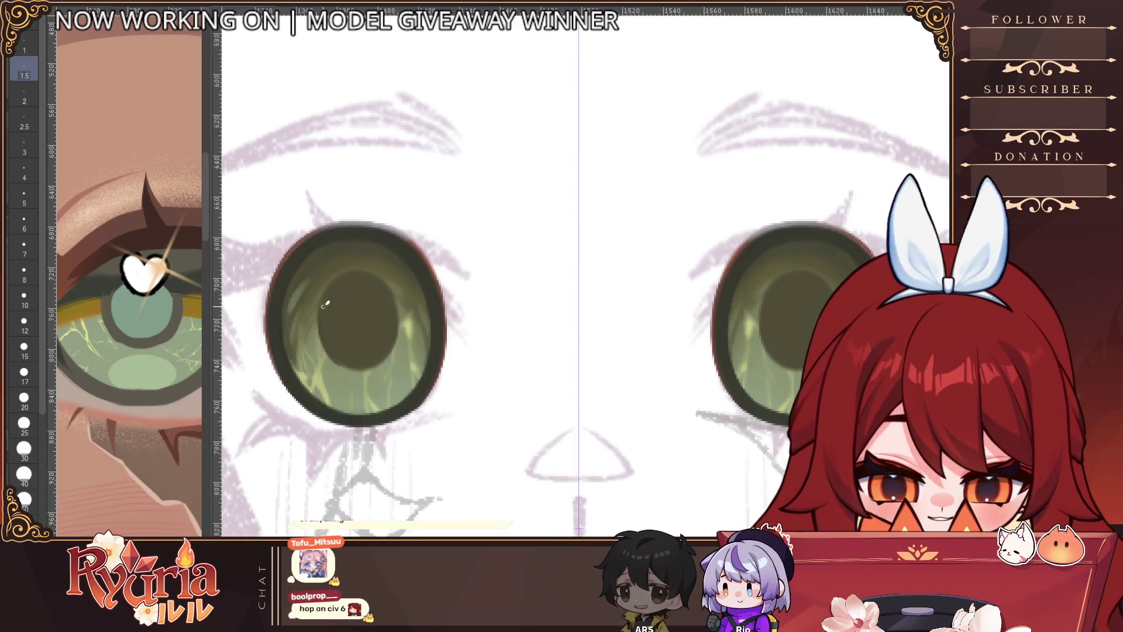
pyautogui.scroll(1, 348, 273)
pyautogui.press(']')
pyautogui.moveTo(320, 287)
pyautogui.mouseDown()
pyautogui.moveTo(323, 368)
pyautogui.moveTo(363, 390)
pyautogui.mouseUp()
pyautogui.hotkey('ctrl', 'z')
pyautogui.hotkey('ctrl', 'z')
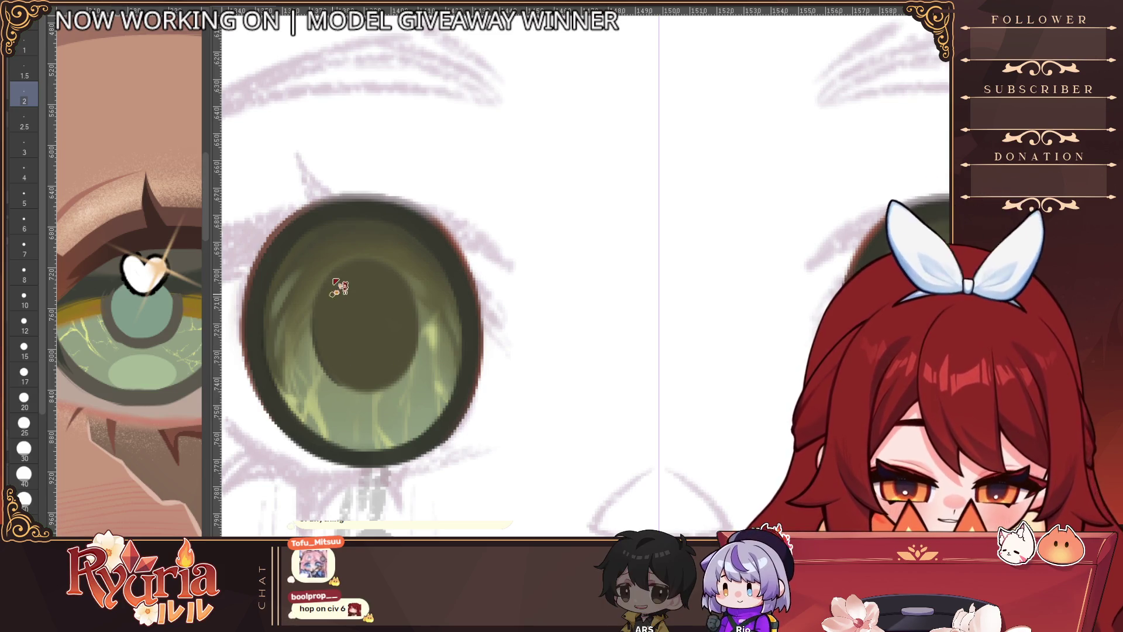
pyautogui.moveTo(319, 296); pyautogui.dragTo(331, 373)
pyautogui.scroll(-2, 376, 344)
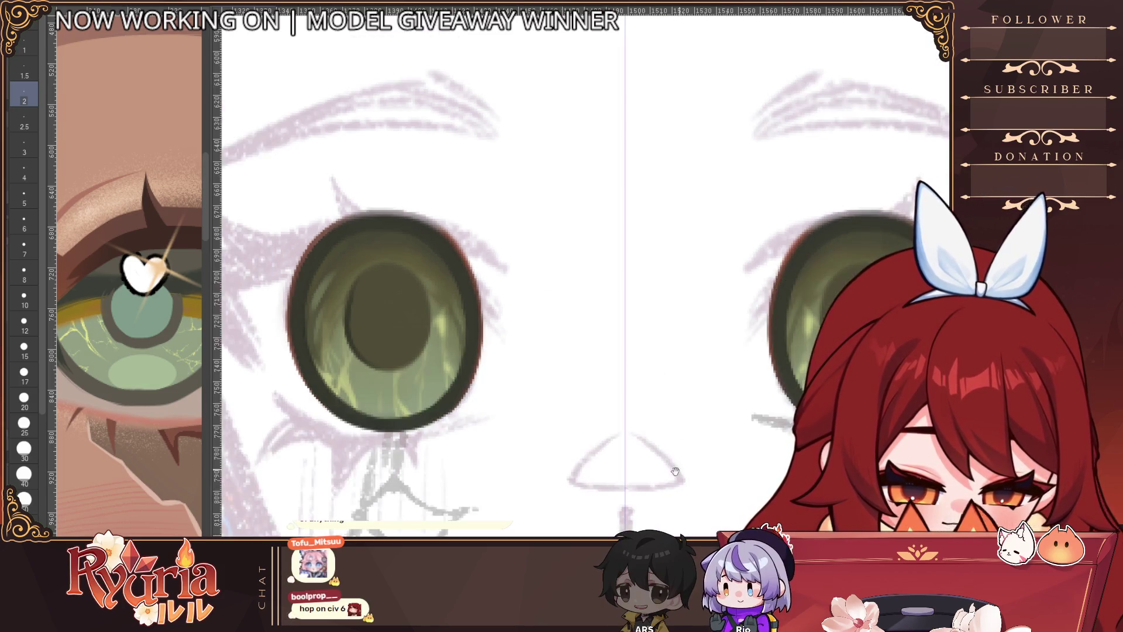
pyautogui.scroll(2, 455, 314)
# Step: Darken the other pupil's left edge with a 2.5 brush
pyautogui.press(']')
pyautogui.moveTo(482, 309)
pyautogui.mouseDown()
pyautogui.moveTo(481, 360)
pyautogui.moveTo(509, 394)
pyautogui.moveTo(526, 392)
pyautogui.mouseUp()
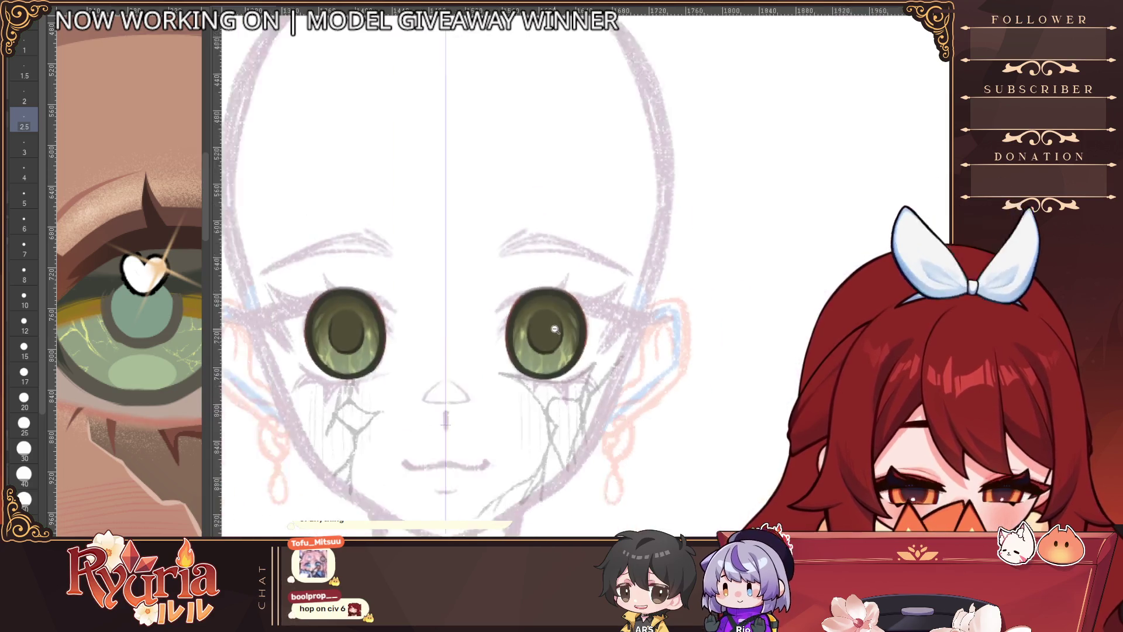
pyautogui.scroll(-3, 552, 333)
pyautogui.scroll(4, 395, 333)
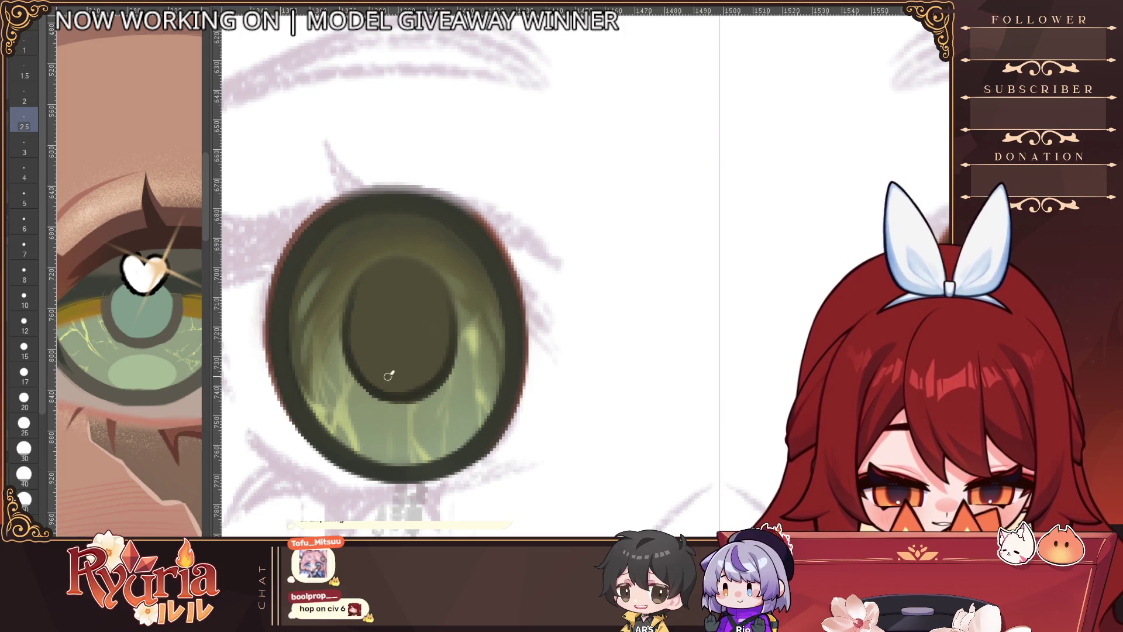
pyautogui.scroll(-5, 377, 254)
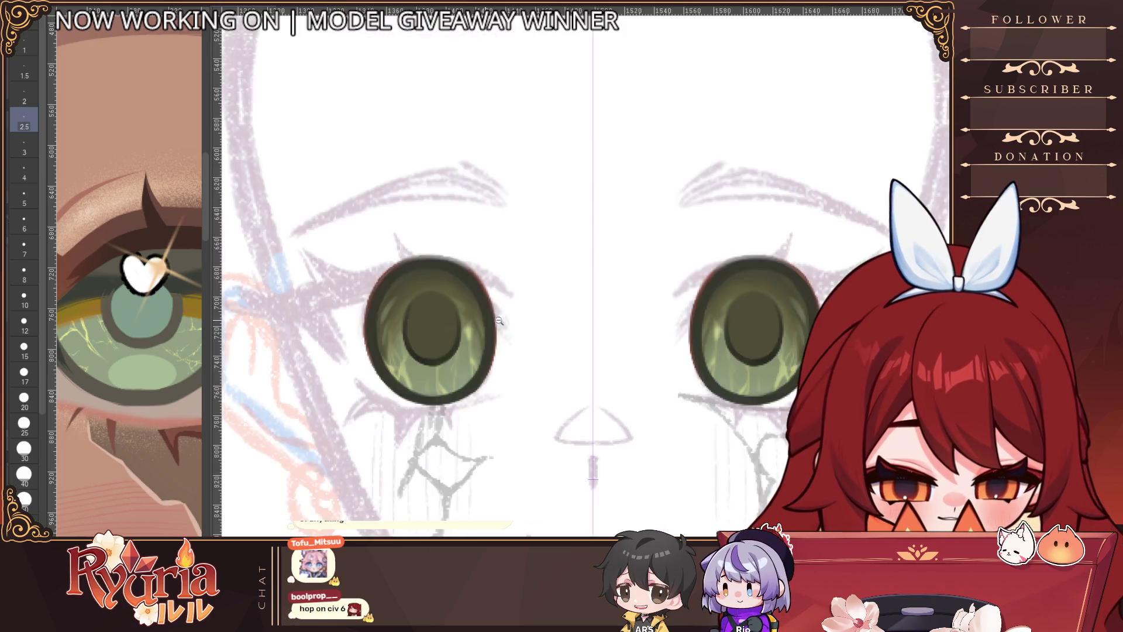
pyautogui.scroll(5, 424, 343)
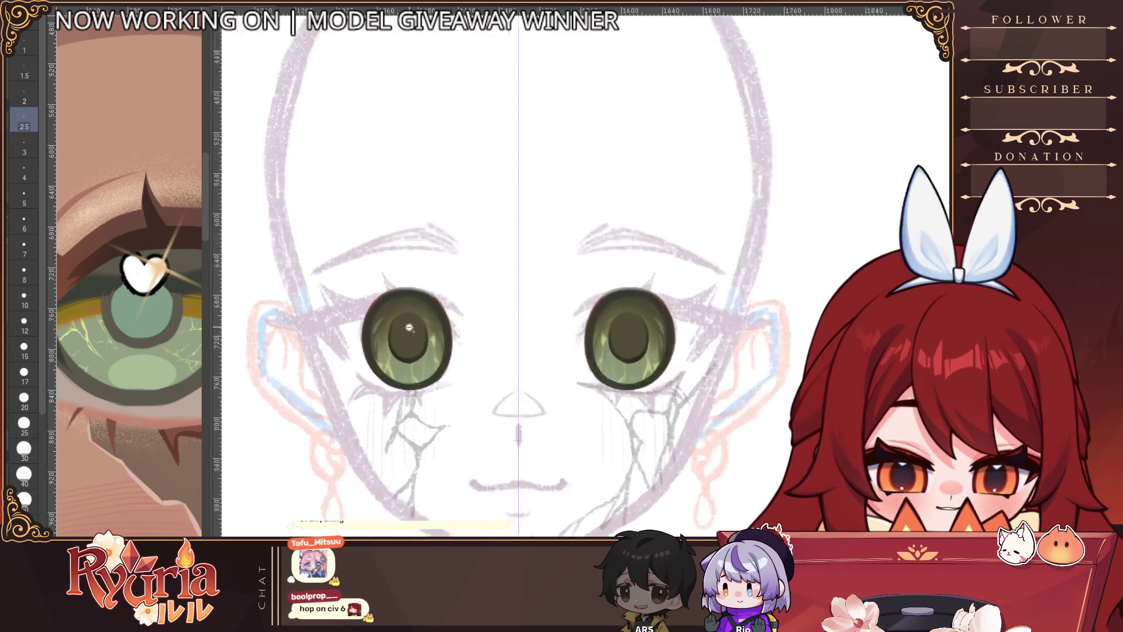
# Step: Dab a white highlight into the left pupil at brush size 15, then drop the size to 4
pyautogui.press(']')
pyautogui.press(']')
pyautogui.press(']')
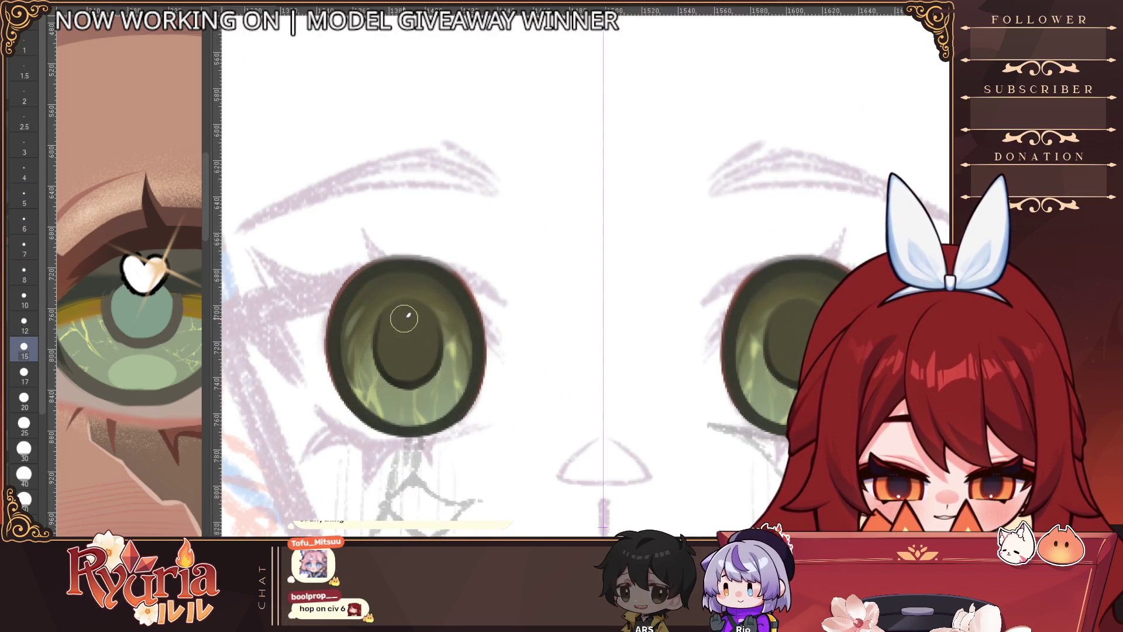
pyautogui.click(421, 326)
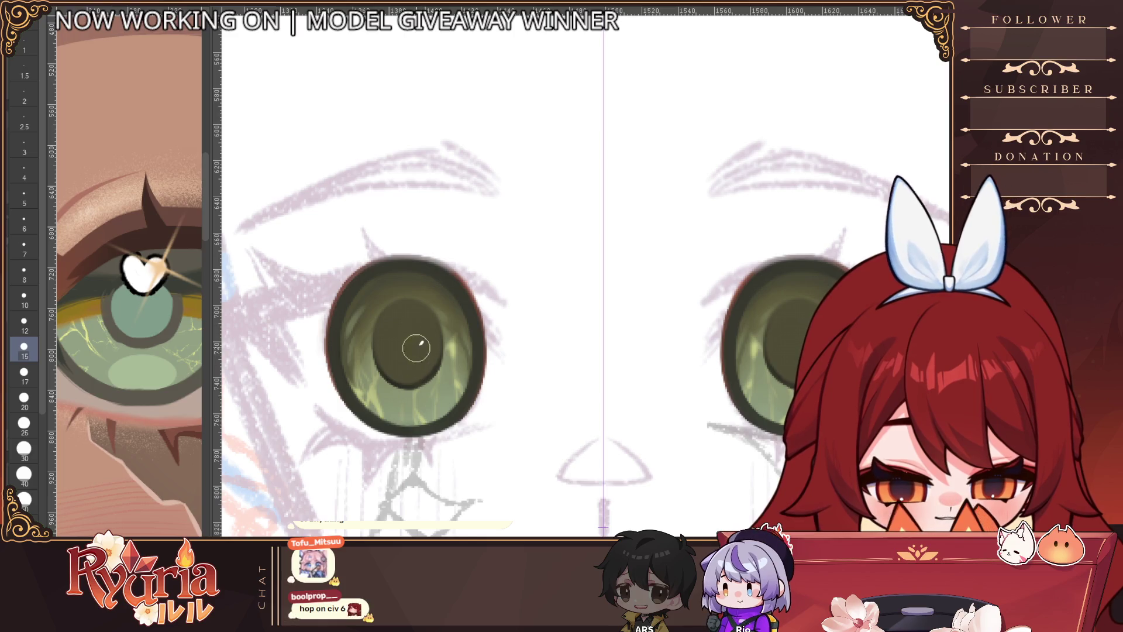
pyautogui.scroll(-5, 416, 331)
pyautogui.scroll(2, 413, 322)
pyautogui.scroll(4, 413, 323)
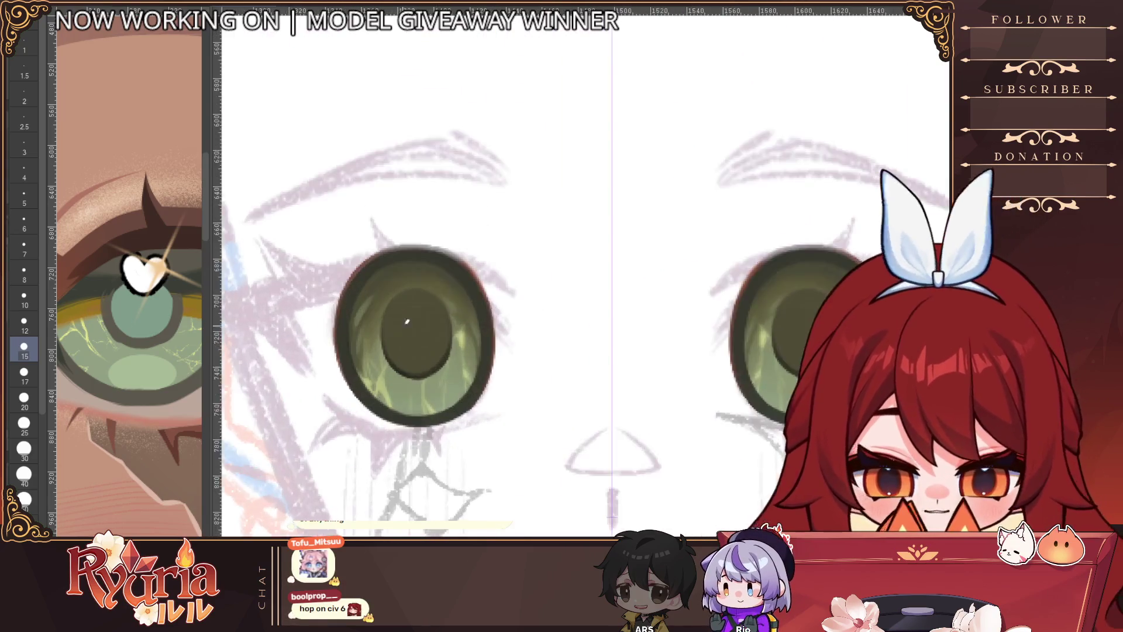
pyautogui.press('[')
pyautogui.press('[')
pyautogui.press('[')
pyautogui.press('[')
pyautogui.press('[')
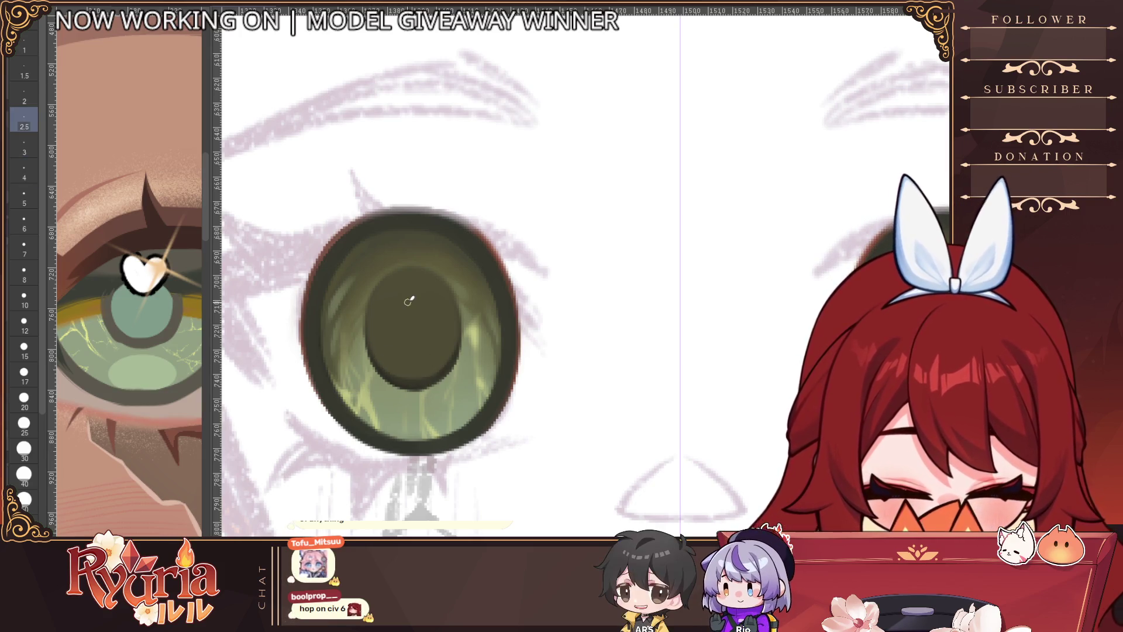
# Step: Darken both mirrored green pupils with dark strokes, adjusting the brush size as needed
pyautogui.press('[')
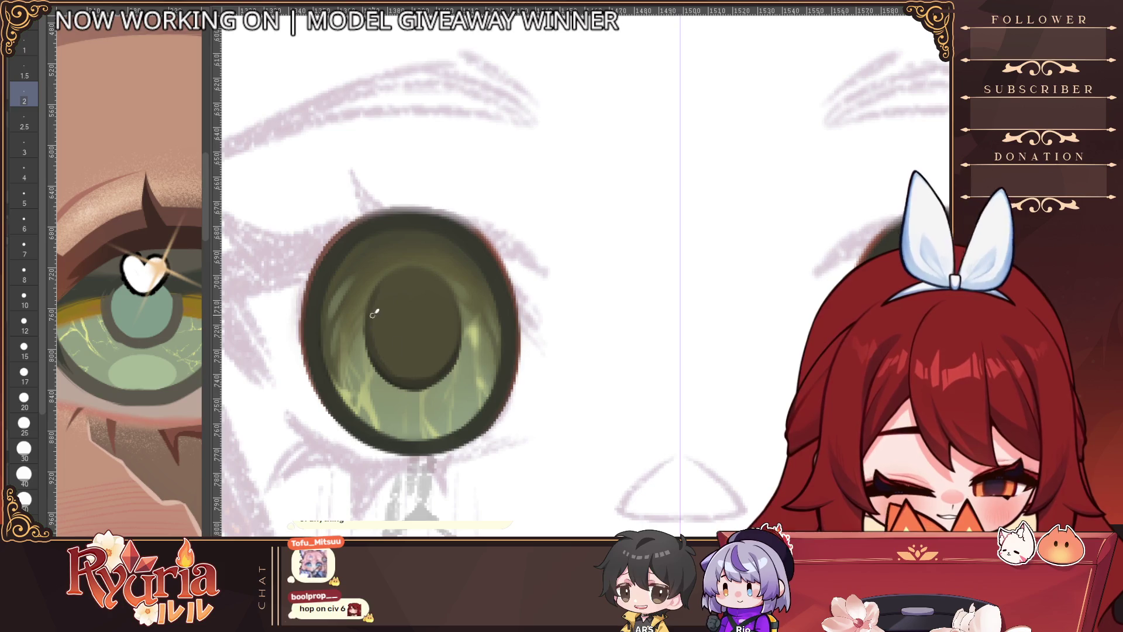
pyautogui.hotkey('ctrl', '-')
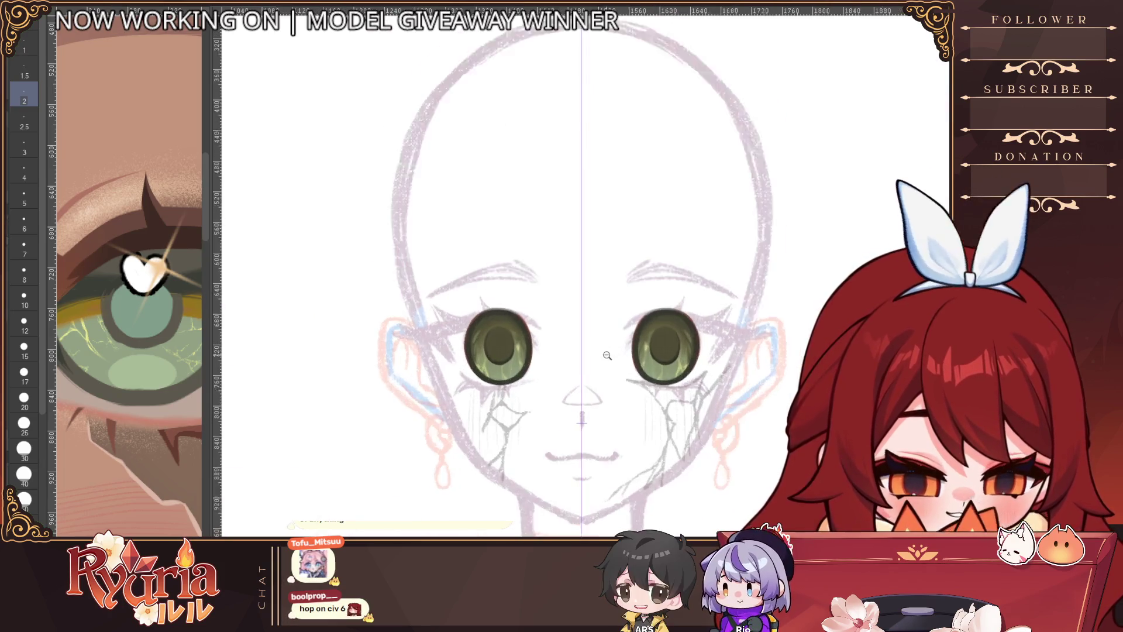
pyautogui.scroll(3, 490, 342)
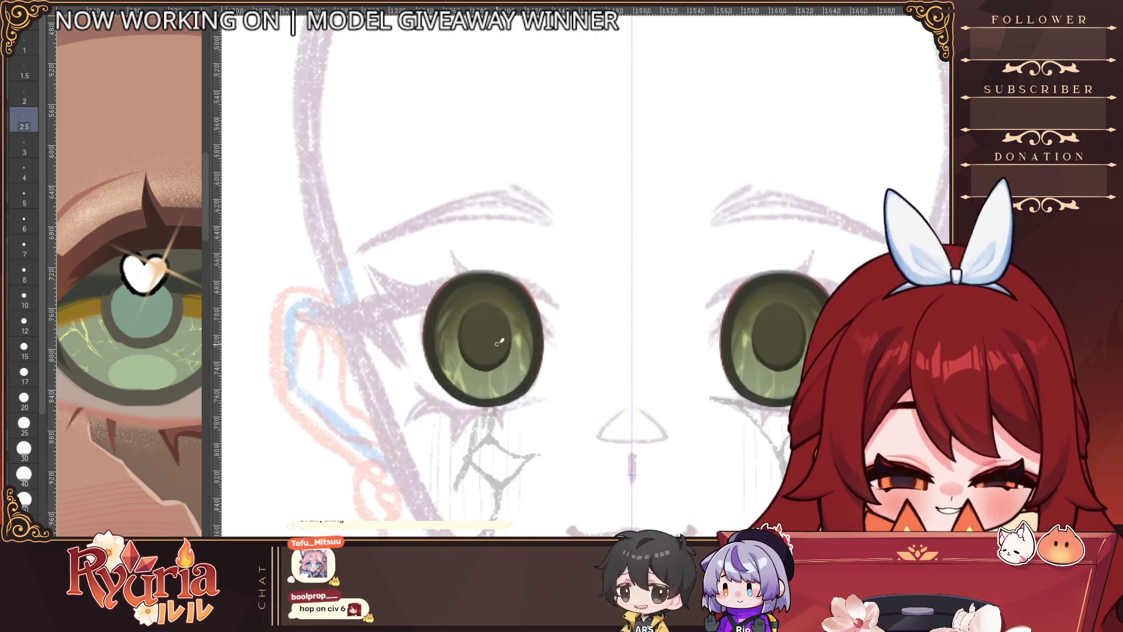
pyautogui.press(']')
pyautogui.press(']')
pyautogui.press(']')
pyautogui.moveTo(490, 339); pyautogui.dragTo(492, 328)
pyautogui.press('[')
pyautogui.press('[')
pyautogui.press('[')
pyautogui.press(']')
pyautogui.press(']')
pyautogui.press(']')
pyautogui.scroll(-2, 499, 305)
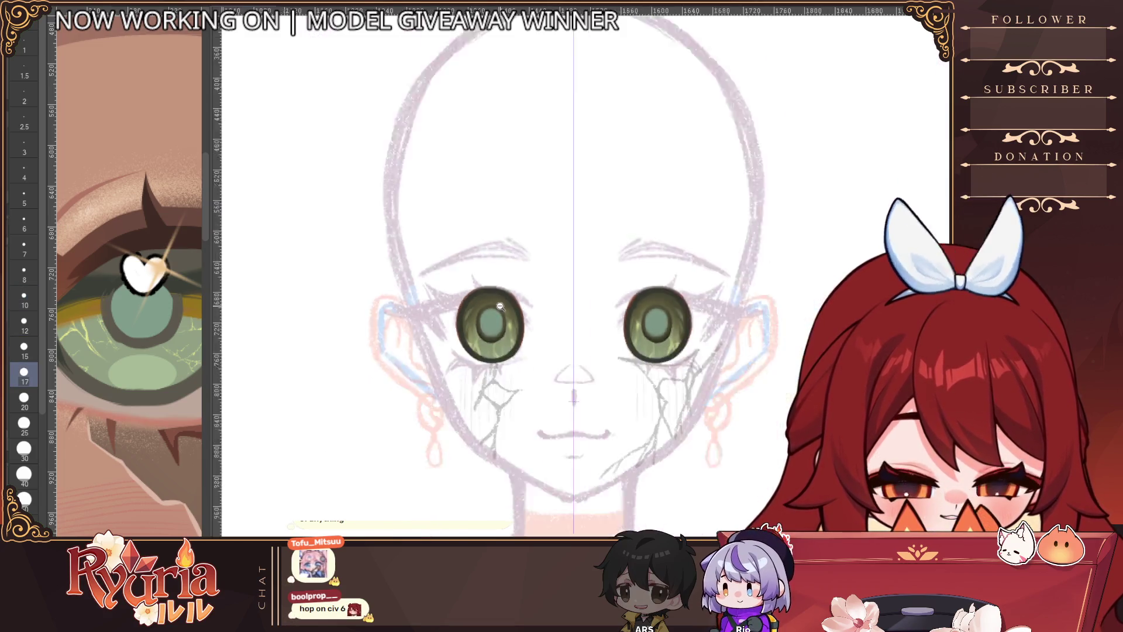
pyautogui.scroll(-1, 500, 306)
pyautogui.scroll(5, 422, 323)
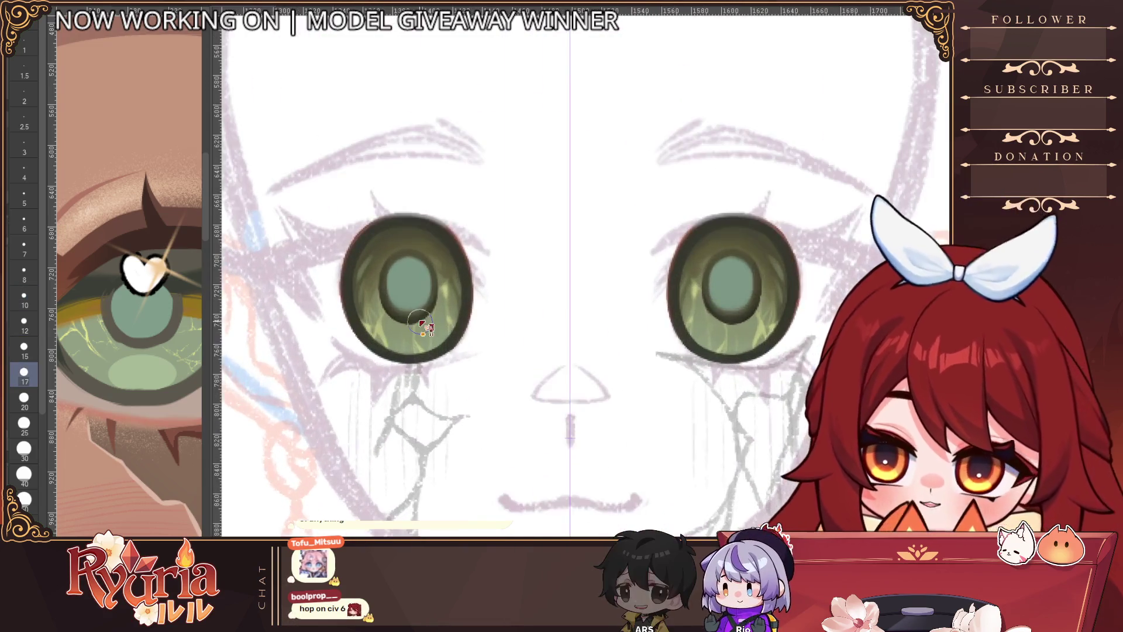
pyautogui.scroll(2, 423, 324)
pyautogui.press('[')
pyautogui.moveTo(466, 319); pyautogui.dragTo(460, 323)
# Step: Paint a mirrored teal spot in the pupil centre and undo the stray stroke below it
pyautogui.press('[')
pyautogui.press('[')
pyautogui.scroll(-5, 470, 309)
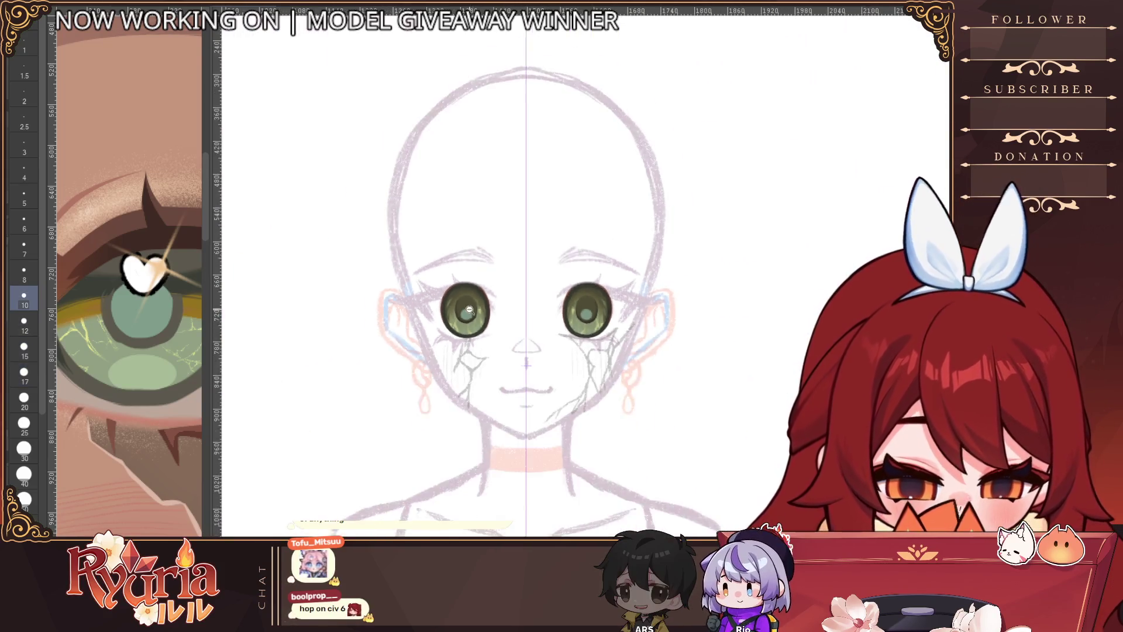
pyautogui.scroll(5, 469, 309)
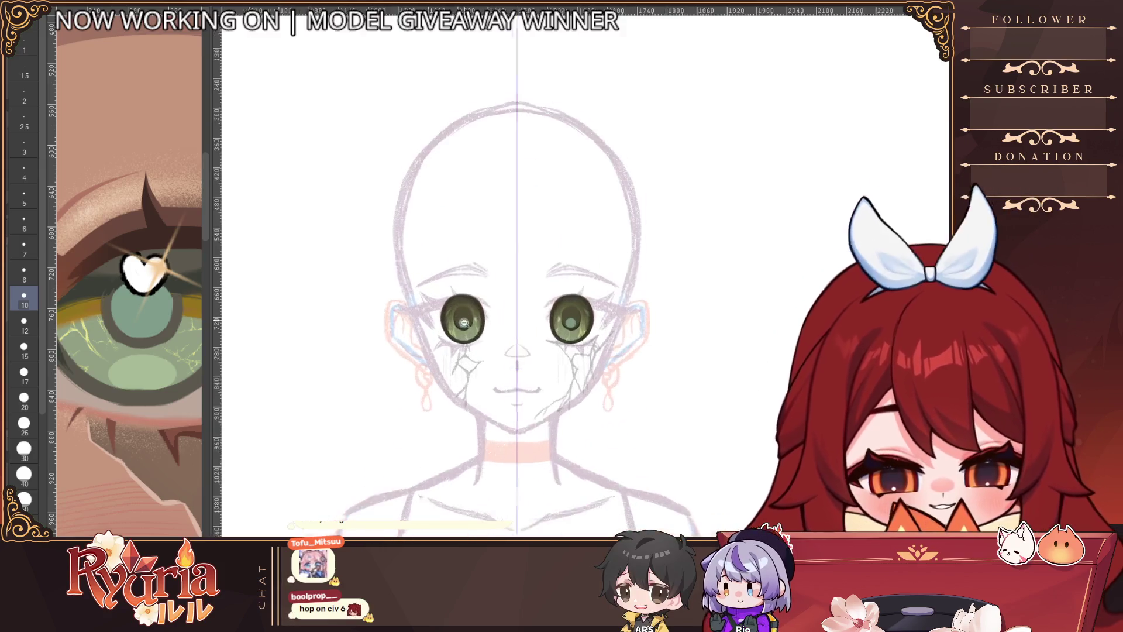
pyautogui.press(']')
pyautogui.moveTo(462, 293); pyautogui.dragTo(477, 341)
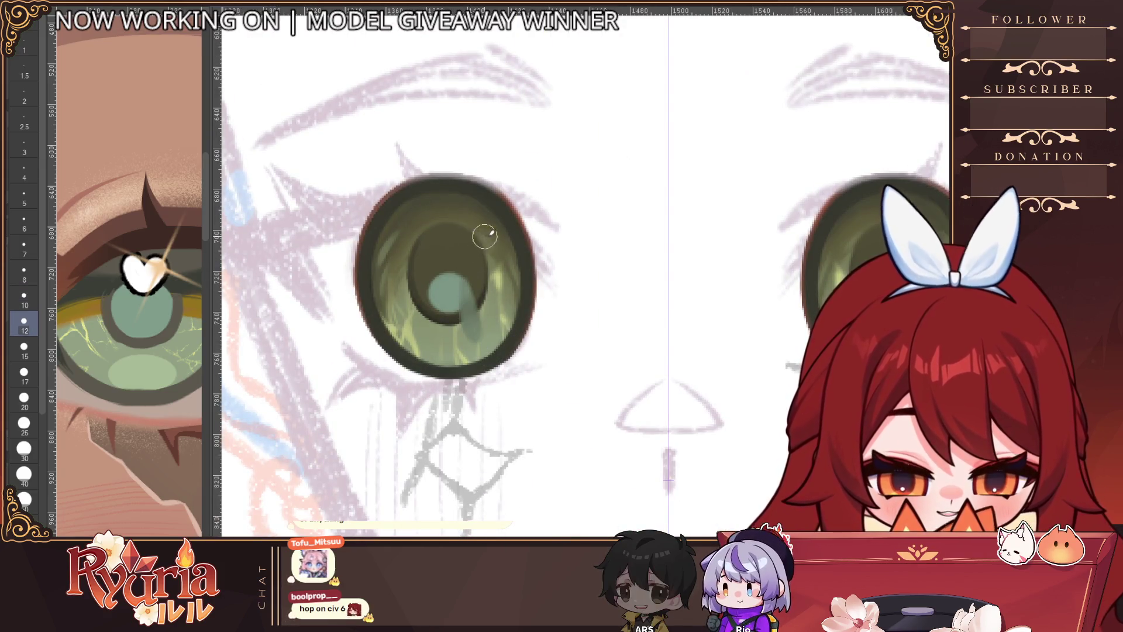
pyautogui.hotkey('ctrl', 'z')
pyautogui.scroll(1, 447, 292)
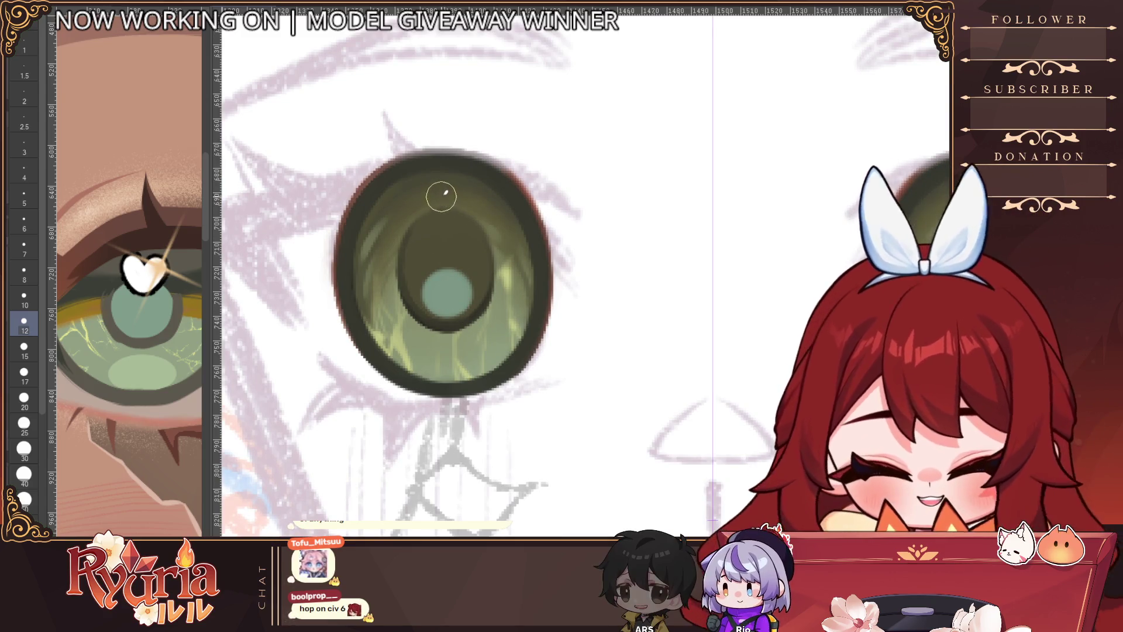
pyautogui.scroll(-5, 438, 188)
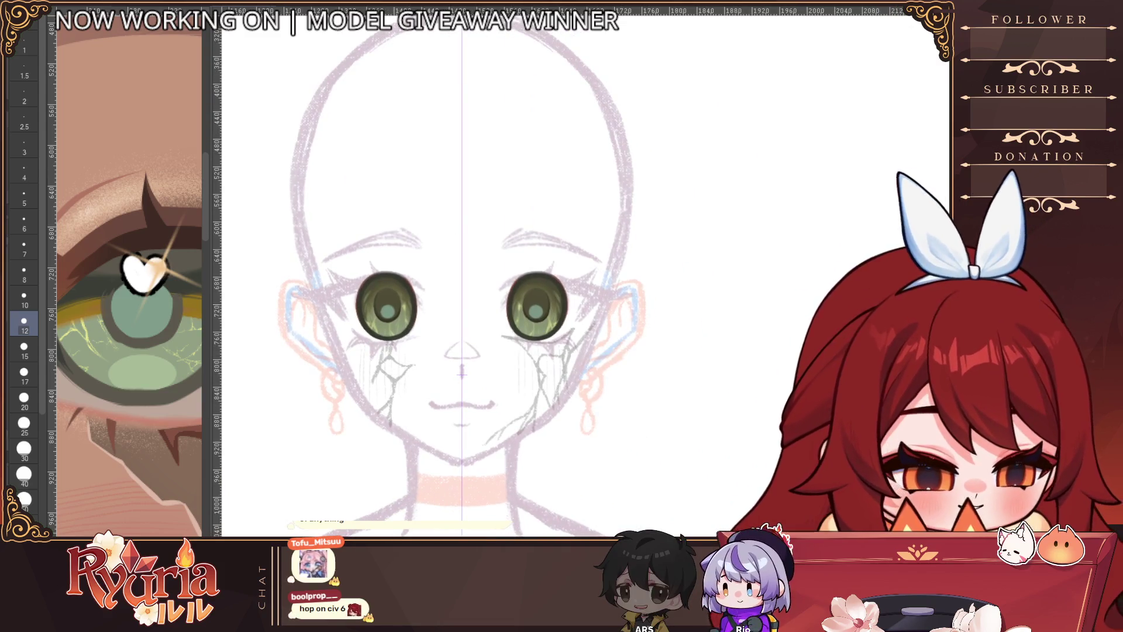
pyautogui.scroll(-3, 465, 362)
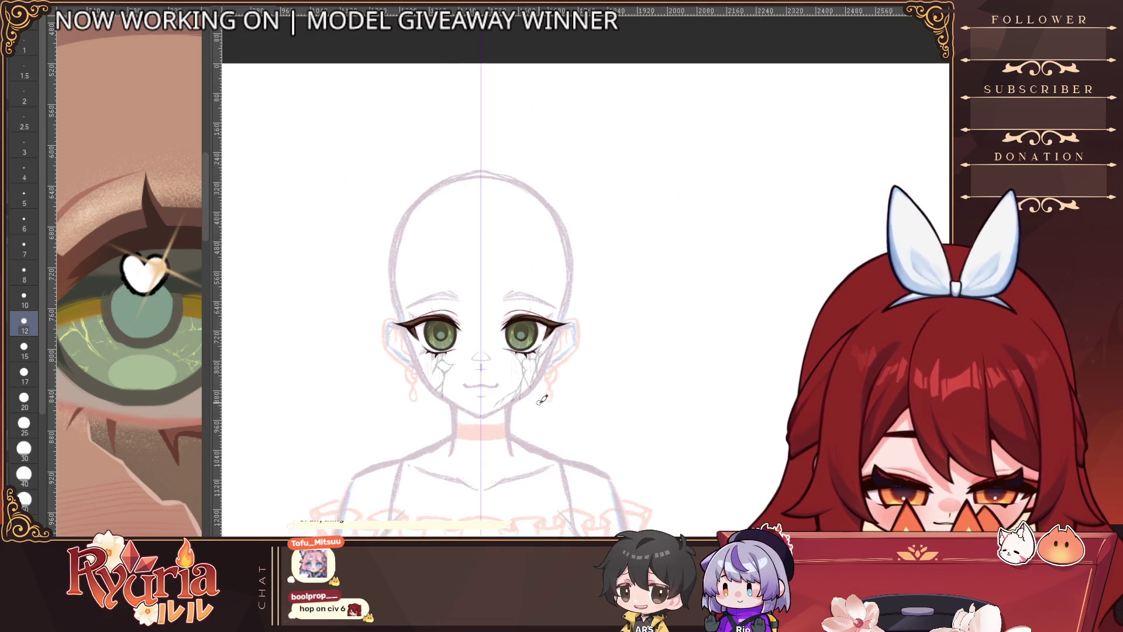
pyautogui.scroll(5, 465, 362)
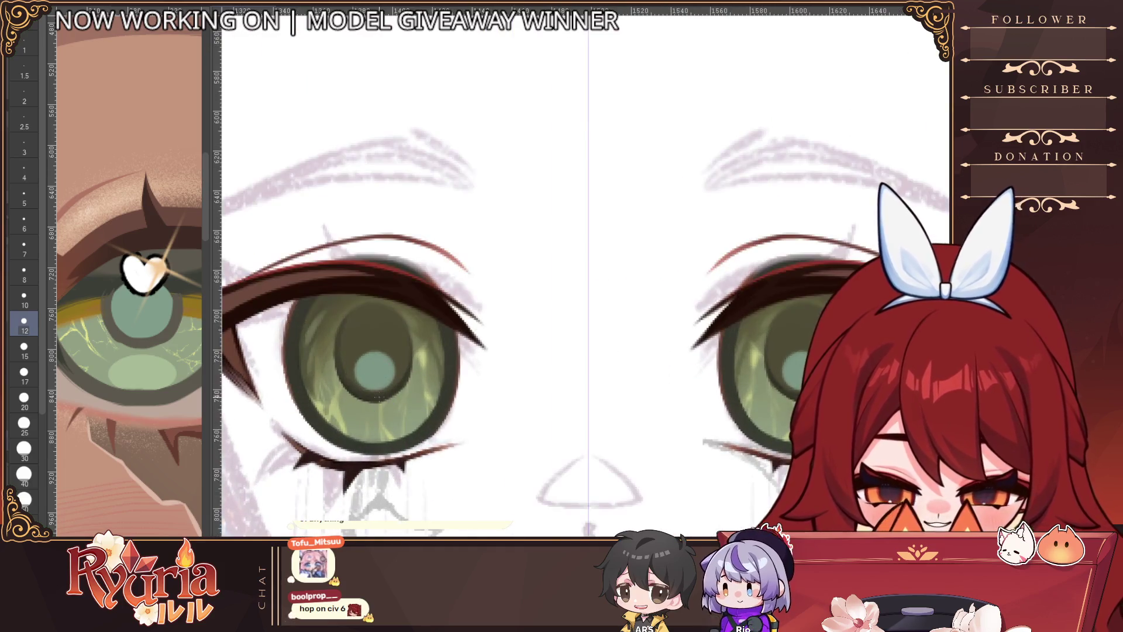
pyautogui.press('[')
pyautogui.press('[')
pyautogui.press('[')
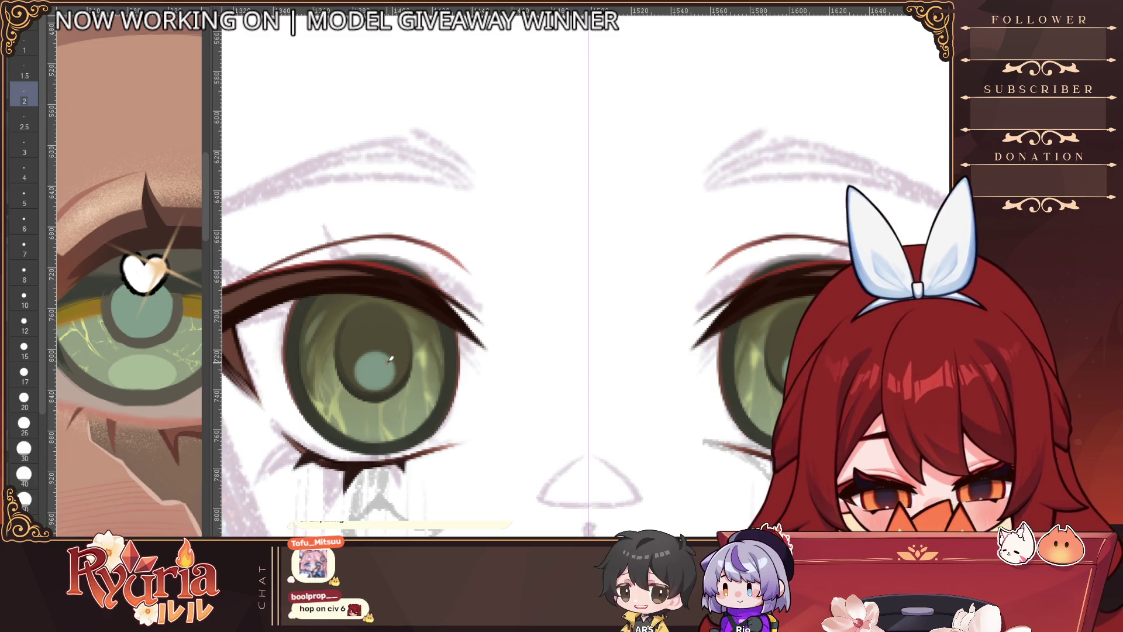
pyautogui.hscroll(4, 391, 359)
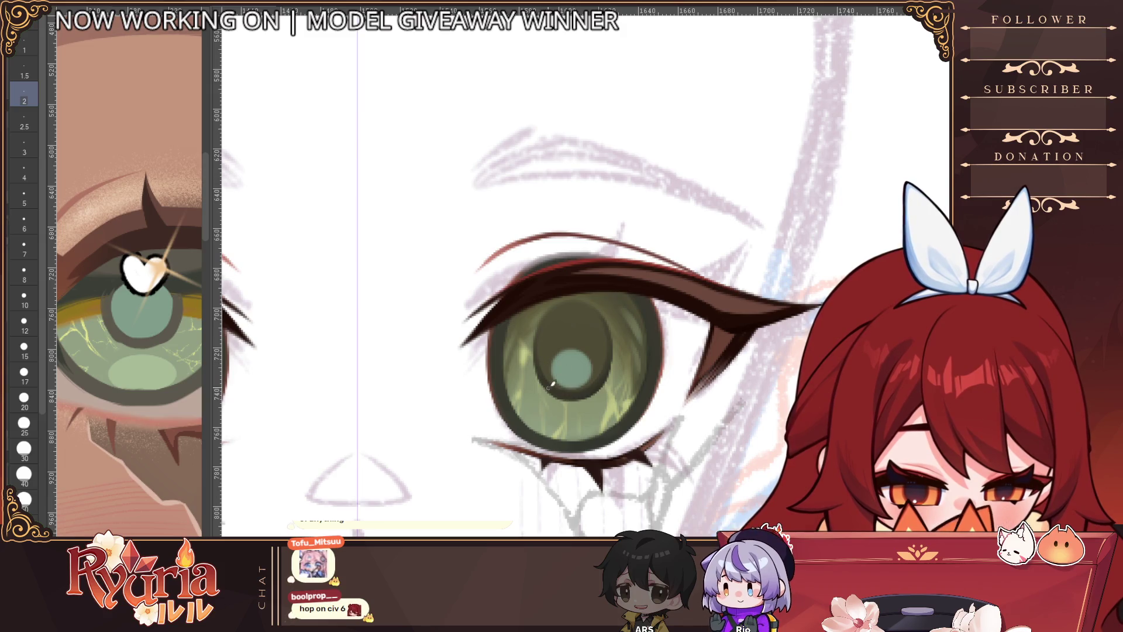
pyautogui.scroll(-8, 587, 372)
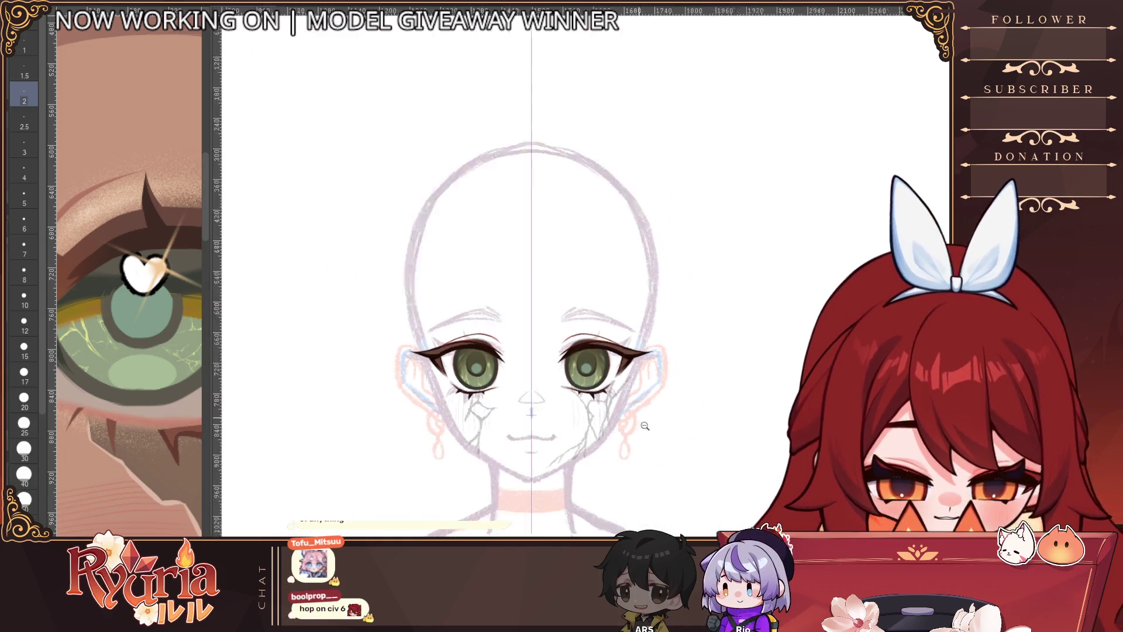
pyautogui.scroll(-3, 566, 451)
pyautogui.scroll(5, 478, 280)
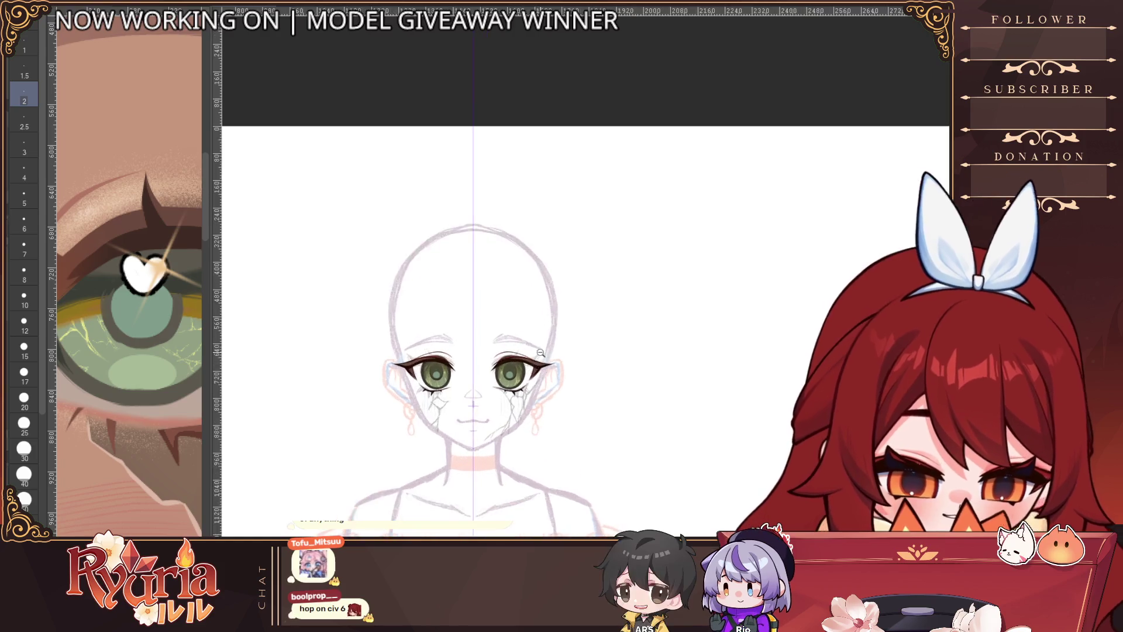
pyautogui.scroll(5, 372, 421)
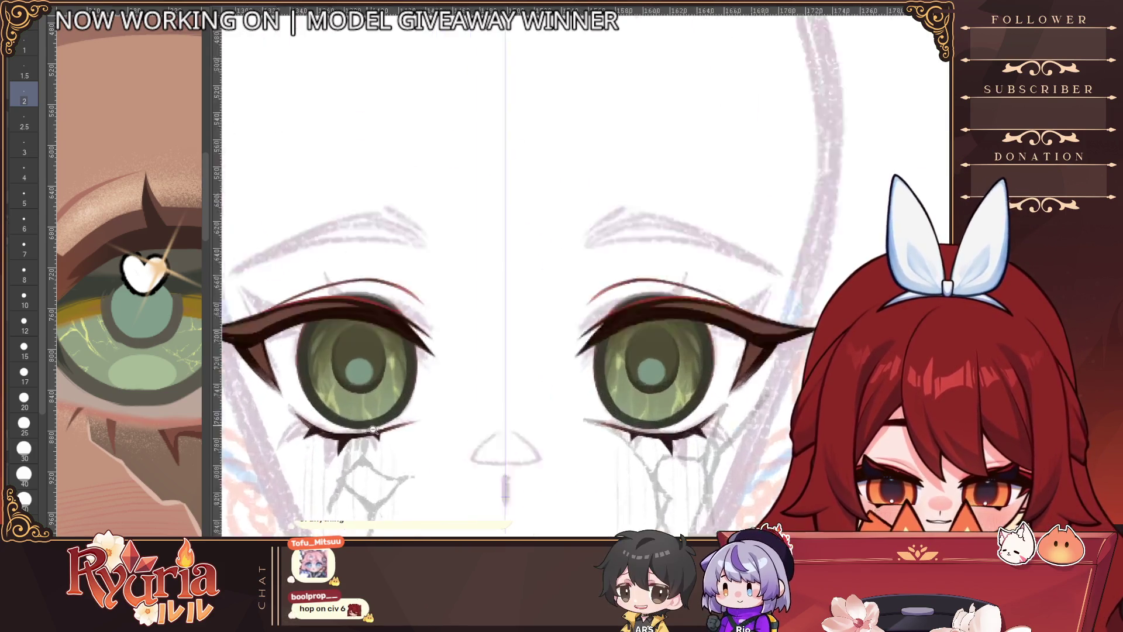
pyautogui.press(']')
pyautogui.press(']')
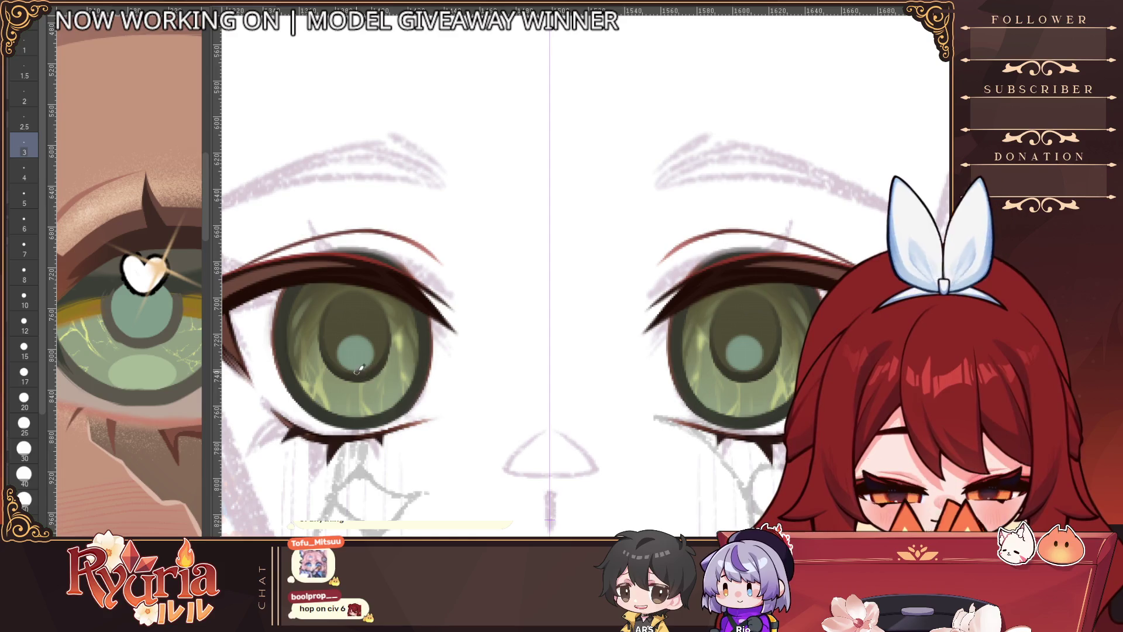
pyautogui.scroll(-3, 331, 400)
pyautogui.scroll(4, 344, 366)
pyautogui.scroll(1, 344, 366)
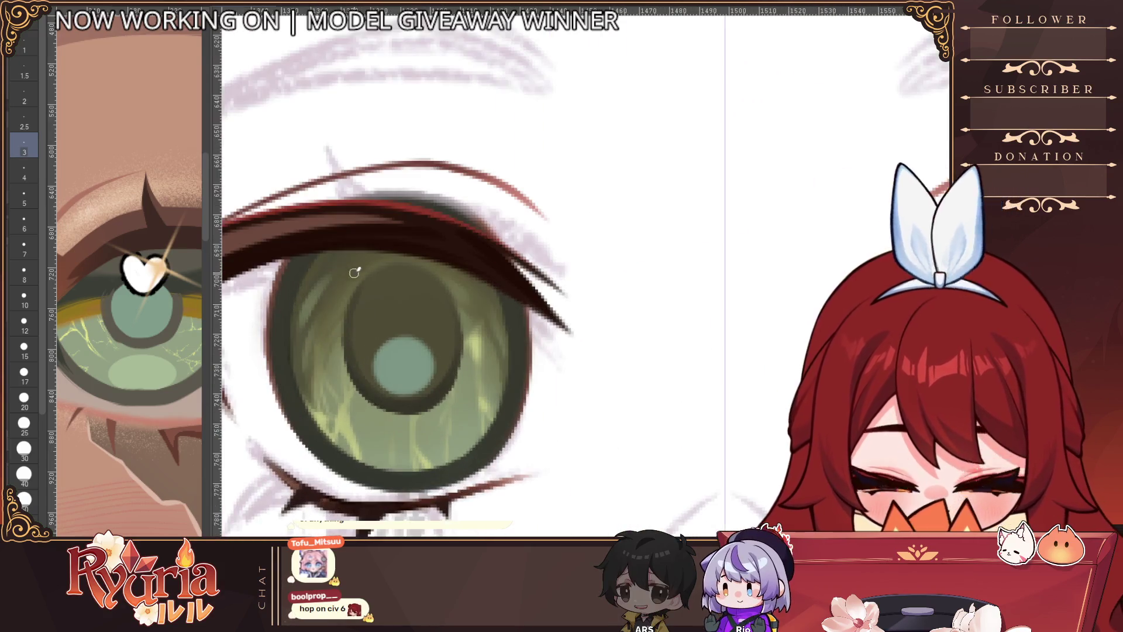
pyautogui.press('[')
pyautogui.press('[')
pyautogui.press('[')
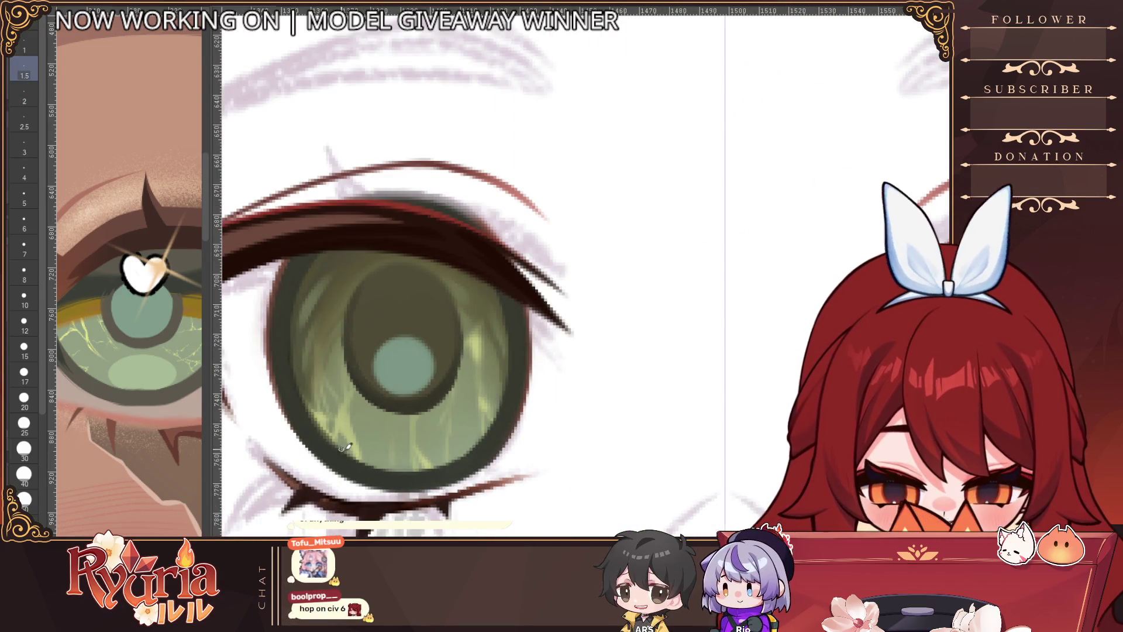
pyautogui.scroll(-3, 451, 451)
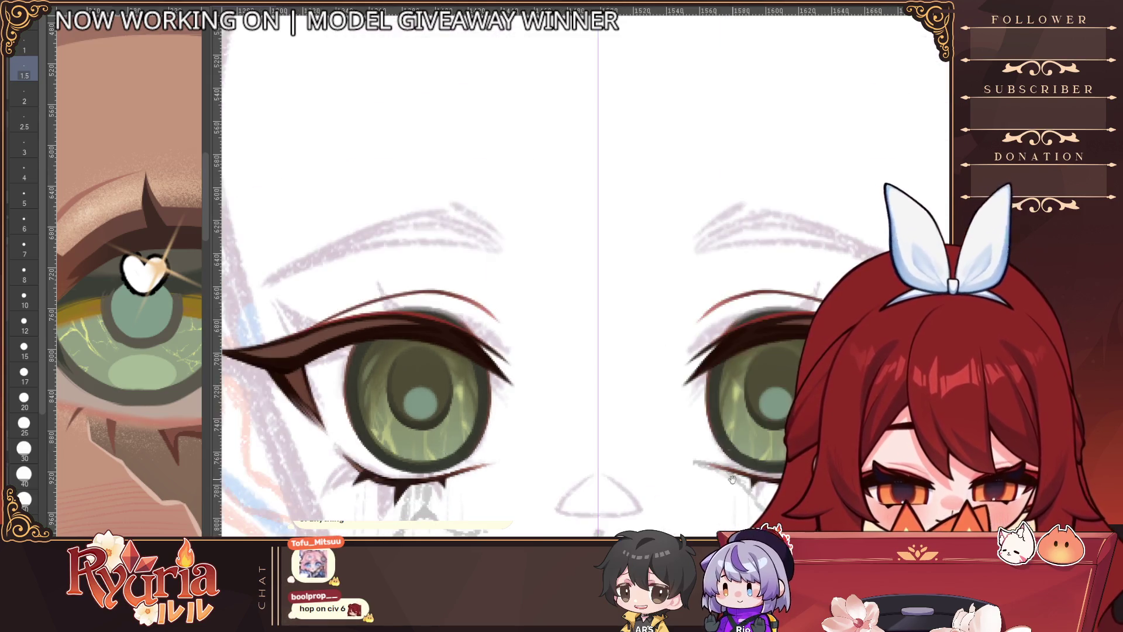
pyautogui.scroll(4, 484, 329)
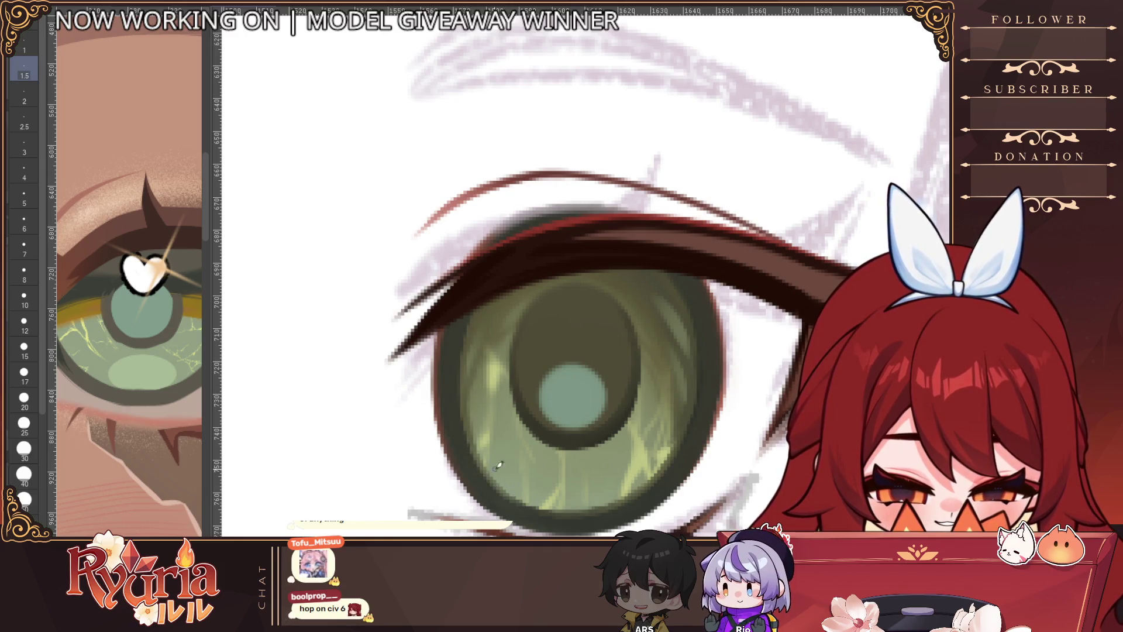
pyautogui.press(']')
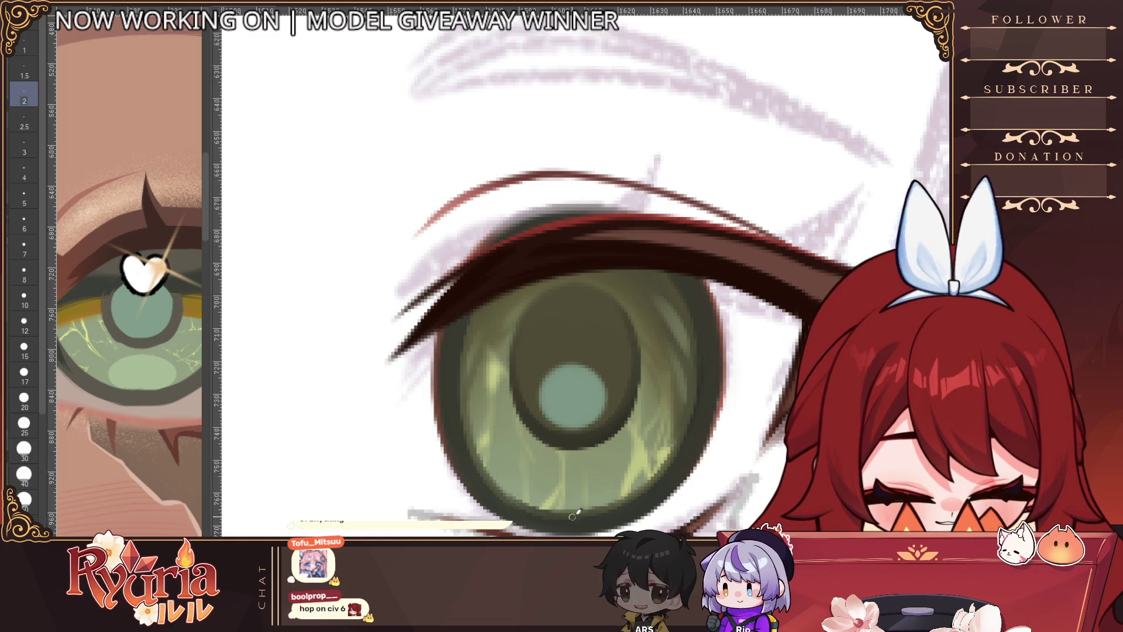
pyautogui.scroll(-2, 493, 483)
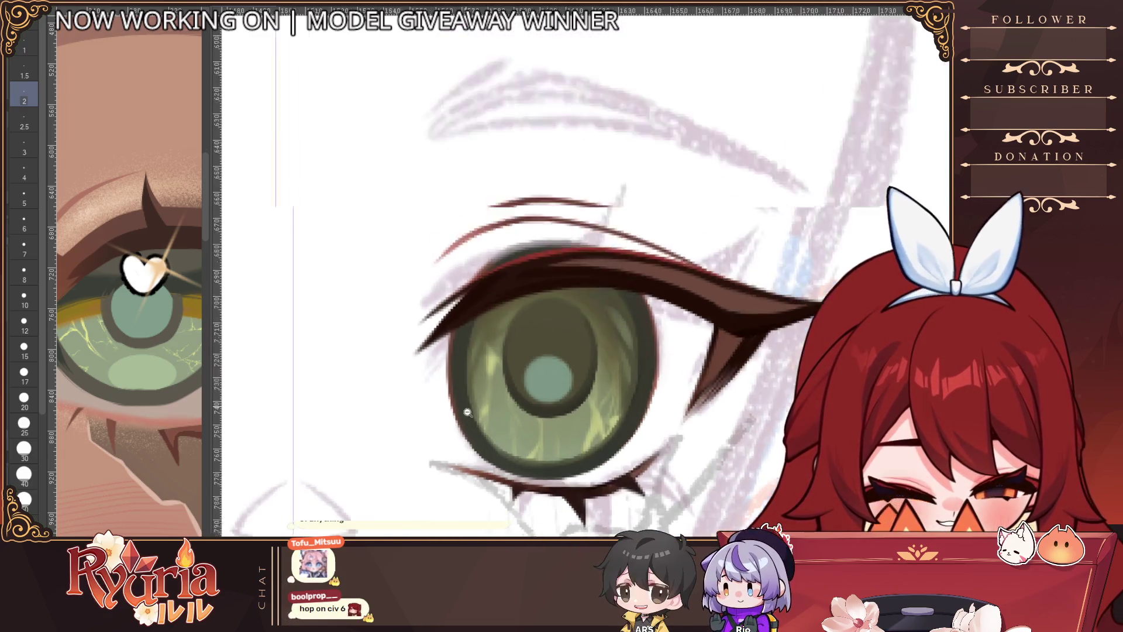
pyautogui.scroll(2, 454, 385)
pyautogui.press(']')
pyautogui.press(']')
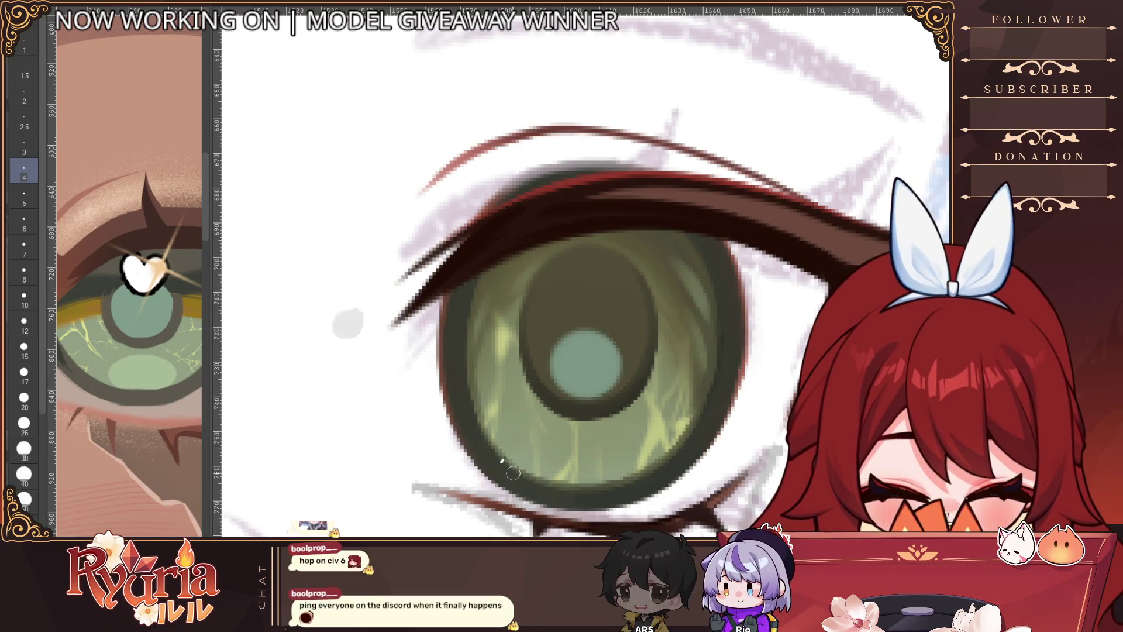
pyautogui.scroll(-2, 538, 449)
pyautogui.scroll(-5, 538, 449)
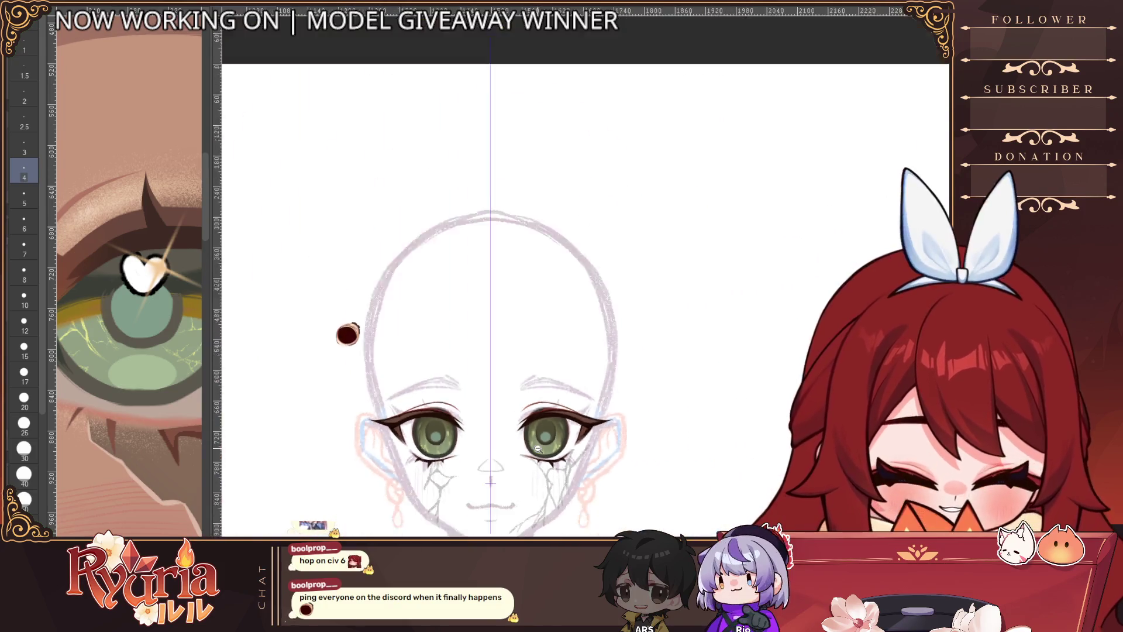
pyautogui.scroll(3, 422, 421)
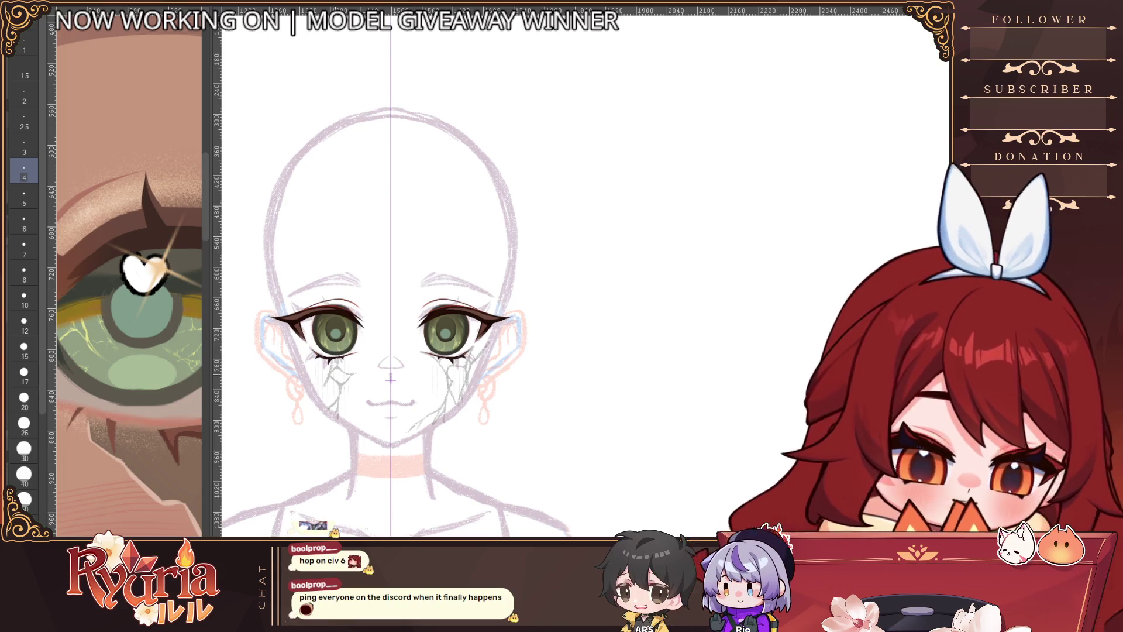
# Step: Enlarge the brush for the pupils and compare the green iris fill by undoing and redoing it
pyautogui.scroll(5, 334, 334)
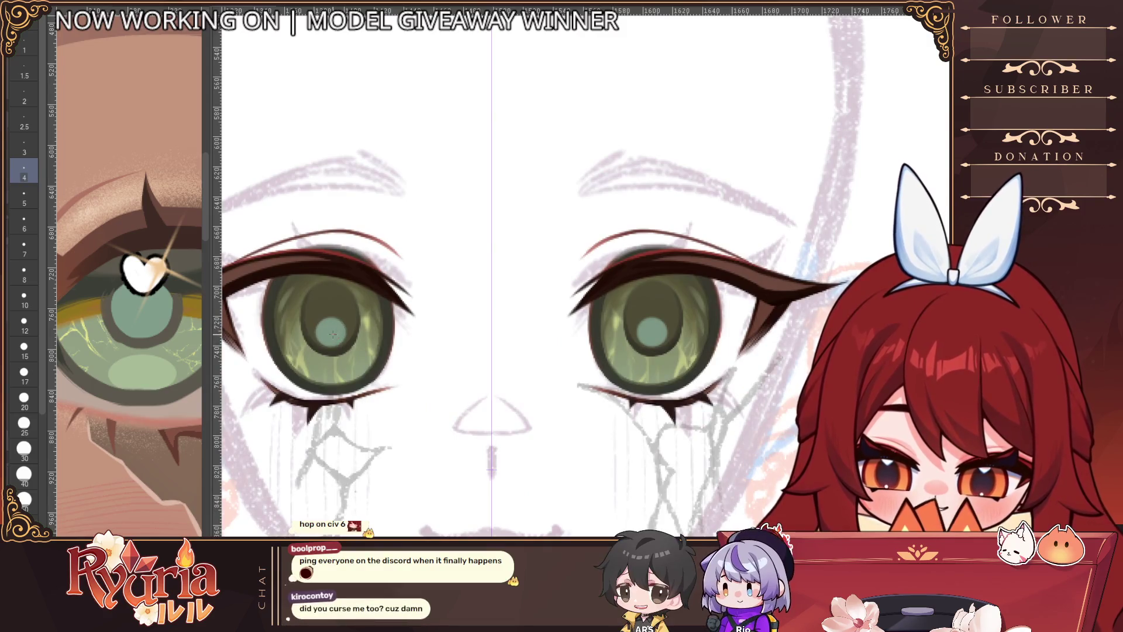
pyautogui.press(']')
pyautogui.press(']')
pyautogui.press(']')
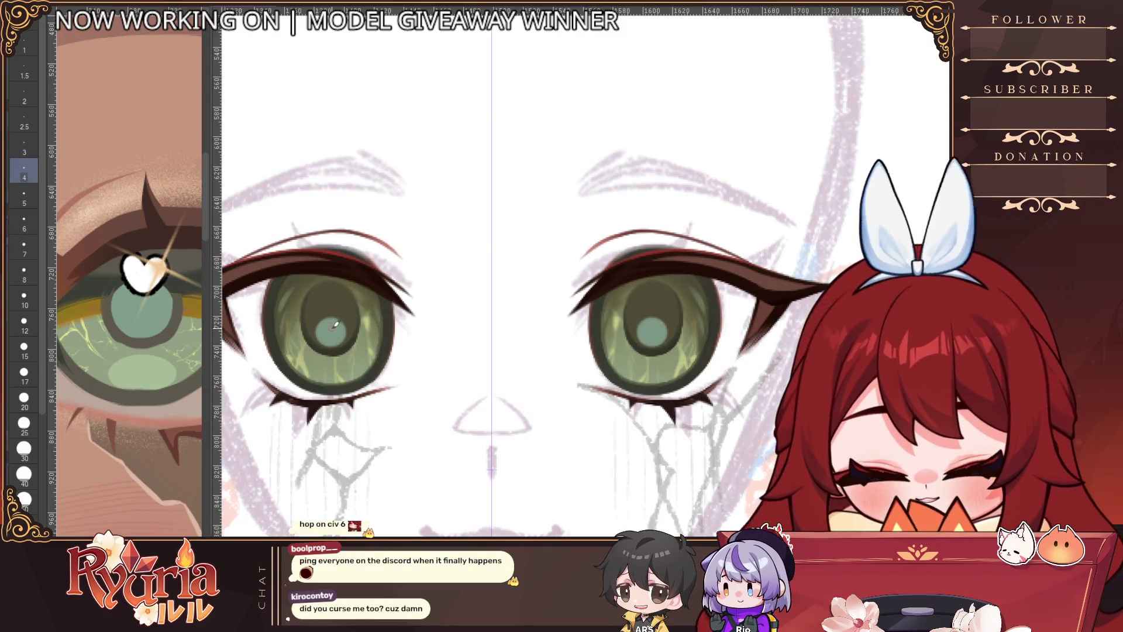
pyautogui.press(']')
pyautogui.press(']')
pyautogui.press(']')
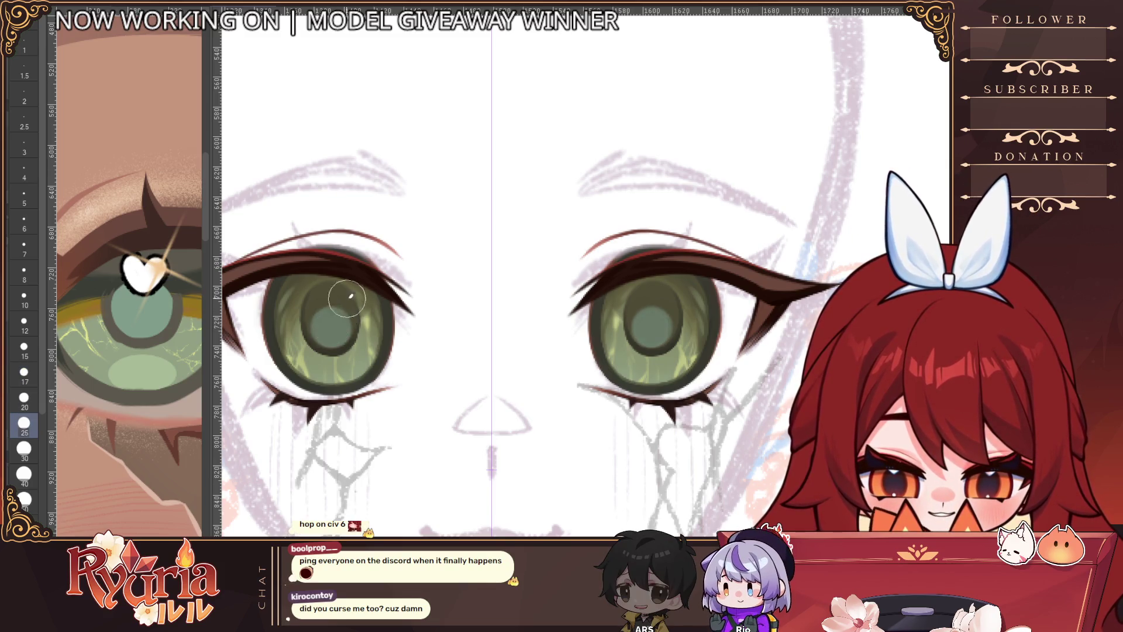
pyautogui.scroll(-5, 329, 325)
pyautogui.scroll(-2, 667, 341)
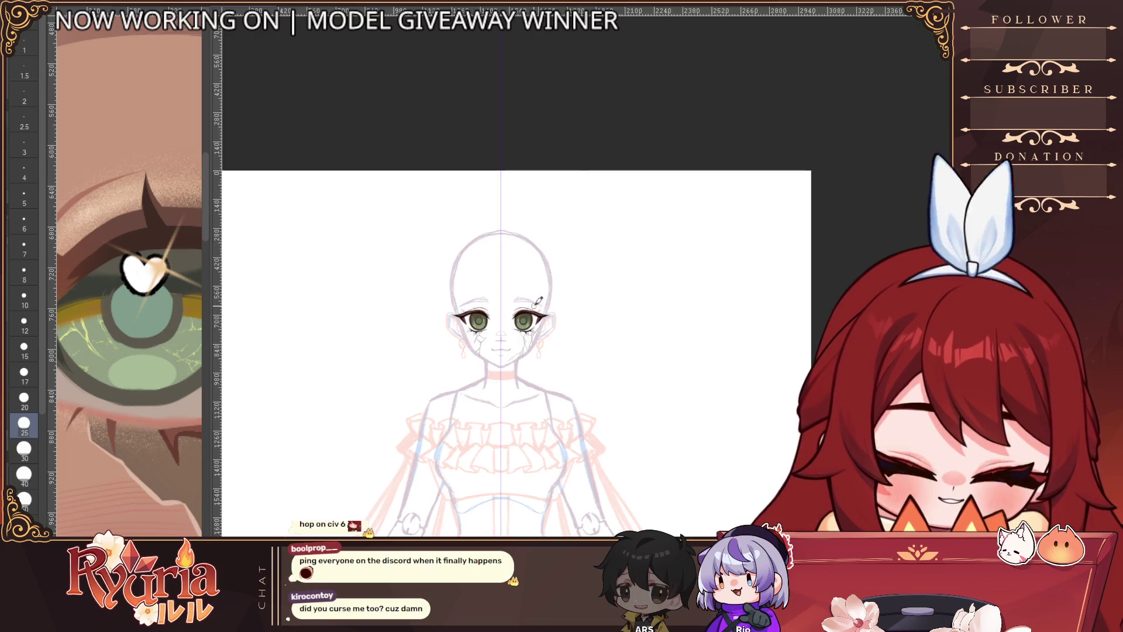
pyautogui.scroll(1, 537, 301)
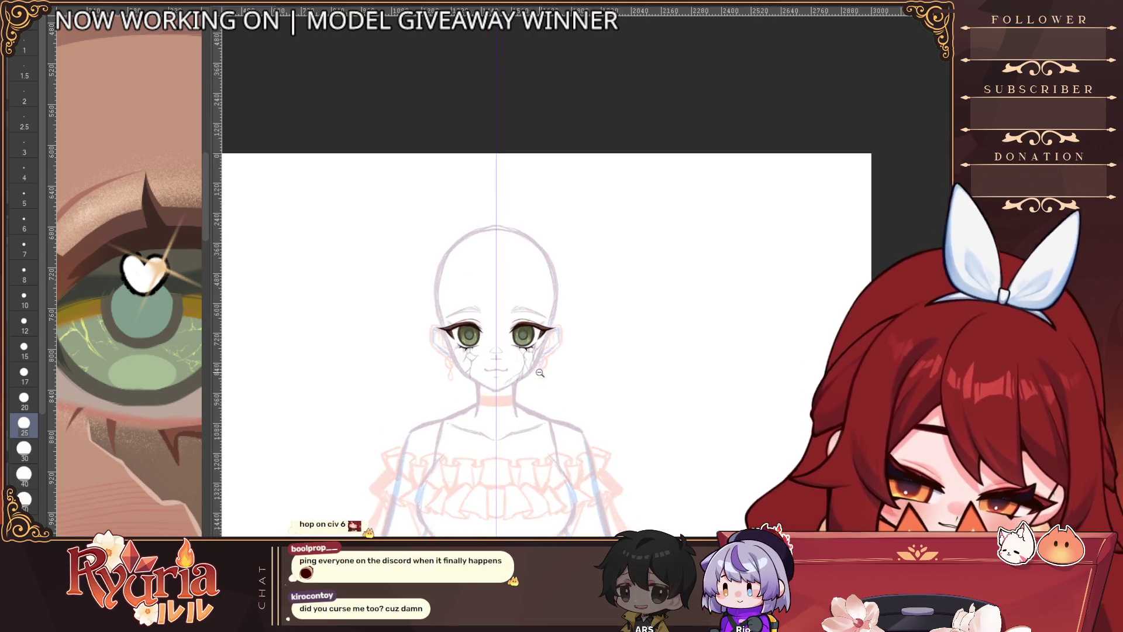
pyautogui.scroll(1, 531, 380)
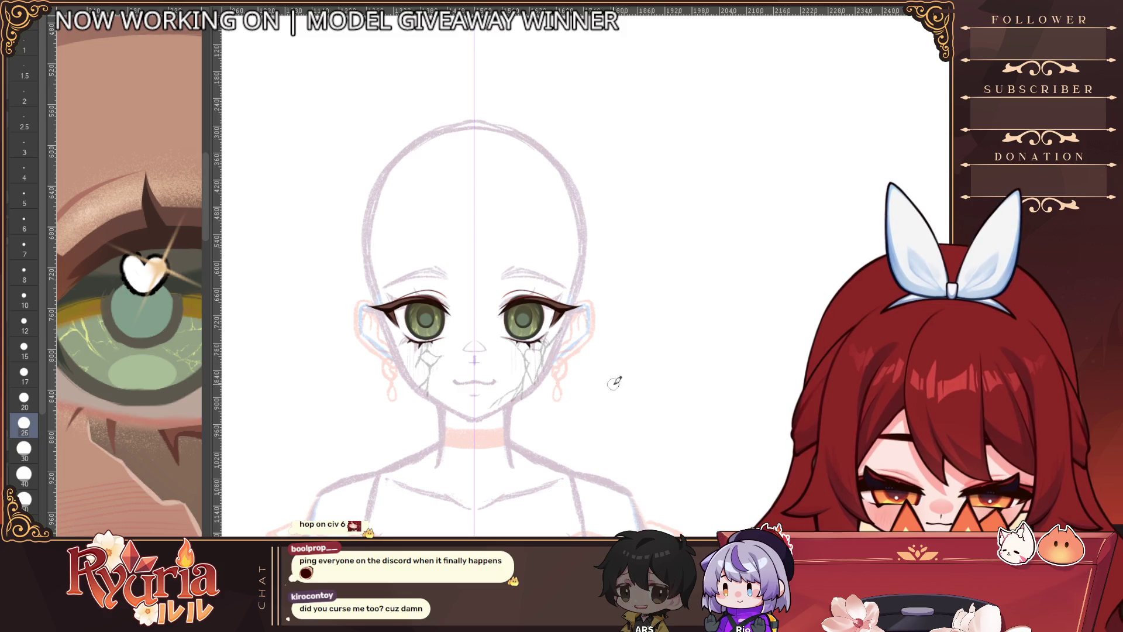
pyautogui.scroll(2, 509, 334)
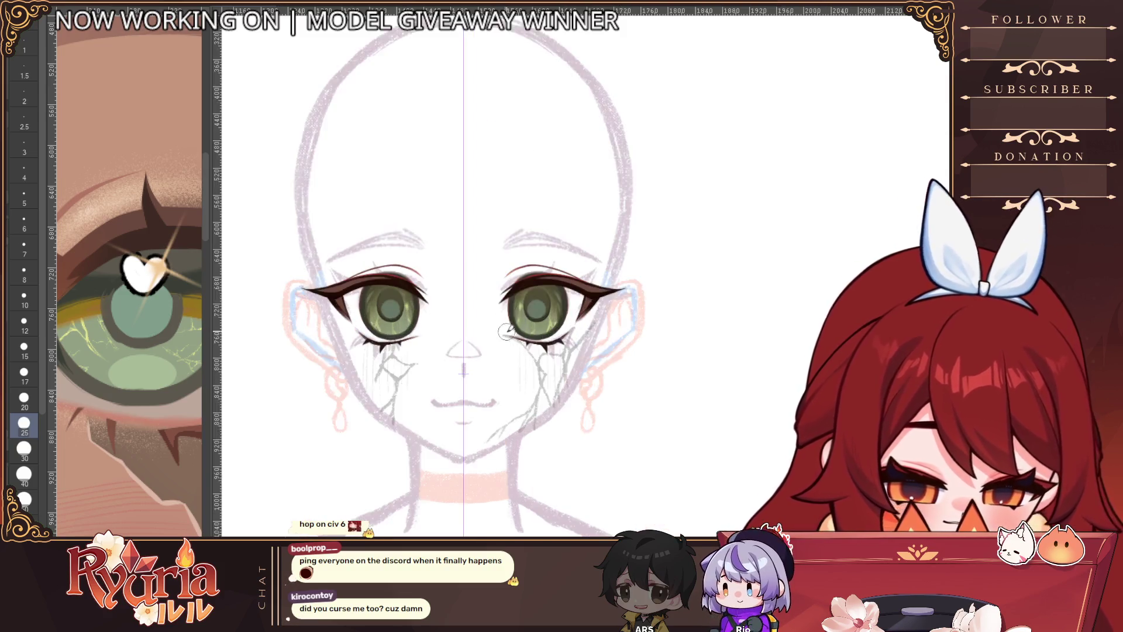
pyautogui.press(']')
pyautogui.press(']')
pyautogui.press(']')
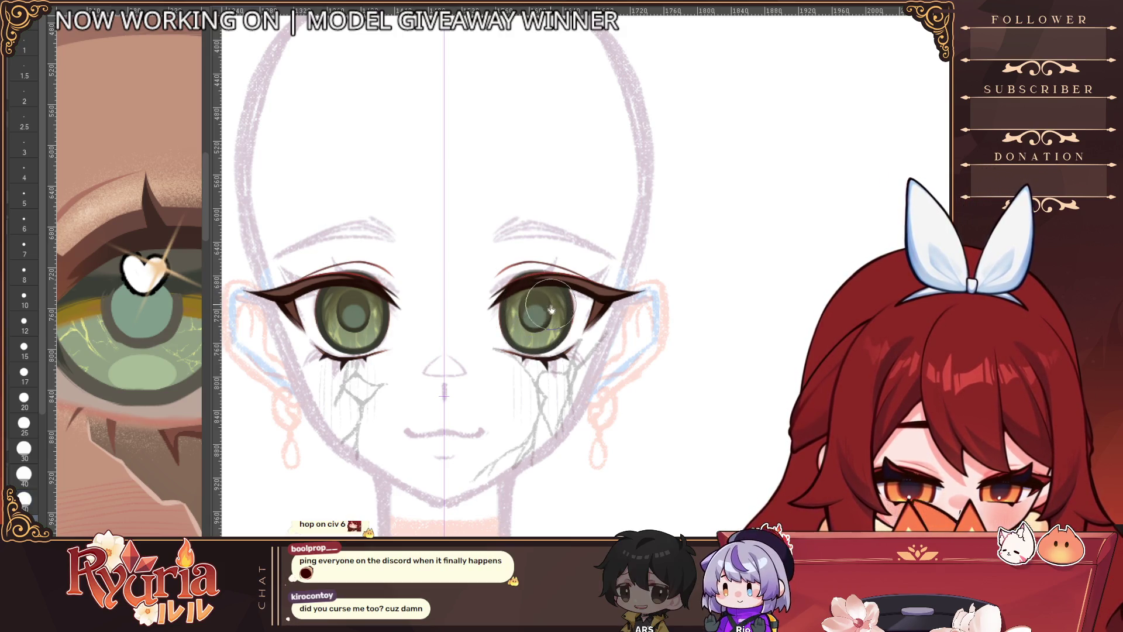
pyautogui.press(']')
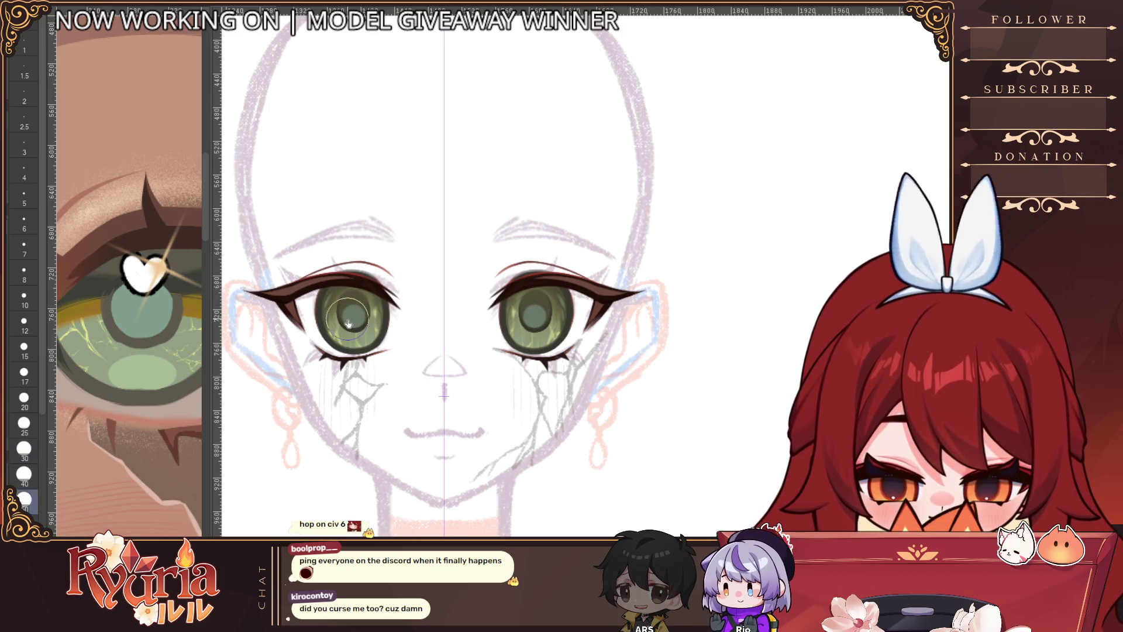
pyautogui.press('[')
pyautogui.scroll(-4, 632, 401)
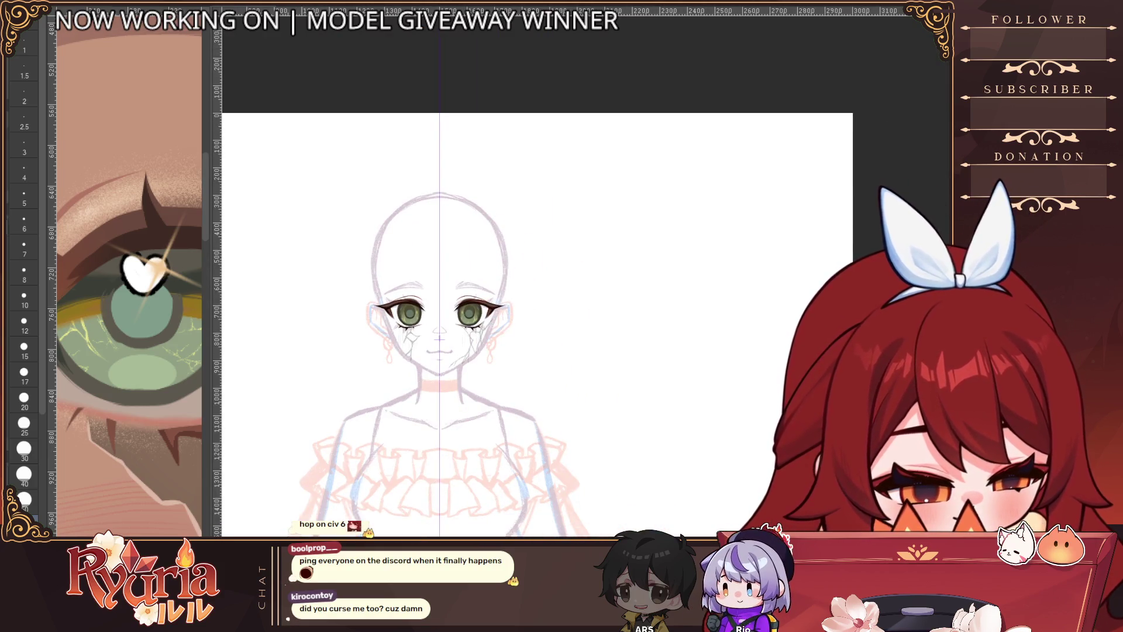
pyautogui.hotkey('ctrl', 'z')
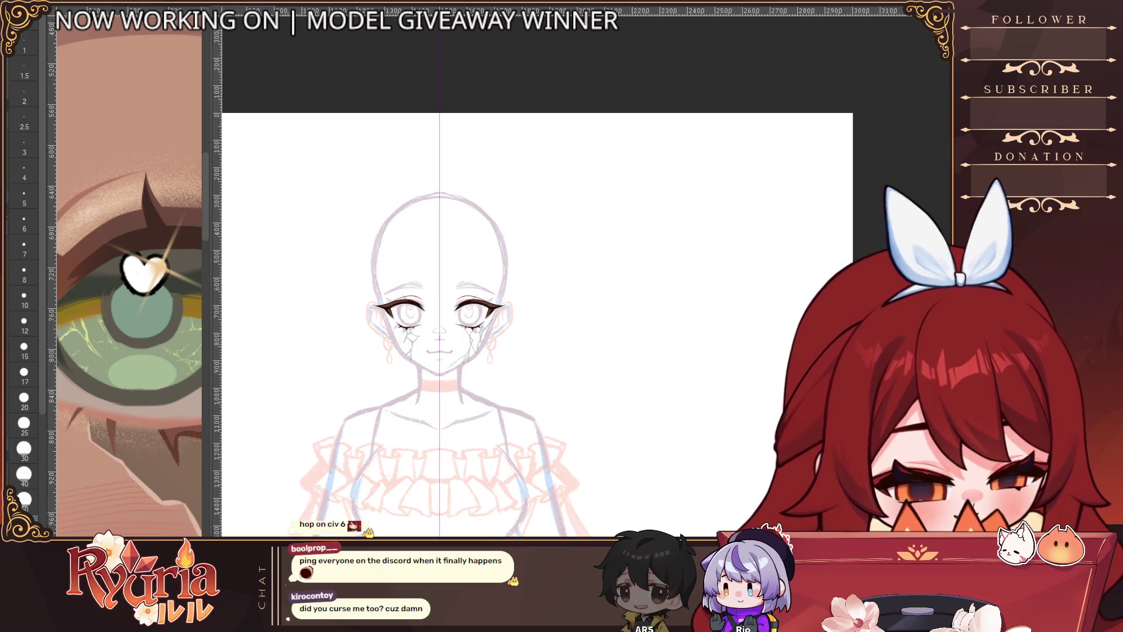
pyautogui.hotkey('ctrl', 'y')
pyautogui.scroll(-2, 471, 283)
pyautogui.scroll(4, 471, 283)
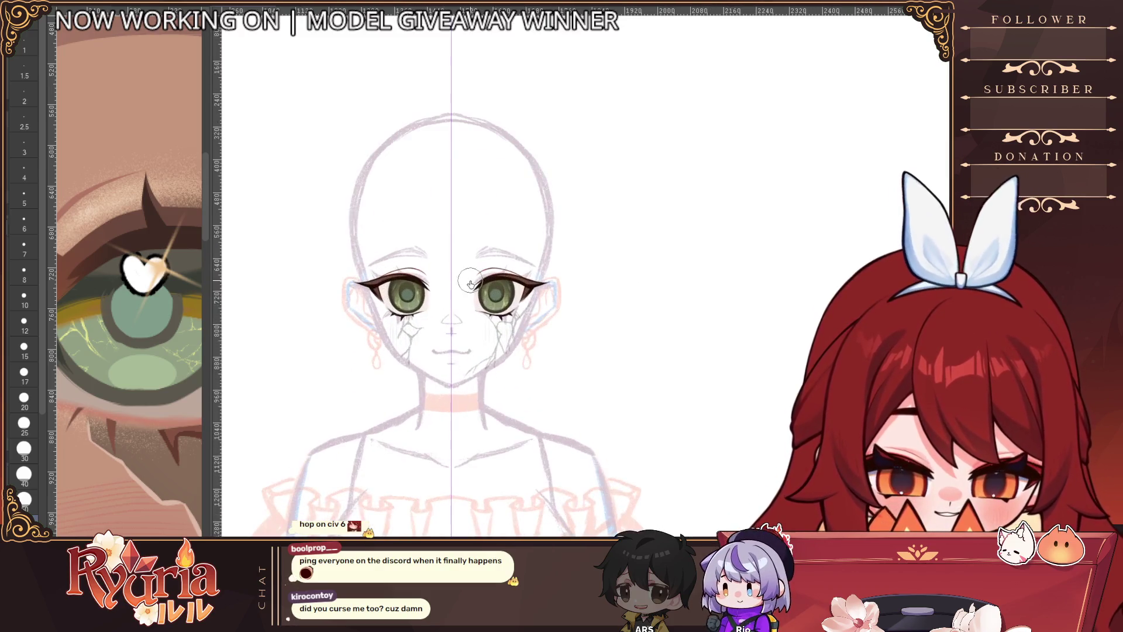
# Step: Tilt the canvas around the eyes and paint a soft light-green iris highlight with a size-12 brush
pyautogui.press('-')
pyautogui.press('-')
pyautogui.press('-')
pyautogui.scroll(3, 608, 388)
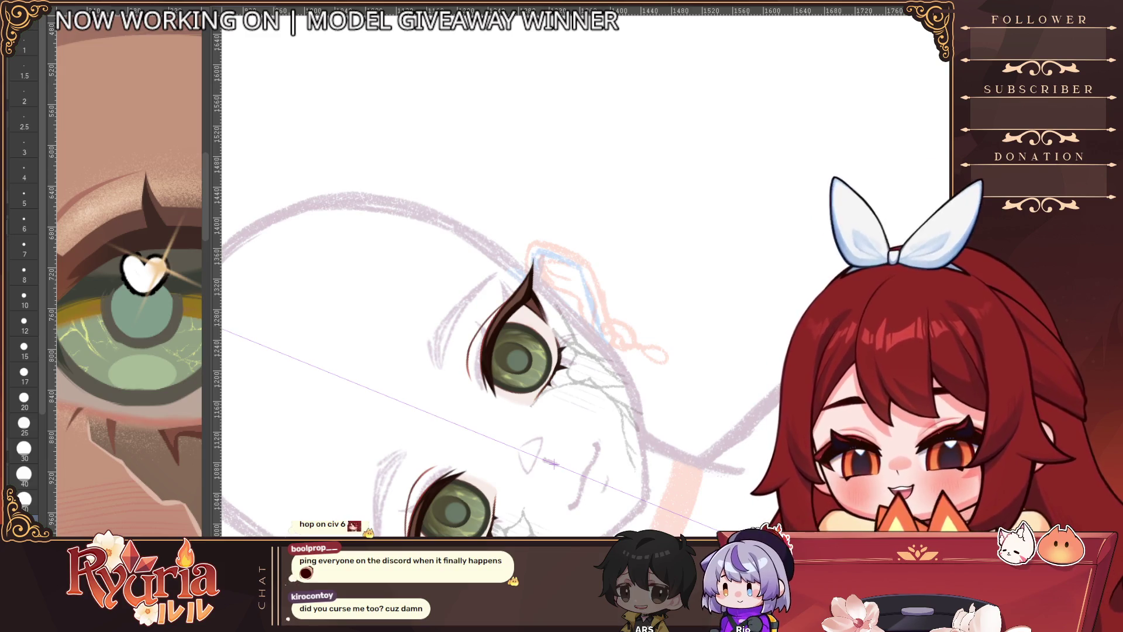
pyautogui.click(24, 422)
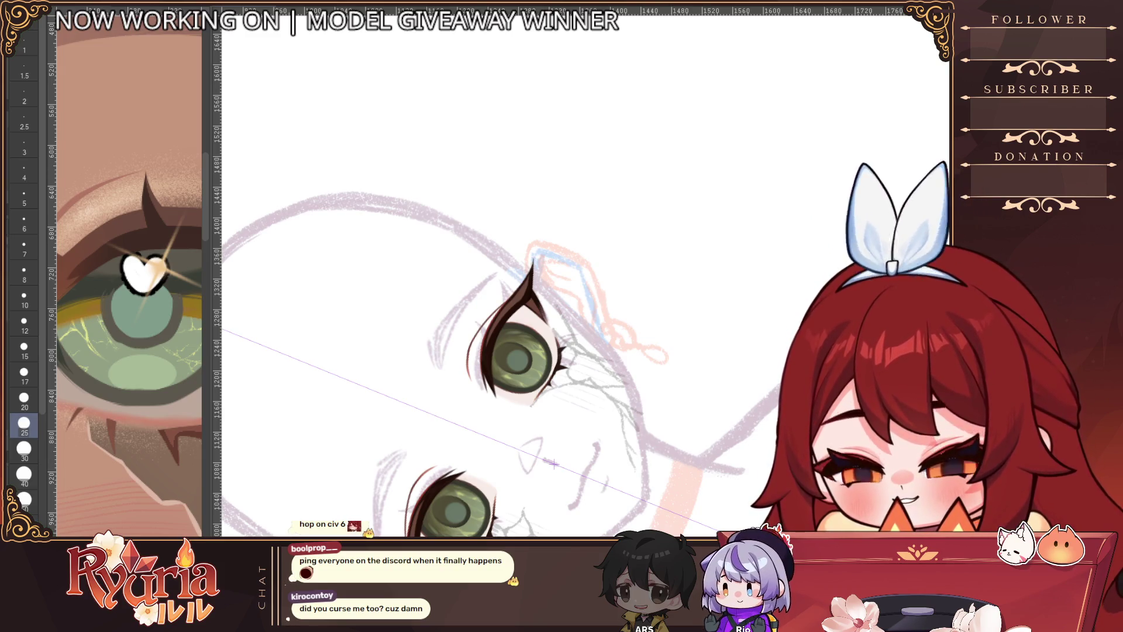
pyautogui.moveTo(480, 391); pyautogui.dragTo(409, 333)
pyautogui.scroll(3, 474, 328)
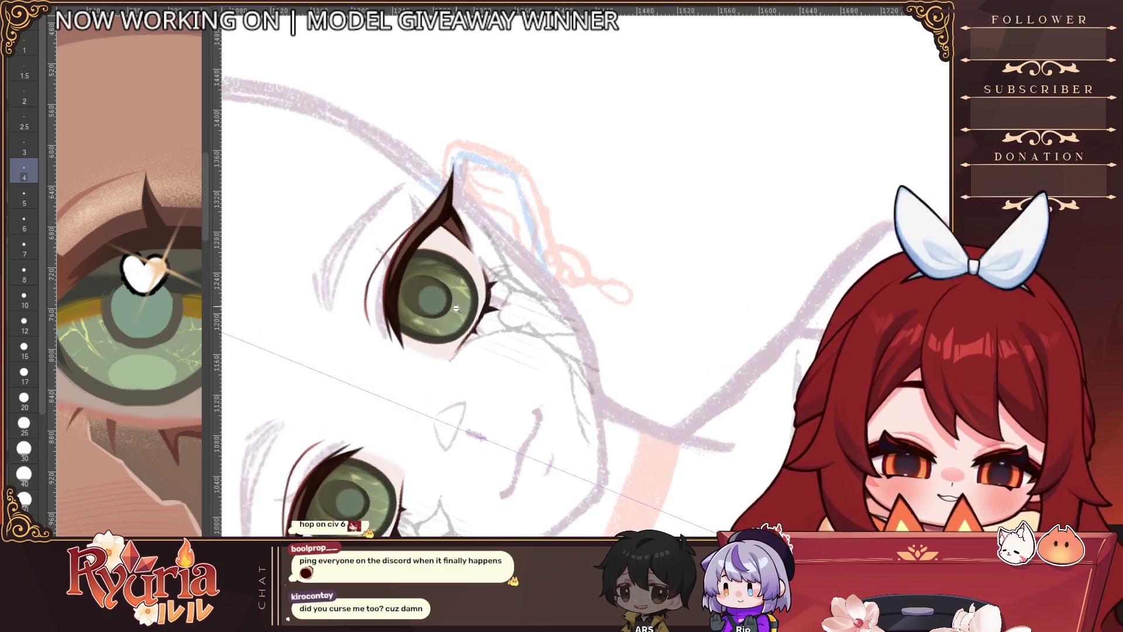
pyautogui.press('[')
pyautogui.press('[')
pyautogui.press('[')
pyautogui.press(']')
pyautogui.press(']')
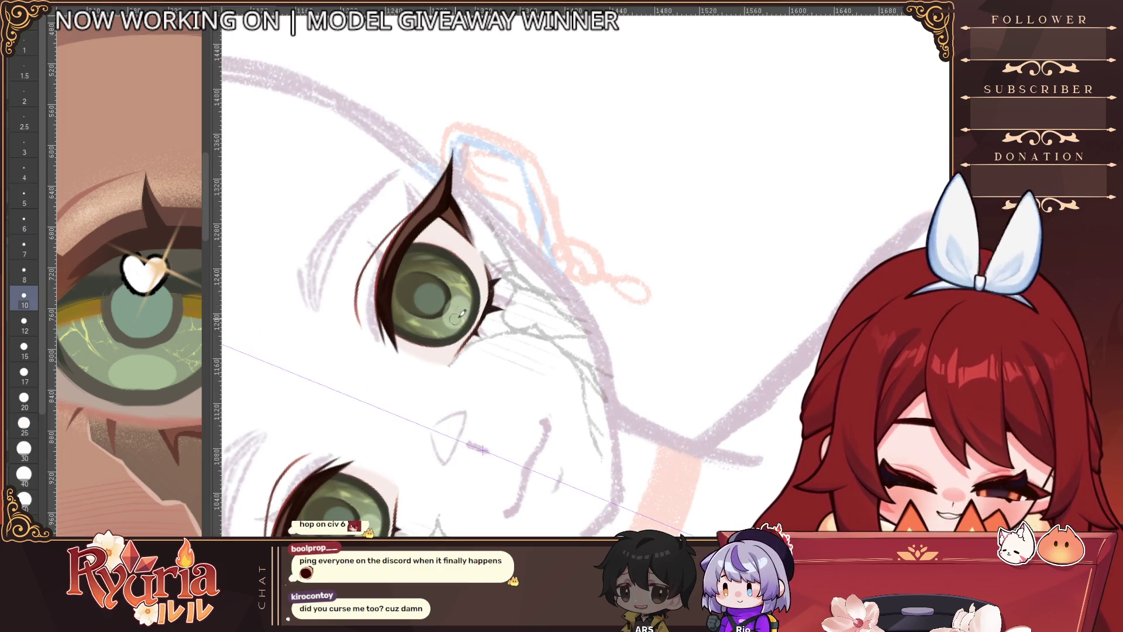
pyautogui.hotkey('ctrl', '0')
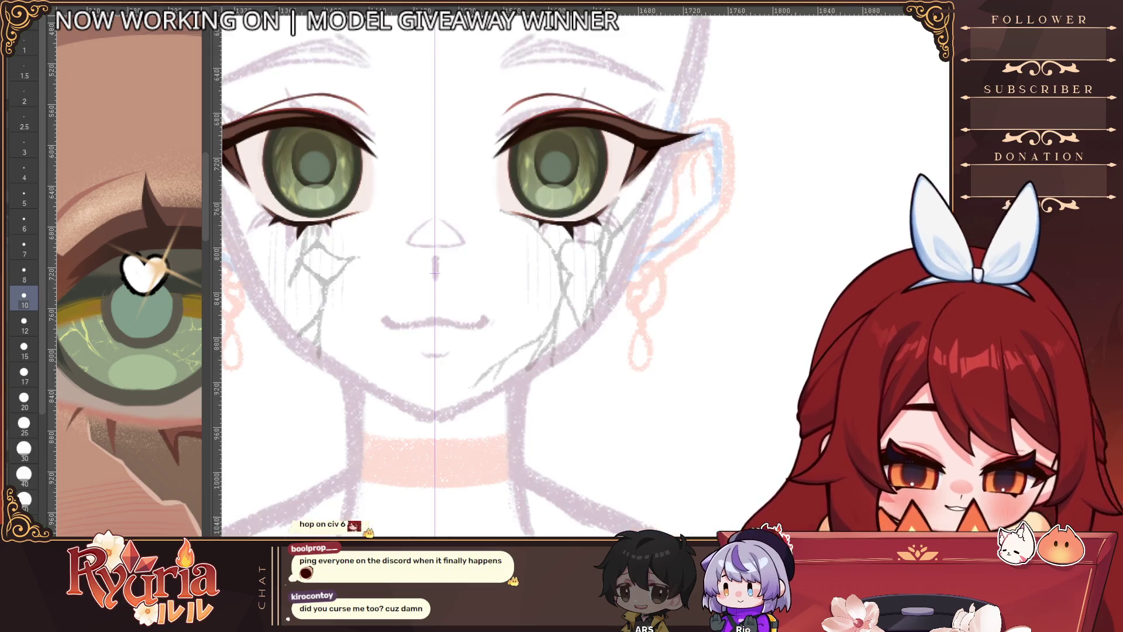
pyautogui.scroll(1, 355, 253)
pyautogui.press(']')
pyautogui.press(']')
pyautogui.press(']')
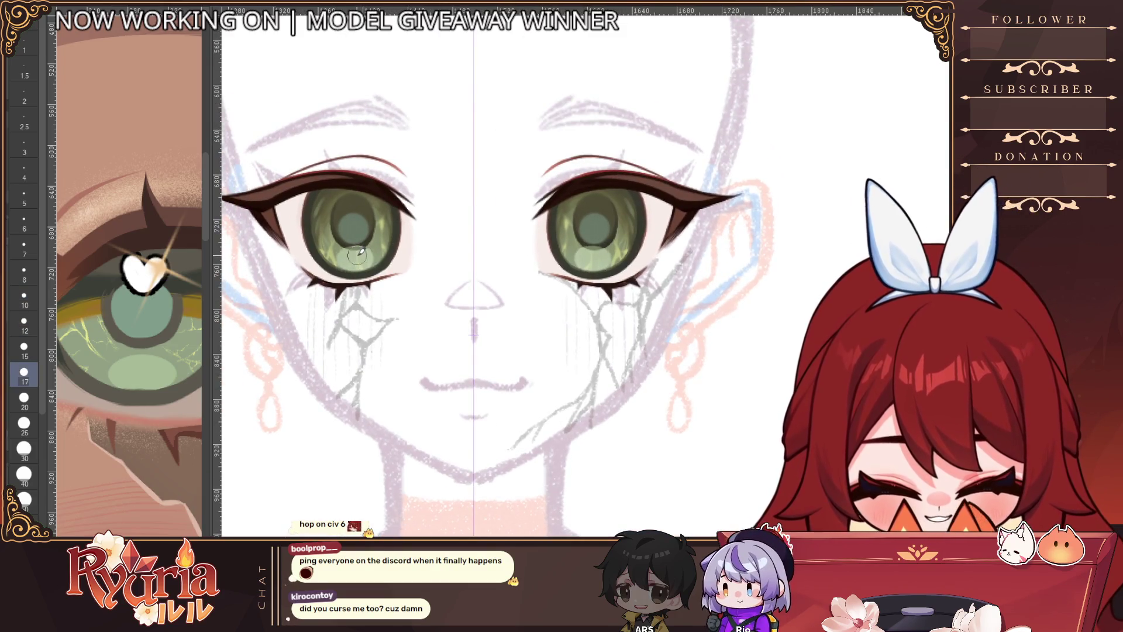
pyautogui.press('[')
pyautogui.press('[')
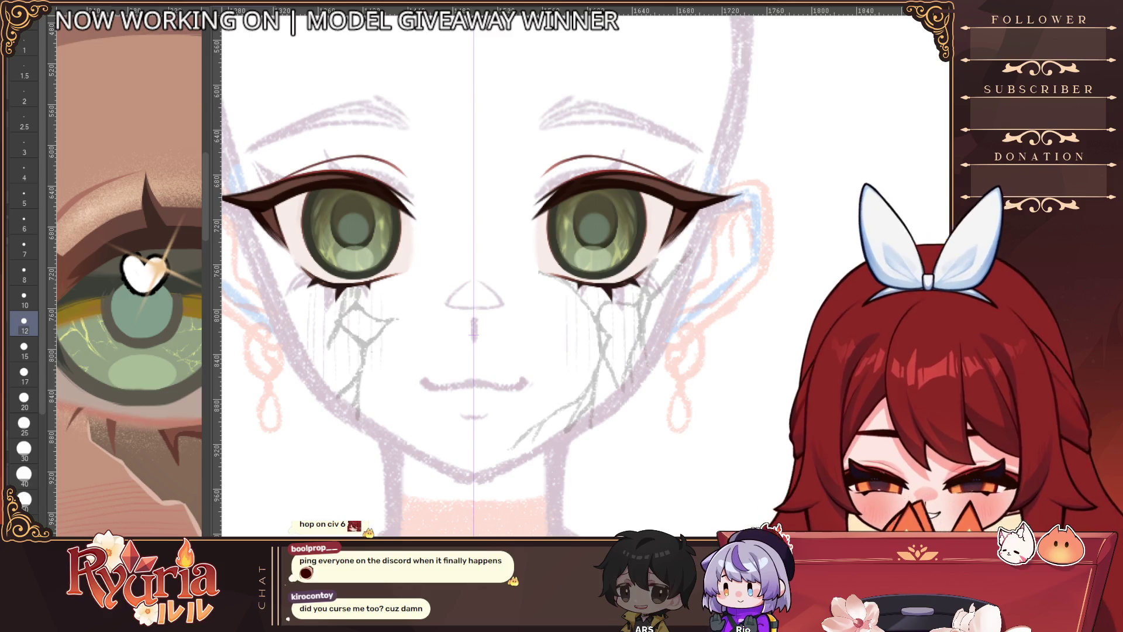
pyautogui.press('[')
pyautogui.moveTo(807, 123); pyautogui.dragTo(890, 64)
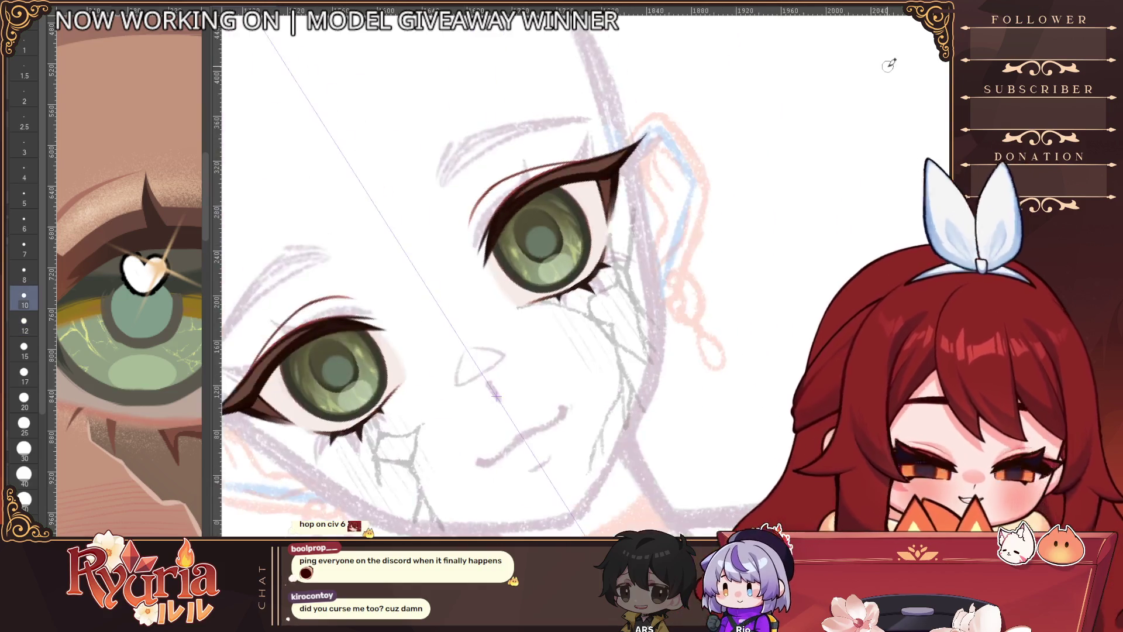
pyautogui.moveTo(496, 396); pyautogui.dragTo(529, 426)
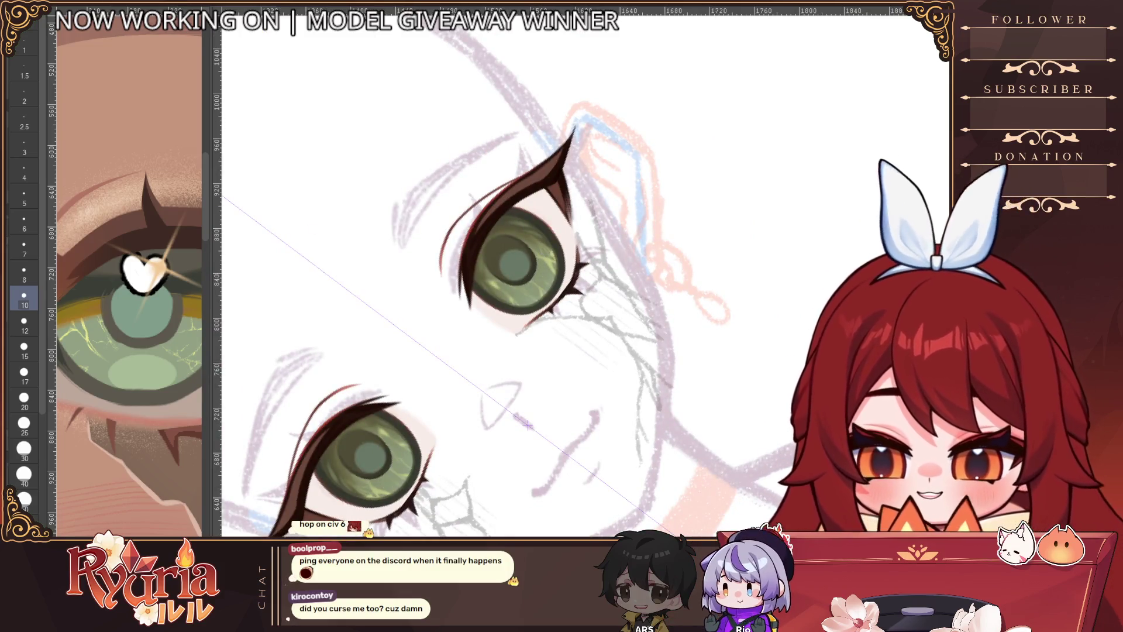
pyautogui.press(']')
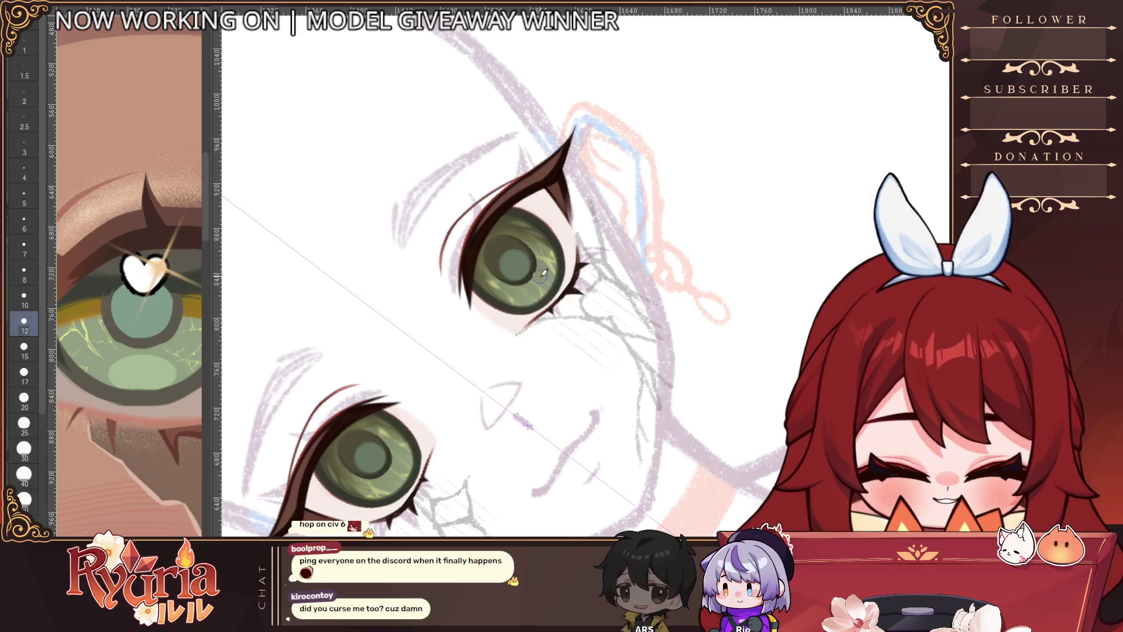
pyautogui.click(542, 277)
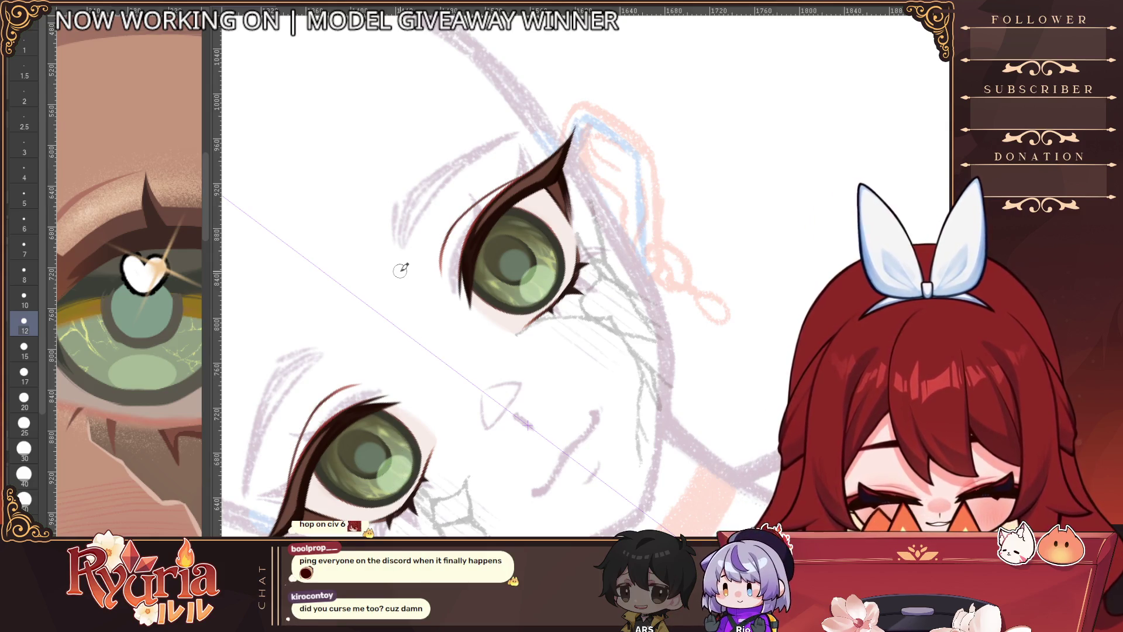
# Step: Shrink the brush to size 5 and return to an upright, zoomed-out view of the sketch
pyautogui.press('[')
pyautogui.press('[')
pyautogui.press('[')
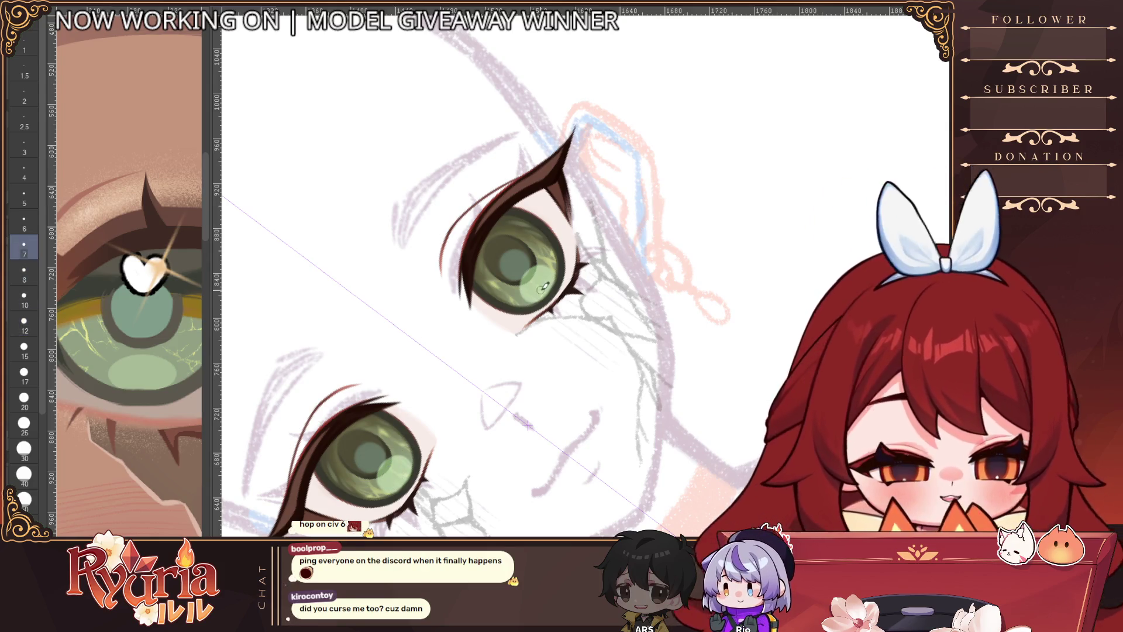
pyautogui.press('[')
pyautogui.press('[')
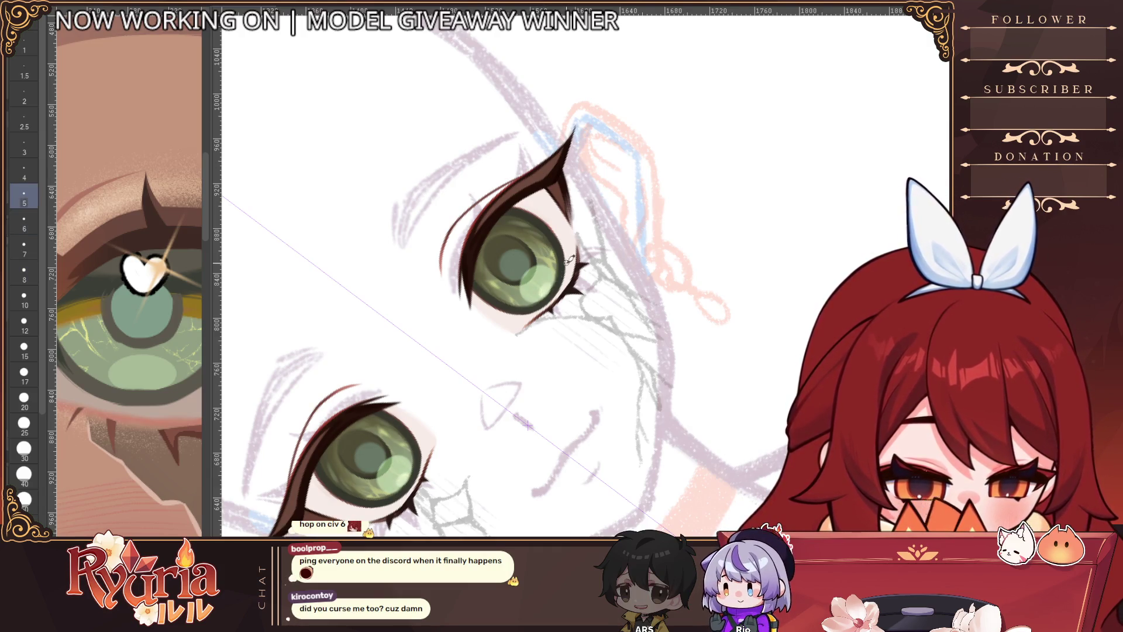
pyautogui.scroll(-3, 570, 260)
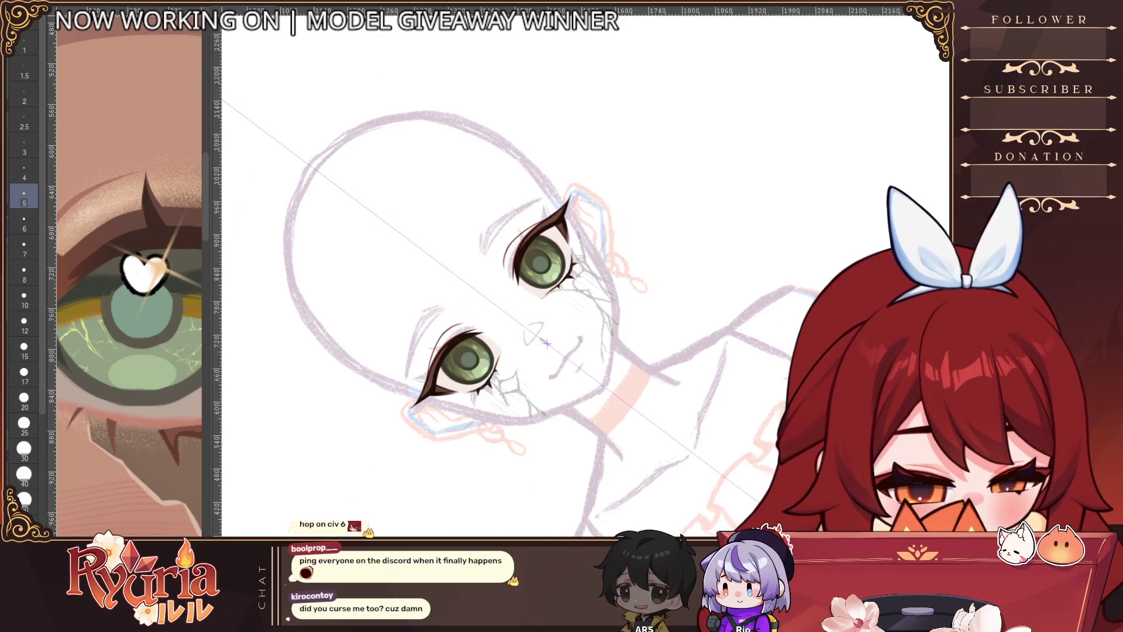
pyautogui.keyDown('ctrl'); pyautogui.keyDown('alt'); pyautogui.click(576, 349); pyautogui.keyUp('alt'); pyautogui.keyUp('ctrl')
pyautogui.scroll(-1, 565, 364)
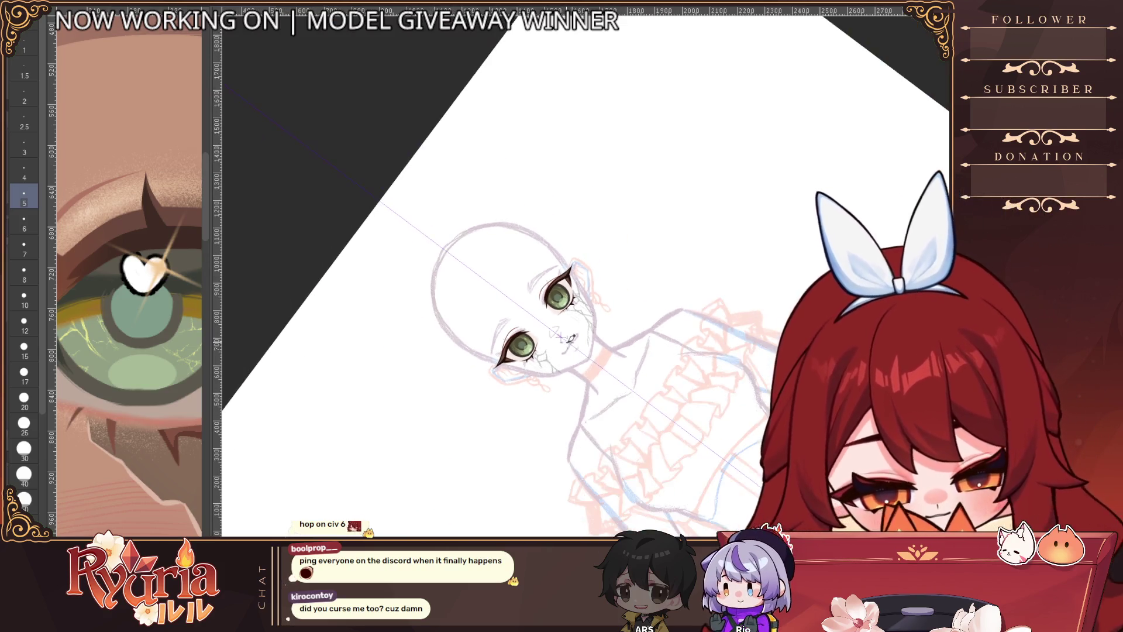
pyautogui.scroll(2, 570, 345)
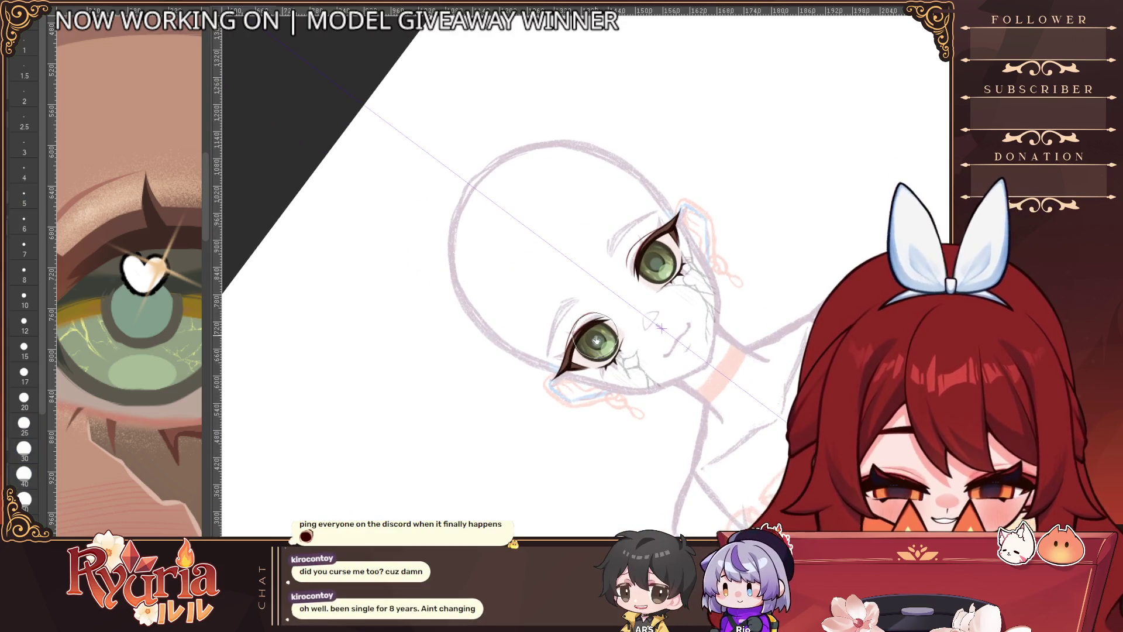
pyautogui.hotkey('ctrl', '0')
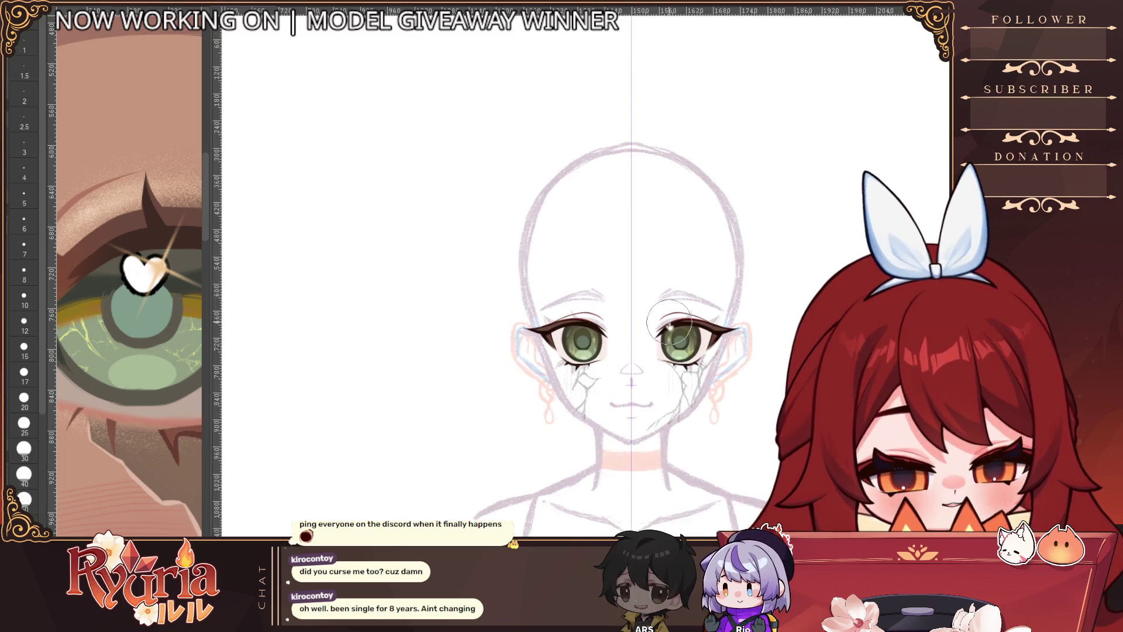
pyautogui.scroll(-2, 421, 479)
pyautogui.scroll(1, 422, 479)
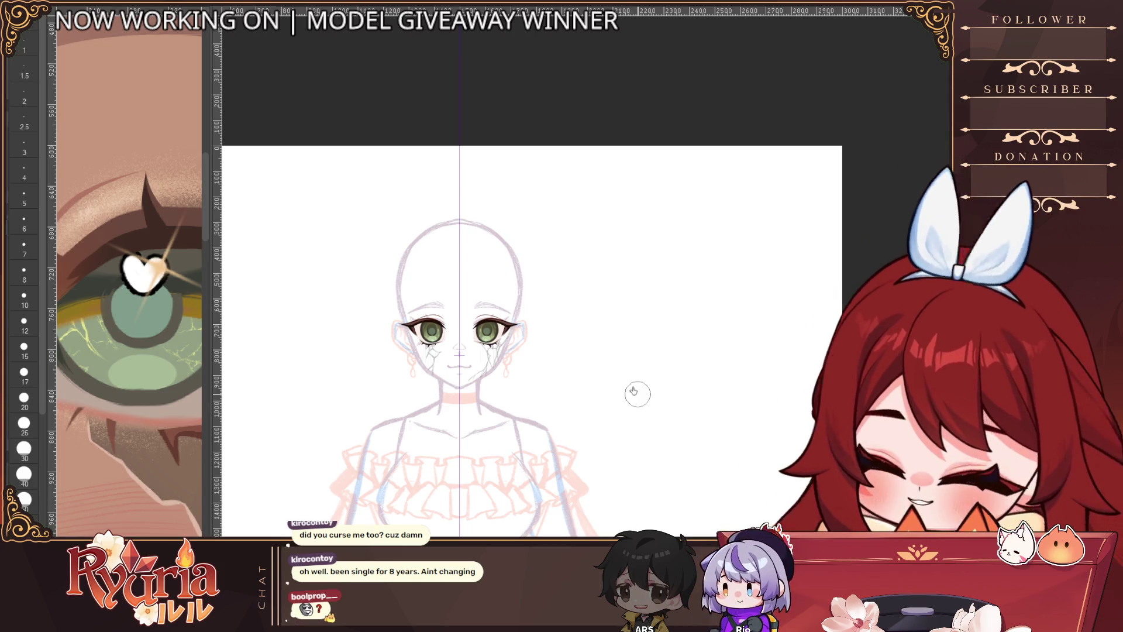
pyautogui.scroll(2, 555, 373)
pyautogui.scroll(1, 555, 374)
pyautogui.scroll(1, 561, 404)
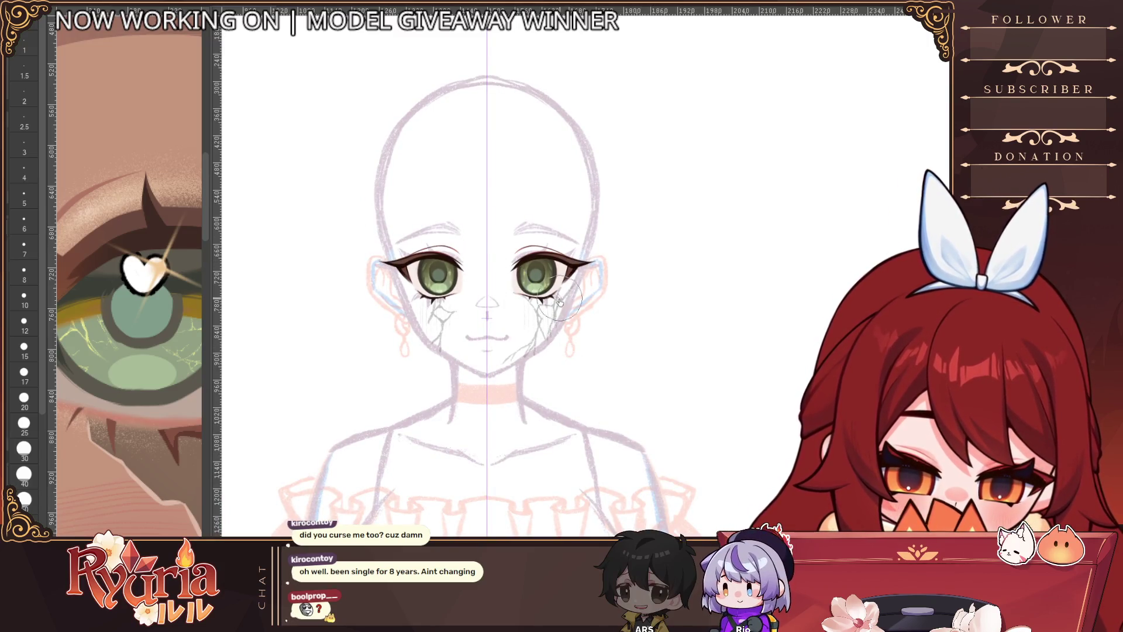
pyautogui.scroll(2, 634, 323)
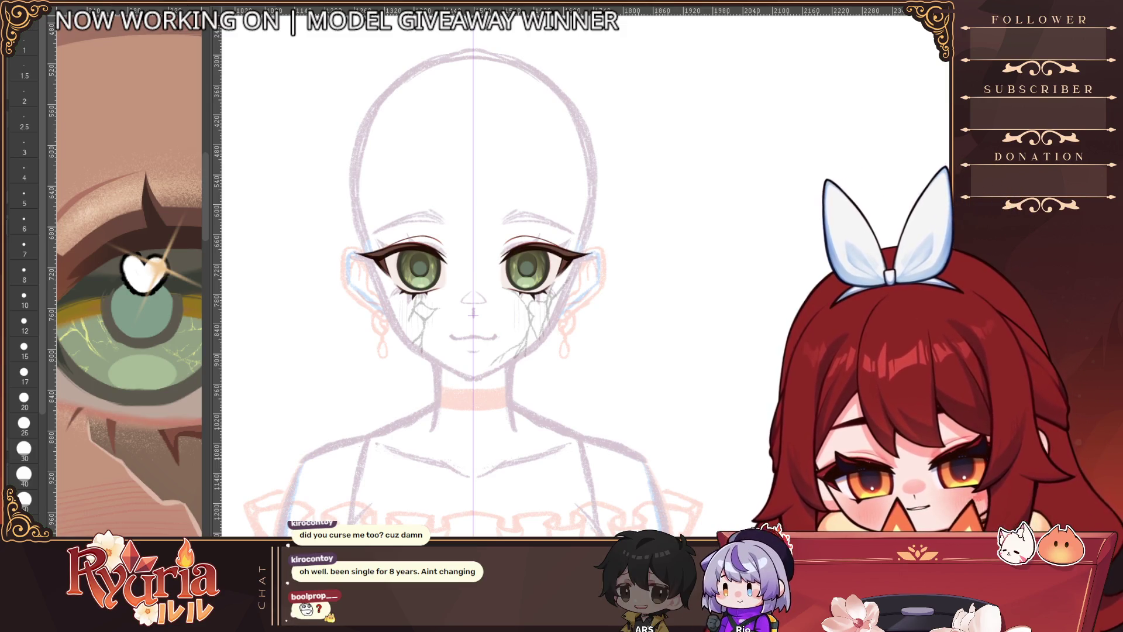
pyautogui.click(414, 227)
pyautogui.click(413, 234)
pyautogui.click(413, 234)
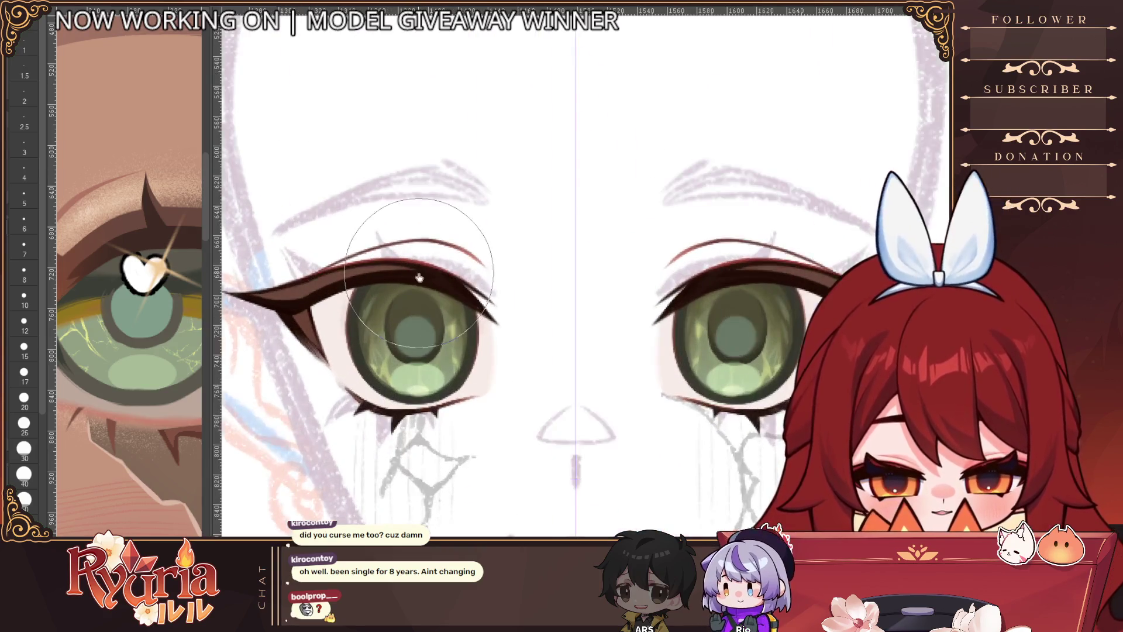
# Step: Reduce the brush to about size 7 and frame both eyes upright in the view
pyautogui.click(440, 260)
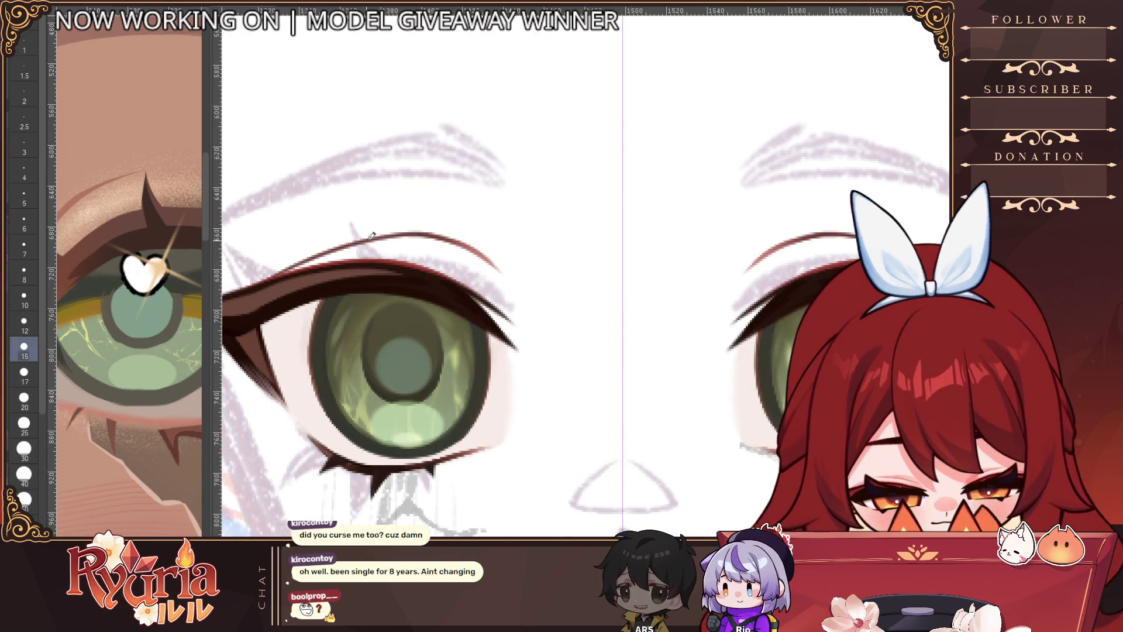
pyautogui.moveTo(643, 328)
pyautogui.mouseDown()
pyautogui.moveTo(683, 331)
pyautogui.moveTo(725, 176)
pyautogui.mouseUp()
pyautogui.press('[')
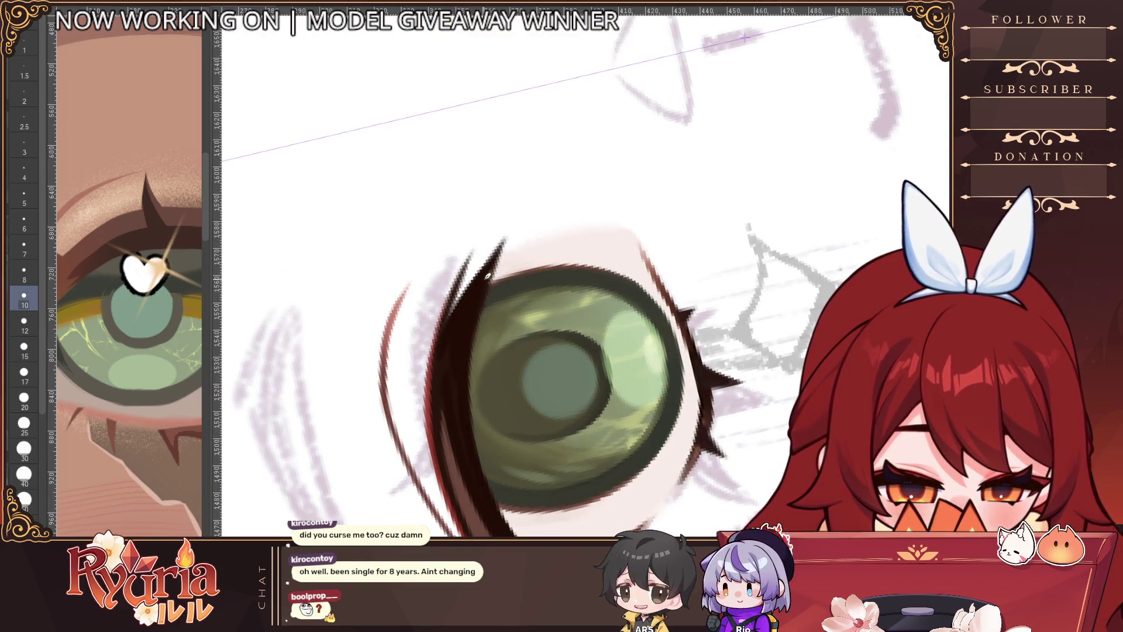
pyautogui.press('[')
pyautogui.press('[')
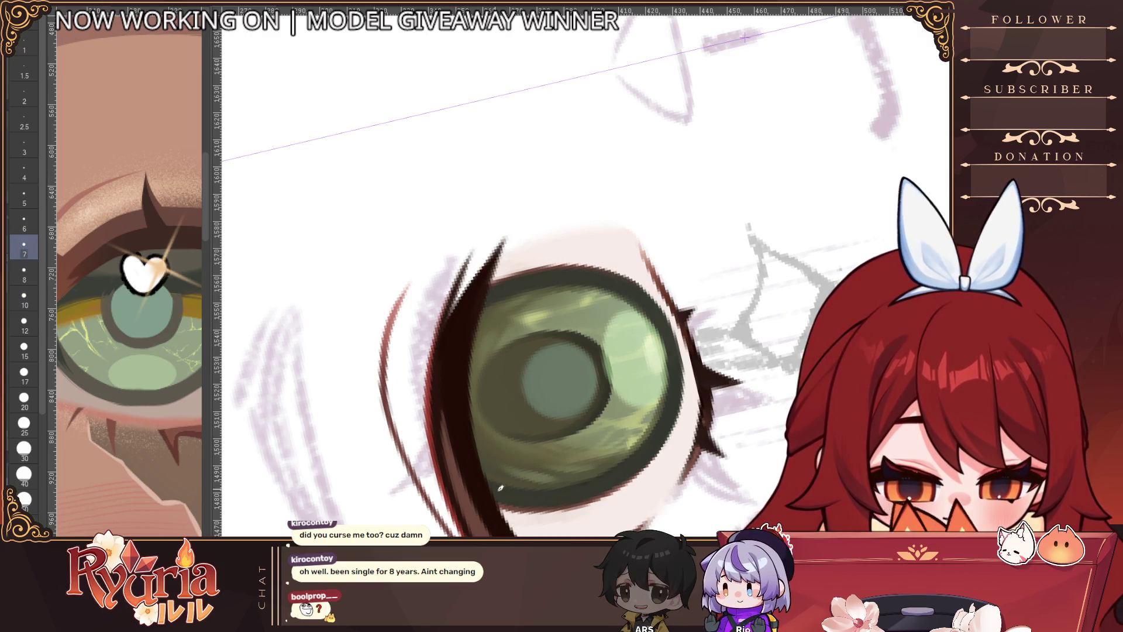
pyautogui.moveTo(468, 374); pyautogui.dragTo(456, 386)
pyautogui.press('[')
pyautogui.press('[')
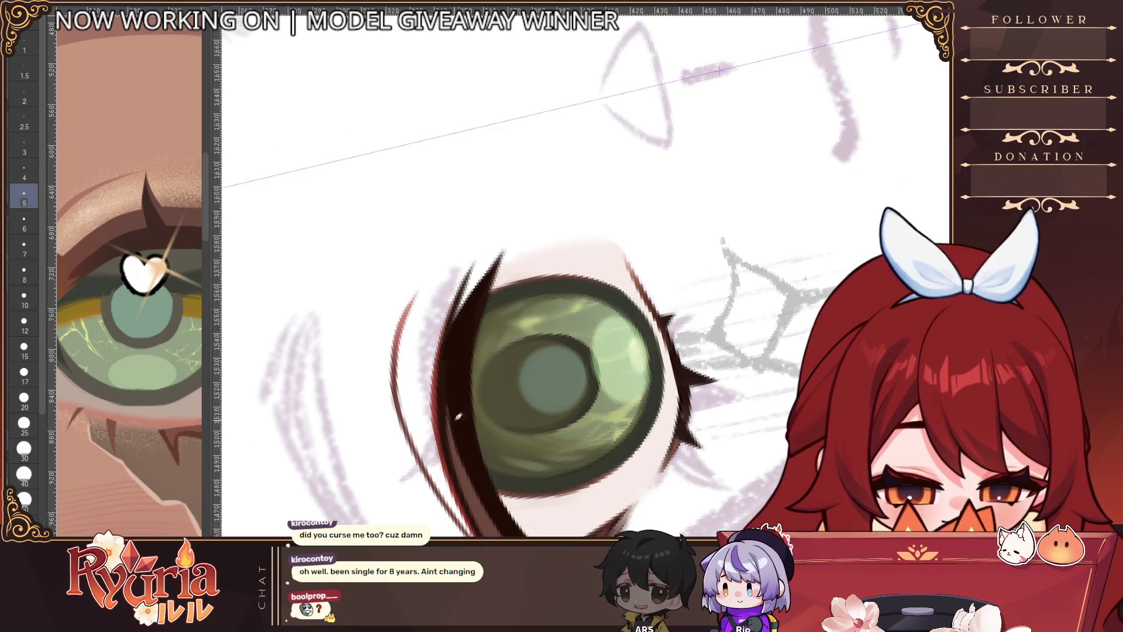
pyautogui.keyDown('ctrl'); pyautogui.keyDown('alt'); pyautogui.click(524, 472); pyautogui.keyUp('alt'); pyautogui.keyUp('ctrl')
pyautogui.keyDown('ctrl'); pyautogui.keyDown('alt'); pyautogui.click(526, 466); pyautogui.keyUp('alt'); pyautogui.keyUp('ctrl')
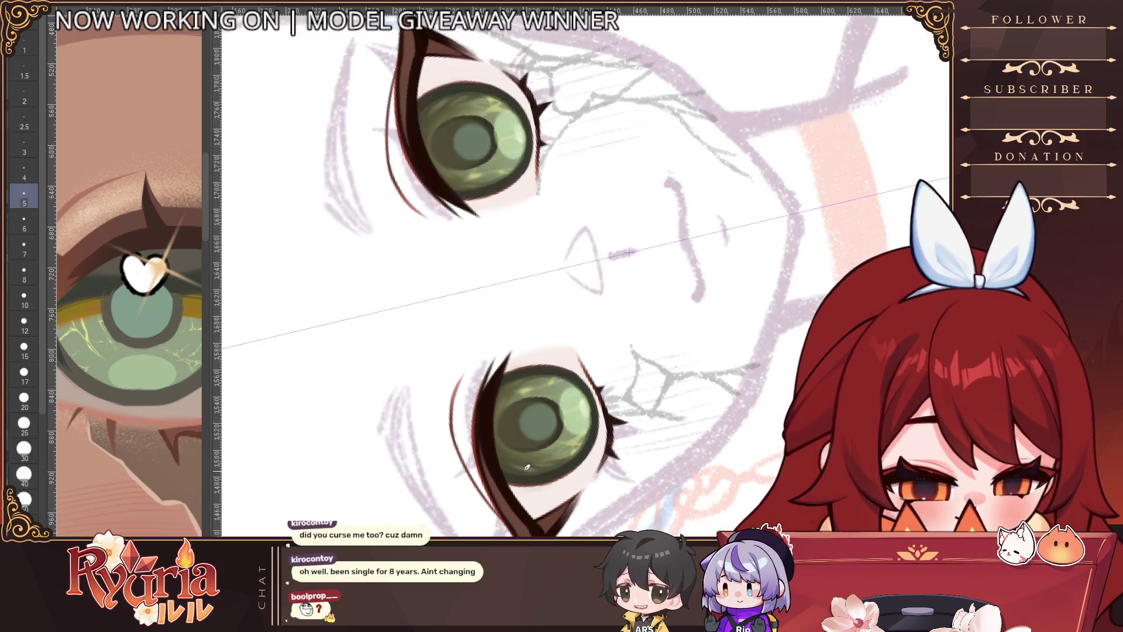
pyautogui.hotkey('ctrl', '0')
pyautogui.moveTo(671, 277); pyautogui.dragTo(572, 323)
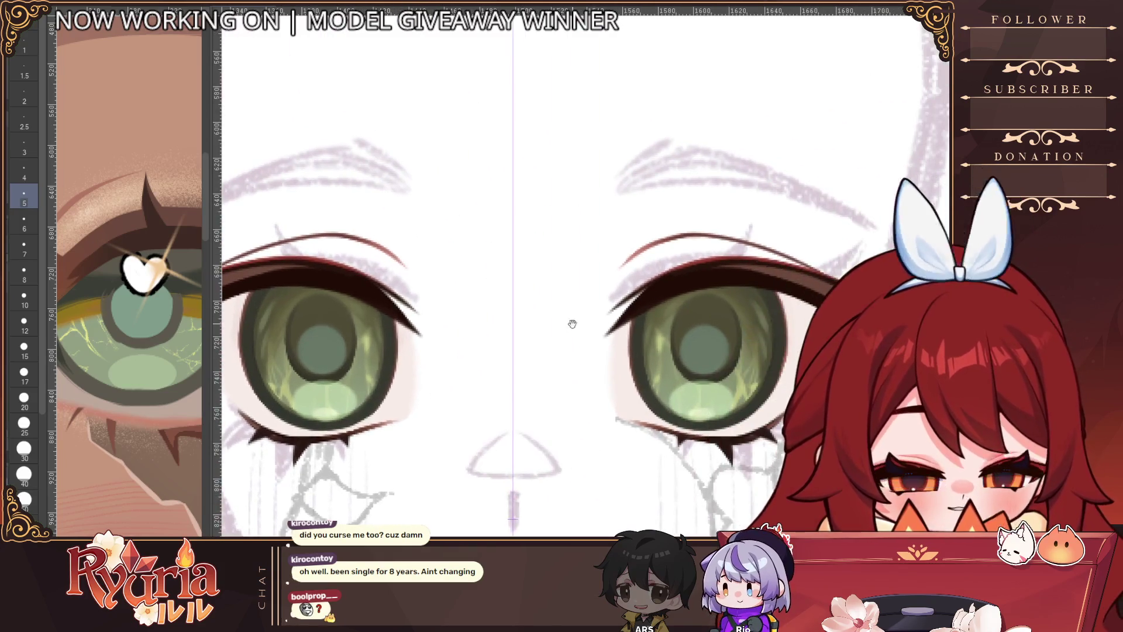
pyautogui.keyDown('ctrl'); pyautogui.keyDown('alt'); pyautogui.click(424, 330); pyautogui.keyUp('alt'); pyautogui.keyUp('ctrl')
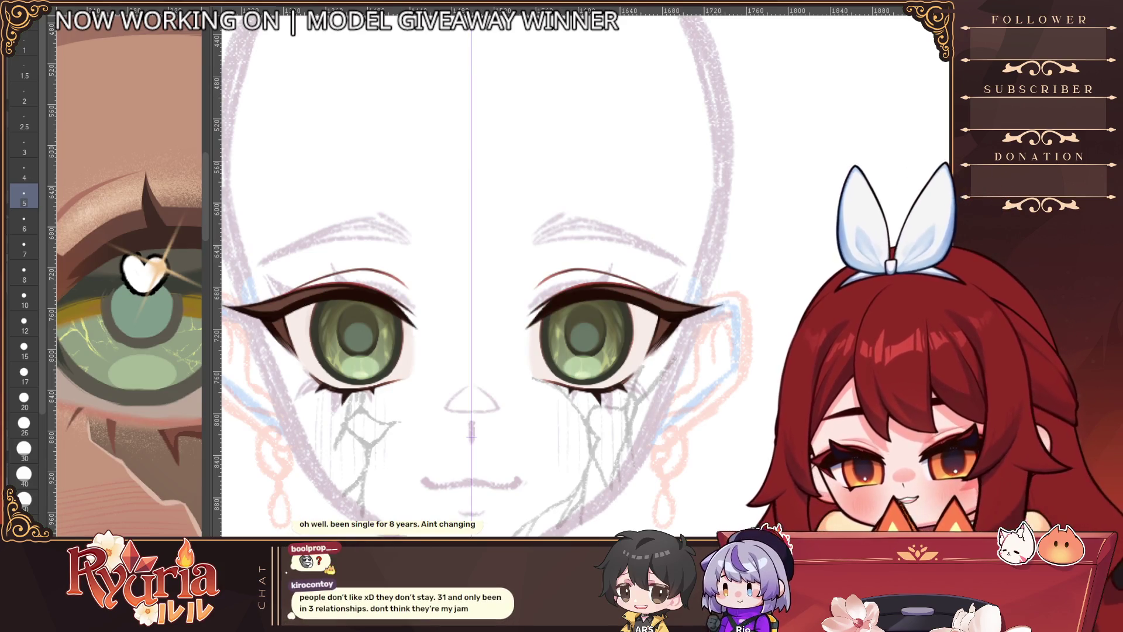
# Step: Draw mirrored pointed lash spikes above both upper eyelids
pyautogui.scroll(2, 375, 285)
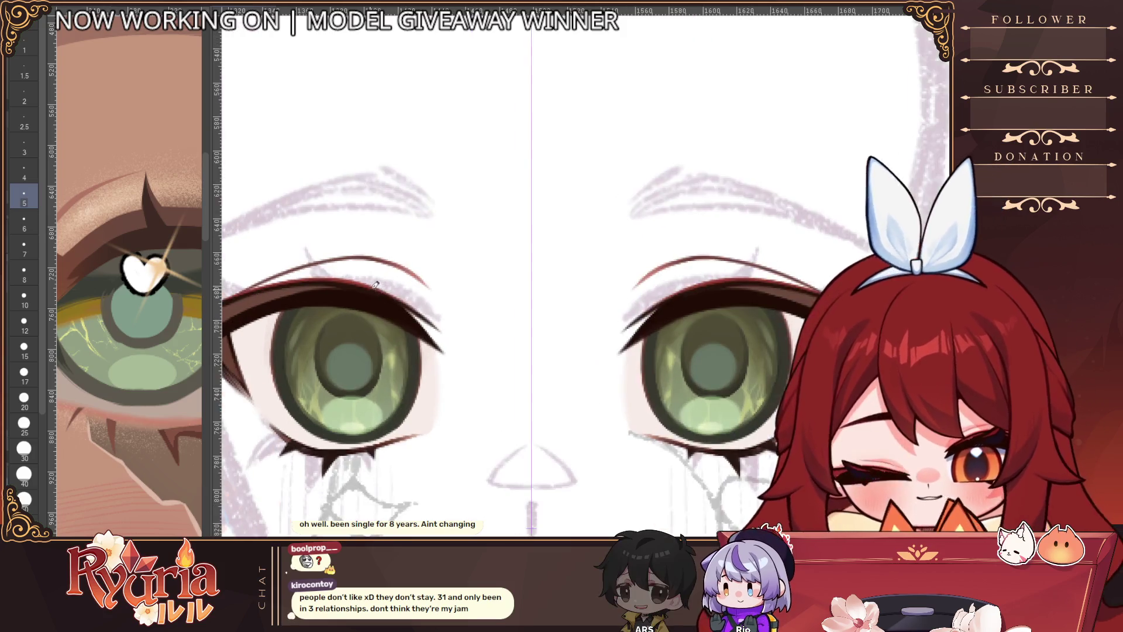
pyautogui.moveTo(336, 269); pyautogui.dragTo(308, 243)
pyautogui.press(']')
pyautogui.hscroll(-3, 346, 277)
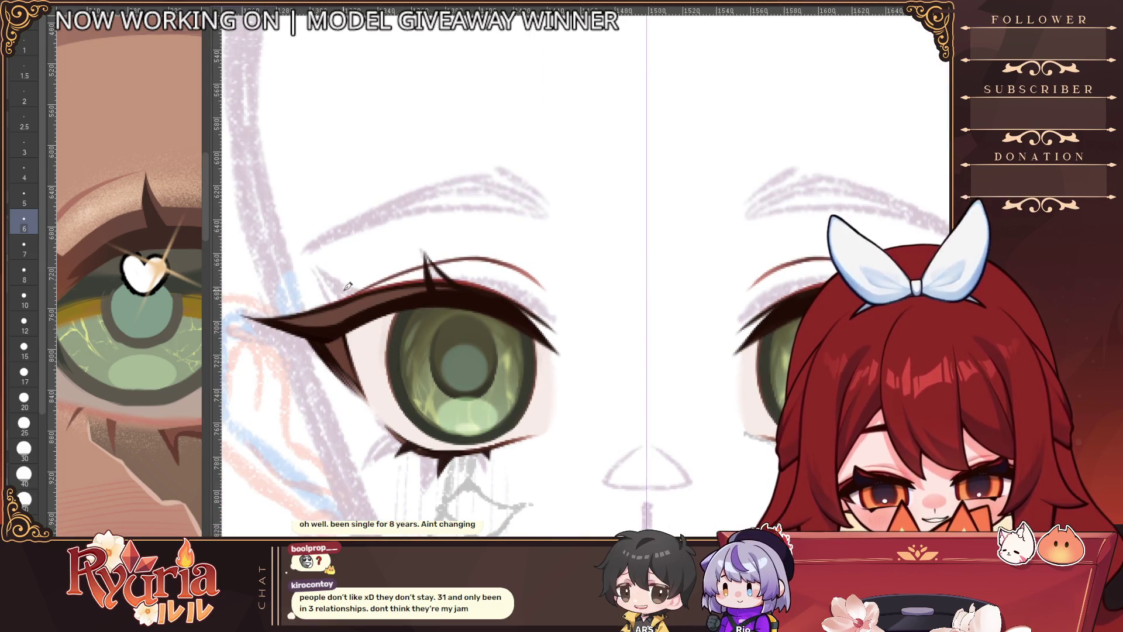
# Step: Close the two lash spikes into triangles with a smaller pen
pyautogui.press('[')
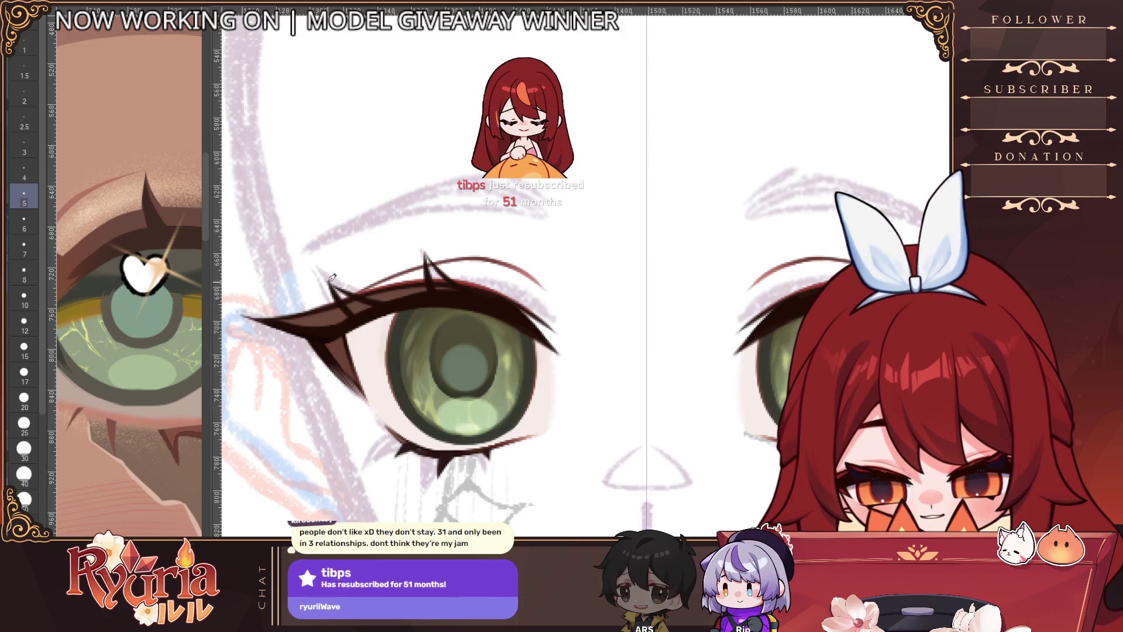
pyautogui.keyDown('ctrl'); pyautogui.keyDown('alt'); pyautogui.click(360, 222); pyautogui.keyUp('alt'); pyautogui.keyUp('ctrl')
pyautogui.keyDown('ctrl'); pyautogui.keyDown('alt'); pyautogui.click(360, 223); pyautogui.keyUp('alt'); pyautogui.keyUp('ctrl')
pyautogui.scroll(3, 410, 229)
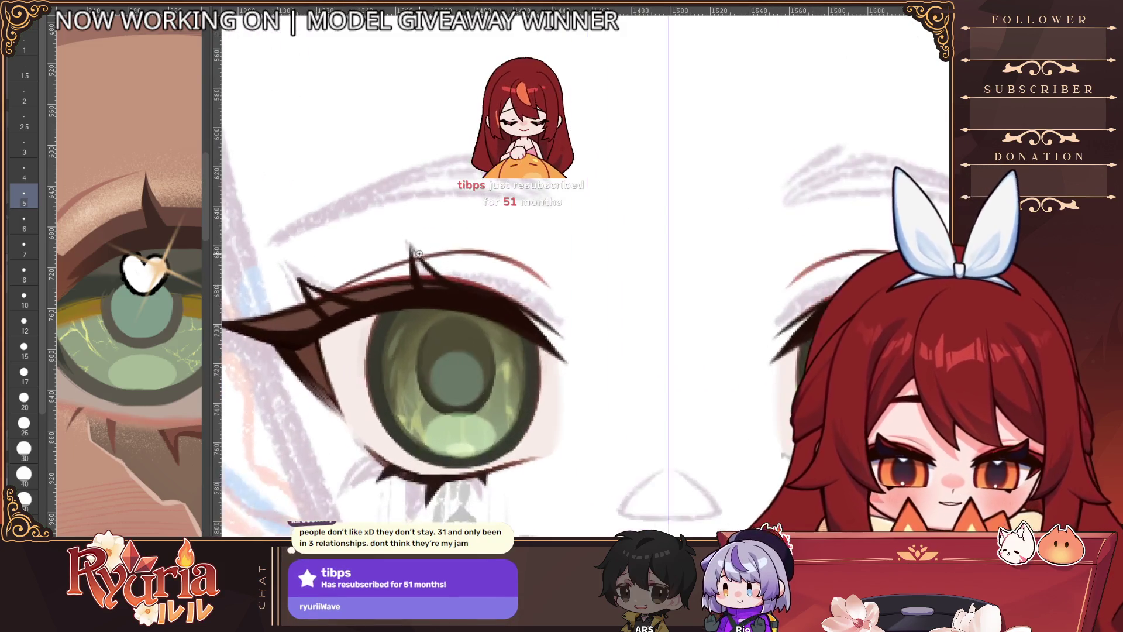
pyautogui.scroll(-4, 464, 231)
pyautogui.scroll(1, 464, 231)
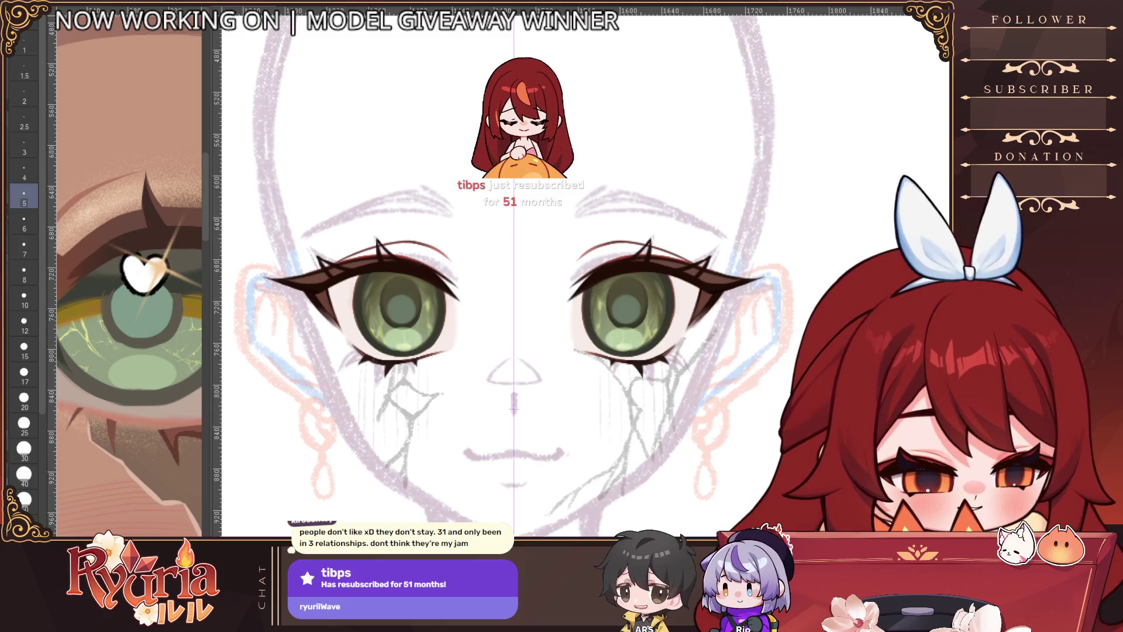
pyautogui.scroll(2, 335, 261)
pyautogui.press('[')
pyautogui.moveTo(374, 274); pyautogui.dragTo(313, 253)
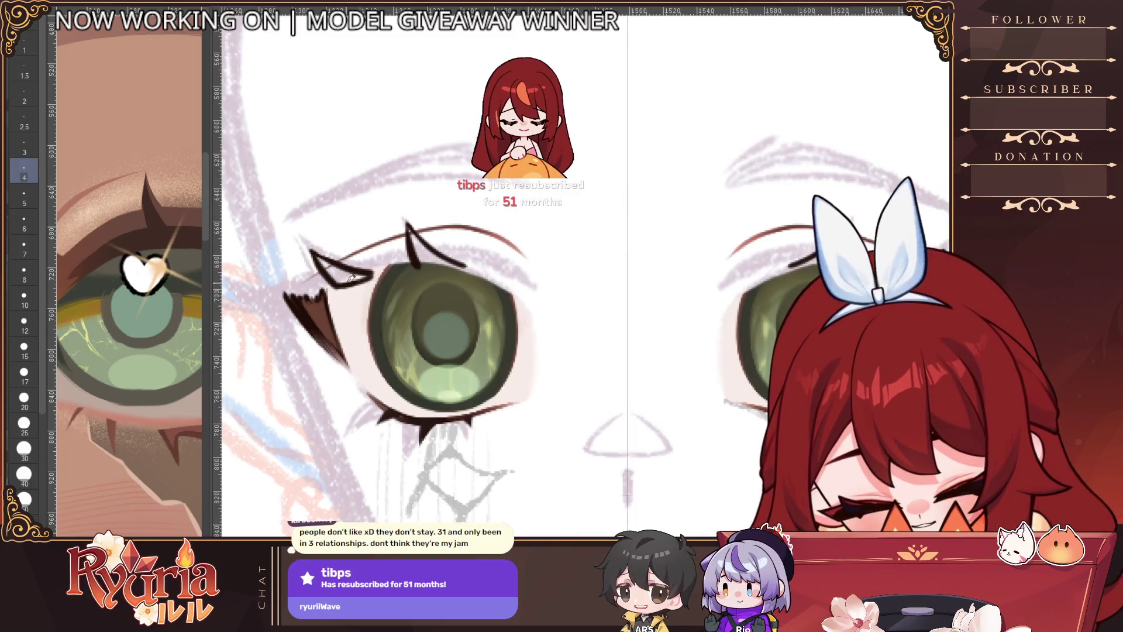
pyautogui.moveTo(416, 267)
pyautogui.mouseDown()
pyautogui.moveTo(464, 260)
pyautogui.moveTo(442, 258)
pyautogui.mouseUp()
# Step: Fill the lash triangle's interior dark and bring back longer eyeliner wings on both eyes
pyautogui.press(']')
pyautogui.press(']')
pyautogui.moveTo(336, 260); pyautogui.dragTo(350, 277)
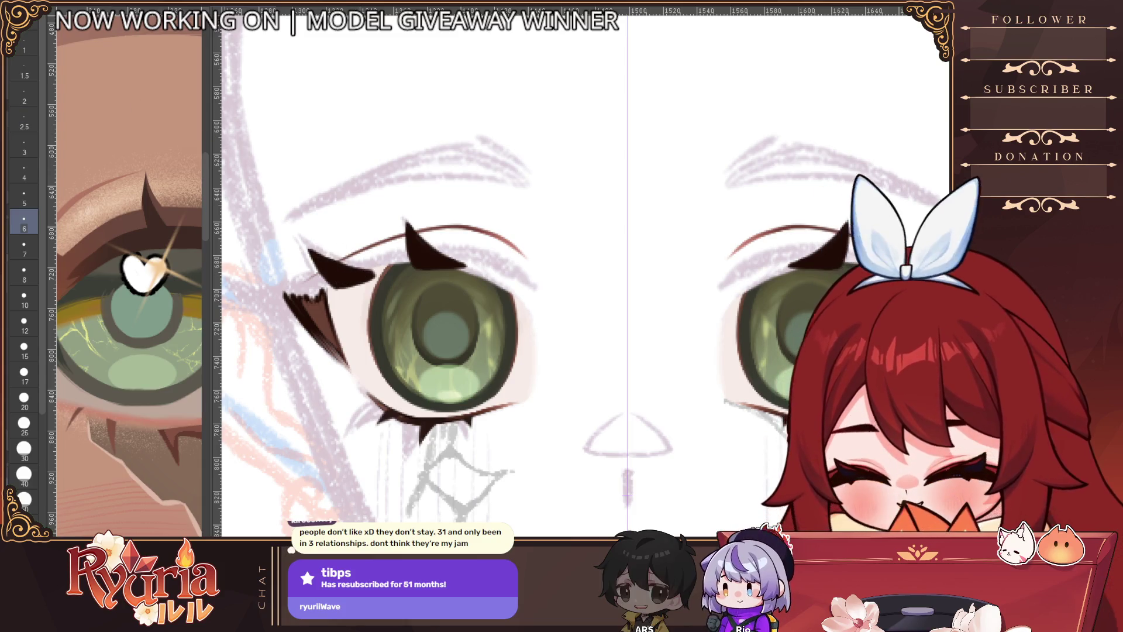
pyautogui.press('[')
pyautogui.press('[')
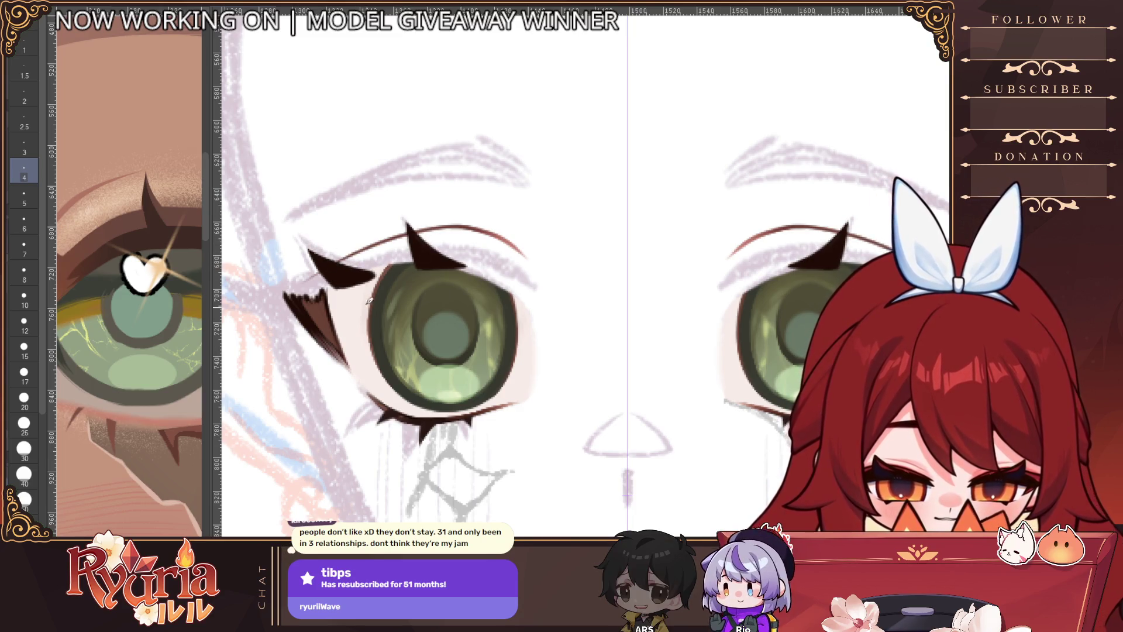
pyautogui.scroll(-2, 369, 275)
pyautogui.hotkey('ctrl', 'z')
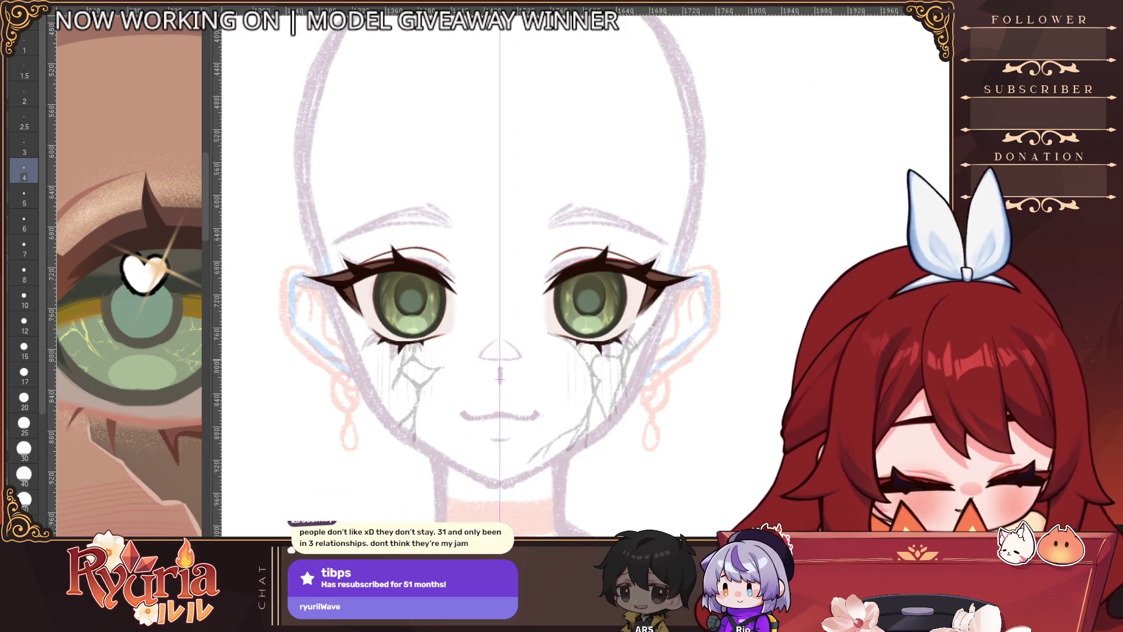
# Step: Paint a lighter brown stroke along the upper lash with a fine brush
pyautogui.scroll(5, 416, 266)
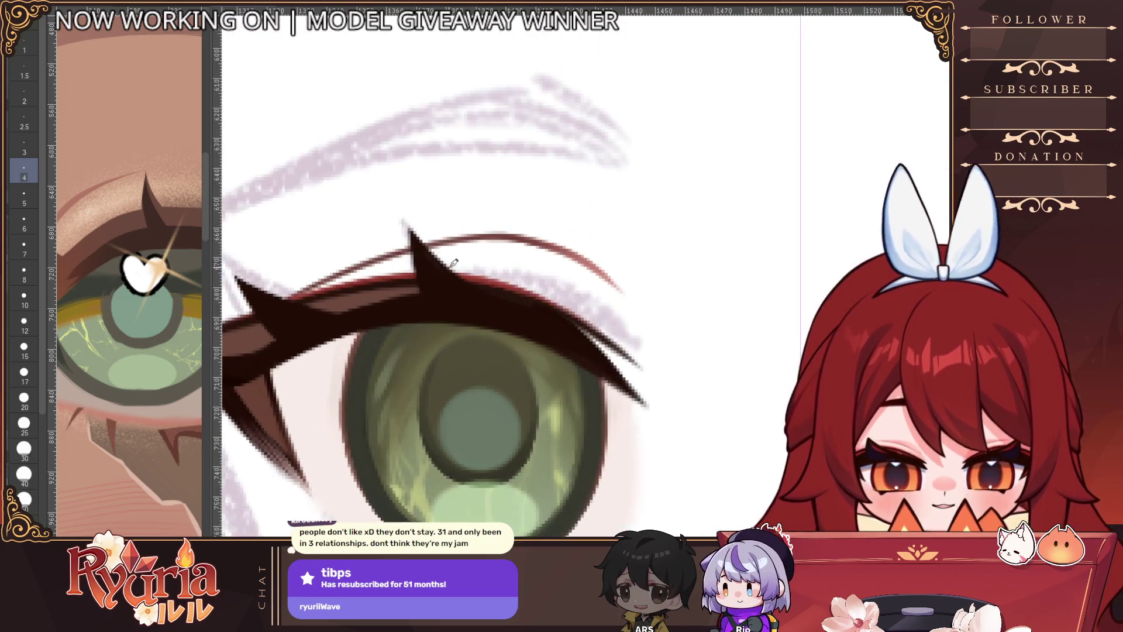
pyautogui.press('[')
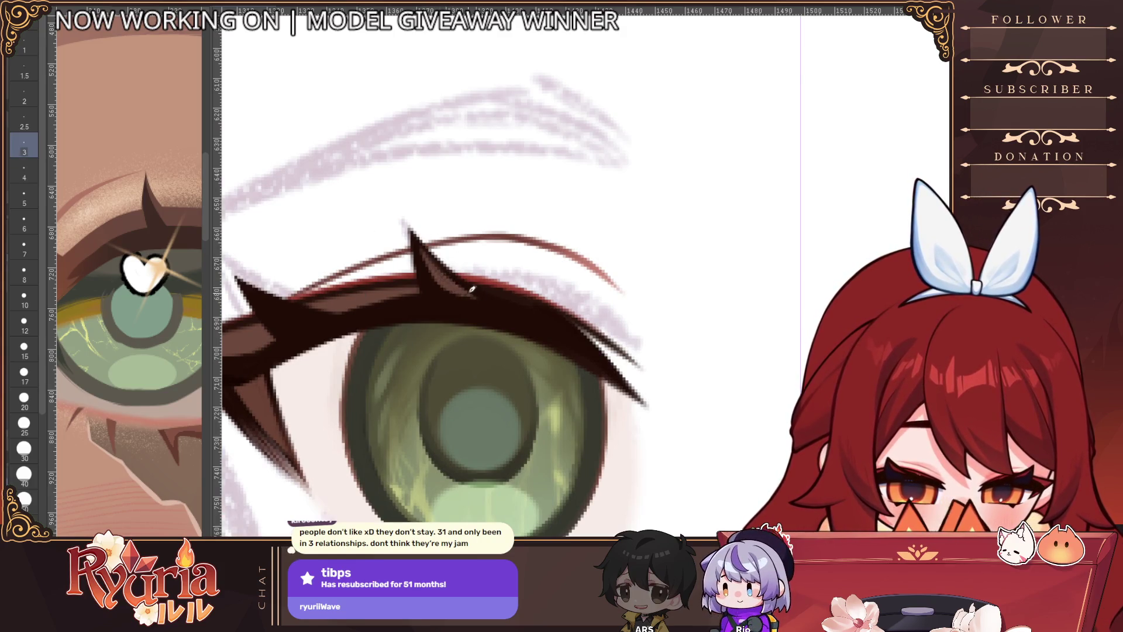
pyautogui.scroll(-5, 499, 302)
pyautogui.scroll(5, 444, 202)
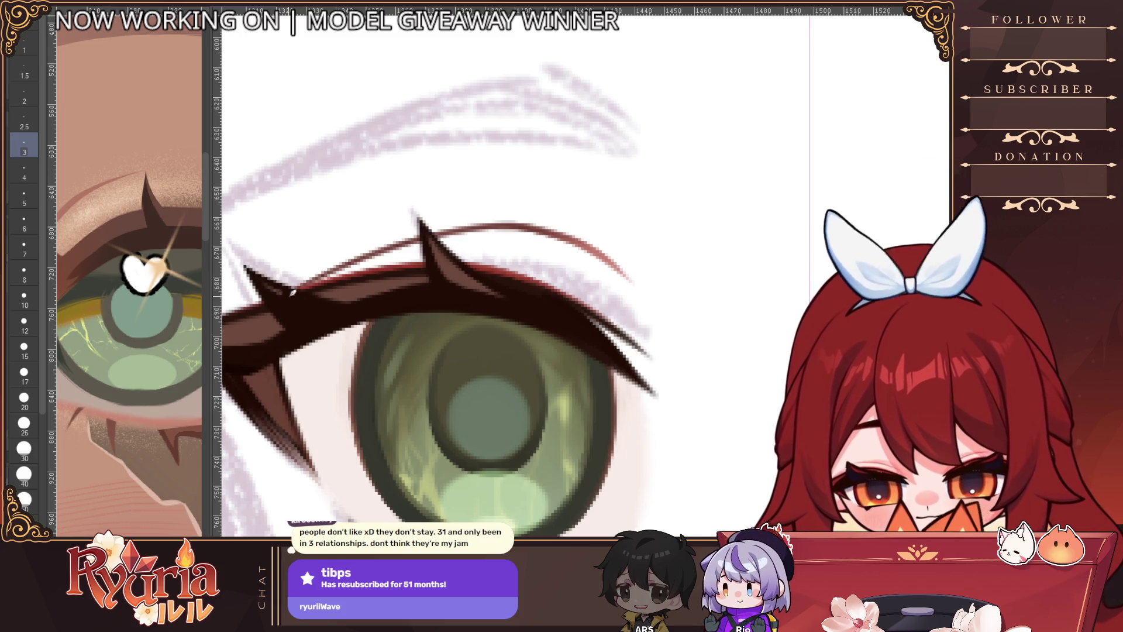
pyautogui.moveTo(295, 300); pyautogui.dragTo(335, 301)
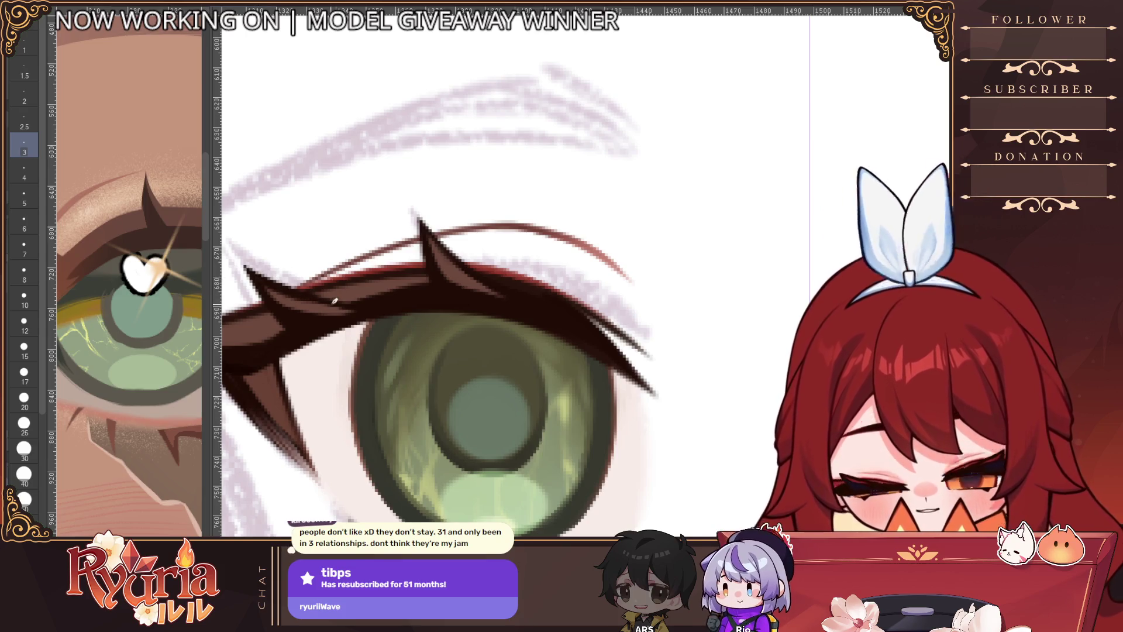
pyautogui.scroll(-5, 326, 300)
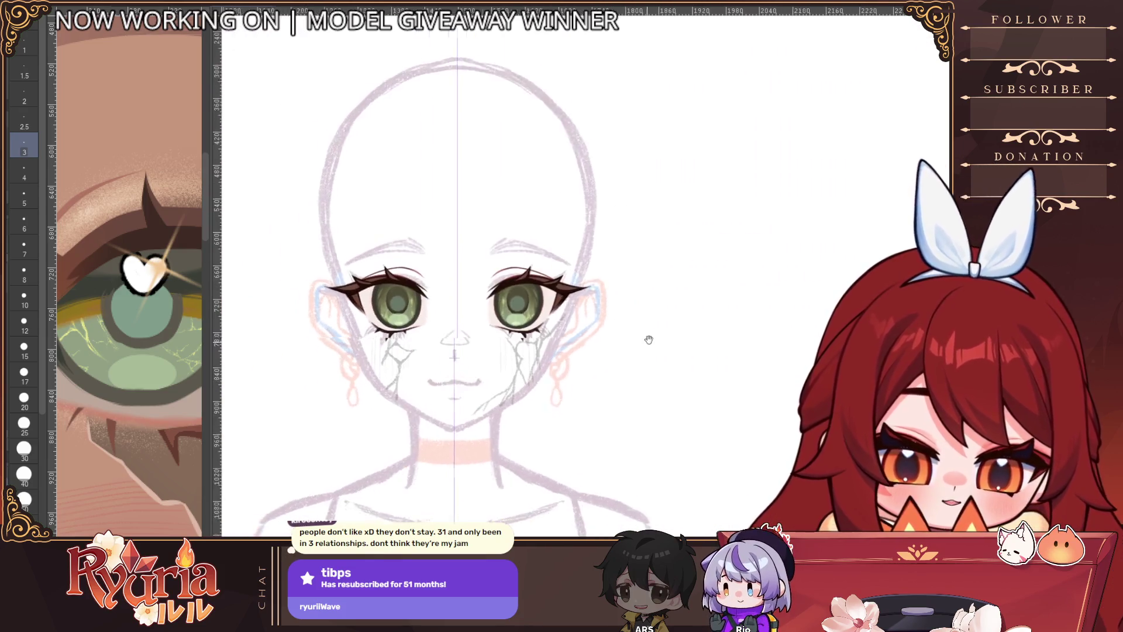
pyautogui.scroll(3, 673, 311)
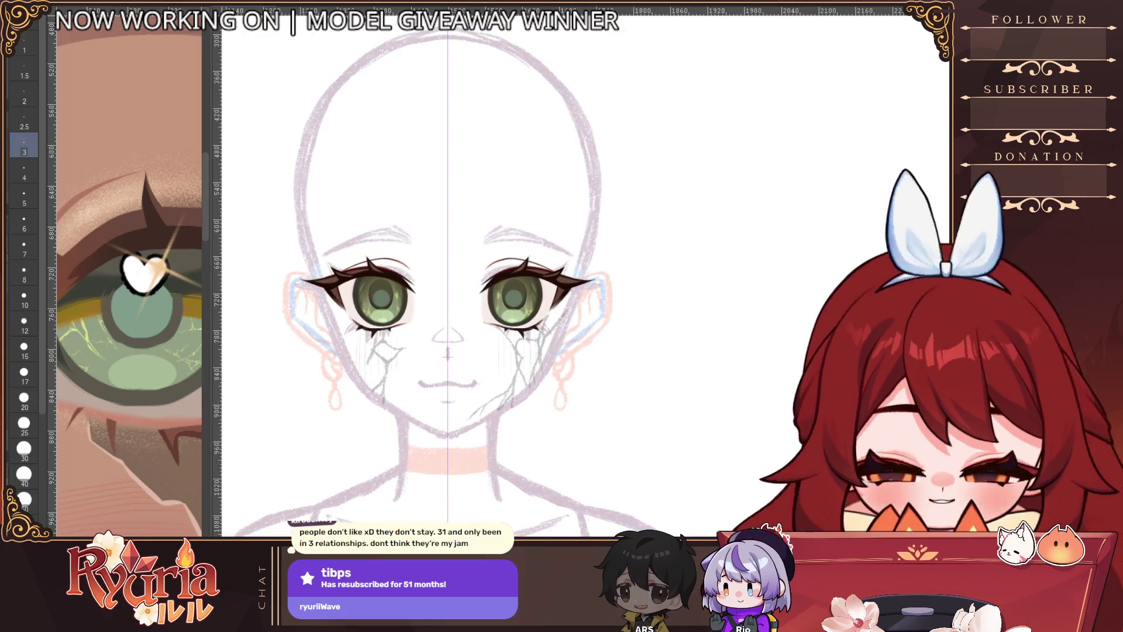
pyautogui.click(24, 474)
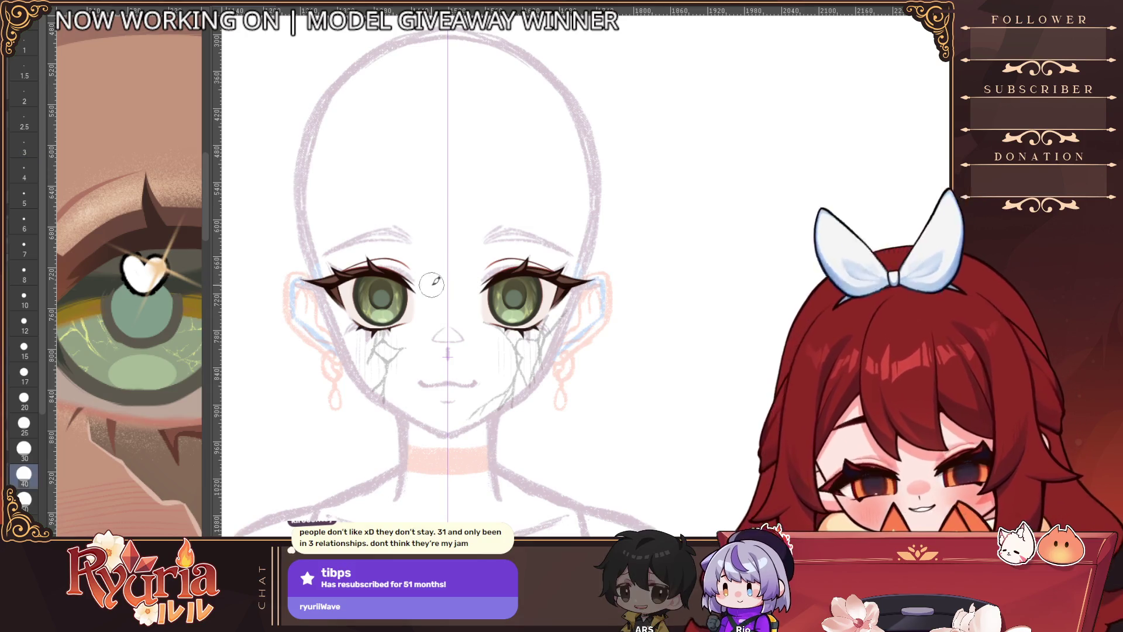
pyautogui.scroll(2, 430, 287)
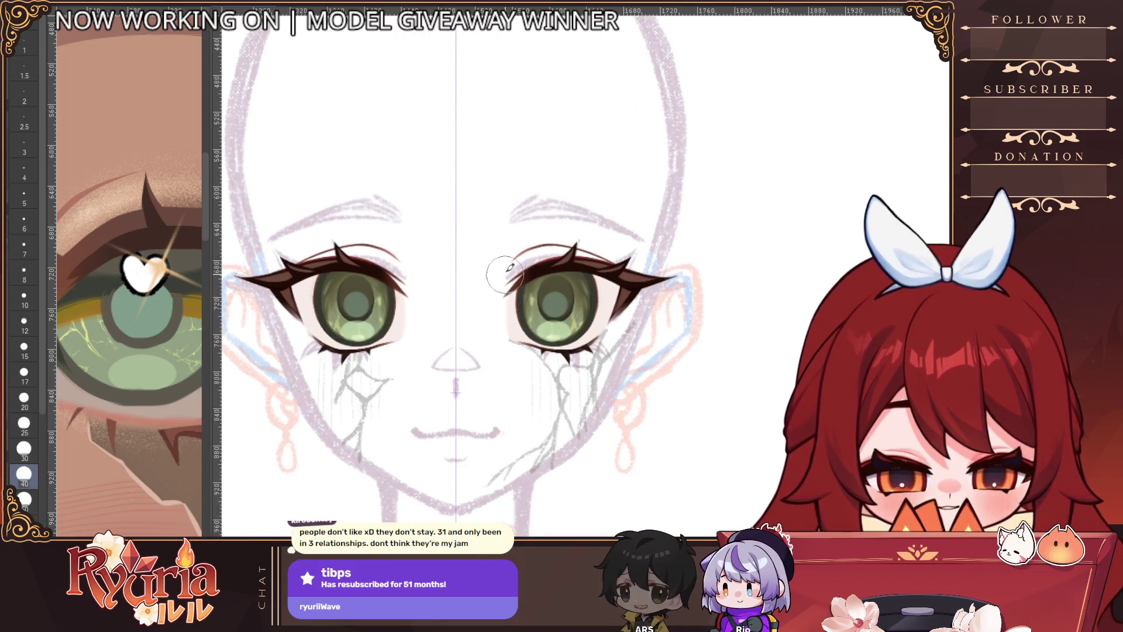
pyautogui.scroll(3, 456, 387)
pyautogui.moveTo(873, 113)
pyautogui.mouseDown()
pyautogui.moveTo(644, 176)
pyautogui.moveTo(367, 226)
pyautogui.mouseUp()
pyautogui.press('[')
pyautogui.press('[')
pyautogui.press('[')
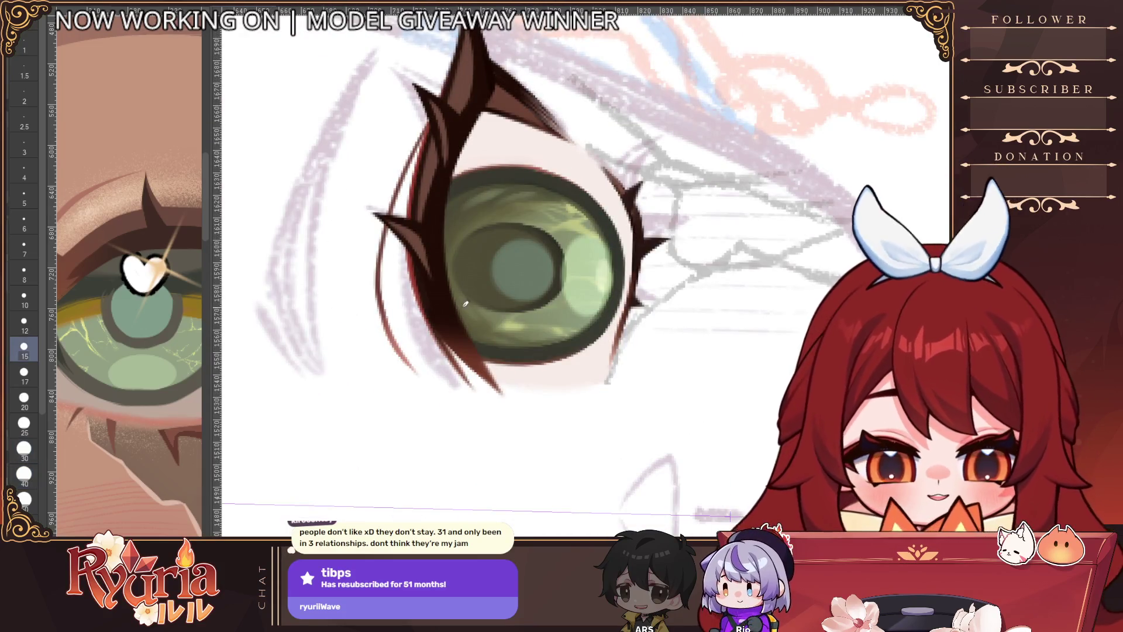
pyautogui.press('[')
pyautogui.press('[')
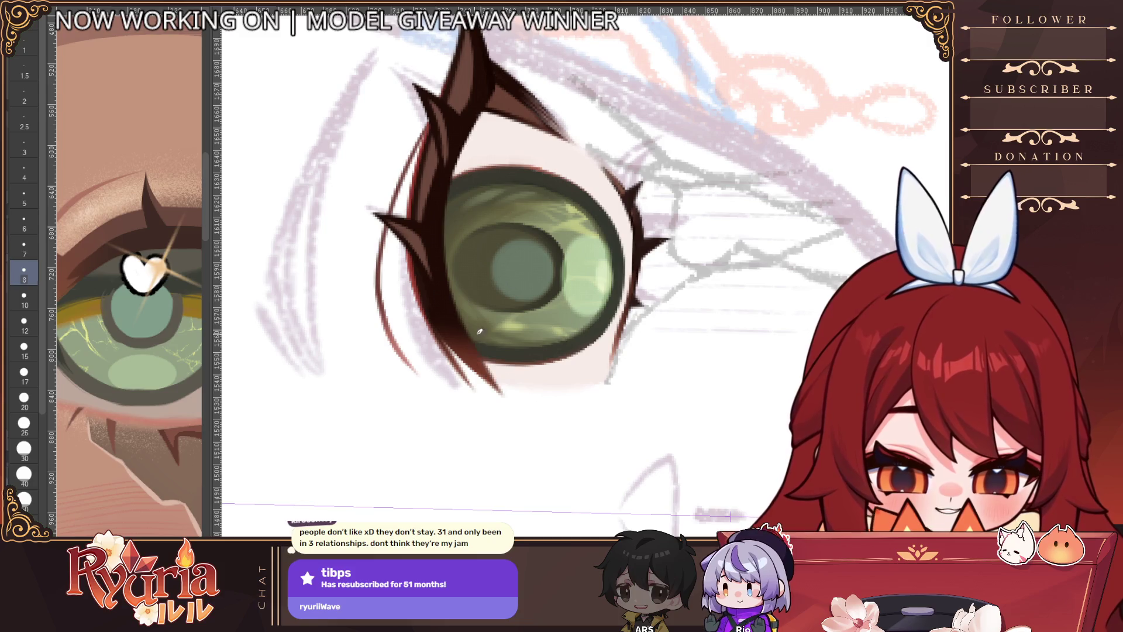
pyautogui.press('[')
pyautogui.press('[')
pyautogui.press('[')
pyautogui.scroll(-5, 522, 410)
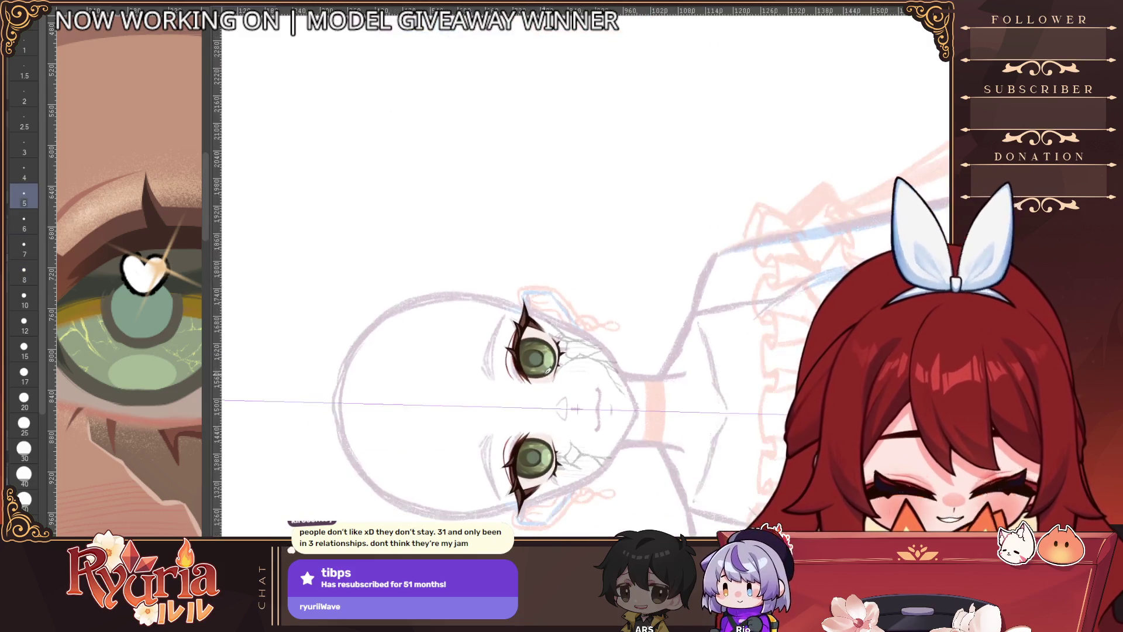
pyautogui.scroll(4, 497, 351)
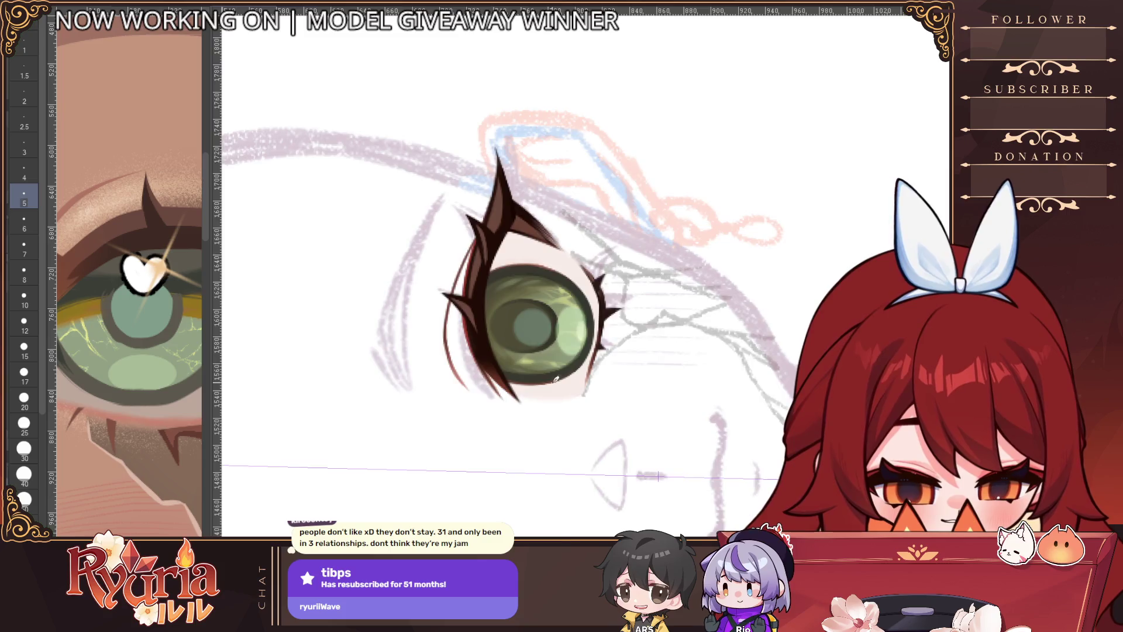
pyautogui.scroll(-5, 556, 379)
pyautogui.scroll(5, 555, 379)
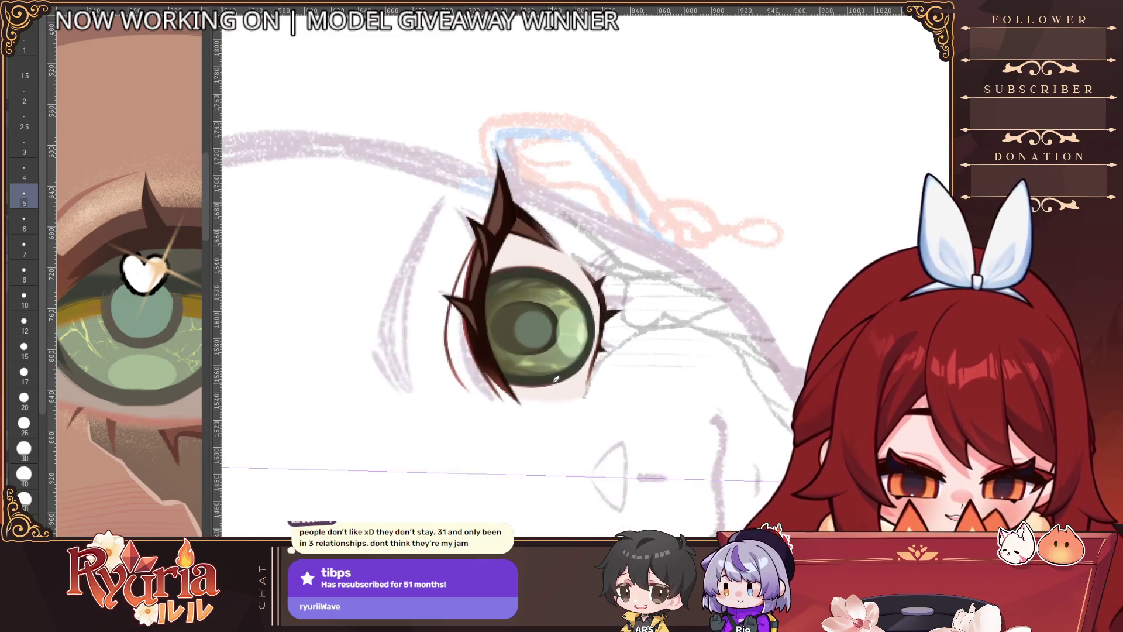
pyautogui.scroll(-3, 556, 379)
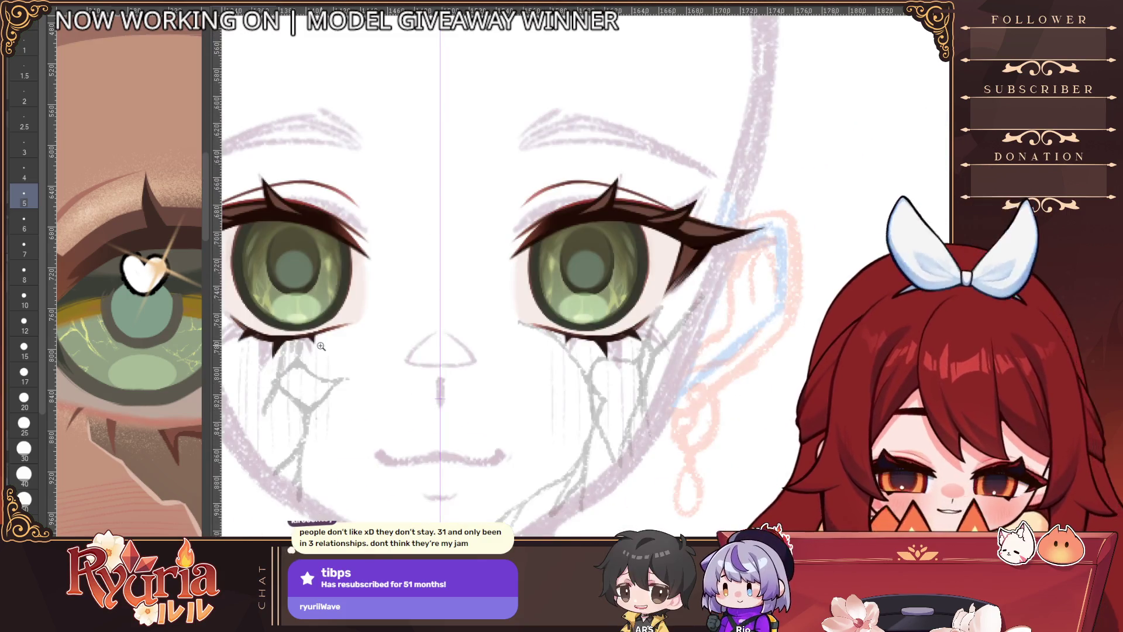
pyautogui.scroll(1, 491, 413)
pyautogui.scroll(2, 333, 343)
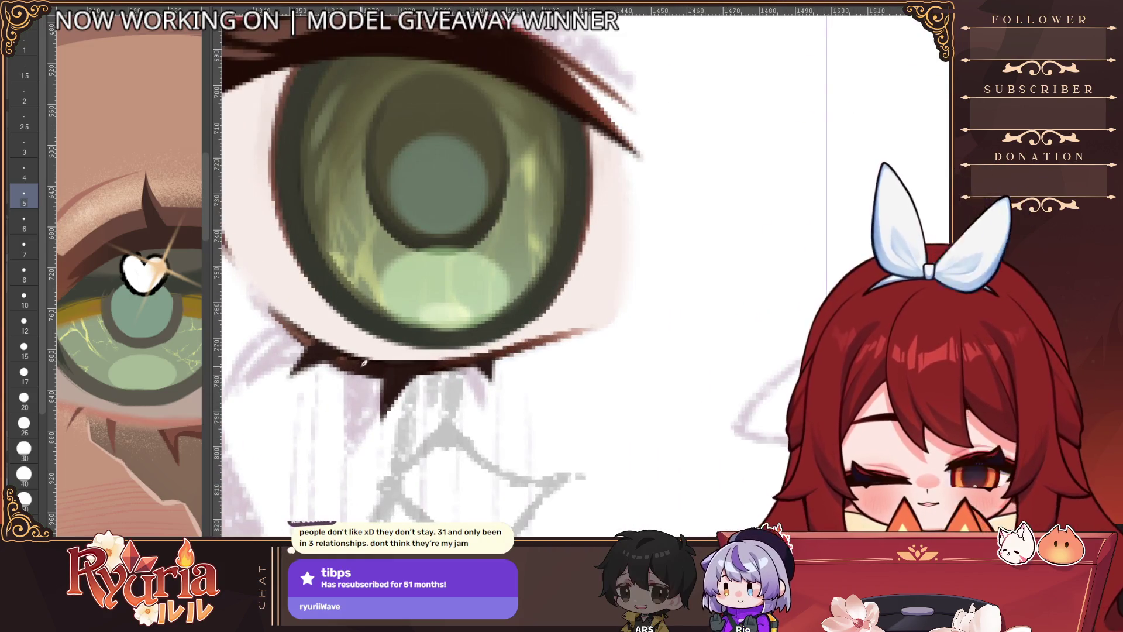
pyautogui.moveTo(378, 382); pyautogui.dragTo(405, 410)
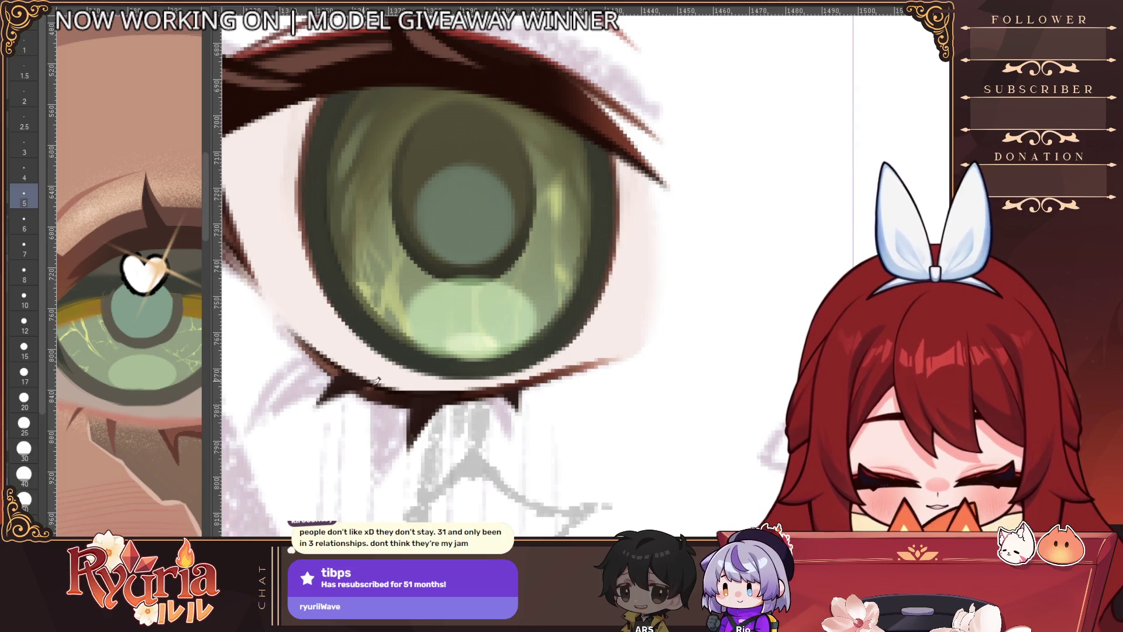
pyautogui.moveTo(288, 328); pyautogui.dragTo(340, 364)
pyautogui.scroll(-10, 333, 362)
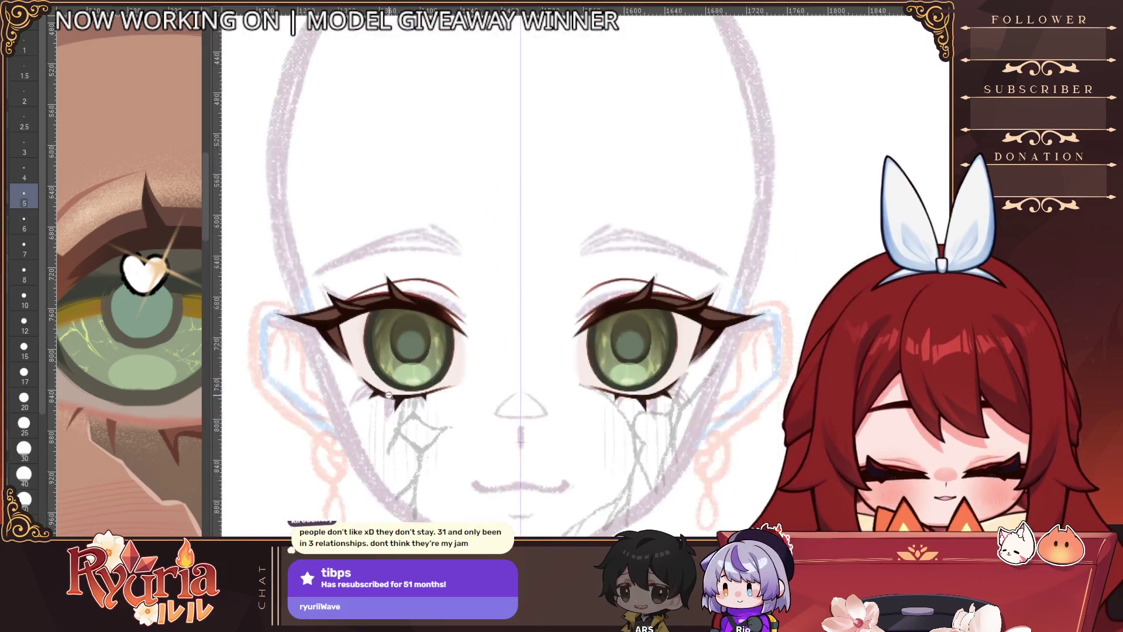
pyautogui.scroll(2, 594, 386)
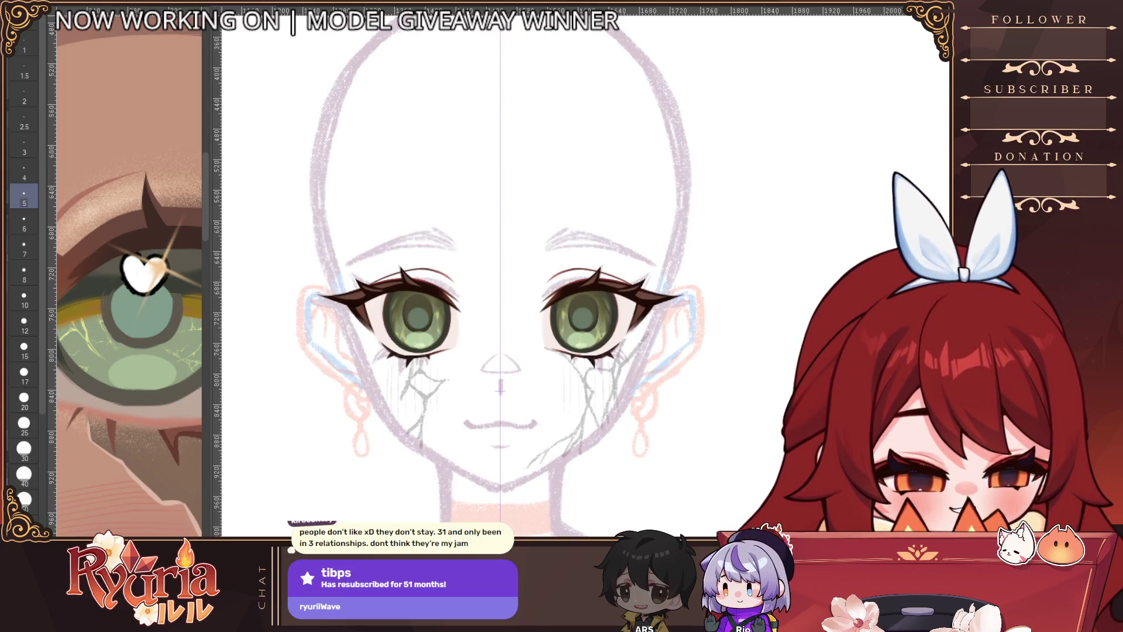
pyautogui.scroll(3, 346, 318)
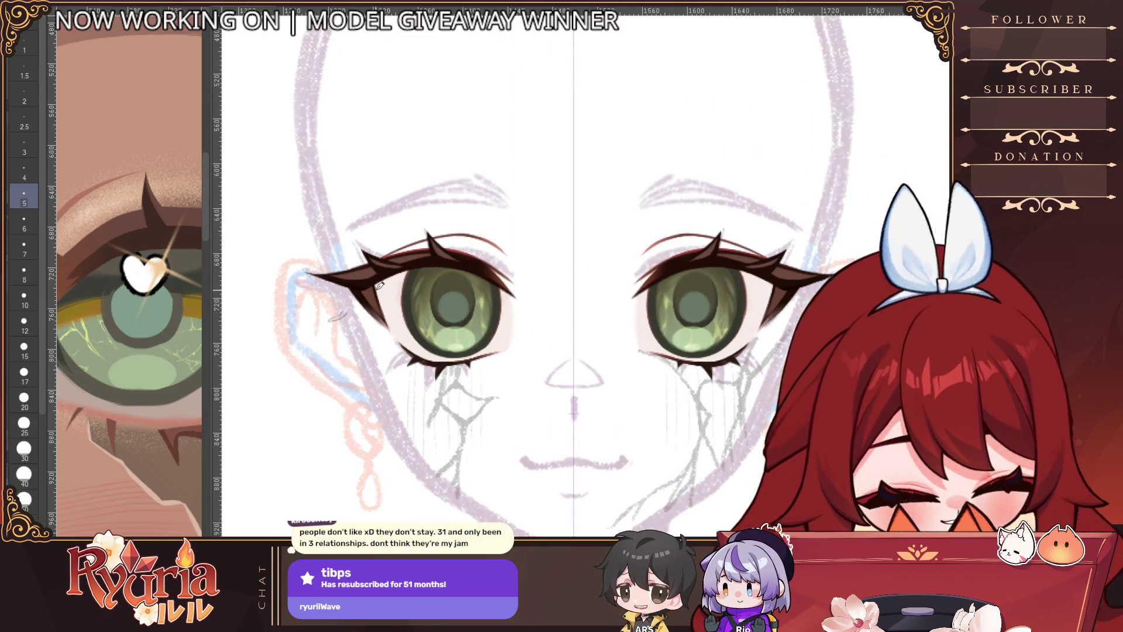
pyautogui.moveTo(334, 311); pyautogui.dragTo(345, 310)
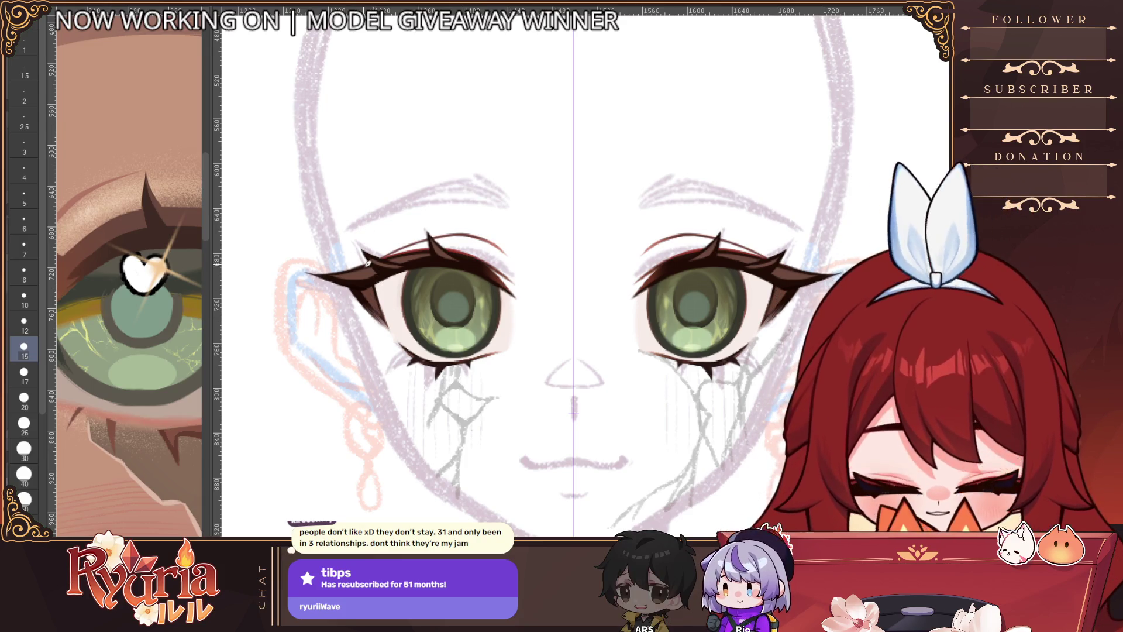
pyautogui.press('[')
pyautogui.press('[')
pyautogui.press('[')
pyautogui.scroll(-5, 380, 293)
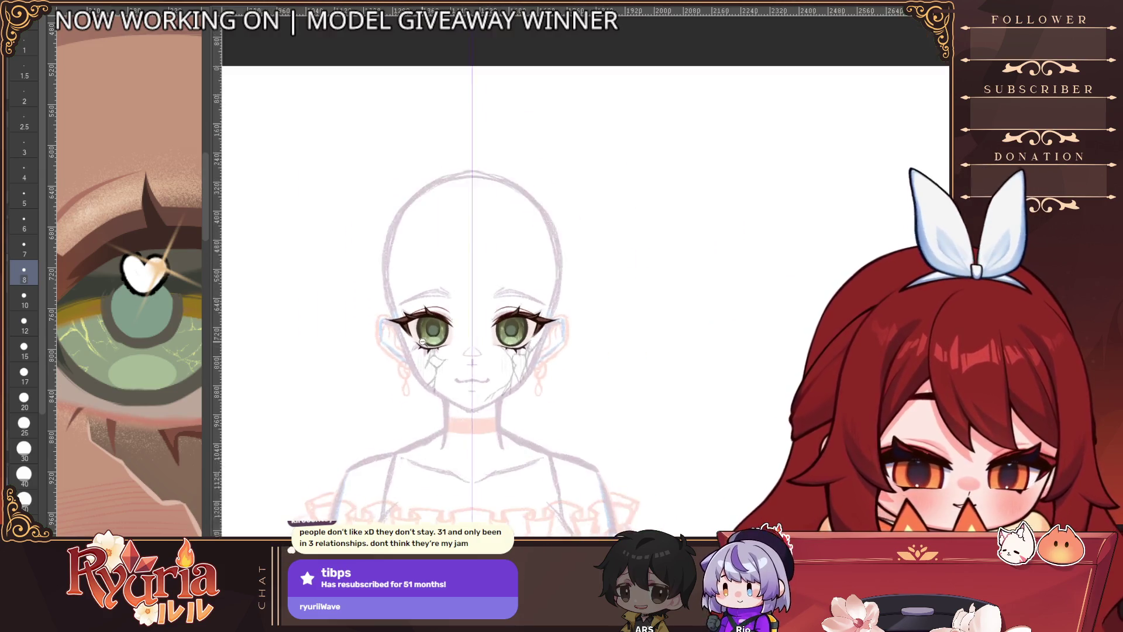
pyautogui.scroll(-3, 540, 339)
pyautogui.scroll(4, 567, 323)
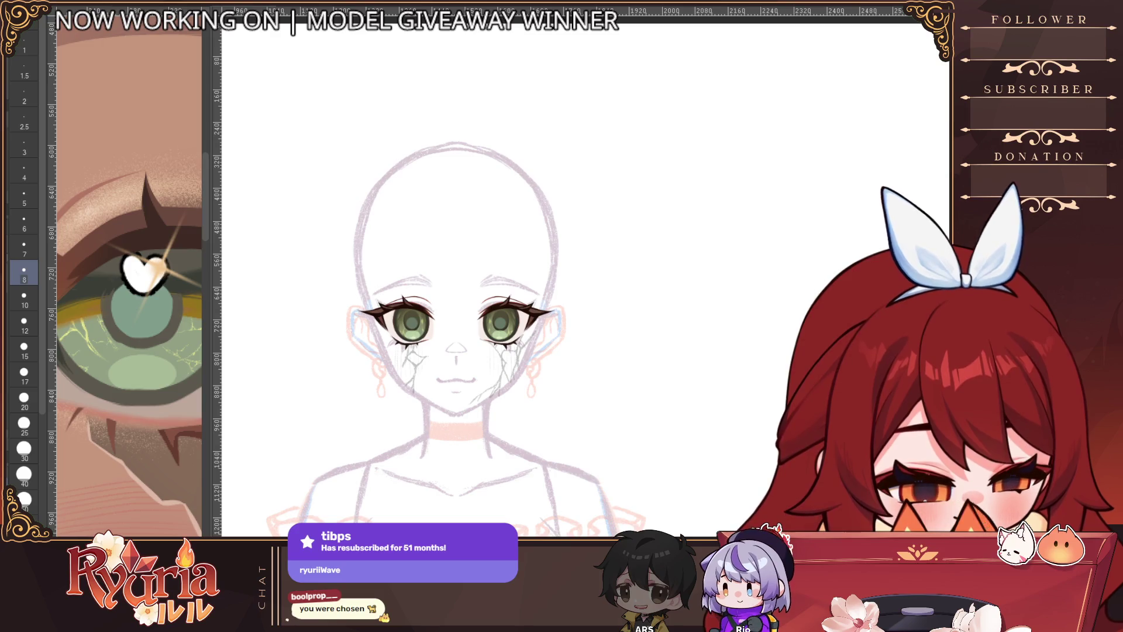
pyautogui.moveTo(913, 245); pyautogui.dragTo(944, 82)
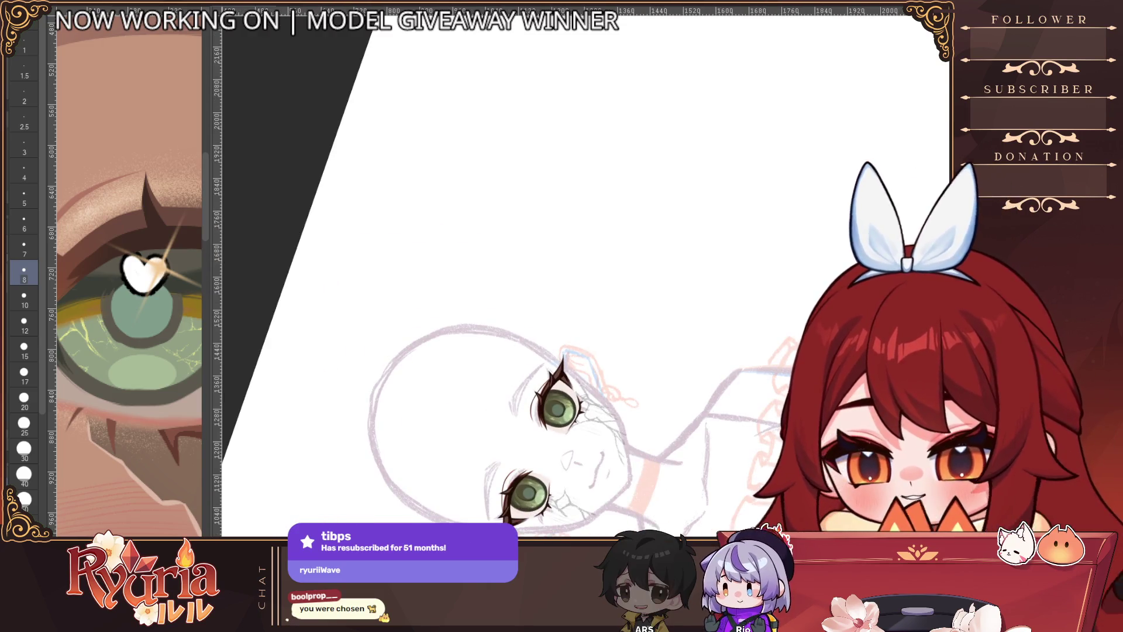
# Step: Paint salmon-pink shading down the eye's left edge and lower lash corner at brush size 15
pyautogui.moveTo(724, 263); pyautogui.dragTo(694, 184)
pyautogui.scroll(5, 515, 327)
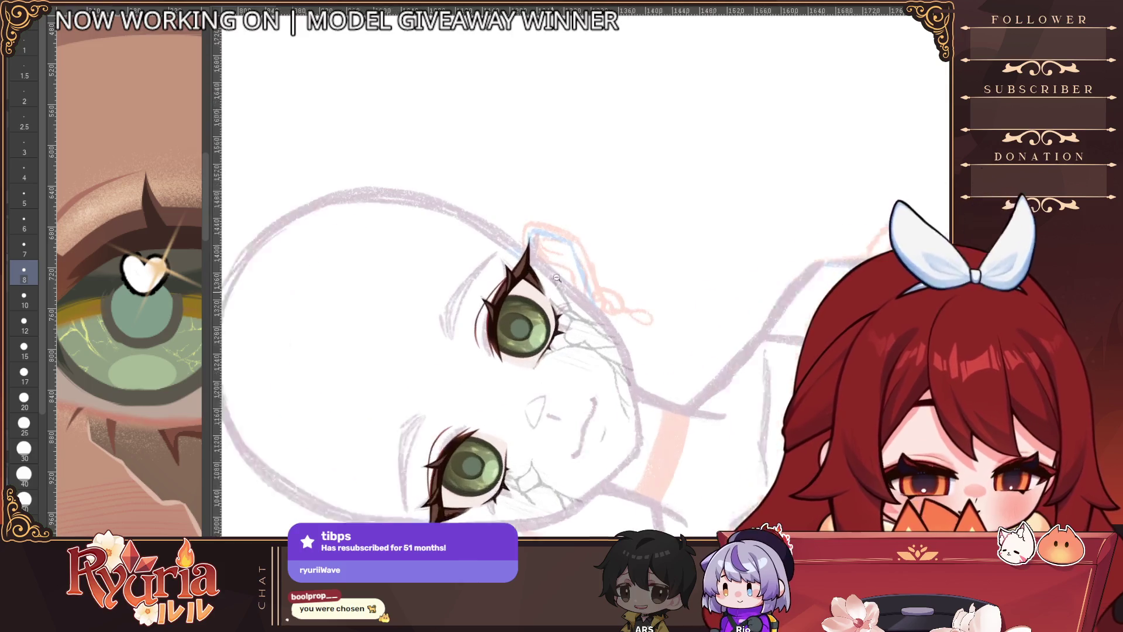
pyautogui.press(']')
pyautogui.press(']')
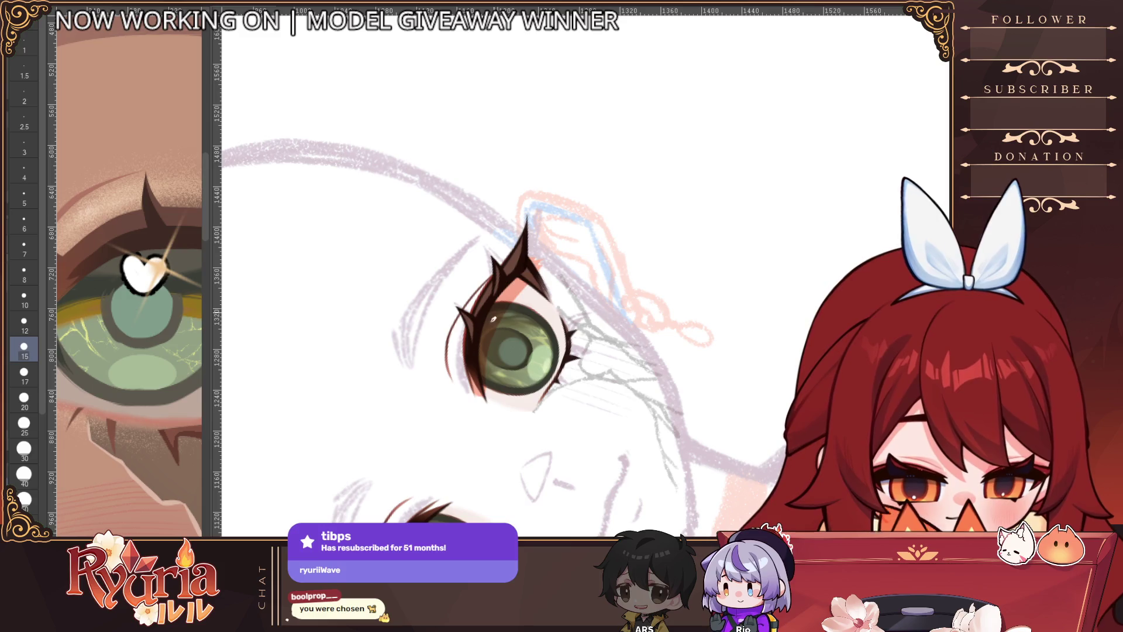
pyautogui.moveTo(480, 383); pyautogui.dragTo(477, 410)
pyautogui.moveTo(468, 334); pyautogui.dragTo(472, 400)
pyautogui.moveTo(460, 319); pyautogui.dragTo(475, 397)
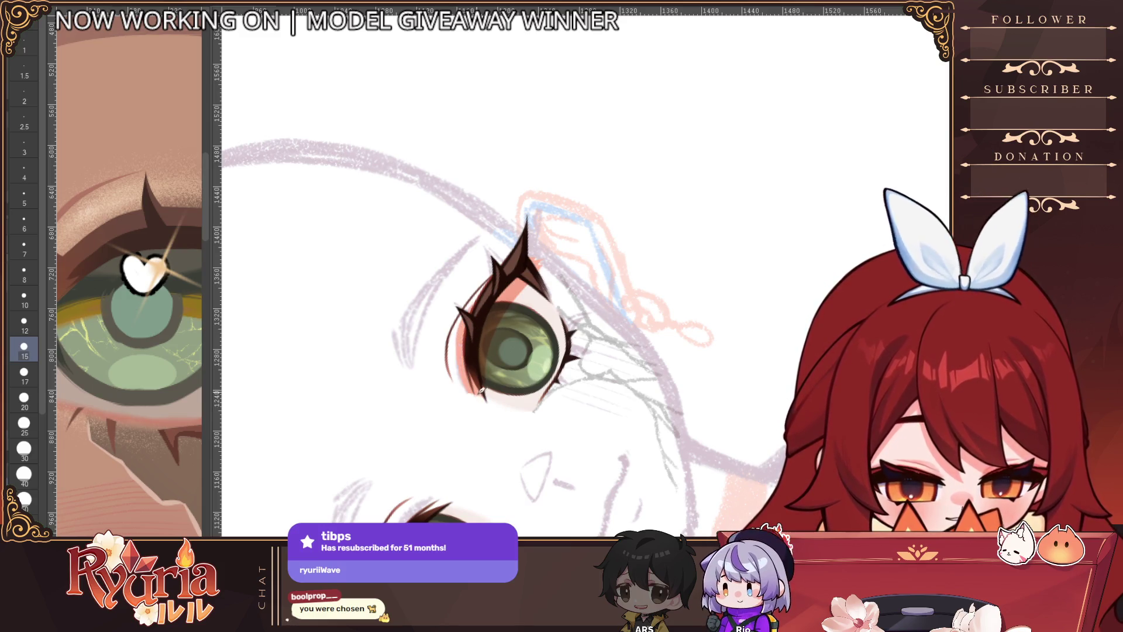
pyautogui.moveTo(473, 353); pyautogui.dragTo(481, 405)
pyautogui.moveTo(489, 357); pyautogui.dragTo(484, 412)
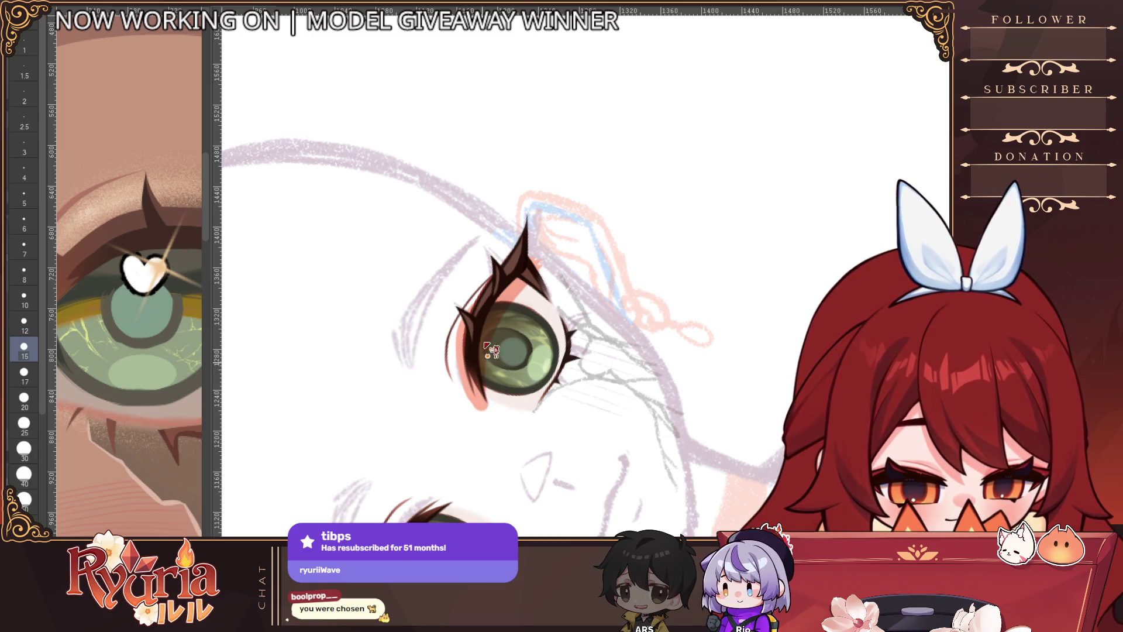
# Step: Try pink shading near the upper lash, then undo it while keeping the pale green highlights
pyautogui.press('[')
pyautogui.press('[')
pyautogui.moveTo(492, 266); pyautogui.dragTo(468, 307)
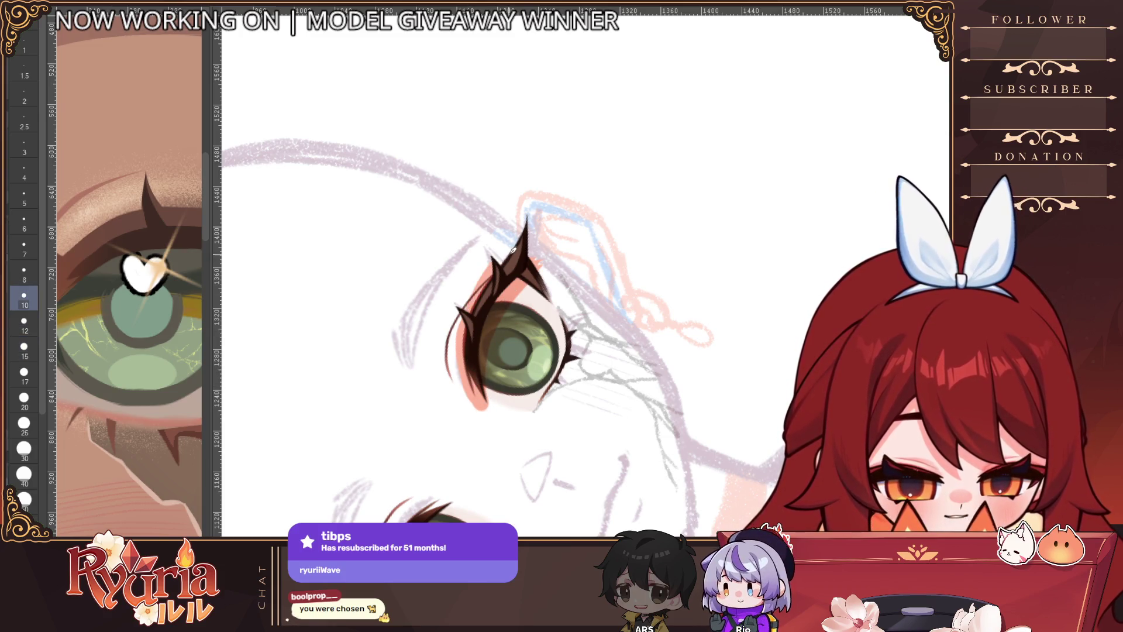
pyautogui.press(']')
pyautogui.moveTo(483, 269)
pyautogui.mouseDown()
pyautogui.moveTo(464, 309)
pyautogui.moveTo(509, 252)
pyautogui.mouseUp()
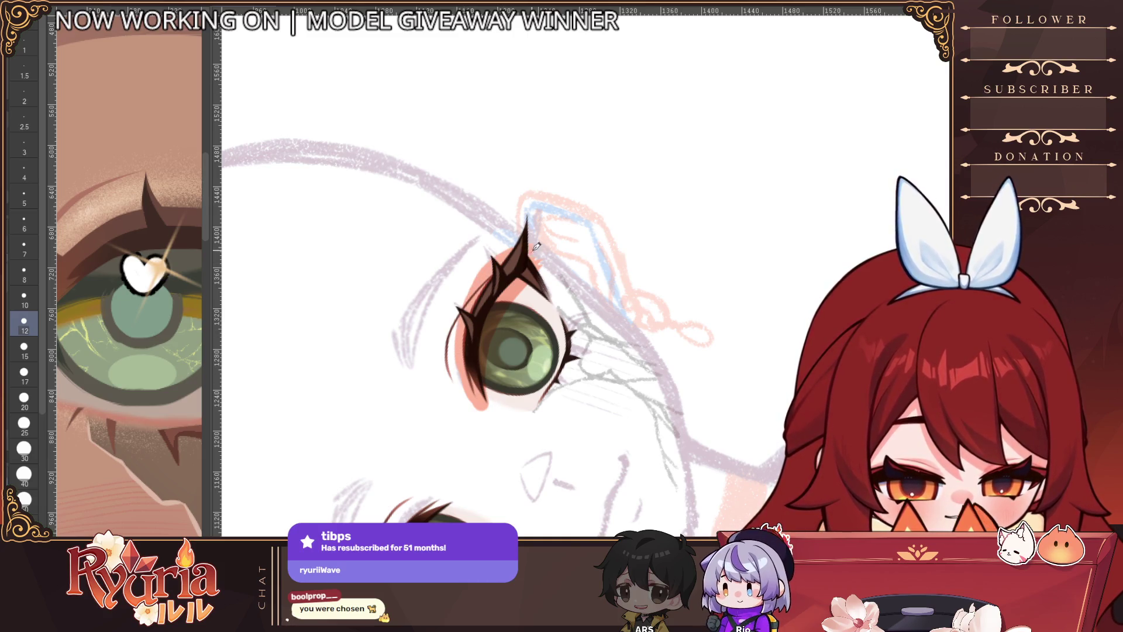
pyautogui.scroll(-5, 509, 294)
pyautogui.scroll(4, 526, 275)
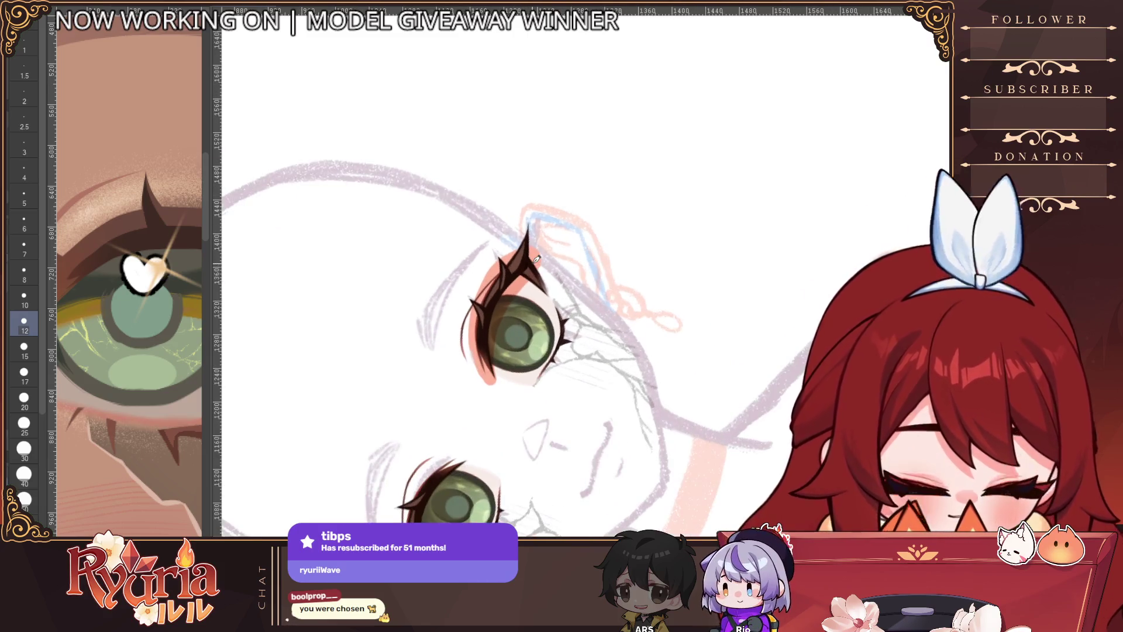
pyautogui.hotkey('ctrl', 'z')
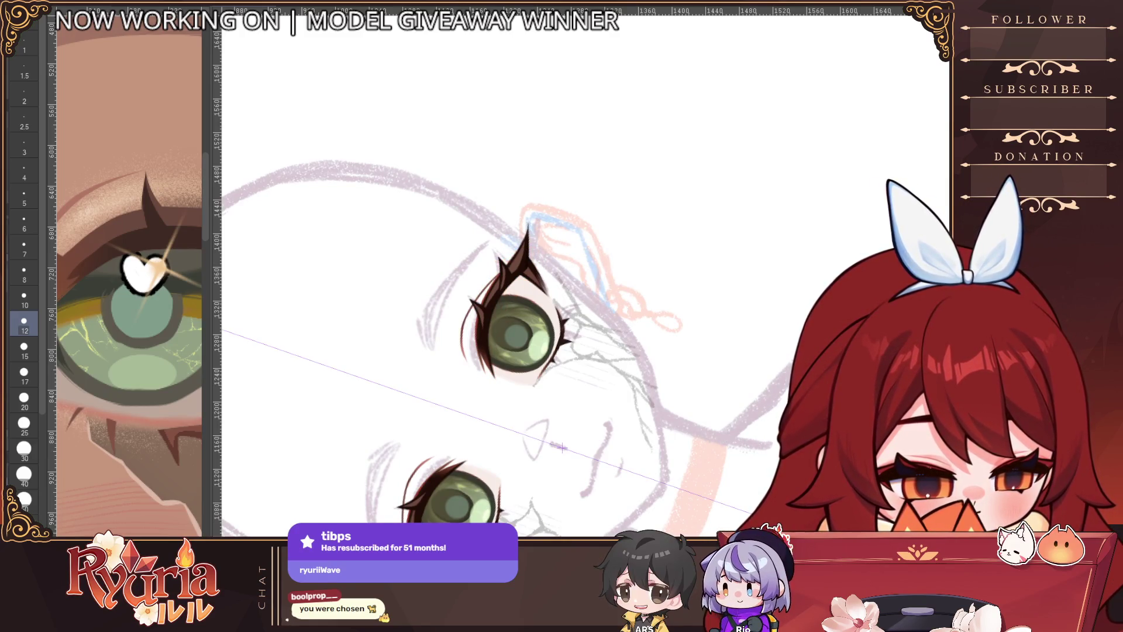
pyautogui.hotkey('ctrl', 'z')
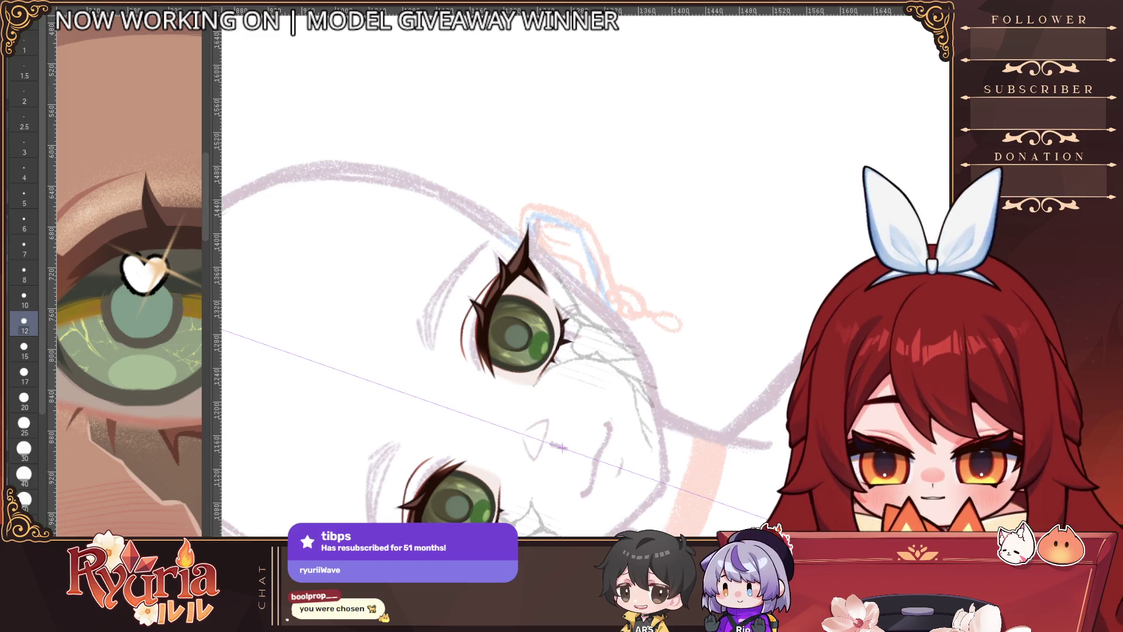
pyautogui.hotkey('ctrl', 'y')
# Step: Add red strokes along the lower lash edge and a peach stroke on the upper eyelid, then hide the lashes
pyautogui.scroll(2, 518, 409)
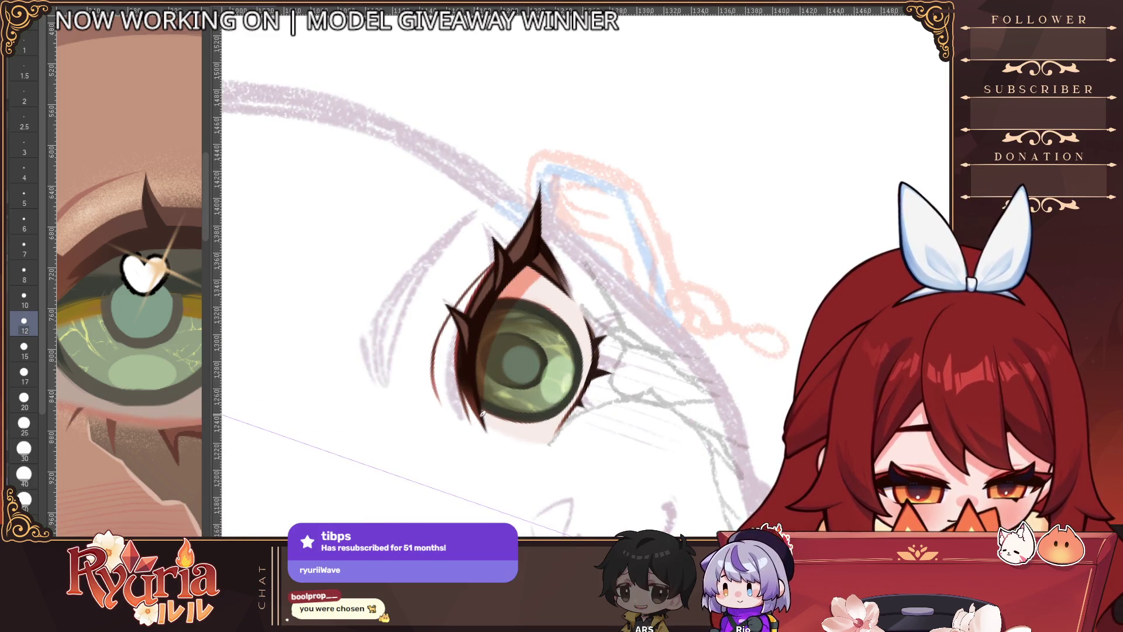
pyautogui.press('[')
pyautogui.press('[')
pyautogui.press('[')
pyautogui.press(']')
pyautogui.press(']')
pyautogui.moveTo(474, 395); pyautogui.dragTo(495, 436)
pyautogui.moveTo(483, 395)
pyautogui.mouseDown()
pyautogui.moveTo(497, 450)
pyautogui.moveTo(493, 430)
pyautogui.mouseUp()
pyautogui.hotkey('ctrl', 'z')
pyautogui.moveTo(547, 258)
pyautogui.mouseDown()
pyautogui.moveTo(562, 233)
pyautogui.moveTo(483, 314)
pyautogui.mouseUp()
pyautogui.press('Delete')
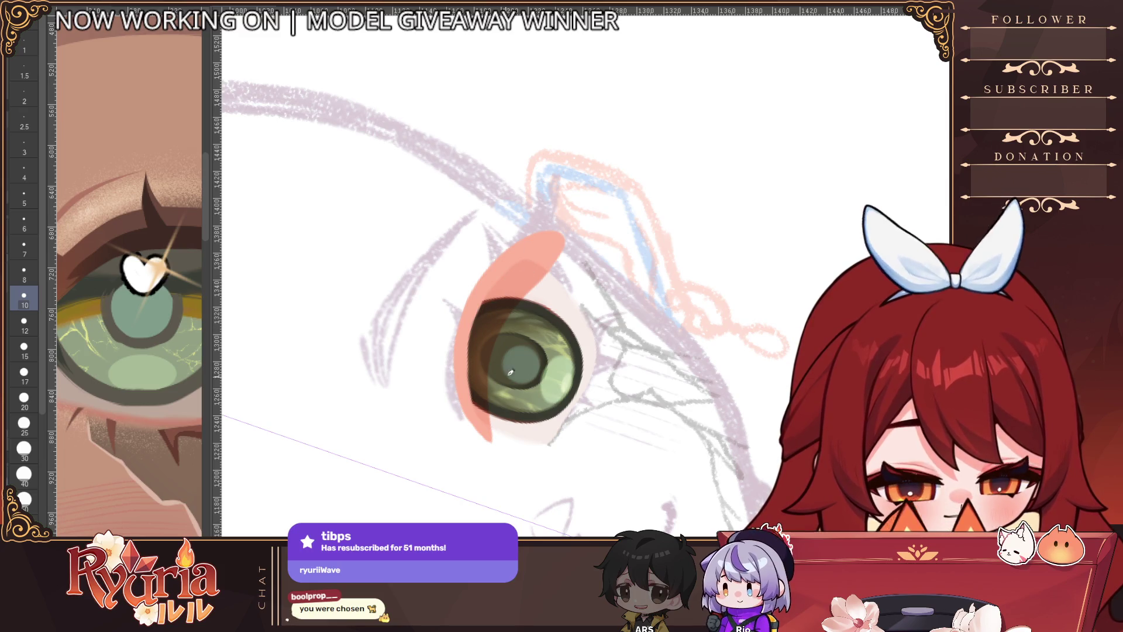
# Step: Fill in the lower tip of the salmon eyelid shape with a size-8 brush
pyautogui.scroll(-3, 511, 372)
pyautogui.scroll(3, 526, 351)
pyautogui.press('[')
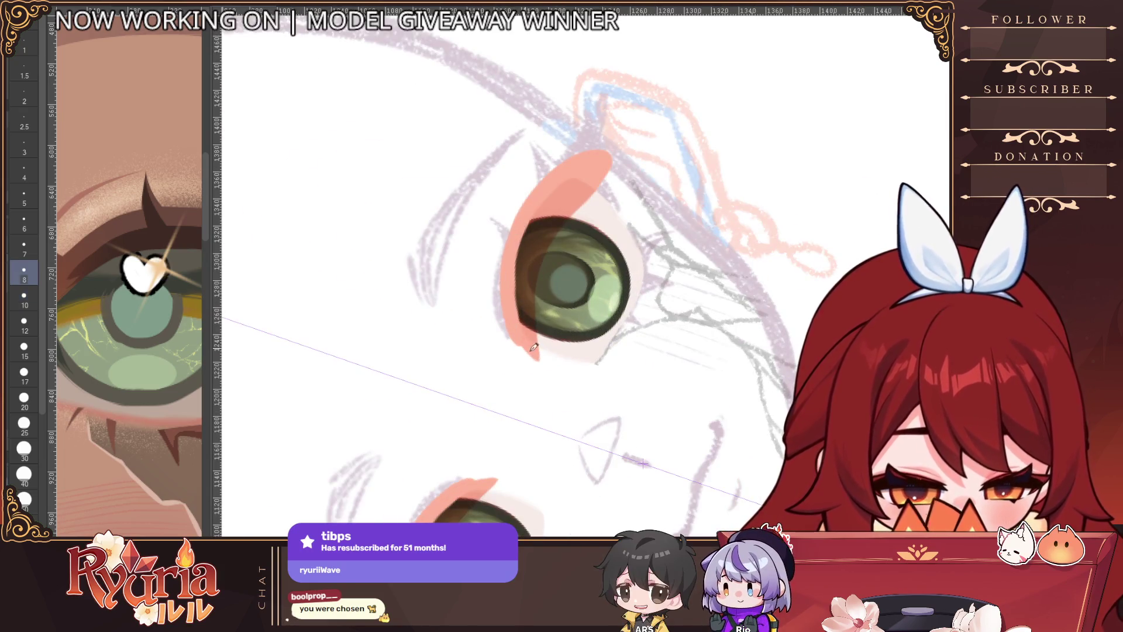
pyautogui.moveTo(529, 344); pyautogui.dragTo(535, 358)
# Step: Paint mirrored blue-grey shading along the upper eyelid at brush size 12
pyautogui.scroll(-2, 553, 198)
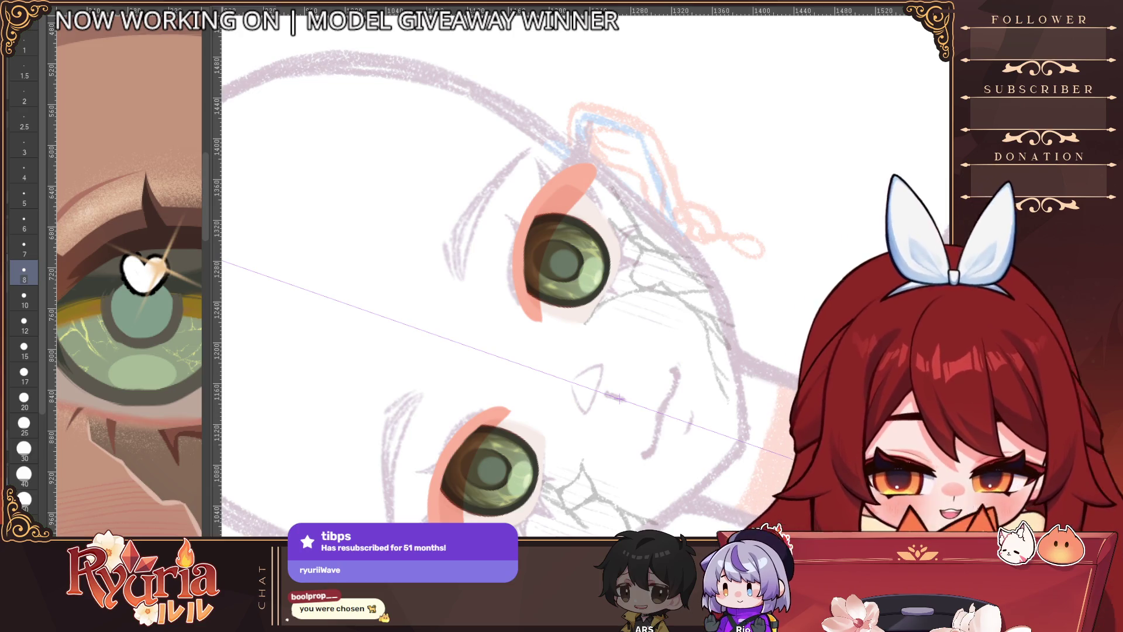
pyautogui.click(24, 320)
pyautogui.moveTo(592, 171)
pyautogui.mouseDown()
pyautogui.moveTo(561, 202)
pyautogui.moveTo(537, 197)
pyautogui.mouseUp()
pyautogui.hotkey('ctrl', 'z')
pyautogui.hotkey('ctrl', 'z')
pyautogui.hotkey('ctrl', 'z')
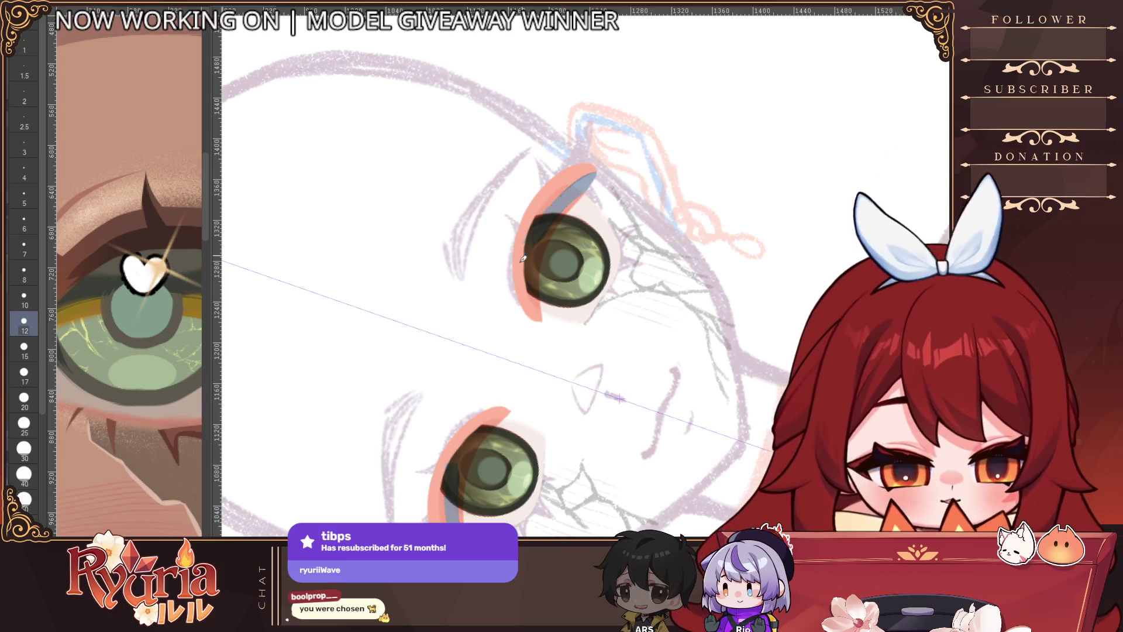
pyautogui.hotkey('ctrl', 'y')
pyautogui.hotkey('ctrl', 'z')
# Step: Extend the blue-grey shading down the eye's left edge, covering the orange at the lower edge
pyautogui.moveTo(594, 166)
pyautogui.mouseDown()
pyautogui.moveTo(530, 225)
pyautogui.moveTo(516, 270)
pyautogui.mouseUp()
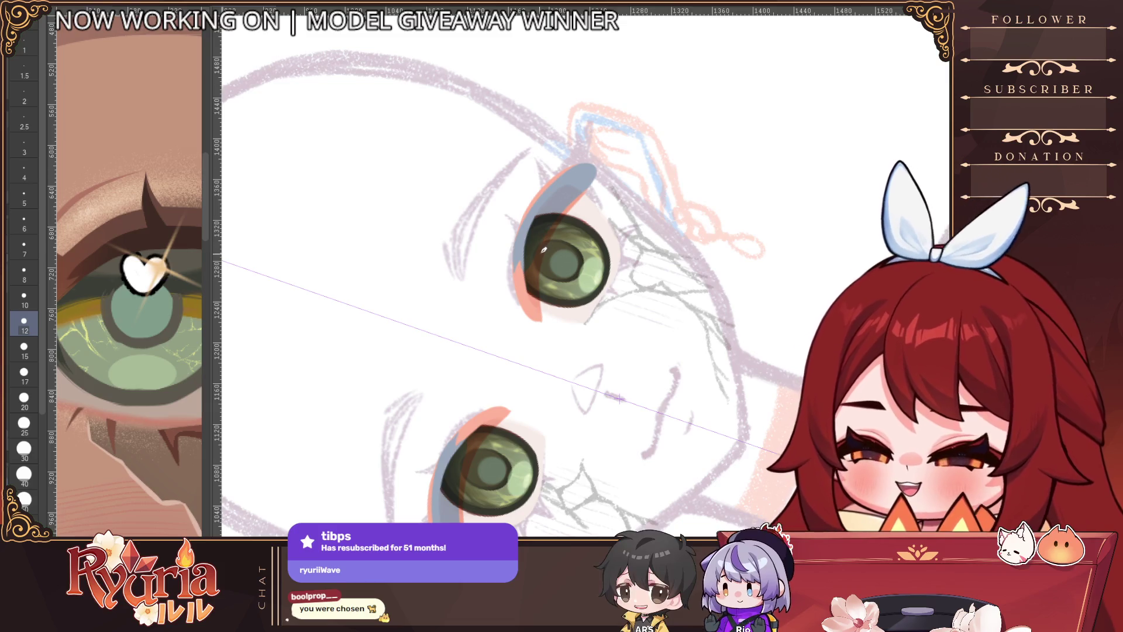
pyautogui.moveTo(594, 169)
pyautogui.mouseDown()
pyautogui.moveTo(550, 214)
pyautogui.moveTo(517, 288)
pyautogui.mouseUp()
pyautogui.moveTo(544, 222); pyautogui.dragTo(527, 319)
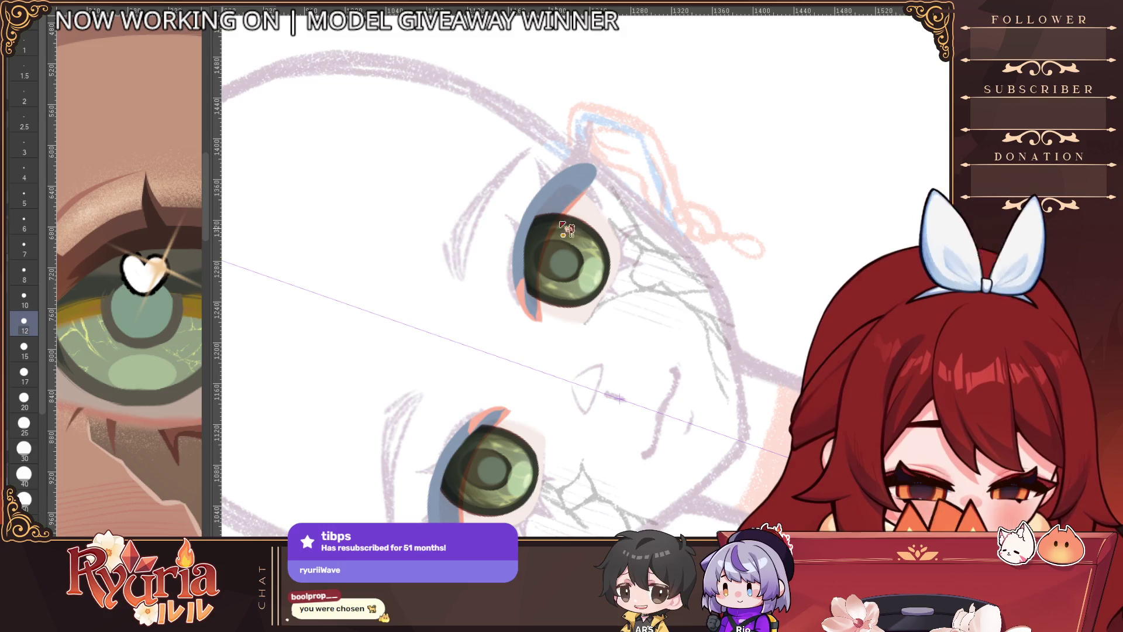
pyautogui.hotkey('ctrl', 'z')
pyautogui.moveTo(534, 260)
pyautogui.mouseDown()
pyautogui.moveTo(536, 321)
pyautogui.moveTo(552, 229)
pyautogui.moveTo(537, 321)
pyautogui.mouseUp()
# Step: Return the brush to size 12 and bring the dark lashes back over the shading
pyautogui.press('[')
pyautogui.press('[')
pyautogui.press('[')
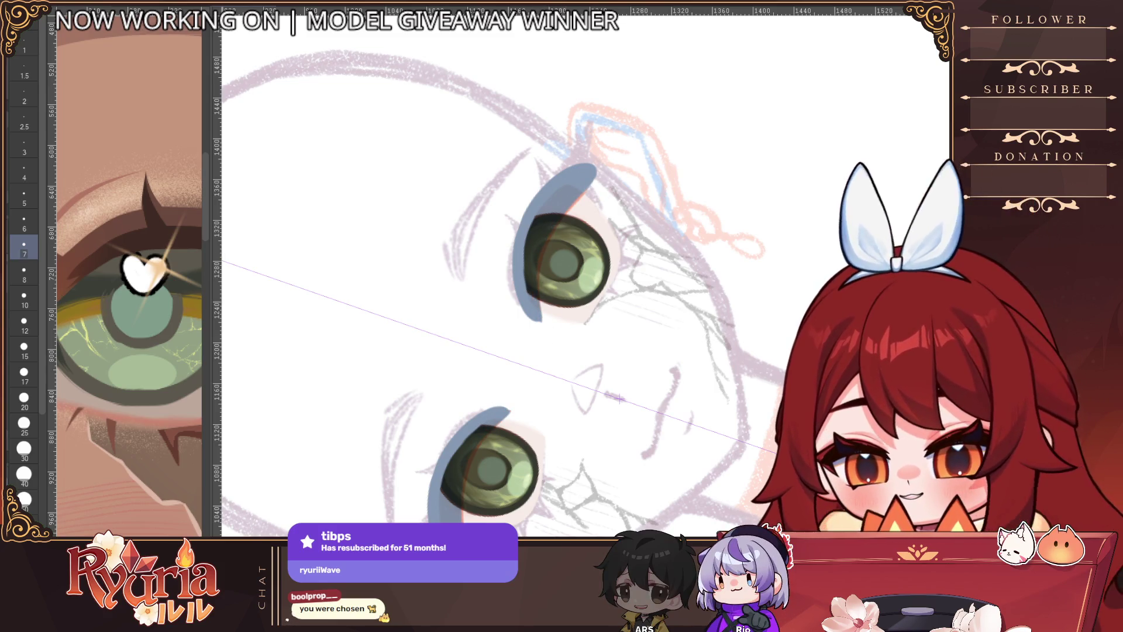
pyautogui.press('[')
pyautogui.press('[')
pyautogui.press(']')
pyautogui.press(']')
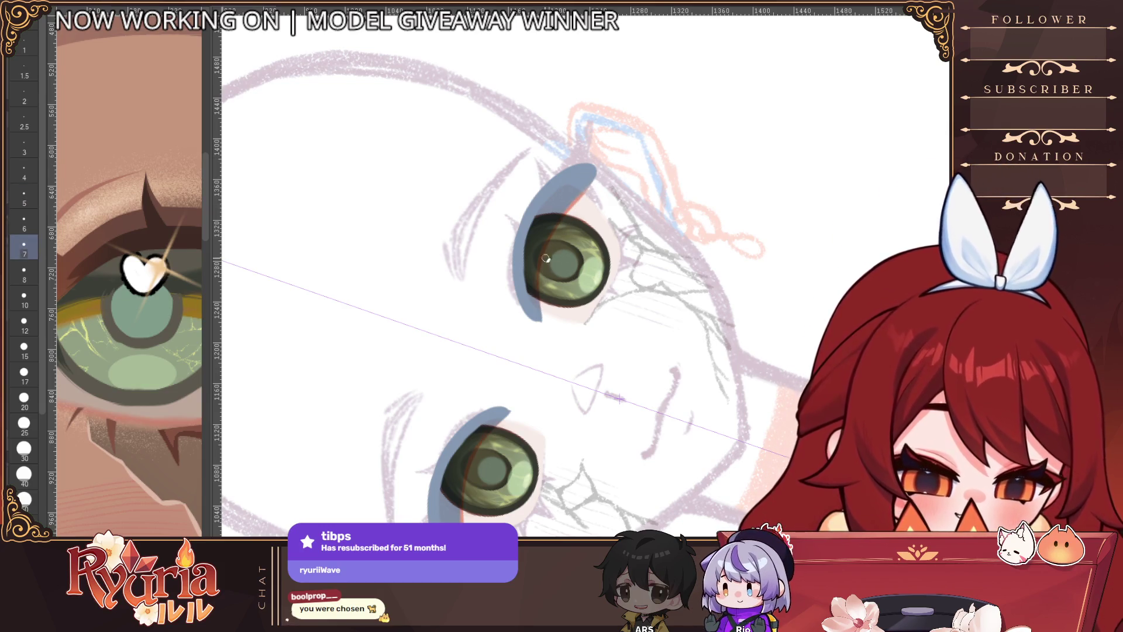
pyautogui.scroll(-2, 497, 345)
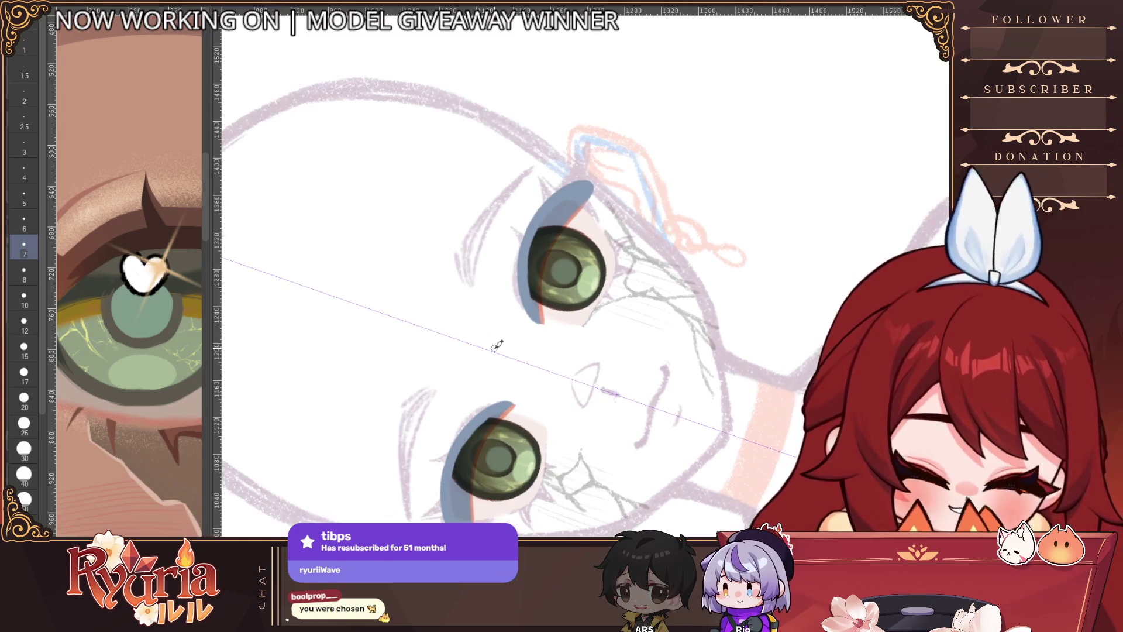
pyautogui.press(']')
pyautogui.press(']')
pyautogui.press(']')
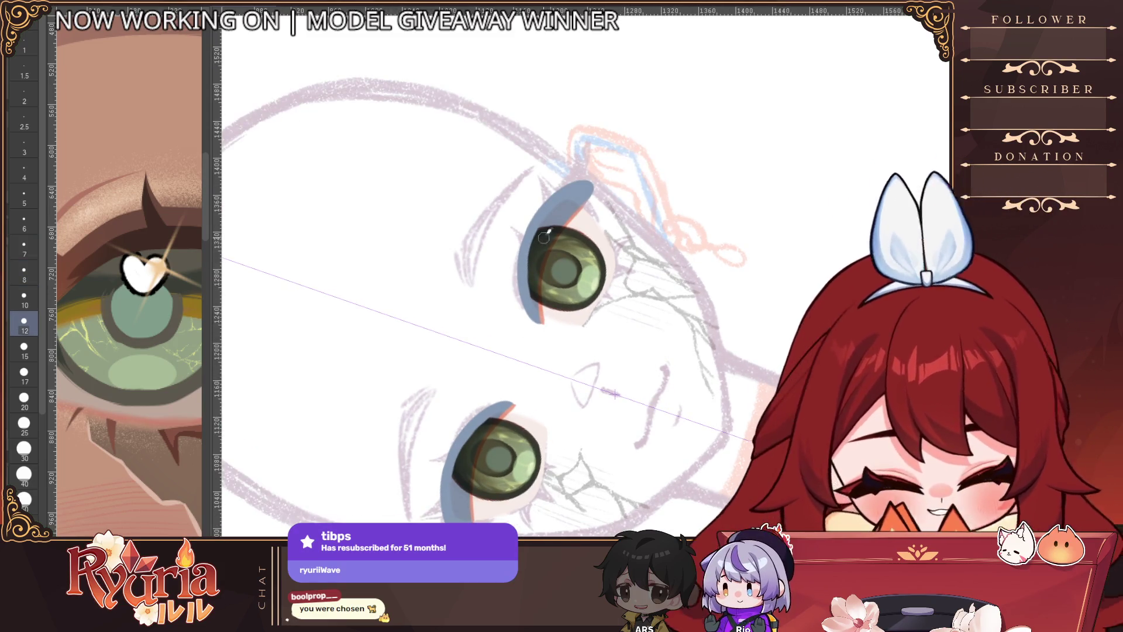
pyautogui.scroll(-1, 616, 175)
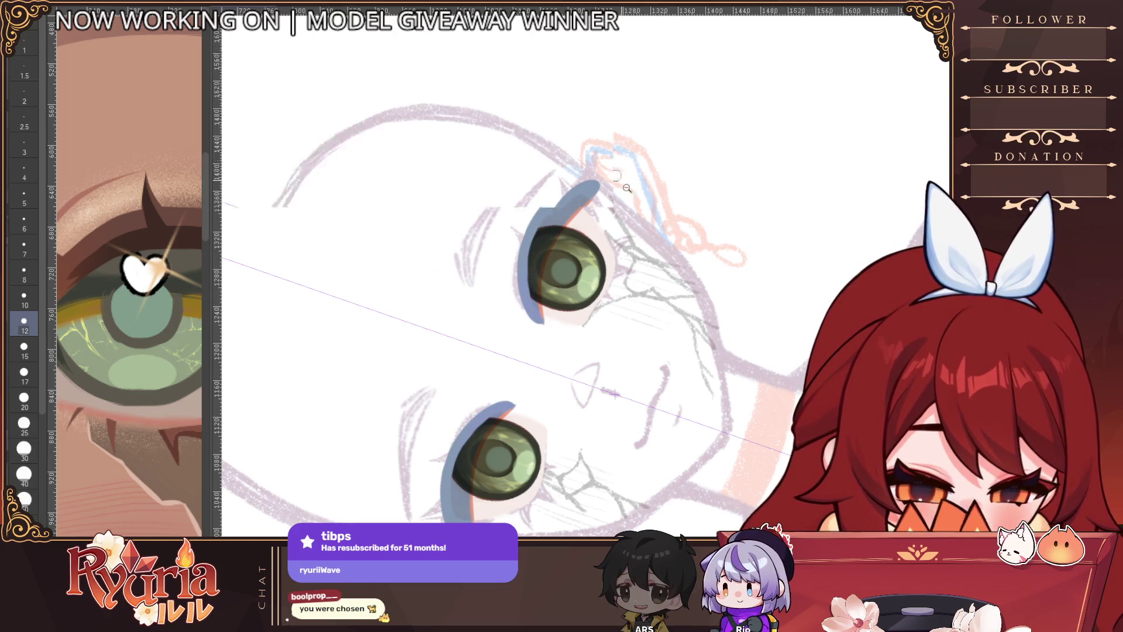
pyautogui.scroll(-2, 616, 175)
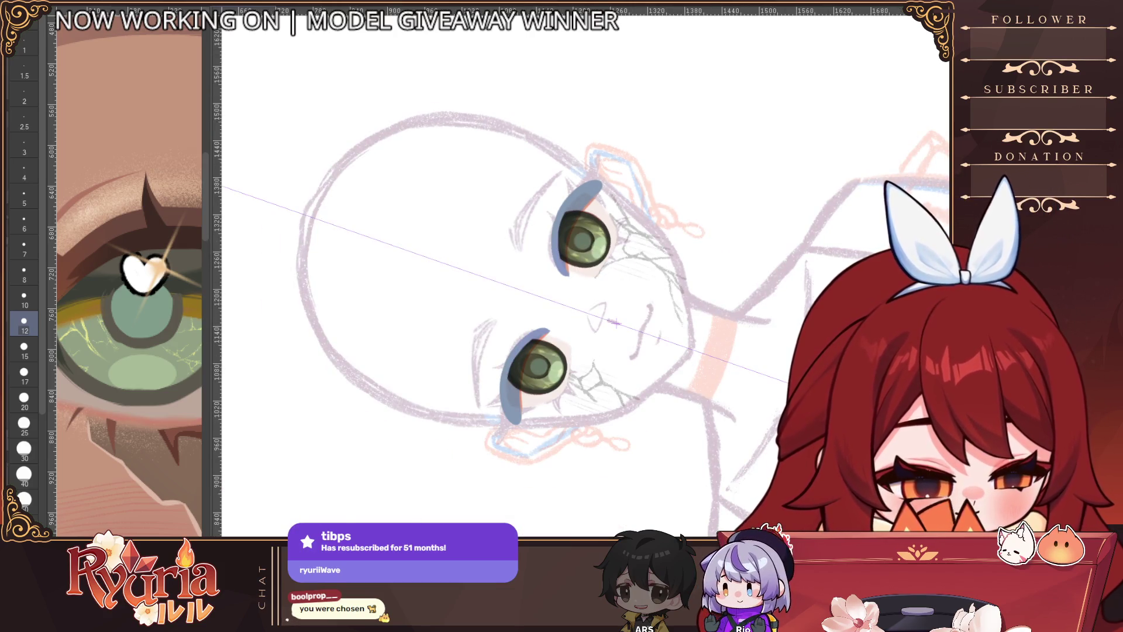
pyautogui.hotkey('ctrl', 'z')
pyautogui.hotkey('ctrl', 'z')
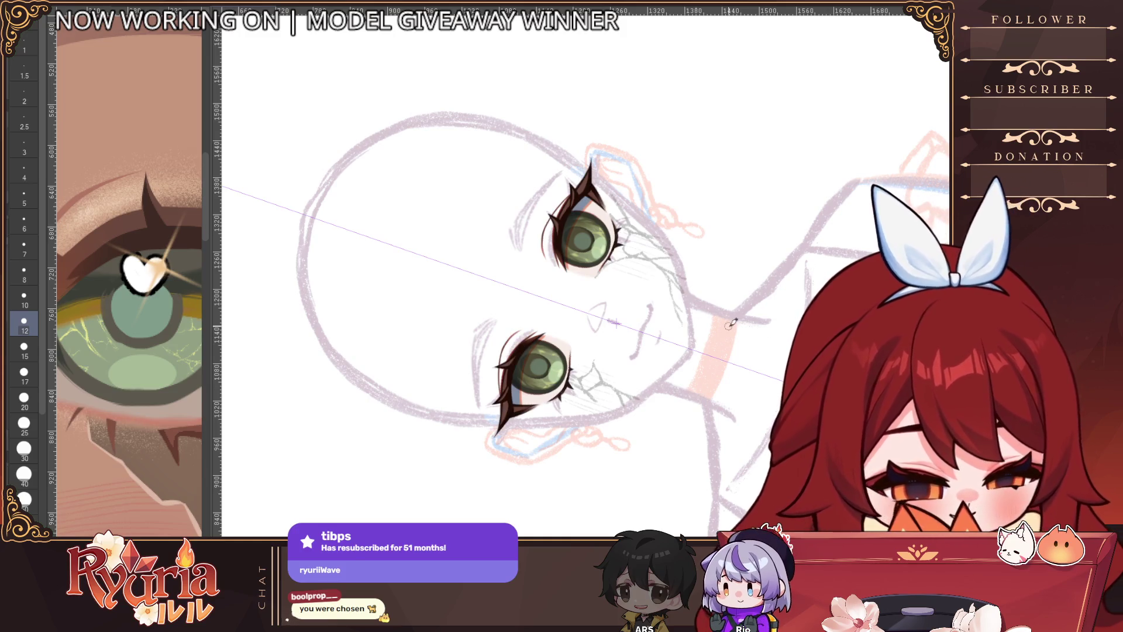
pyautogui.scroll(3, 538, 364)
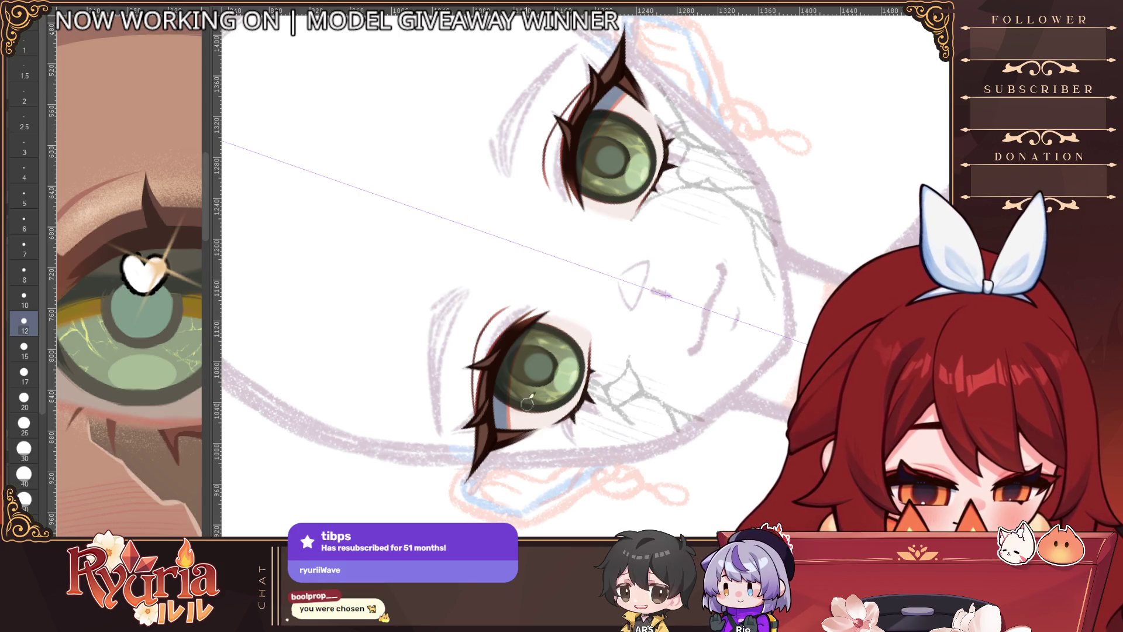
pyautogui.scroll(-5, 527, 404)
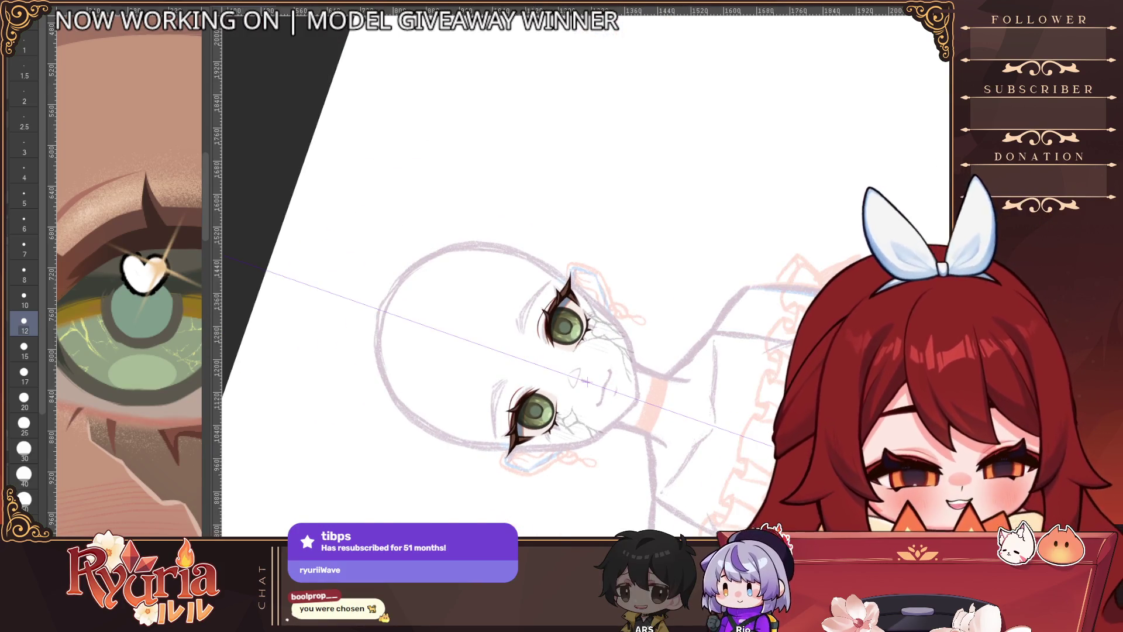
# Step: Reset the canvas rotation, zoom in on the eyes, and raise the brush to size 15
pyautogui.hotkey('ctrl', '@')
pyautogui.scroll(-4, 606, 421)
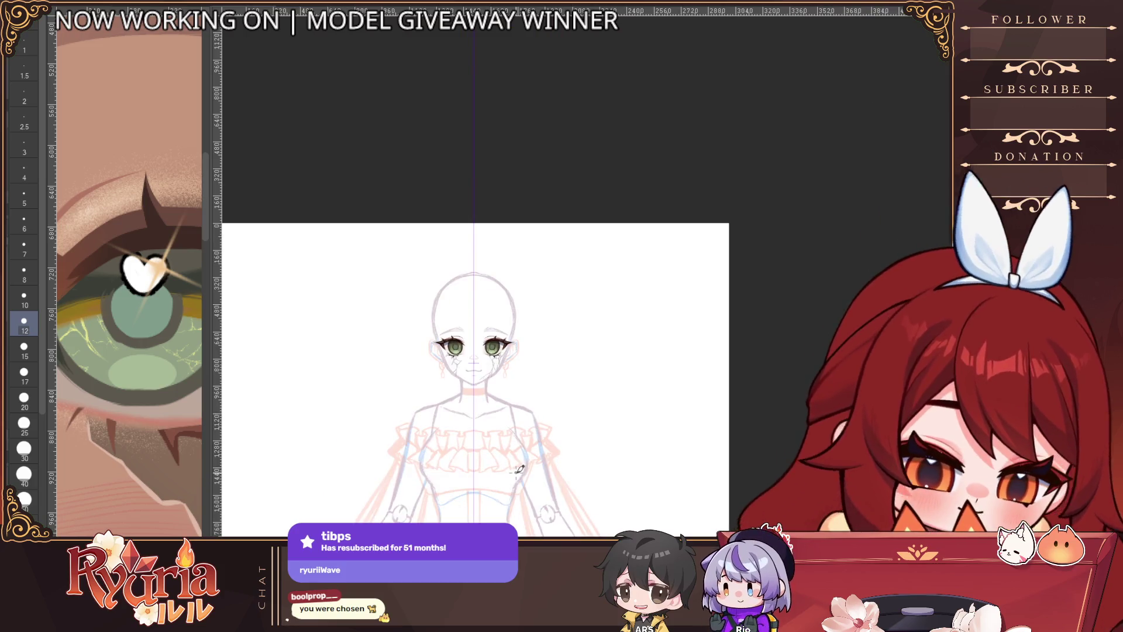
pyautogui.scroll(4, 519, 468)
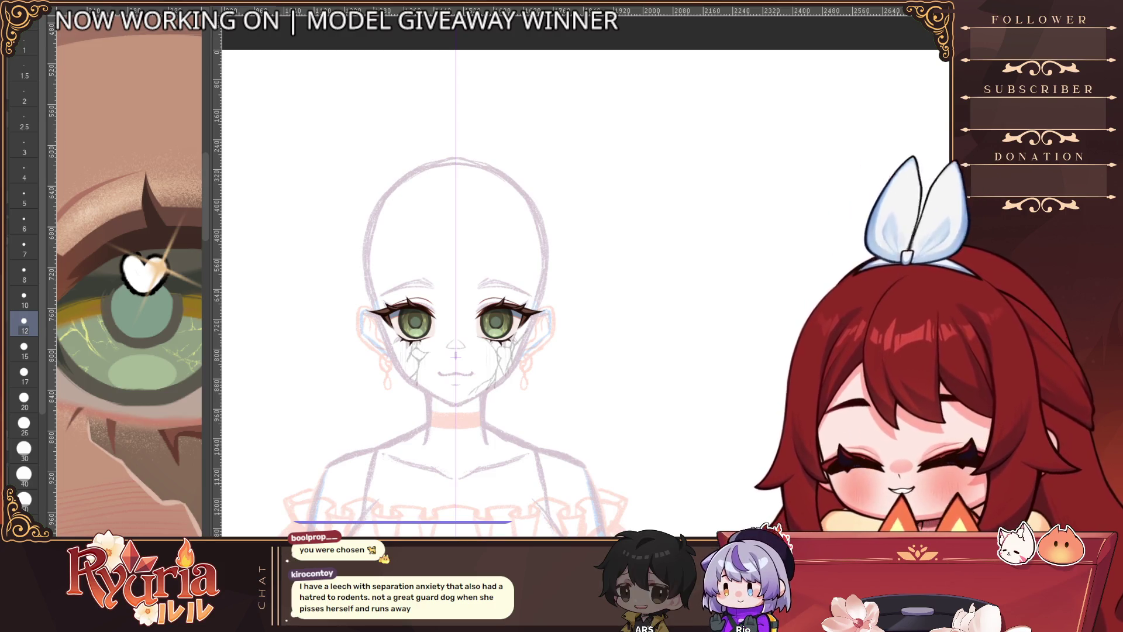
pyautogui.press(']')
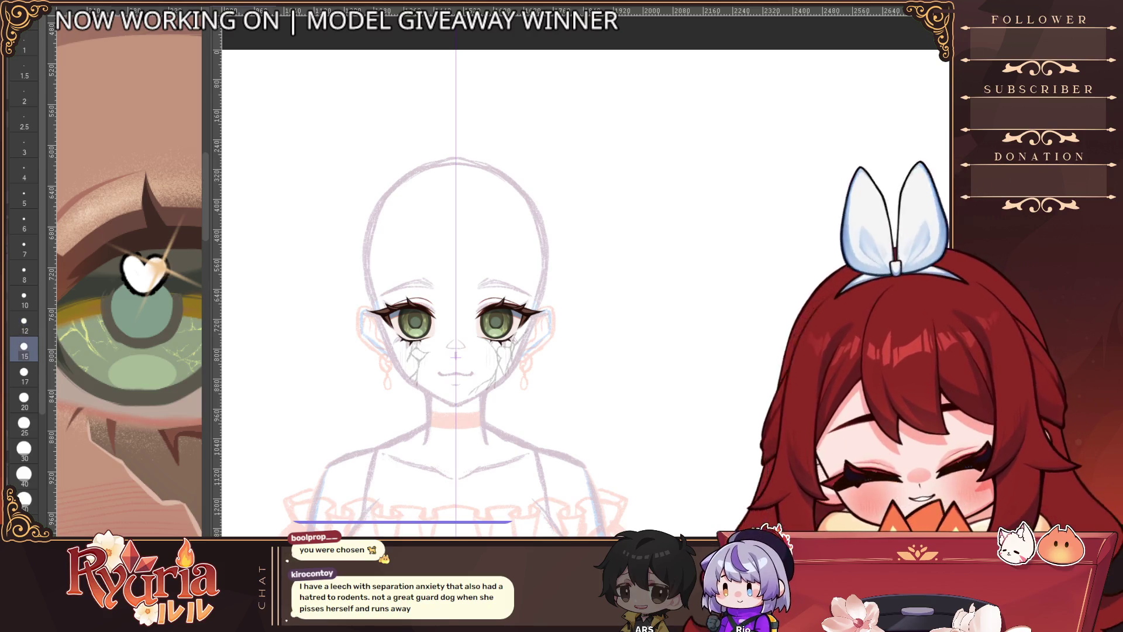
pyautogui.scroll(5, 425, 322)
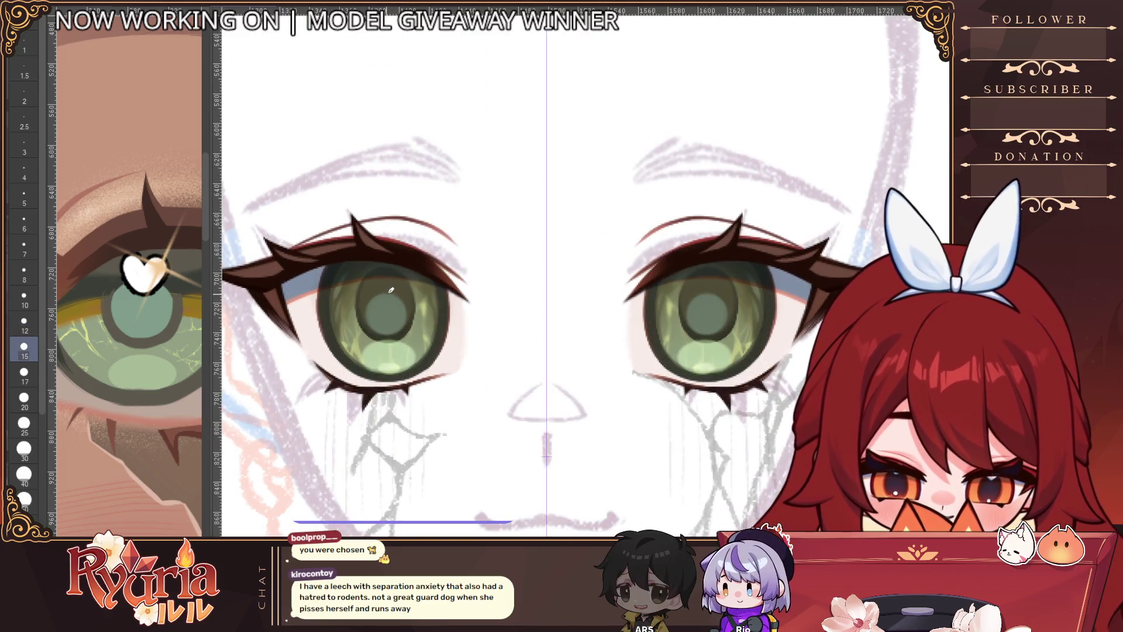
# Step: Test a white heart highlight mark in the pupils, then resize the brush for the hearts
pyautogui.moveTo(383, 278)
pyautogui.mouseDown()
pyautogui.moveTo(383, 292)
pyautogui.moveTo(401, 276)
pyautogui.moveTo(386, 286)
pyautogui.mouseUp()
pyautogui.hotkey('ctrl', 'z')
pyautogui.press('[')
pyautogui.press('[')
pyautogui.hotkey('ctrl', 'z')
pyautogui.press('[')
pyautogui.press('[')
pyautogui.press('[')
pyautogui.press(']')
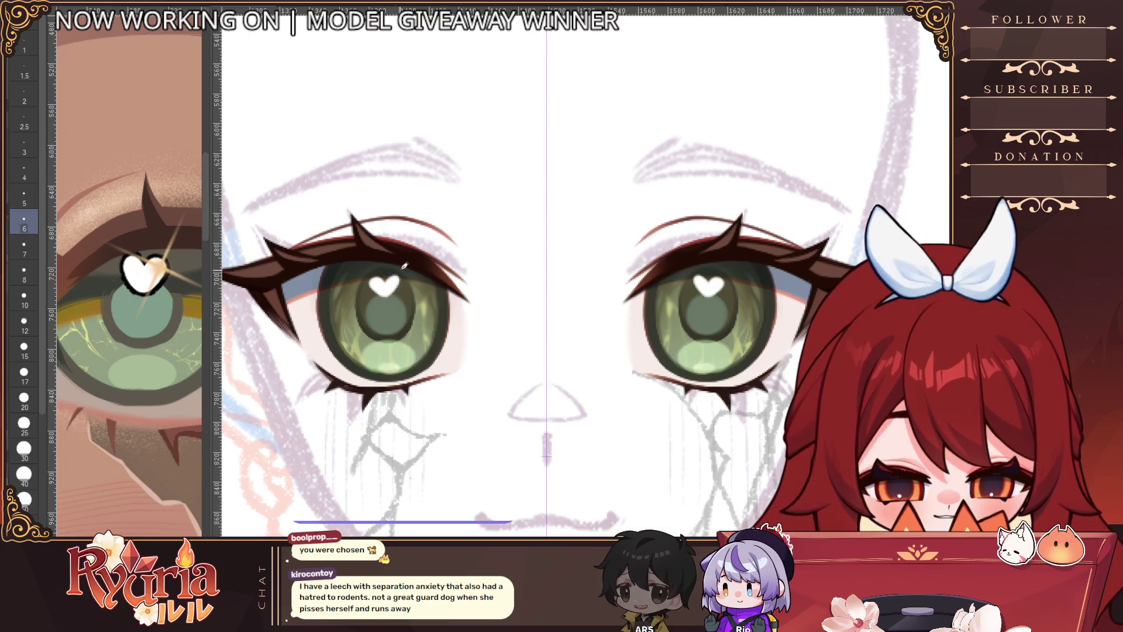
pyautogui.scroll(-5, 403, 265)
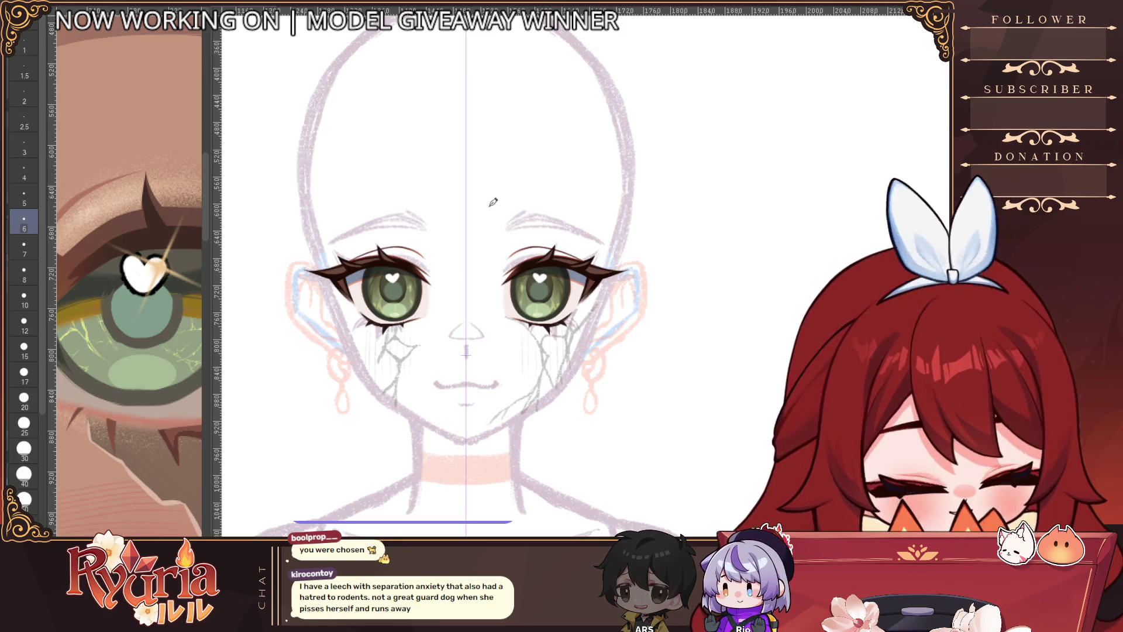
pyautogui.scroll(3, 356, 280)
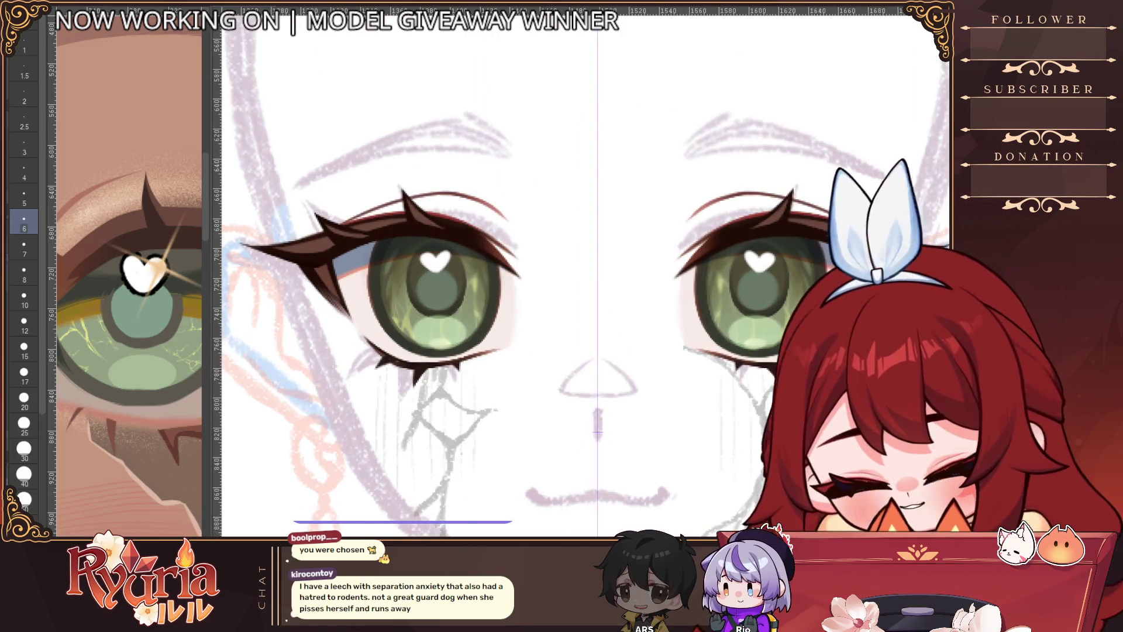
pyautogui.scroll(2, 449, 258)
# Step: Place small white dots in both pupils with a reduced brush
pyautogui.press('[')
pyautogui.press('[')
pyautogui.press('[')
pyautogui.scroll(-5, 453, 258)
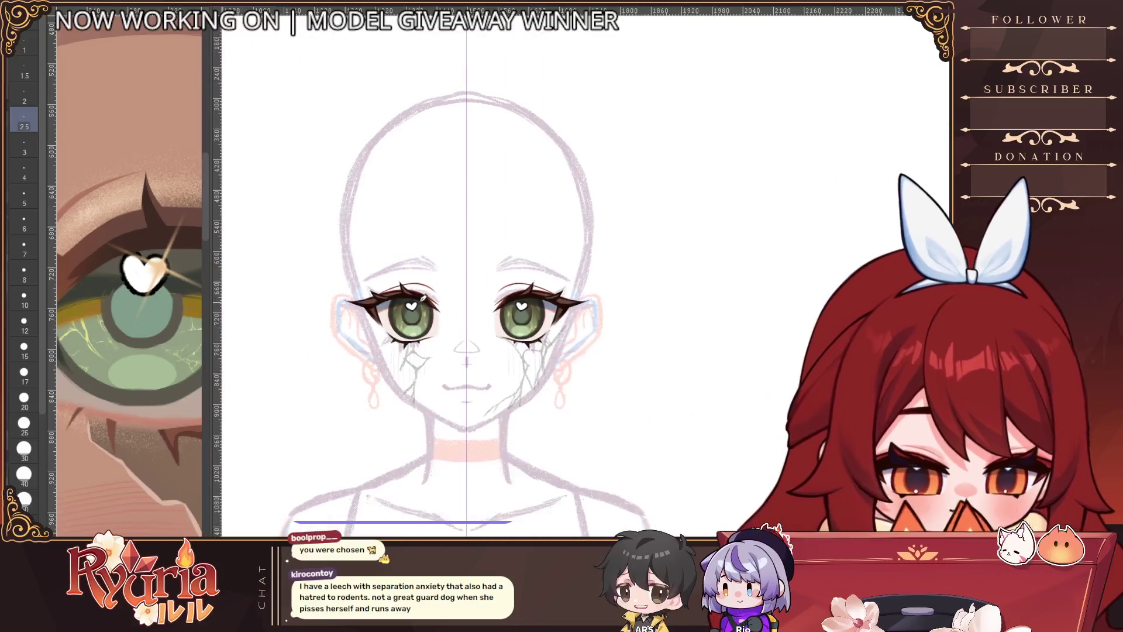
pyautogui.press('[')
pyautogui.scroll(1, 556, 392)
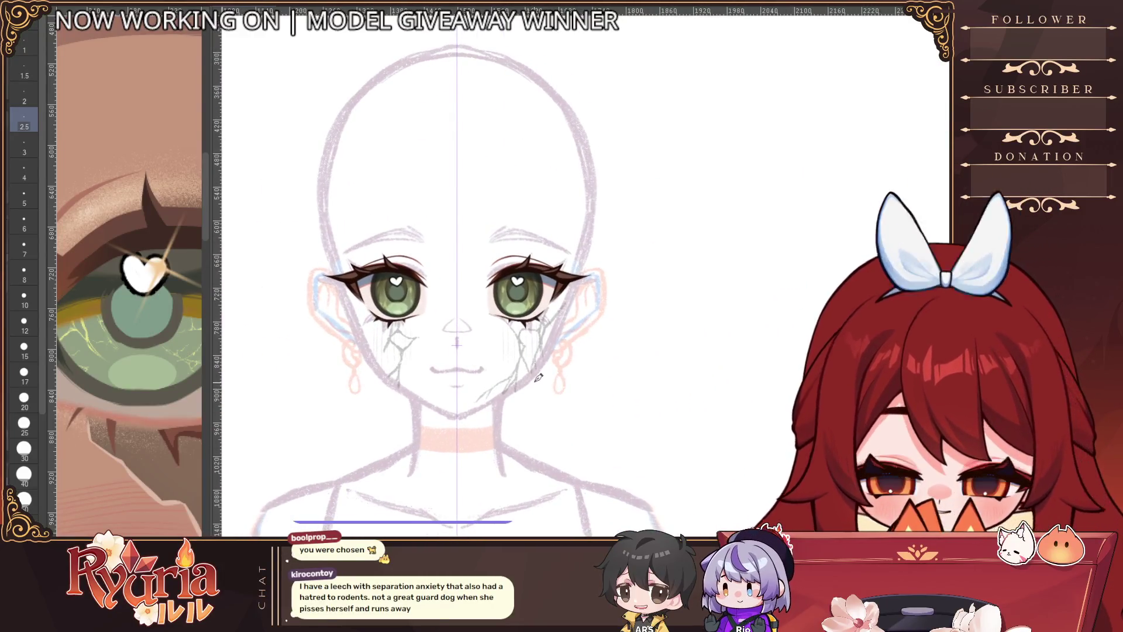
pyautogui.scroll(2, 562, 351)
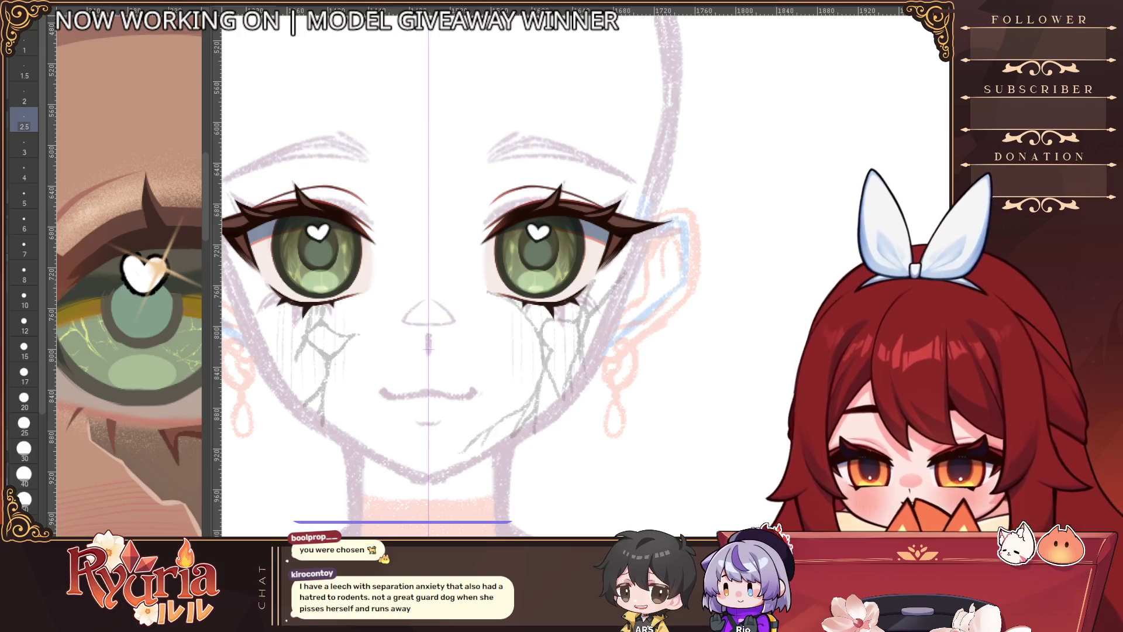
pyautogui.press(']')
pyautogui.press(']')
pyautogui.press(']')
pyautogui.scroll(1, 319, 269)
pyautogui.scroll(1, 316, 264)
pyautogui.press(']')
pyautogui.click(318, 268)
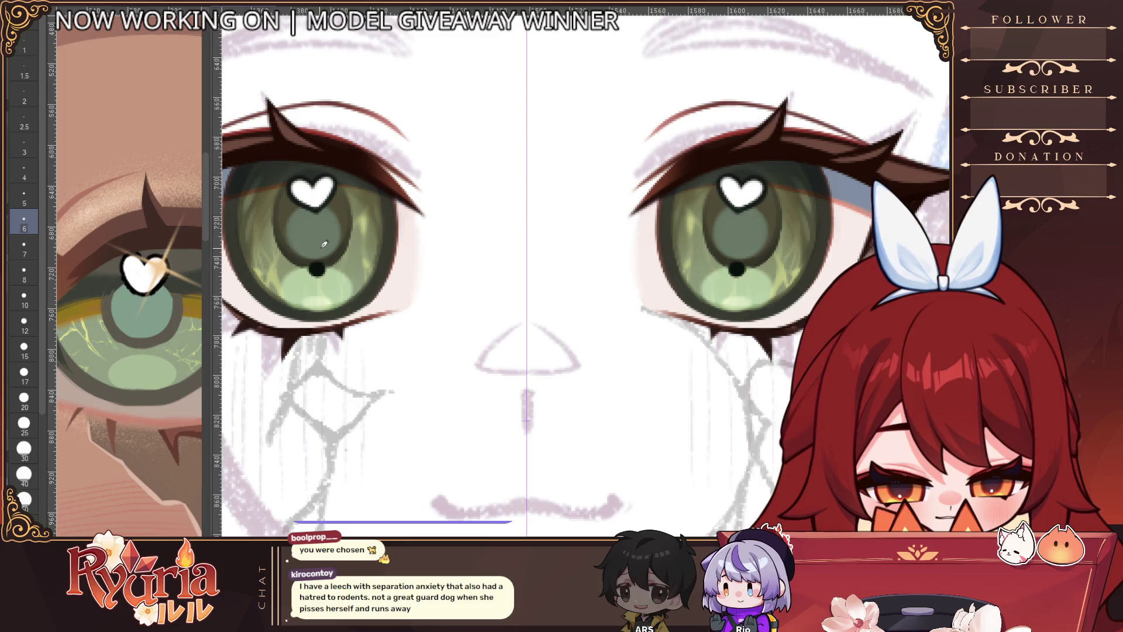
pyautogui.click(316, 268)
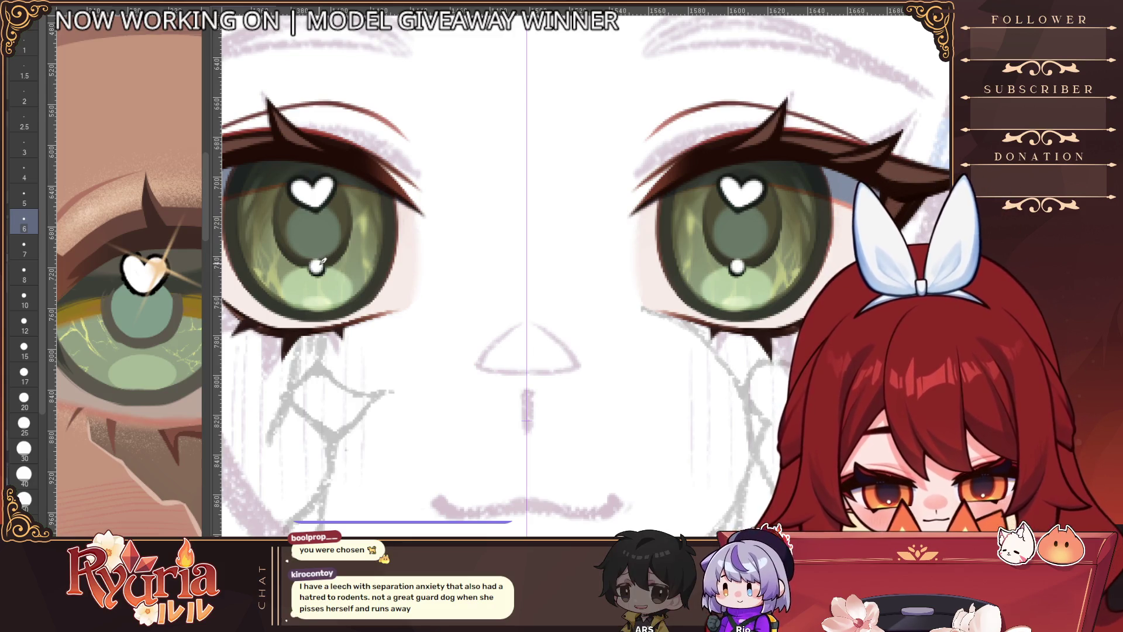
pyautogui.hotkey('ctrl', 'z')
pyautogui.press('[')
pyautogui.click(317, 268)
# Step: Zoom in and brush a soft light highlight into the lower left iris
pyautogui.scroll(-4, 334, 253)
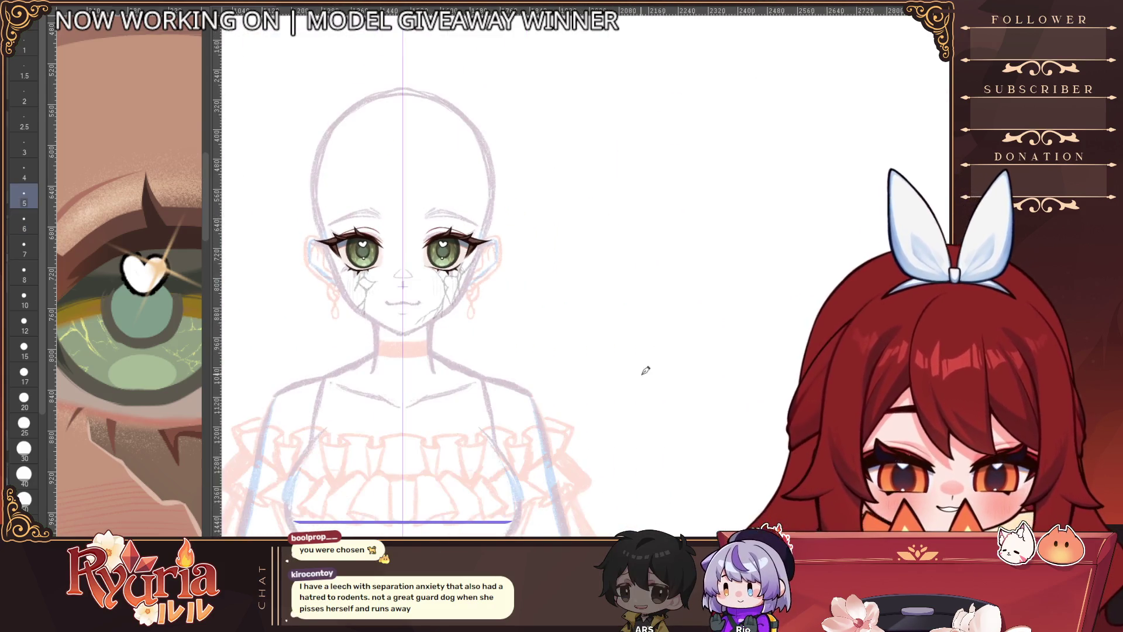
pyautogui.scroll(-2, 643, 392)
pyautogui.scroll(1, 635, 412)
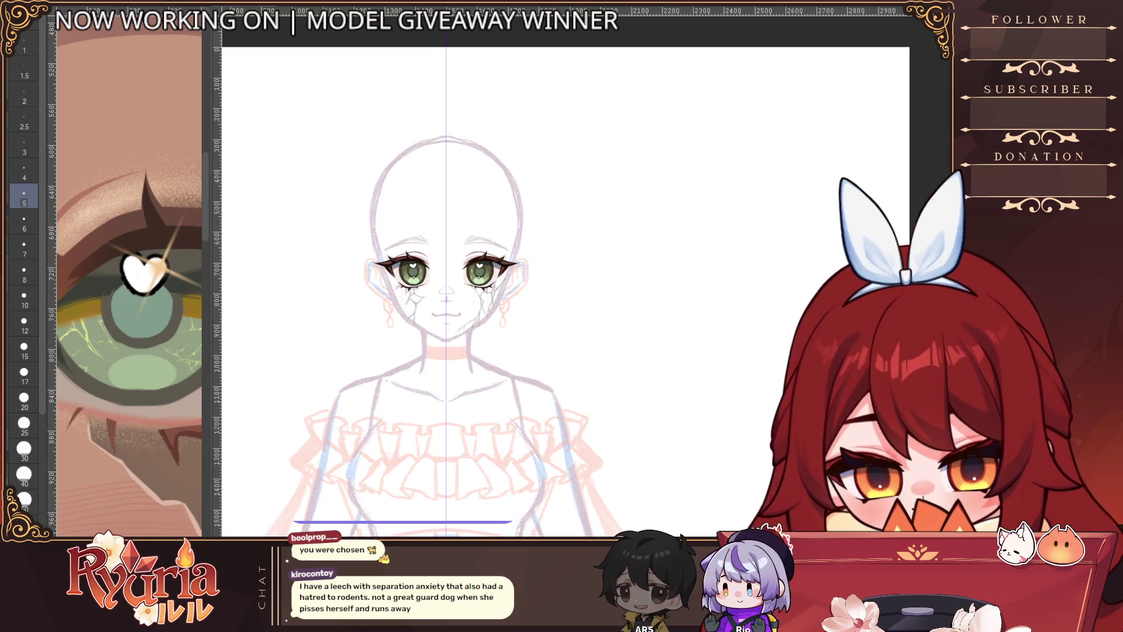
pyautogui.scroll(4, 461, 288)
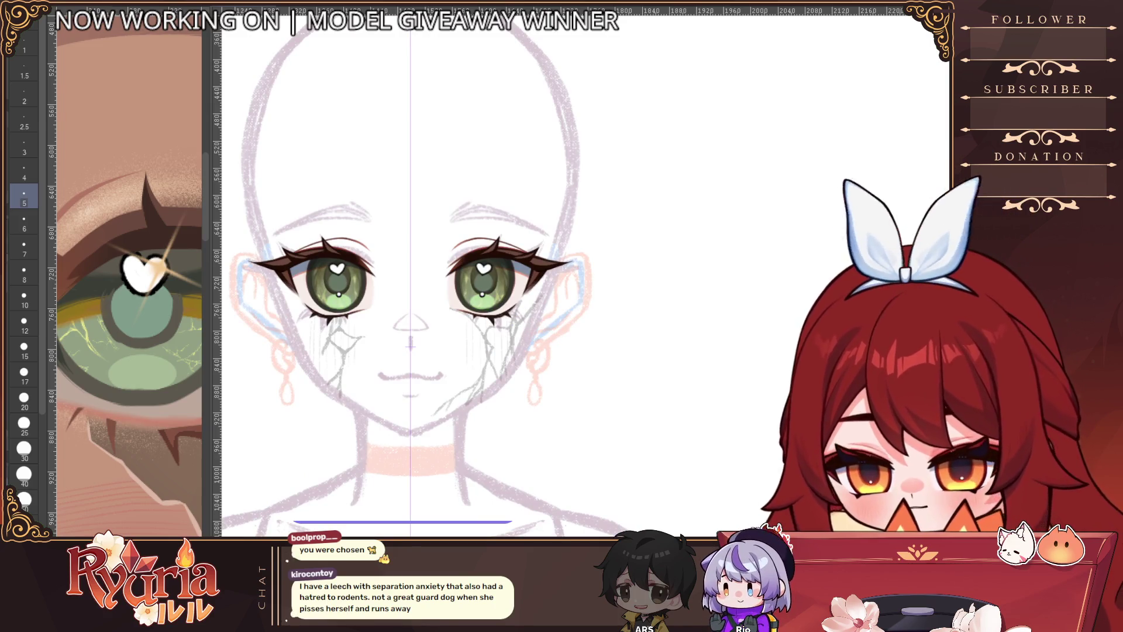
pyautogui.scroll(5, 351, 301)
pyautogui.press(']')
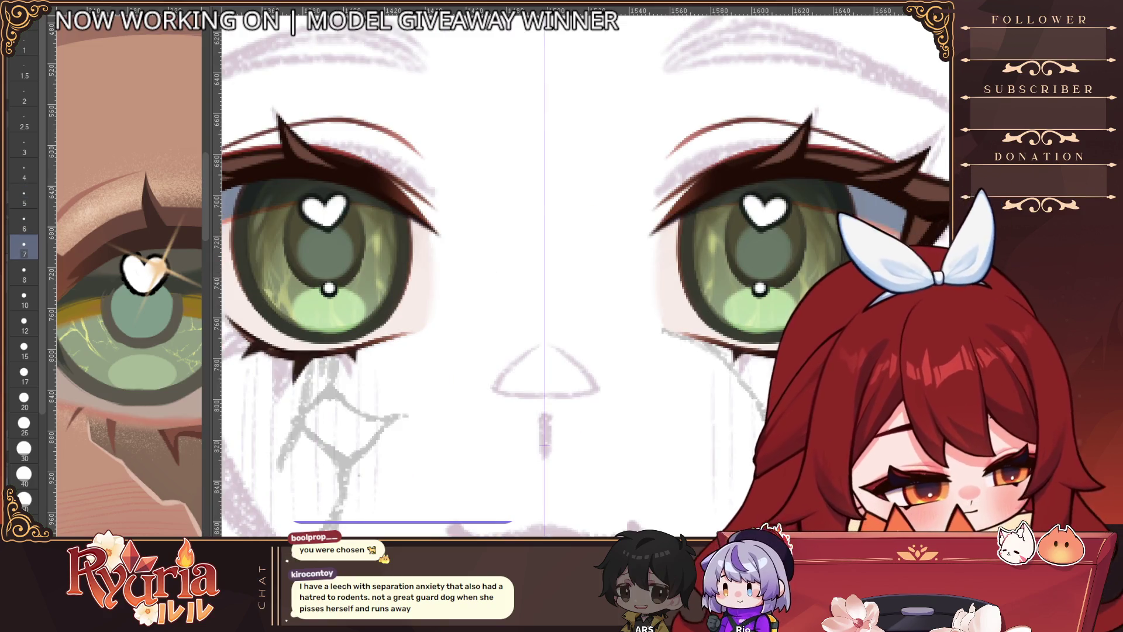
pyautogui.press(']')
pyautogui.moveTo(340, 323)
pyautogui.mouseDown()
pyautogui.moveTo(328, 327)
pyautogui.moveTo(336, 320)
pyautogui.mouseUp()
pyautogui.press('[')
pyautogui.press('[')
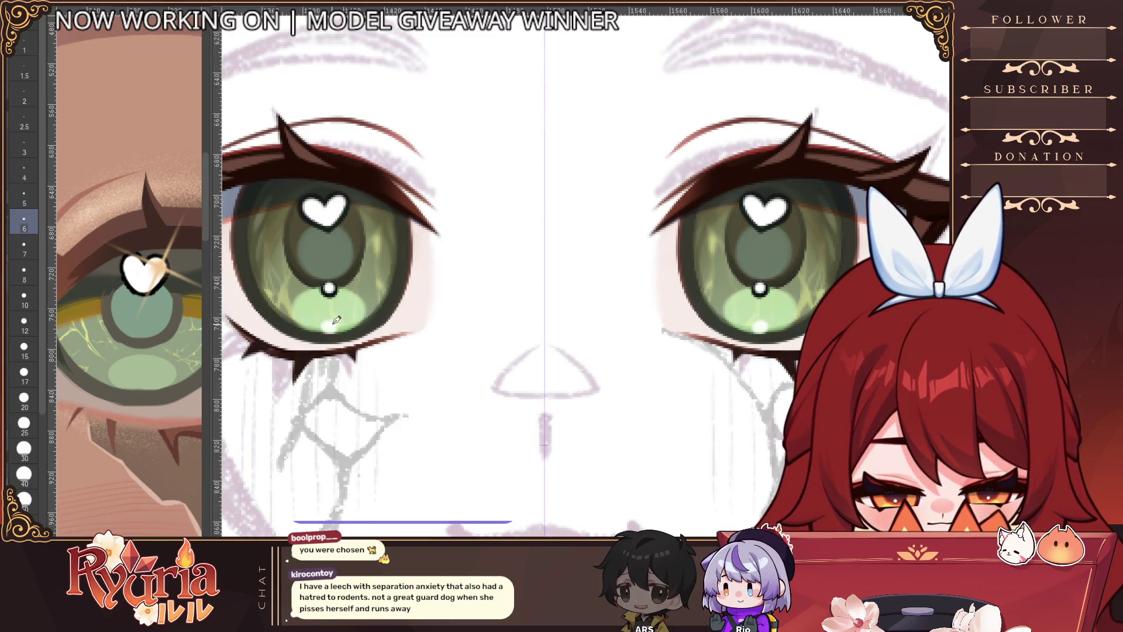
pyautogui.hotkey('ctrl', 'z')
# Step: Redraw and touch up the lower iris highlights with a slightly smaller brush
pyautogui.press(']')
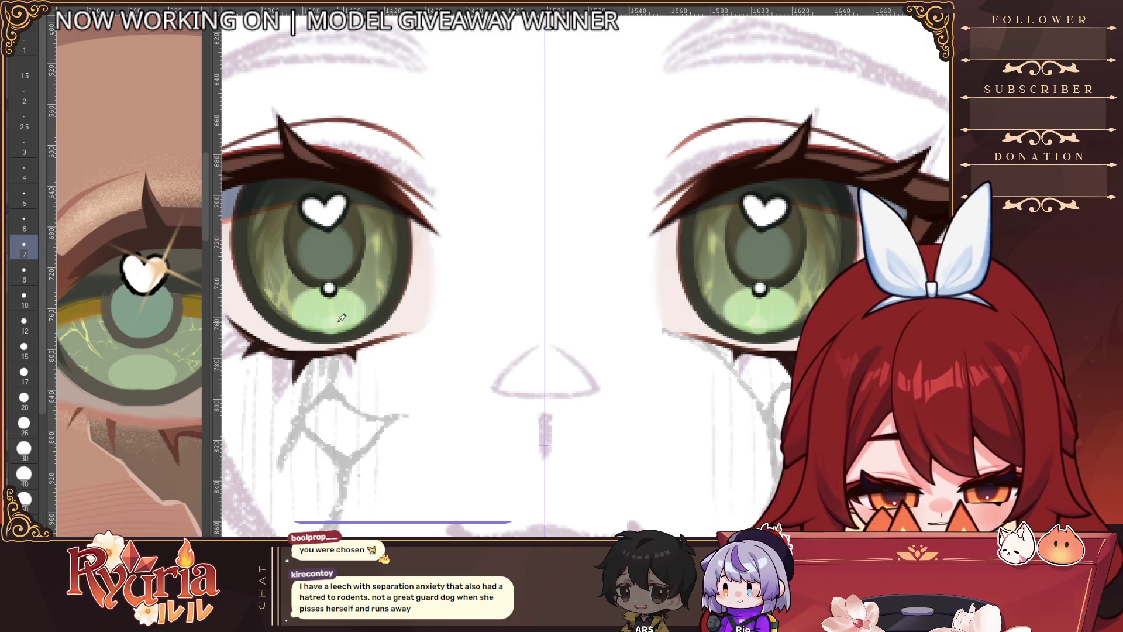
pyautogui.moveTo(336, 321)
pyautogui.mouseDown()
pyautogui.moveTo(328, 328)
pyautogui.moveTo(343, 319)
pyautogui.mouseUp()
pyautogui.hotkey('ctrl', 'z')
pyautogui.keyDown('alt'); pyautogui.click(353, 307); pyautogui.keyUp('alt')
pyautogui.keyDown('alt'); pyautogui.click(352, 307); pyautogui.keyUp('alt')
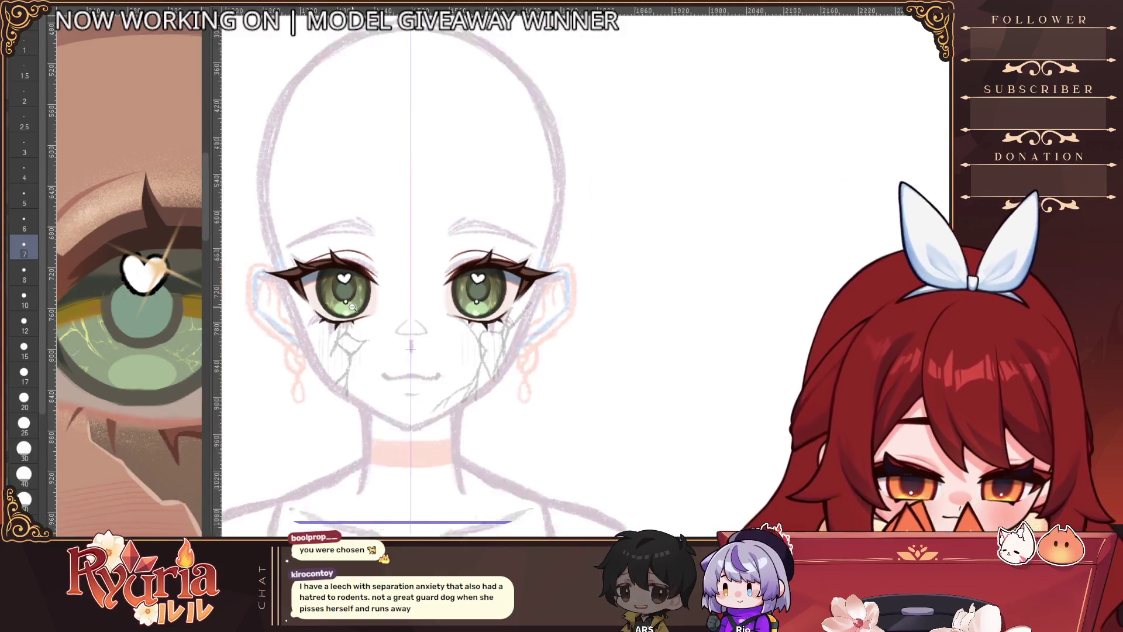
pyautogui.keyDown('alt'); pyautogui.click(354, 303); pyautogui.keyUp('alt')
pyautogui.scroll(5, 349, 304)
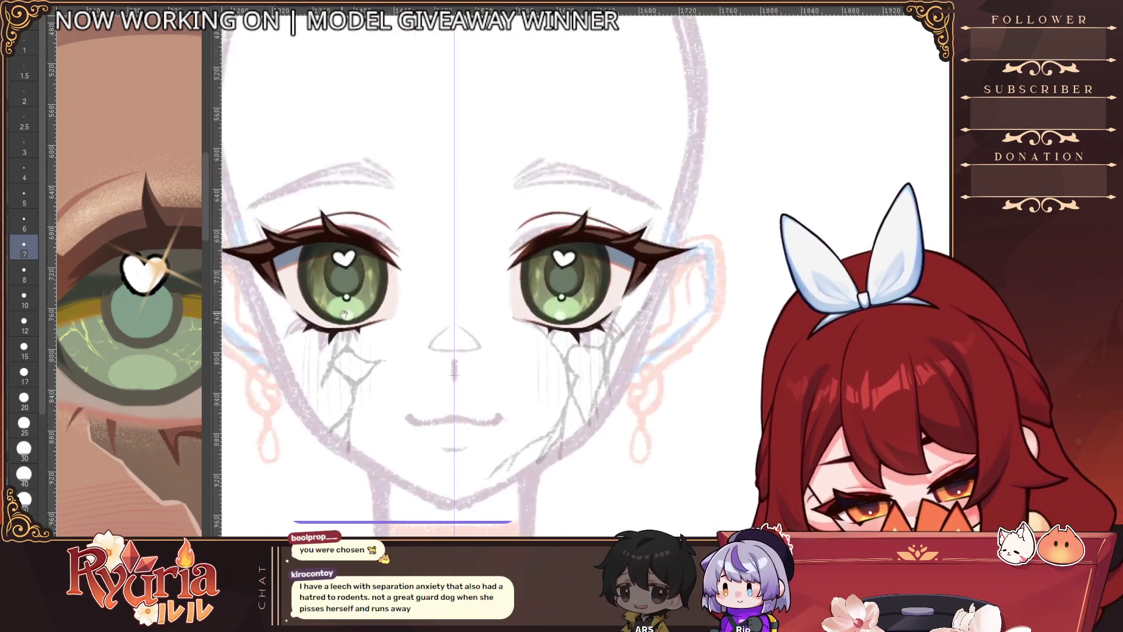
pyautogui.press('[')
pyautogui.press('[')
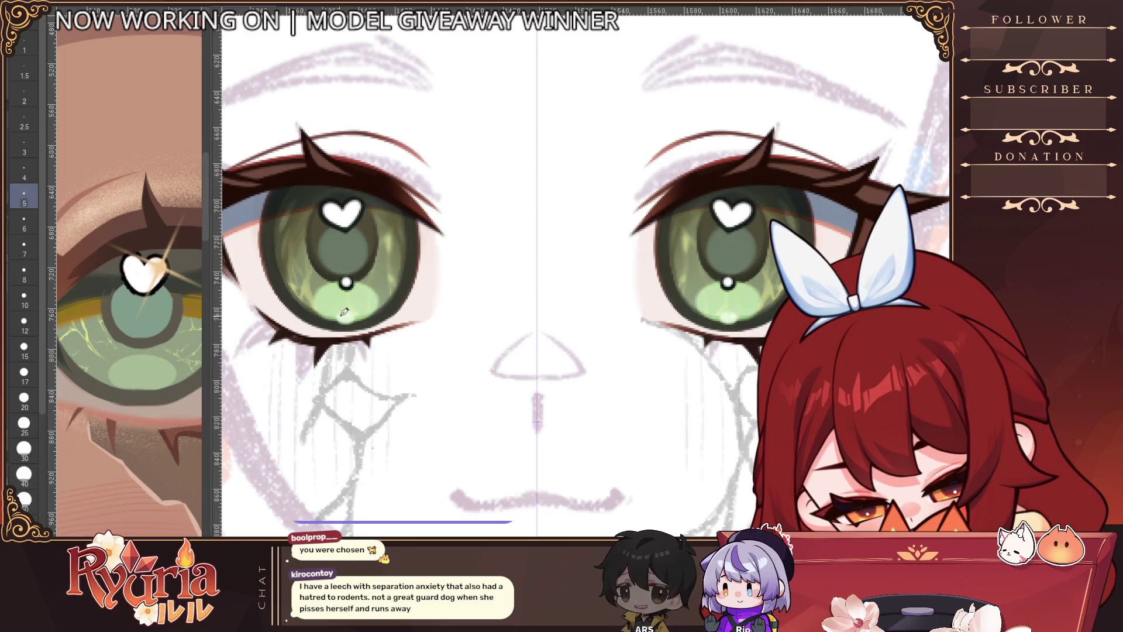
pyautogui.scroll(-5, 444, 310)
pyautogui.scroll(-2, 540, 390)
pyautogui.scroll(2, 498, 361)
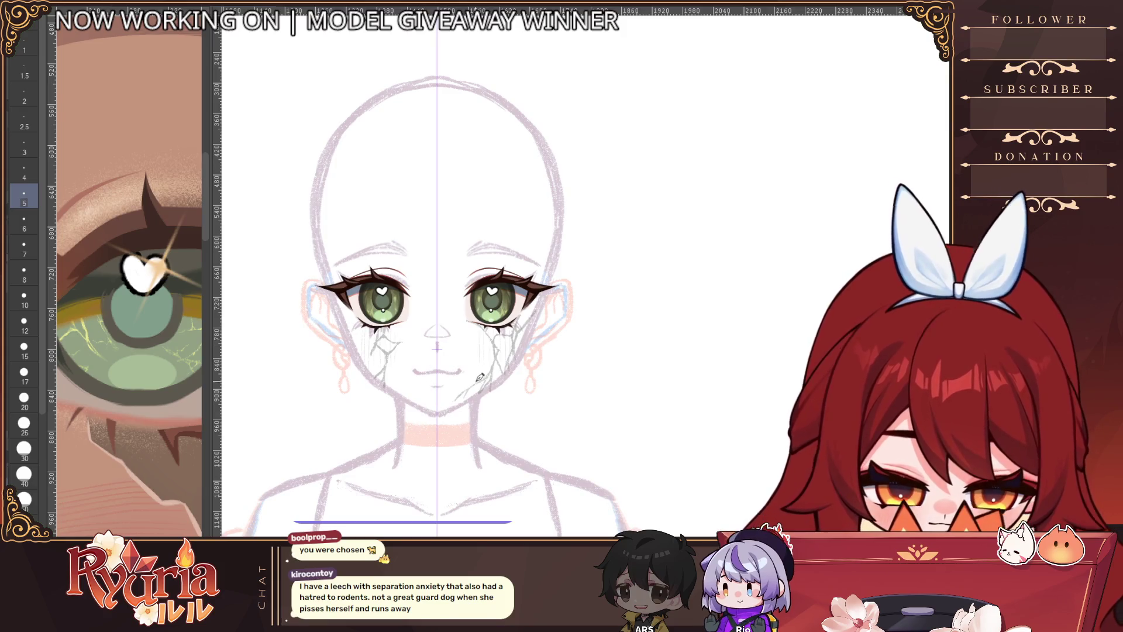
pyautogui.scroll(-2, 144, 530)
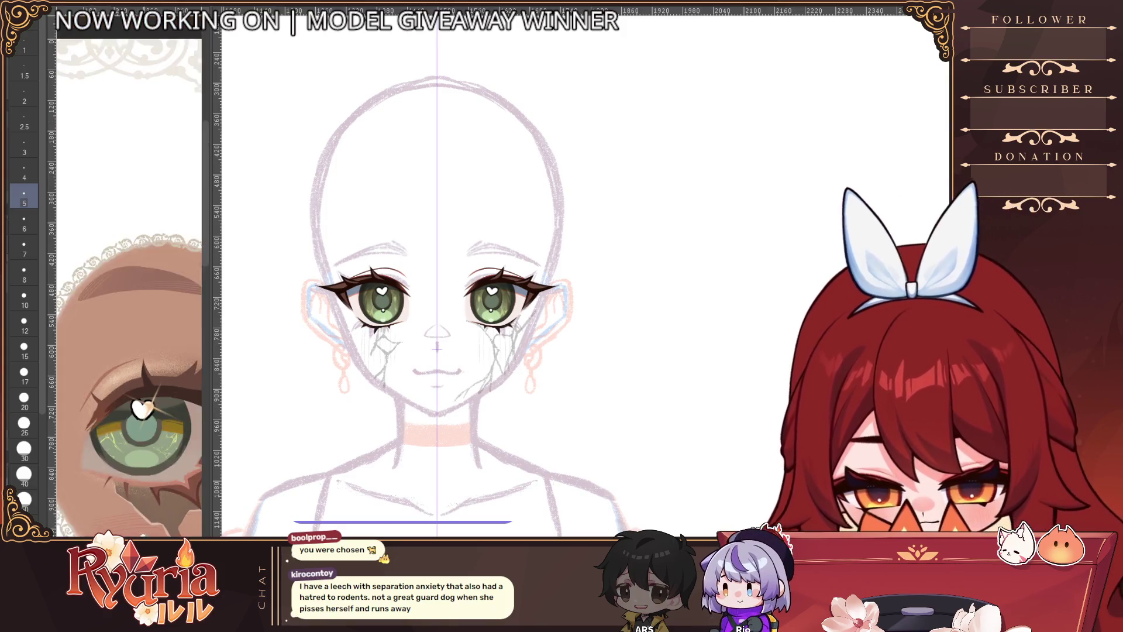
# Step: Tilt the canvas and bring back the mirrored eyebrow strokes
pyautogui.scroll(-4, 144, 529)
pyautogui.scroll(2, 124, 400)
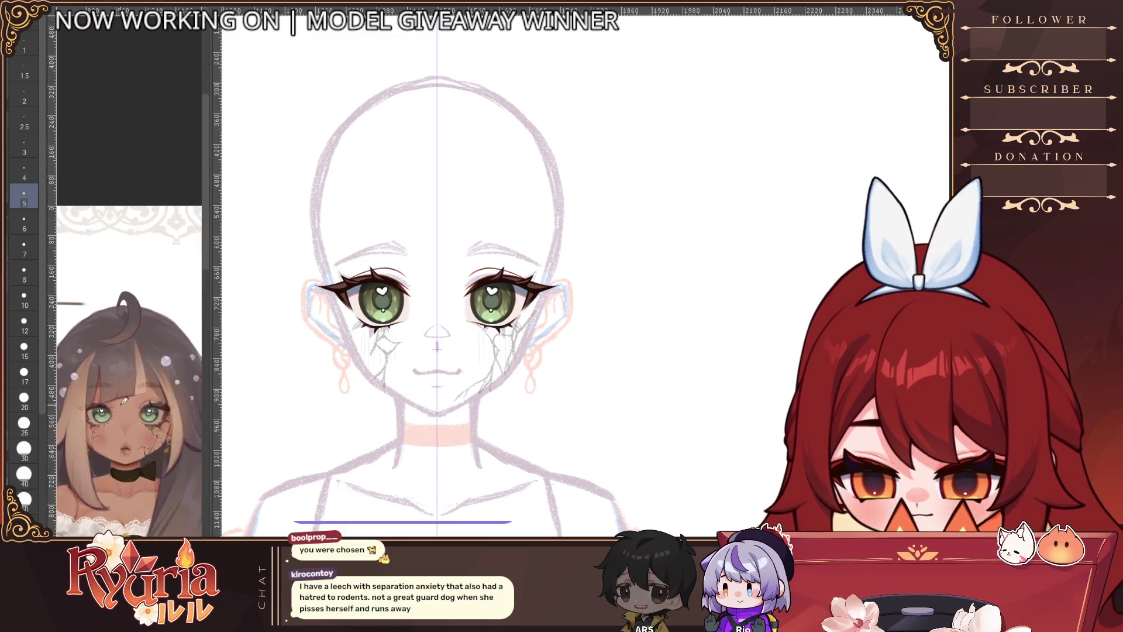
pyautogui.scroll(2, 124, 400)
pyautogui.press('-')
pyautogui.press('-')
pyautogui.press('-')
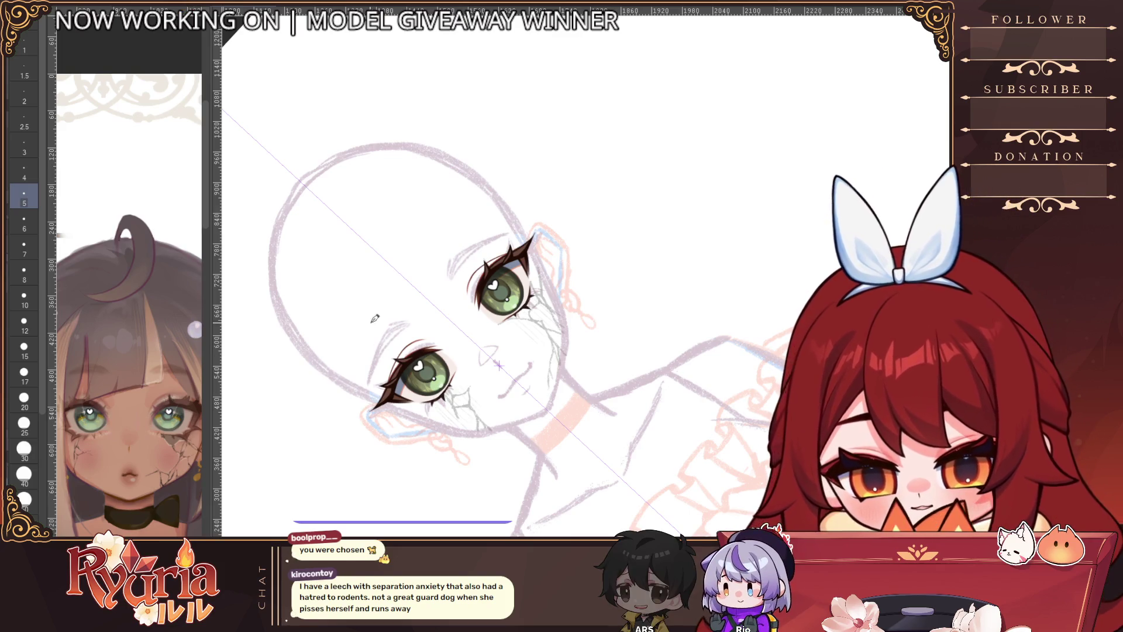
pyautogui.scroll(3, 375, 319)
pyautogui.hotkey('ctrl', 'y')
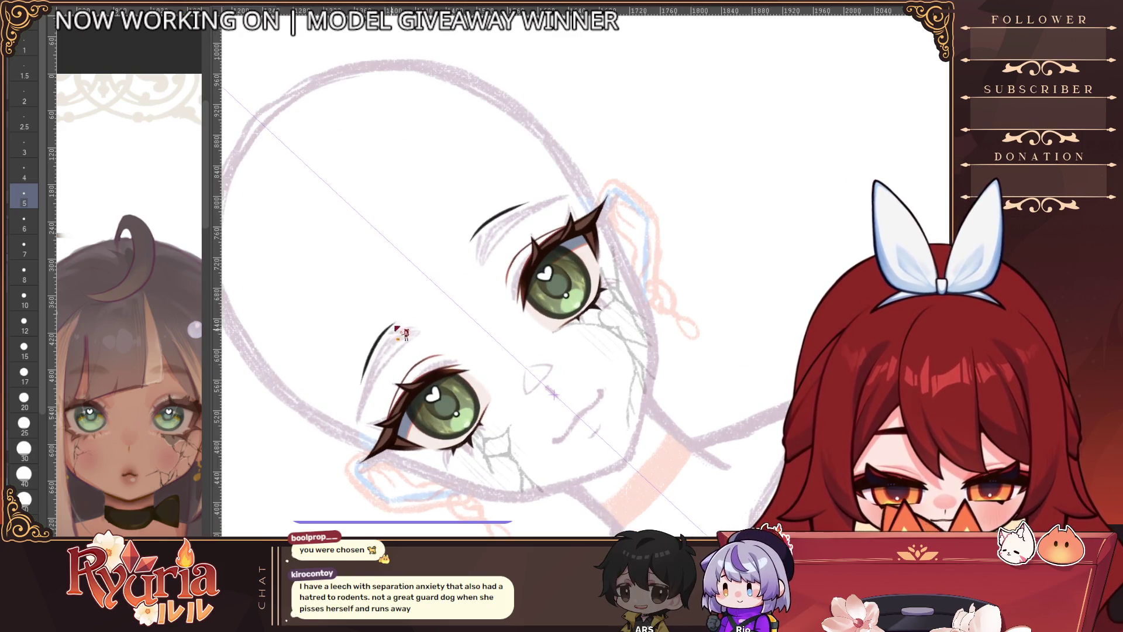
# Step: Step back and forth through the eyebrow outline strokes, then rotate the face nearly upright
pyautogui.scroll(2, 398, 328)
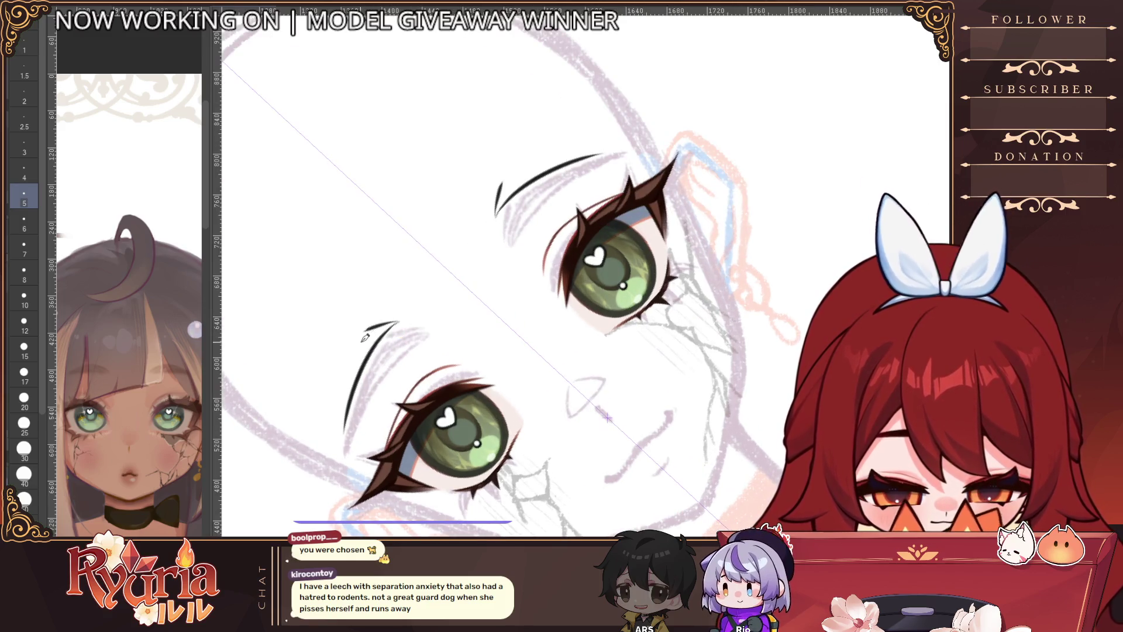
pyautogui.hotkey('ctrl', 'y')
pyautogui.hotkey('ctrl', 'z')
pyautogui.hotkey('ctrl', 'y')
pyautogui.hotkey('ctrl', 'y')
pyautogui.hotkey('ctrl', 'y')
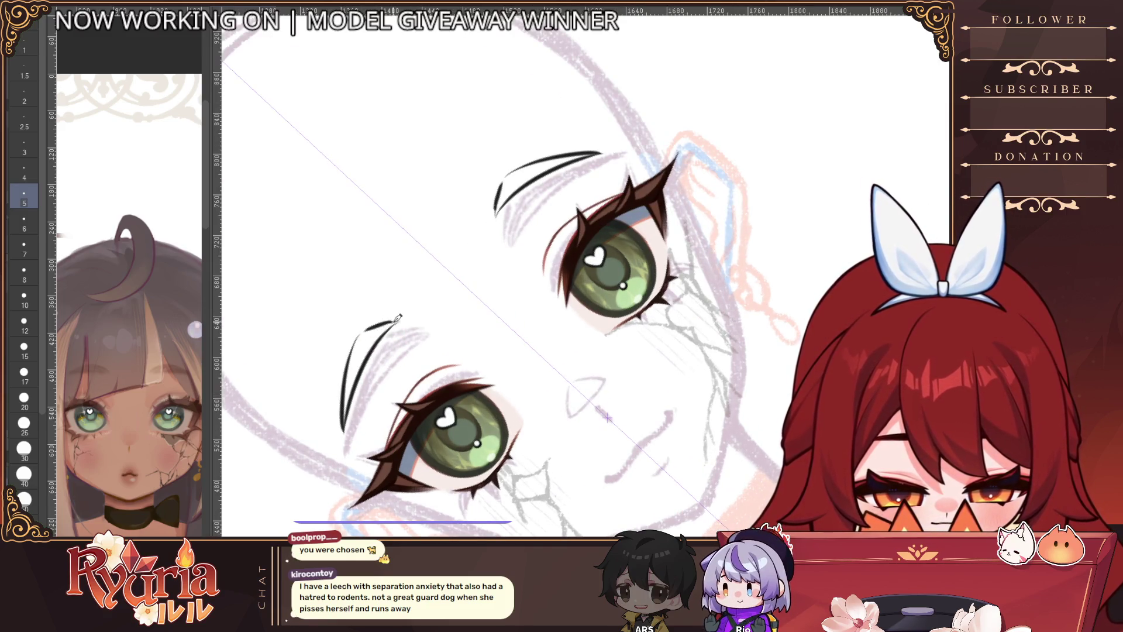
pyautogui.hotkey('ctrl', 'y')
pyautogui.hotkey('ctrl', 'z')
pyautogui.hotkey('ctrl', 'y')
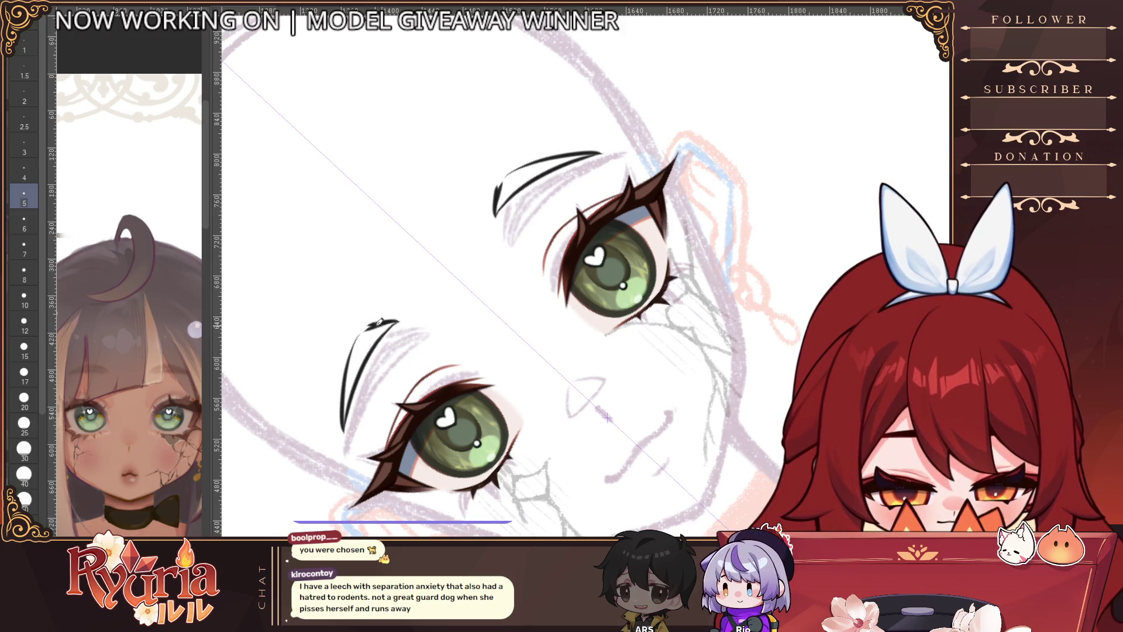
pyautogui.hotkey('ctrl', 'z')
pyautogui.hotkey('ctrl', 'y')
pyautogui.hotkey('ctrl', 'y')
pyautogui.hotkey('ctrl', 'y')
pyautogui.hotkey('ctrl', 'y')
pyautogui.hotkey('ctrl', 'z')
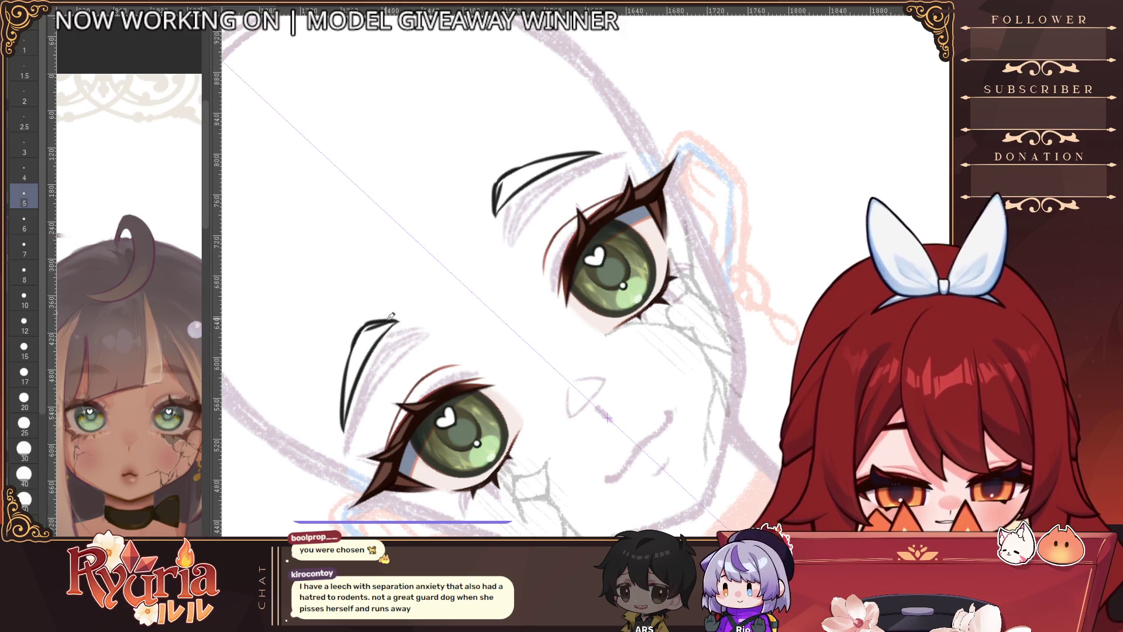
pyautogui.hotkey('ctrl', 'z')
pyautogui.hotkey('ctrl', 'z')
pyautogui.hotkey('ctrl', 'z')
pyautogui.hotkey('ctrl', 'y')
pyautogui.hotkey('ctrl', 'y')
pyautogui.hotkey('ctrl', 'y')
pyautogui.hotkey('ctrl', 'y')
pyautogui.hotkey('ctrl', 'y')
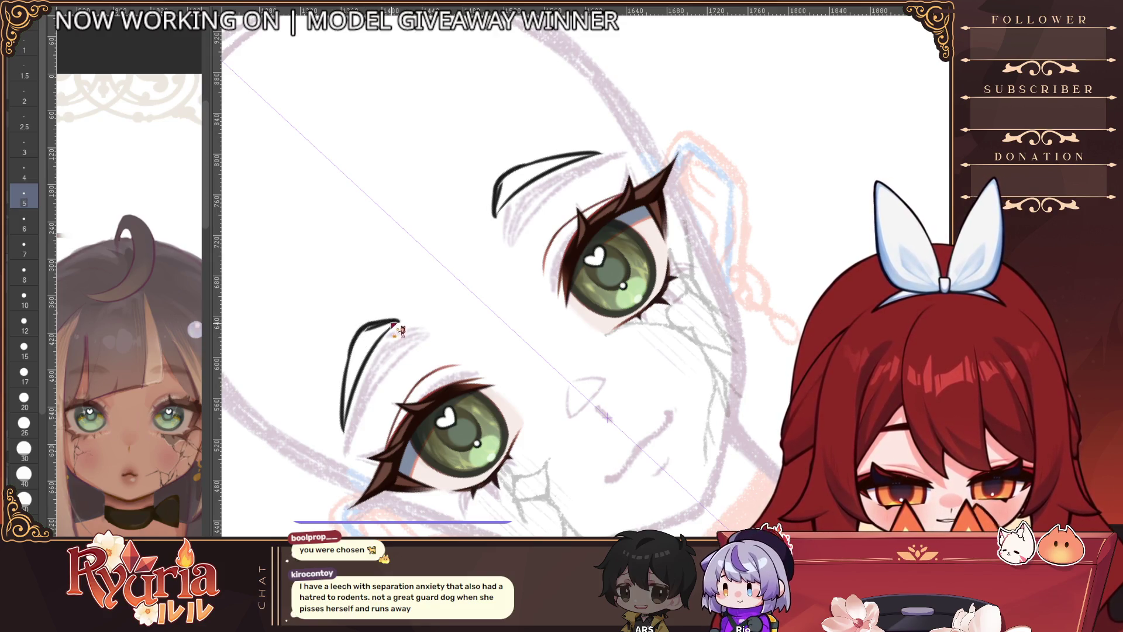
pyautogui.hotkey('ctrl', 'z')
pyautogui.hotkey('ctrl', 'z')
pyautogui.hotkey('ctrl', 'y')
pyautogui.hotkey('ctrl', 'y')
pyautogui.hotkey('ctrl', 'y')
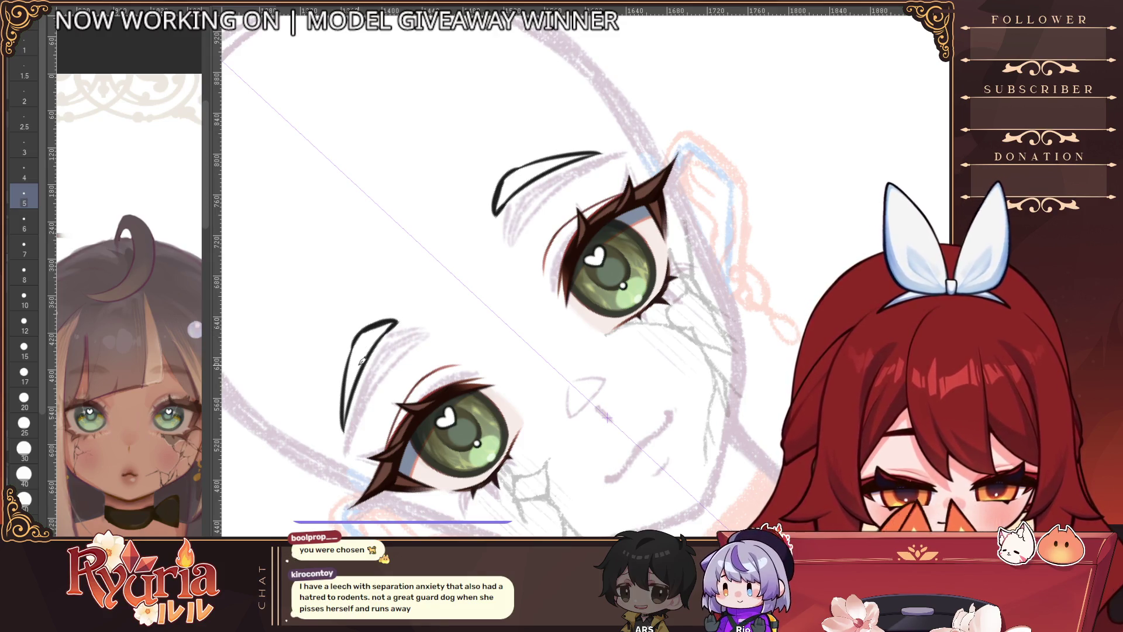
pyautogui.scroll(-3, 358, 364)
pyautogui.moveTo(374, 363)
pyautogui.mouseDown()
pyautogui.moveTo(421, 305)
pyautogui.moveTo(489, 263)
pyautogui.moveTo(441, 264)
pyautogui.moveTo(435, 295)
pyautogui.mouseUp()
# Step: Redraw the mirrored eyebrow outline as a thicker stroke, undoing misplaced attempts
pyautogui.scroll(2, 489, 263)
pyautogui.press('e')
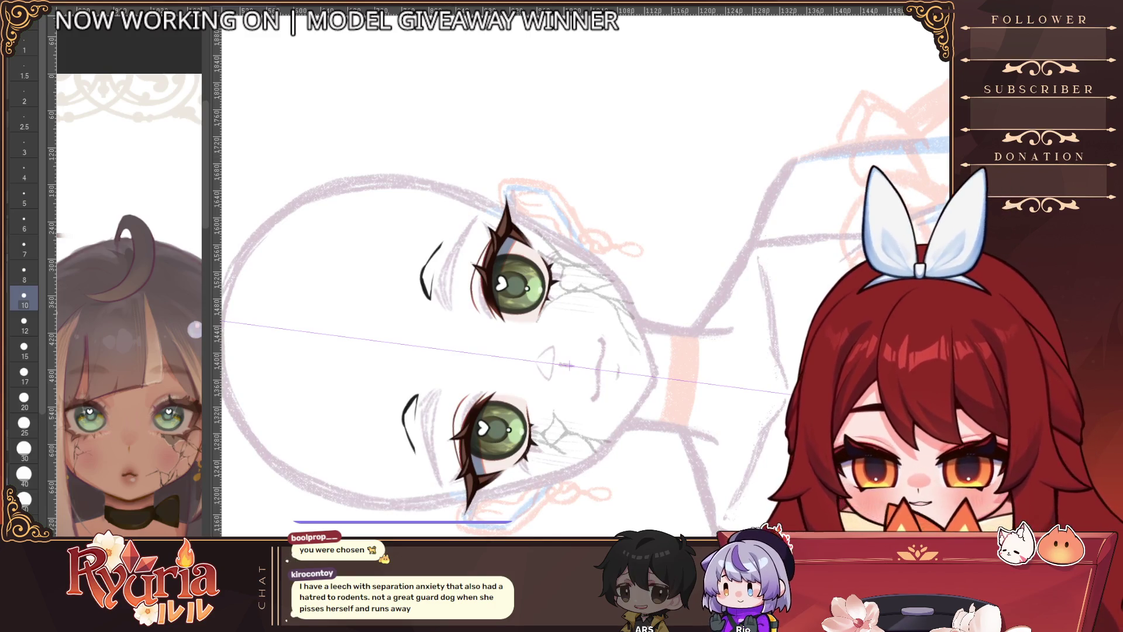
pyautogui.scroll(1, 453, 222)
pyautogui.press('[')
pyautogui.hotkey('ctrl', 'z')
pyautogui.moveTo(442, 246); pyautogui.dragTo(422, 319)
pyautogui.hotkey('ctrl', 'z')
pyautogui.moveTo(450, 234)
pyautogui.mouseDown()
pyautogui.moveTo(413, 293)
pyautogui.moveTo(443, 248)
pyautogui.moveTo(421, 307)
pyautogui.mouseUp()
pyautogui.hotkey('ctrl', 'z')
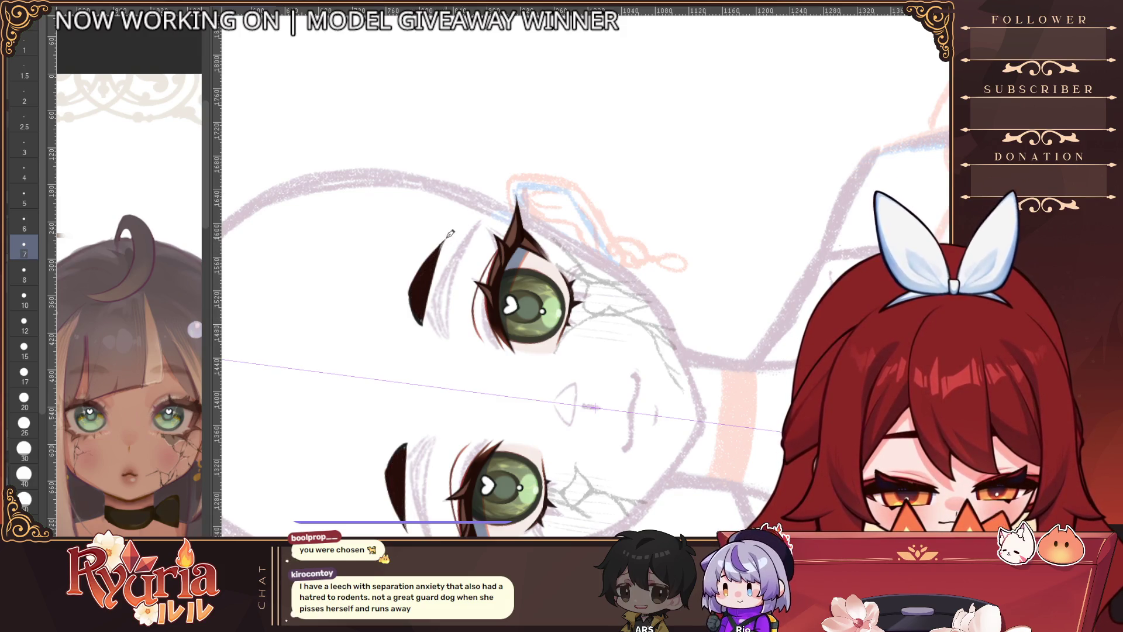
# Step: Thicken the lower eyebrow's upper tip with a slightly smaller brush, mirrored
pyautogui.scroll(-1, 441, 244)
pyautogui.scroll(-1, 441, 243)
pyautogui.scroll(3, 415, 386)
pyautogui.press('[')
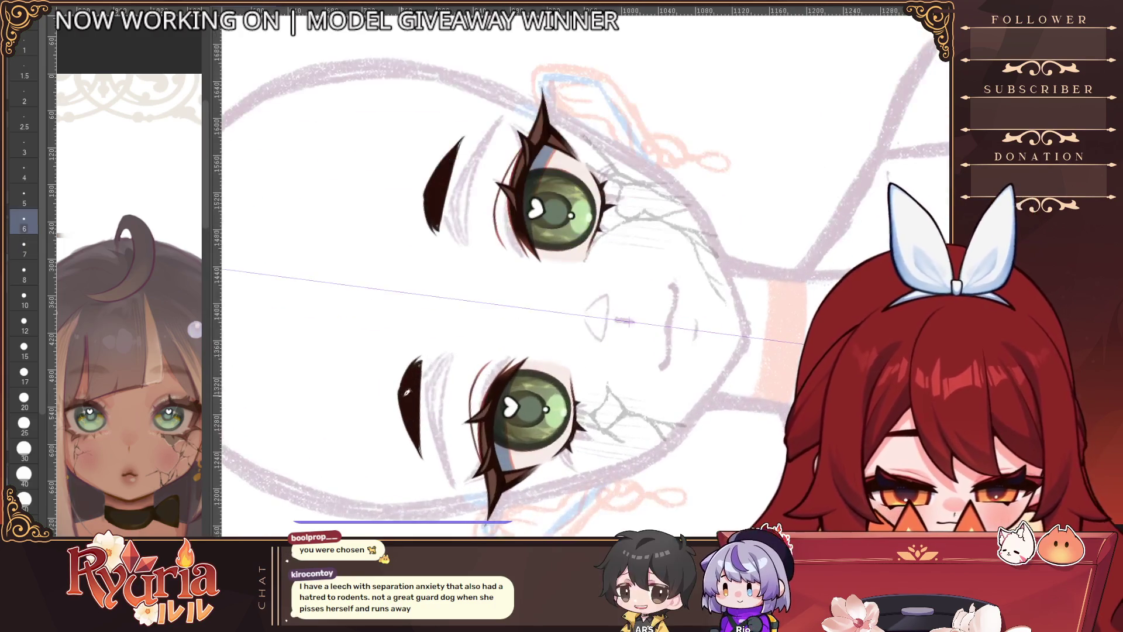
pyautogui.moveTo(414, 403); pyautogui.dragTo(422, 360)
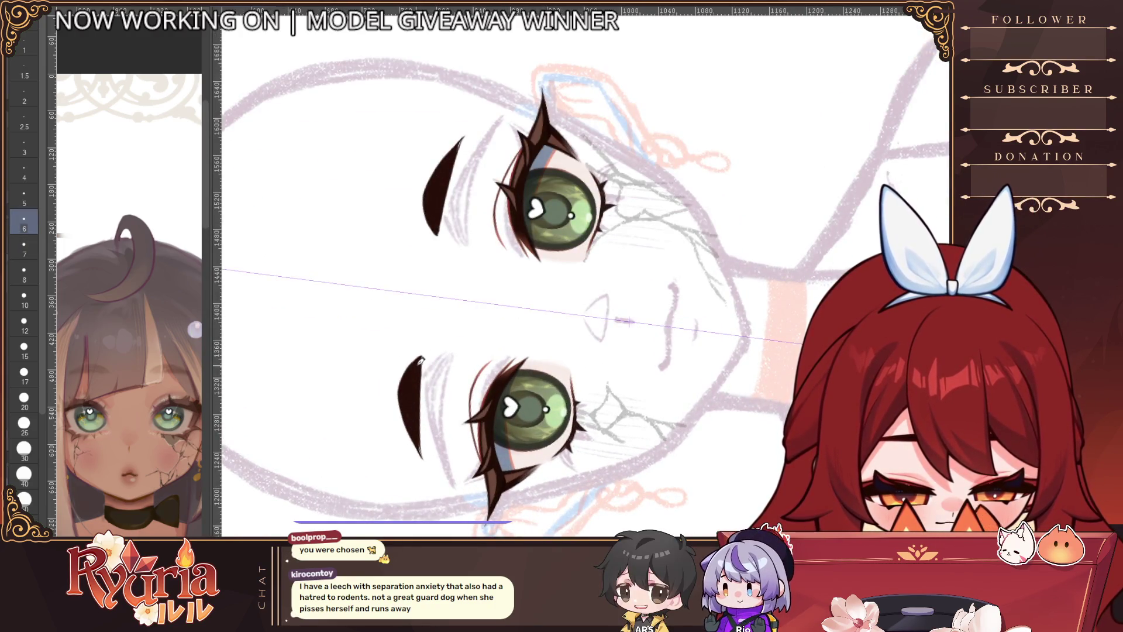
pyautogui.hotkey('ctrl', 'z')
pyautogui.moveTo(423, 360); pyautogui.dragTo(421, 430)
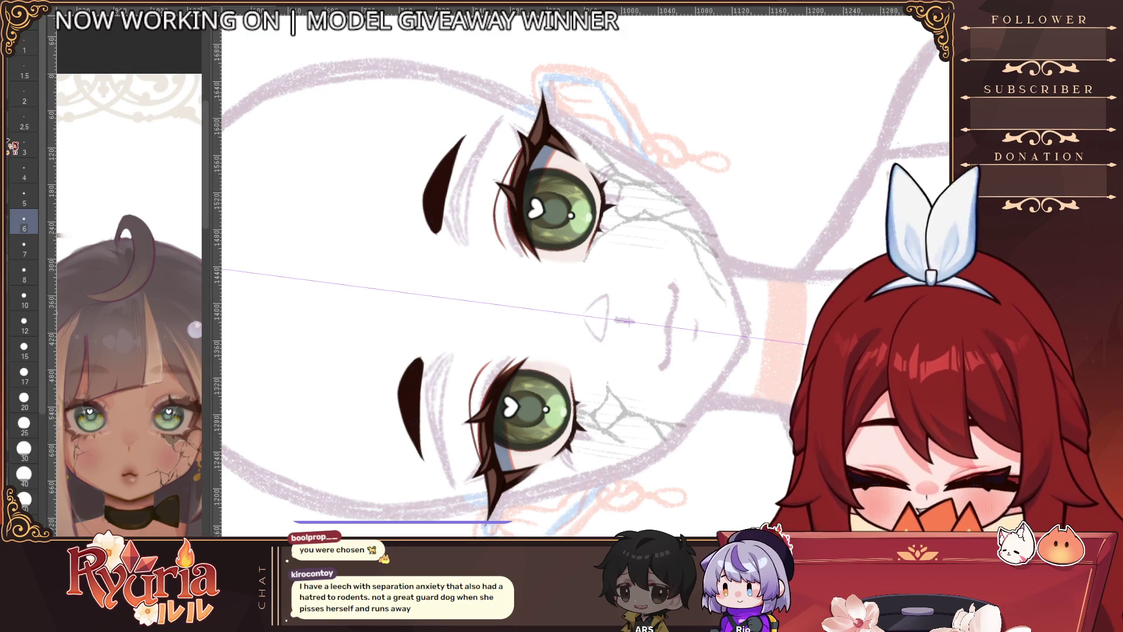
pyautogui.press(']')
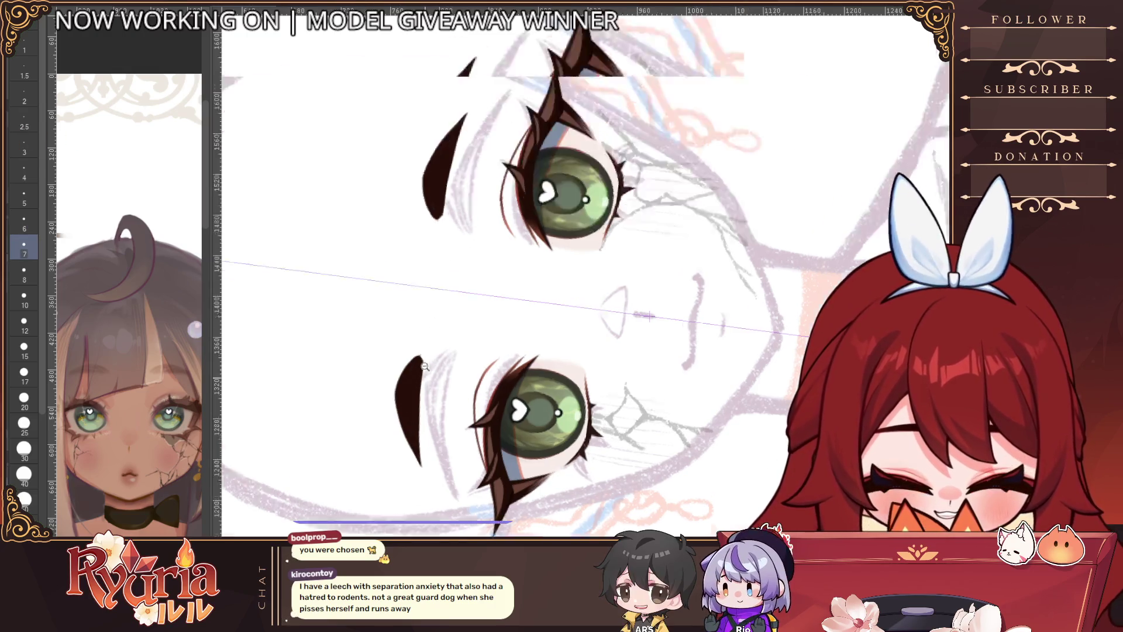
pyautogui.scroll(2, 449, 272)
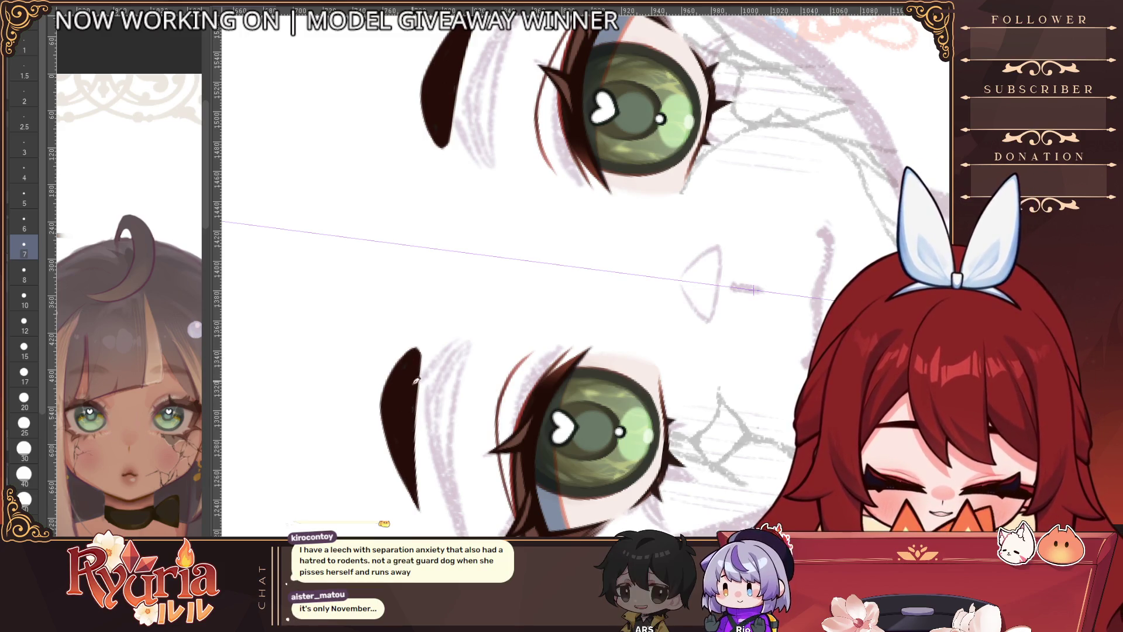
pyautogui.scroll(-5, 754, 291)
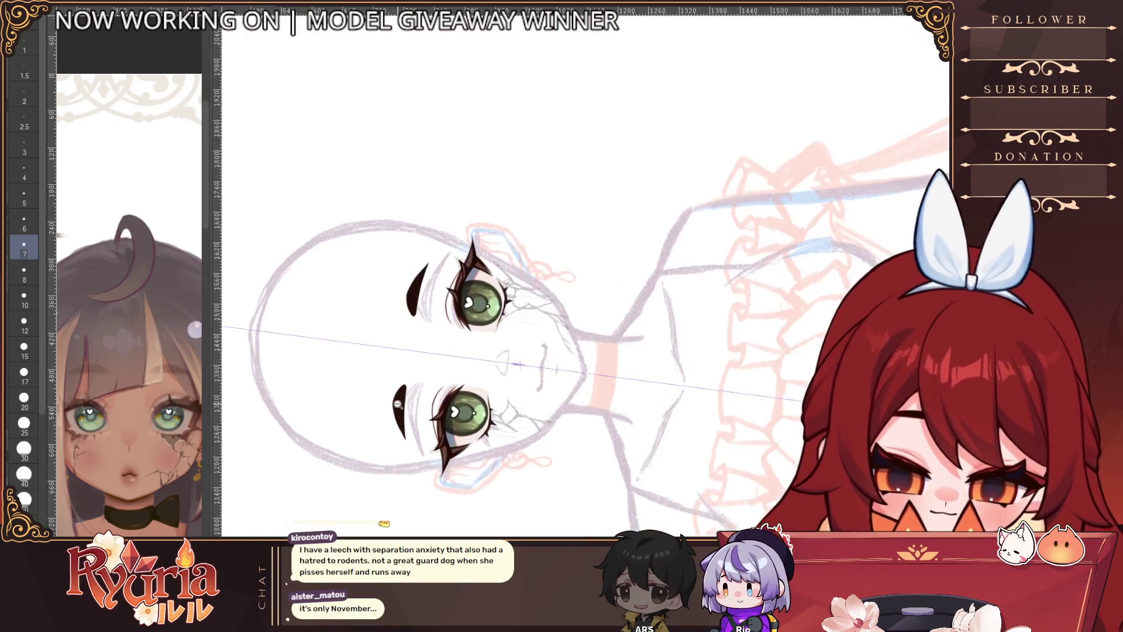
pyautogui.scroll(3, 393, 385)
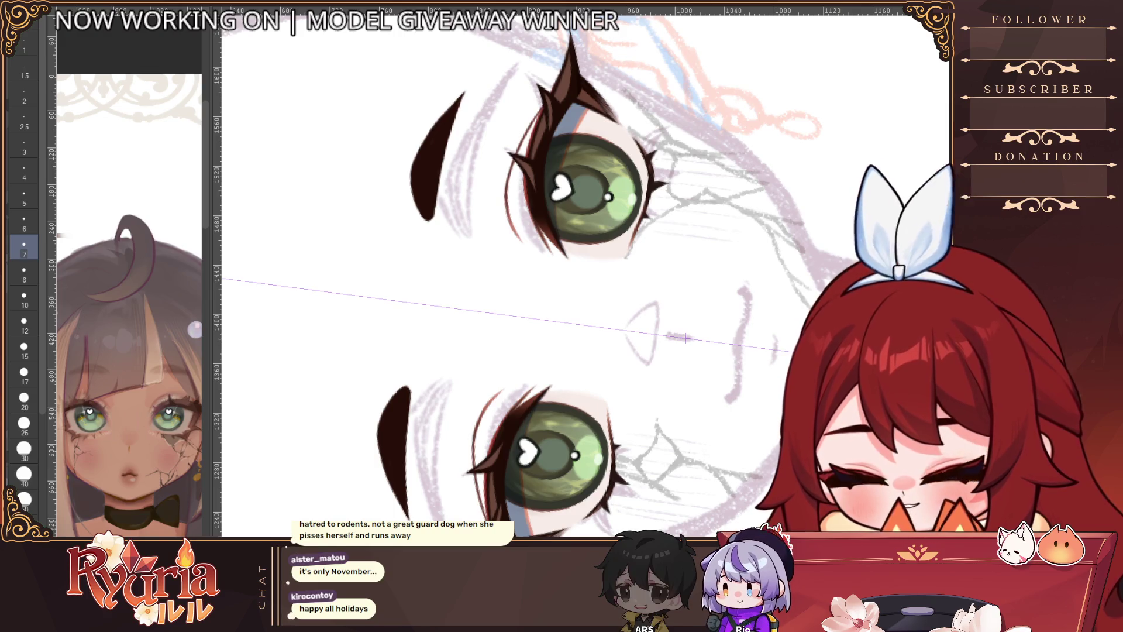
# Step: Paint lighter brown over both eyebrows and lighten the lower brow's right edge
pyautogui.moveTo(405, 403)
pyautogui.mouseDown()
pyautogui.moveTo(399, 456)
pyautogui.moveTo(385, 433)
pyautogui.moveTo(397, 407)
pyautogui.moveTo(398, 475)
pyautogui.mouseUp()
pyautogui.moveTo(391, 436); pyautogui.dragTo(407, 493)
pyautogui.press('[')
pyautogui.press('[')
pyautogui.press('[')
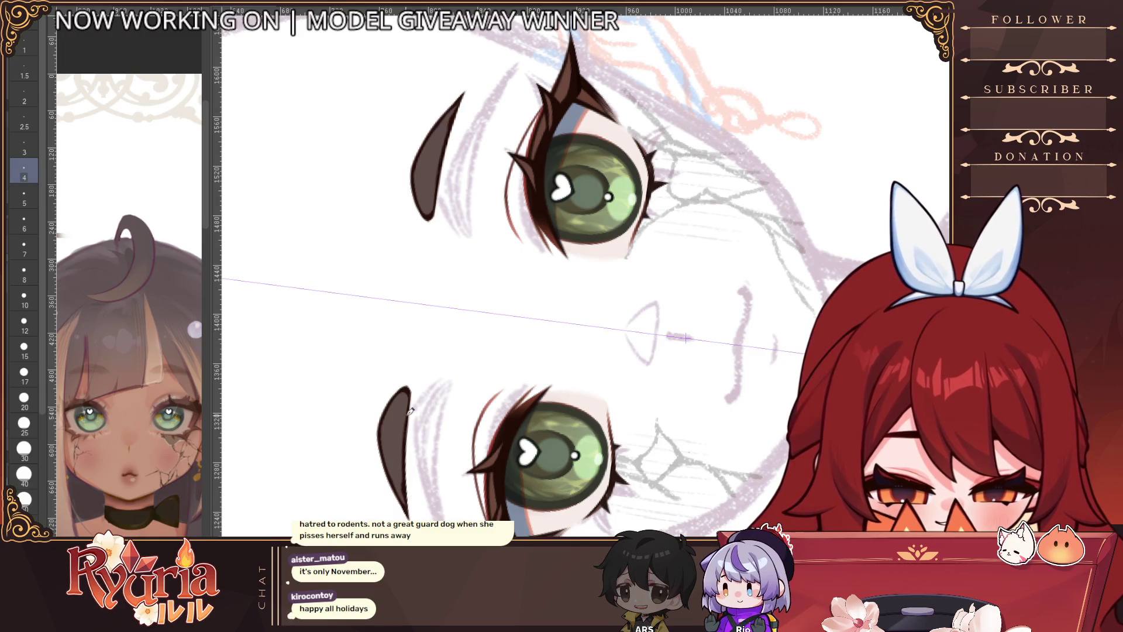
pyautogui.moveTo(410, 411); pyautogui.dragTo(412, 507)
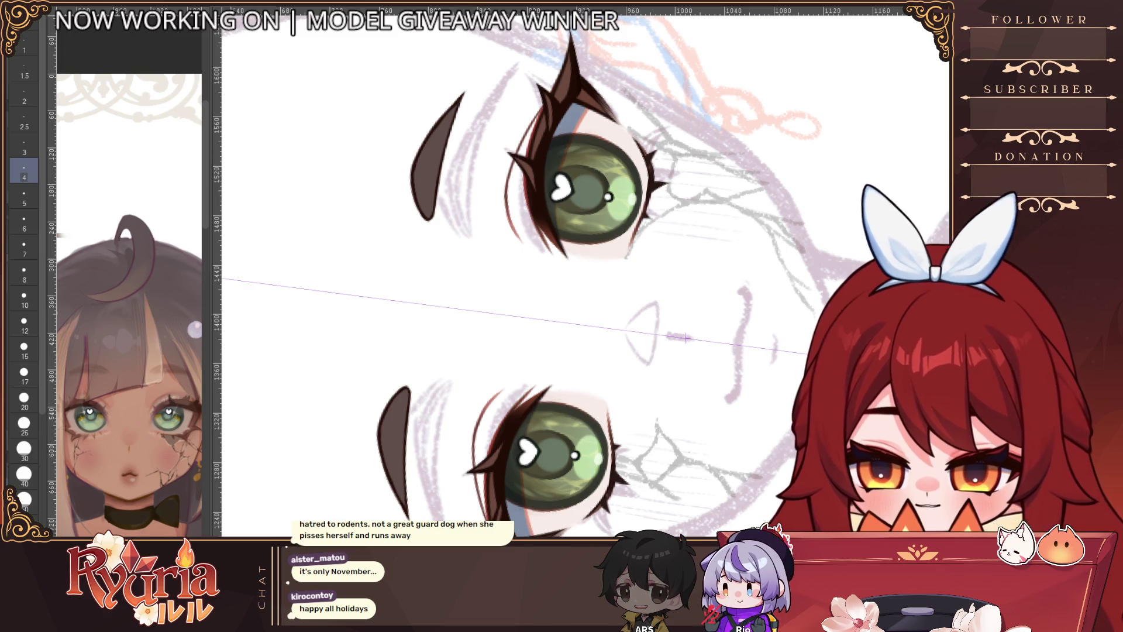
pyautogui.press('[')
pyautogui.press('[')
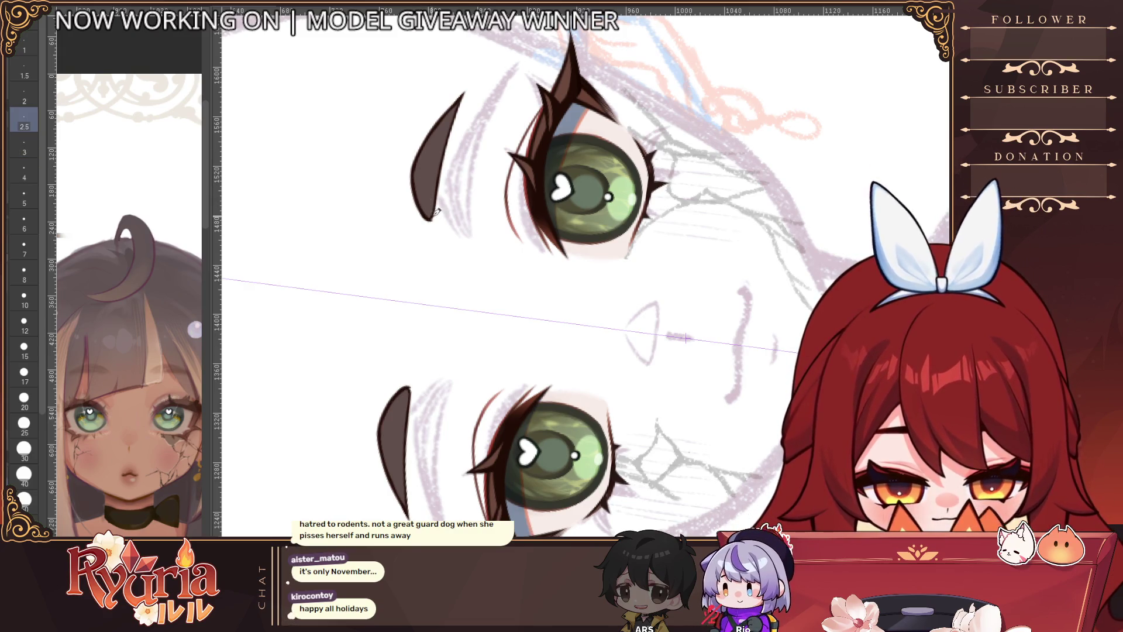
# Step: Touch up the upper eyebrow's right edge with a size-3 brush, then reset the canvas rotation
pyautogui.scroll(2, 465, 158)
pyautogui.press(']')
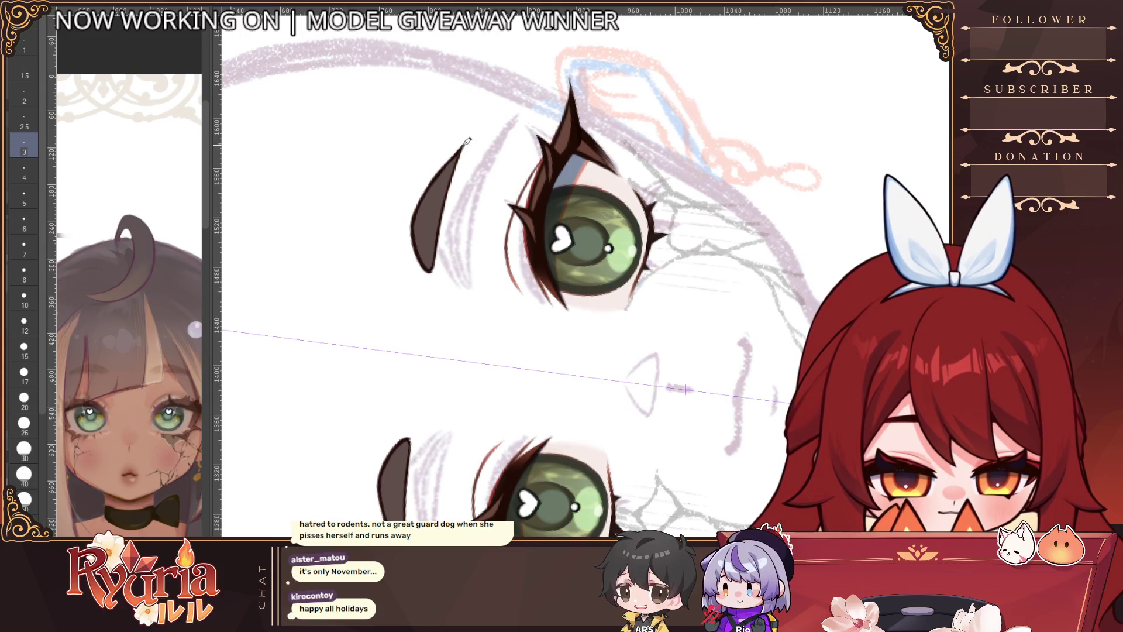
pyautogui.moveTo(457, 170); pyautogui.dragTo(439, 259)
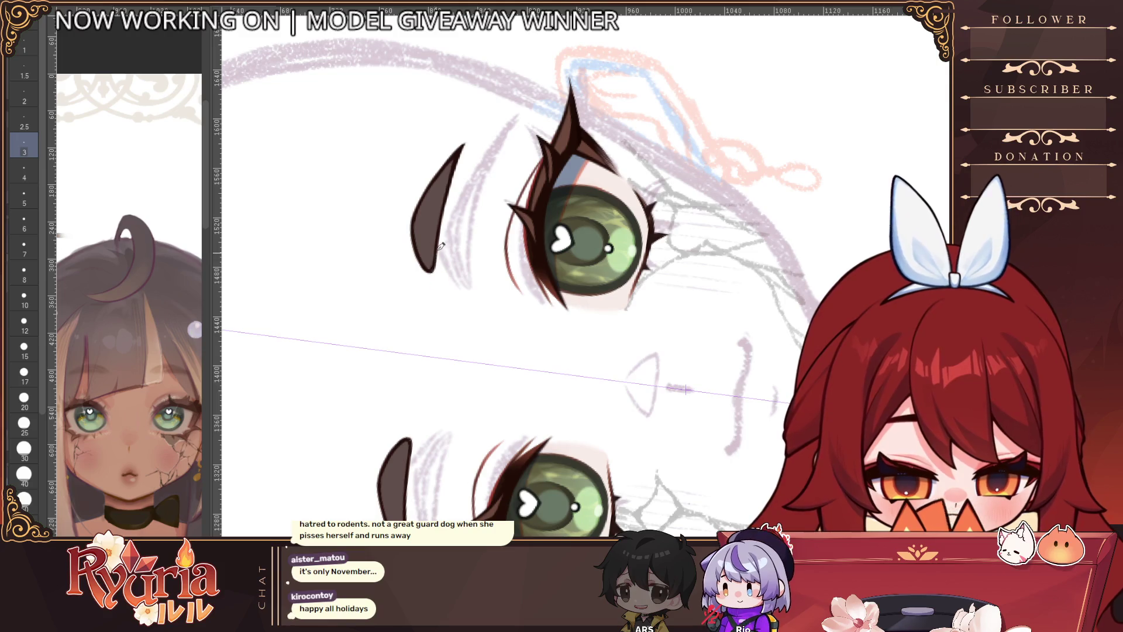
pyautogui.scroll(-3, 460, 157)
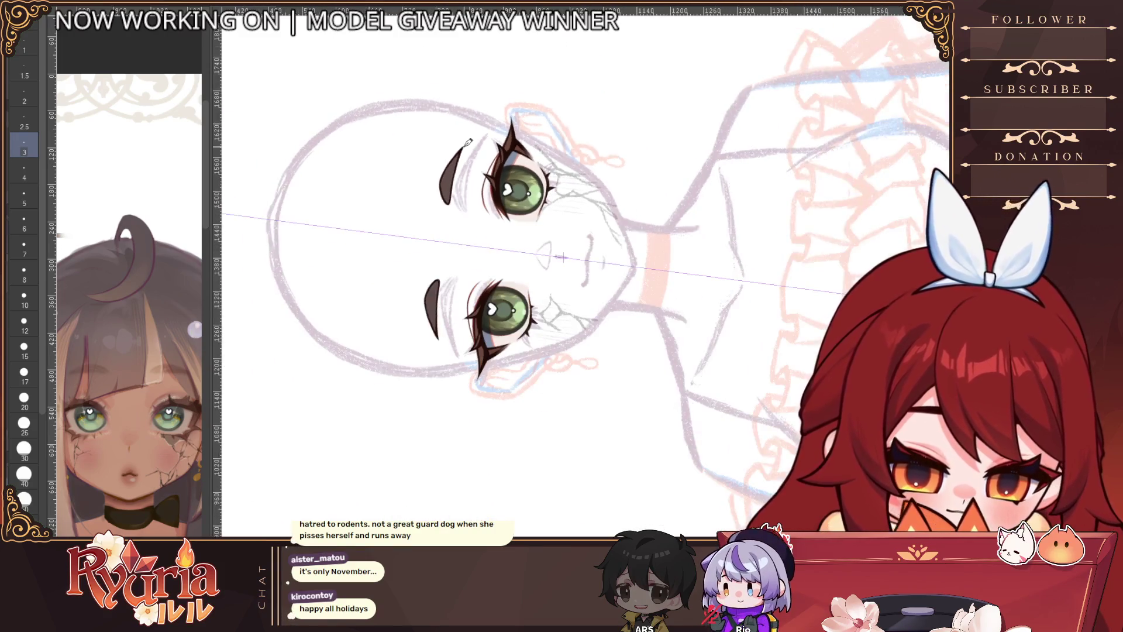
pyautogui.hotkey('ctrl', '@')
pyautogui.scroll(-3, 388, 295)
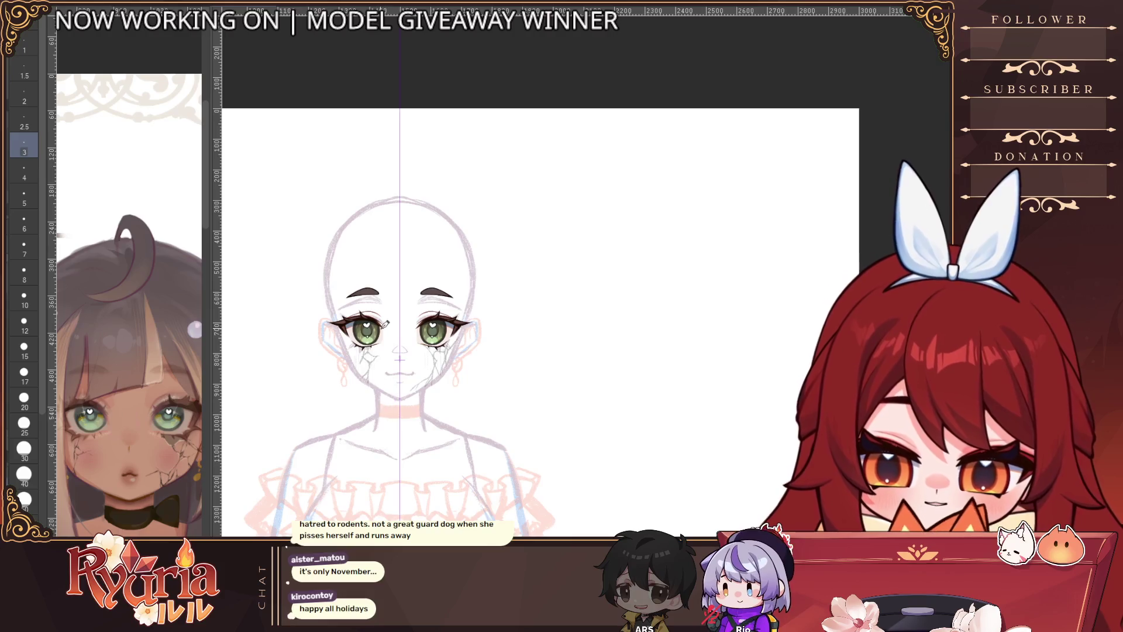
# Step: Draw a short dark vertical stroke under the nose with a size 4 brush, undoing the first try
pyautogui.scroll(1, 387, 295)
pyautogui.scroll(1, 387, 295)
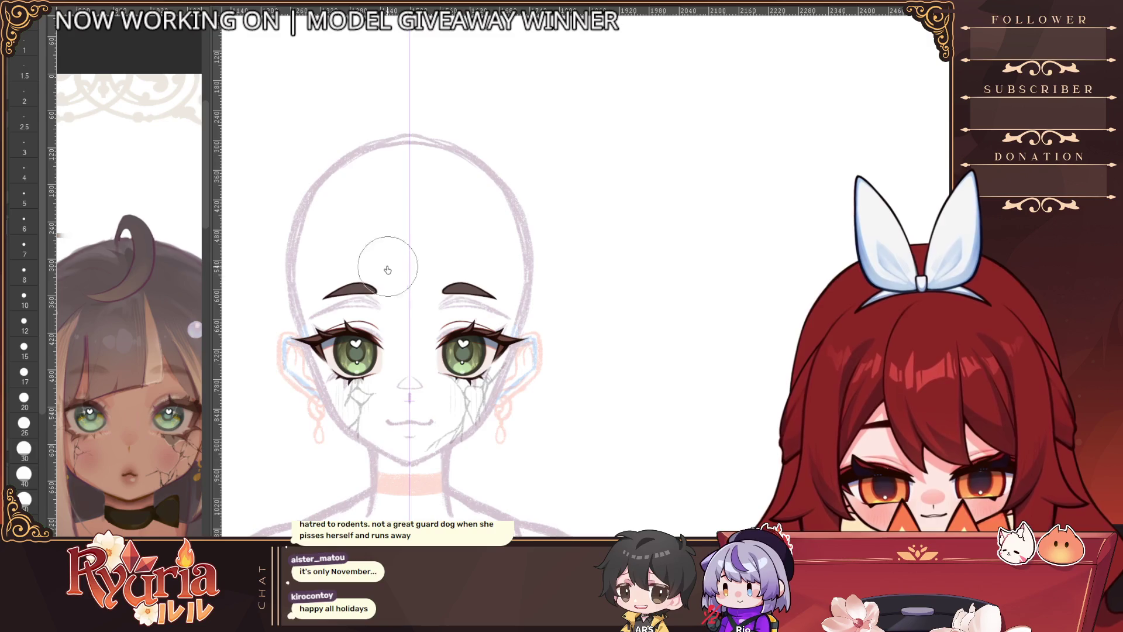
pyautogui.scroll(-2, 388, 270)
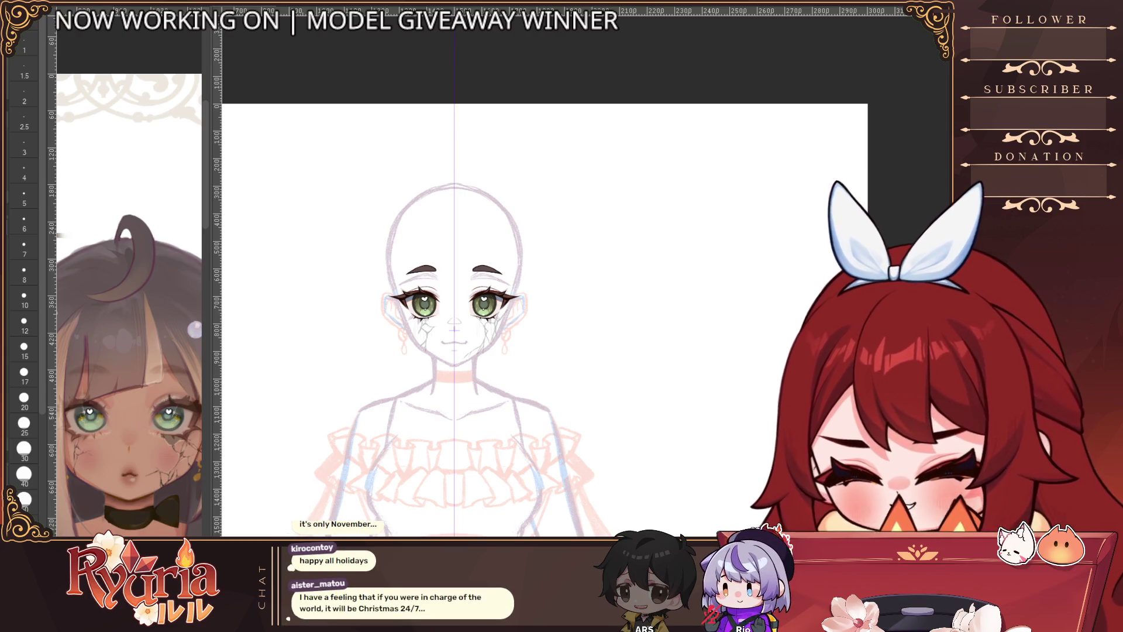
pyautogui.click(24, 347)
pyautogui.scroll(5, 501, 273)
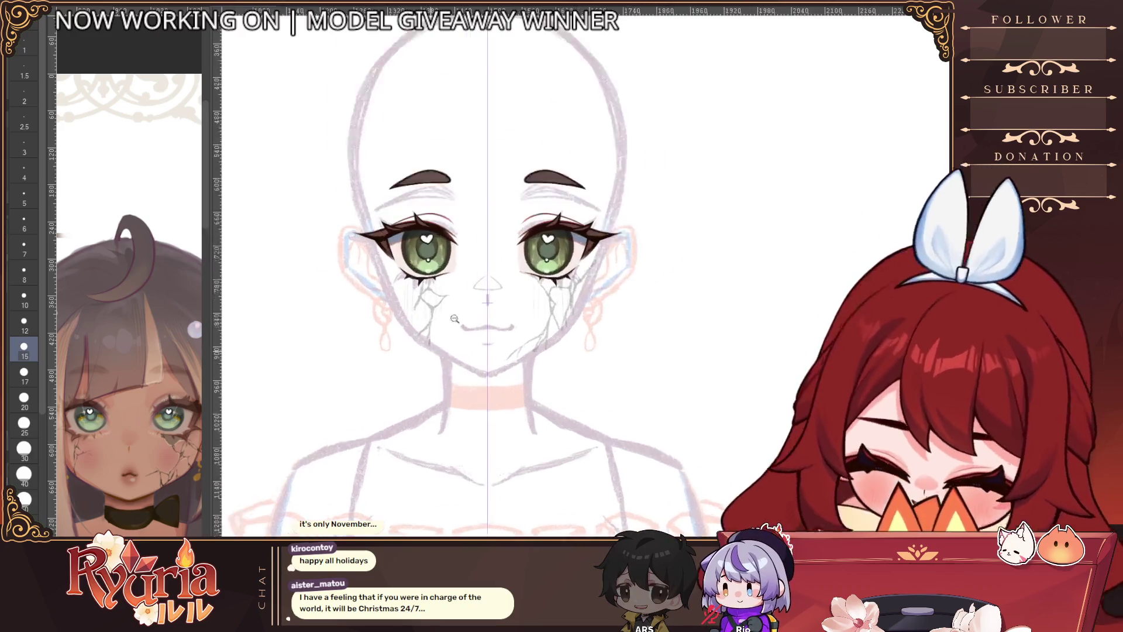
pyautogui.scroll(3, 501, 274)
pyautogui.moveTo(494, 293)
pyautogui.mouseDown()
pyautogui.moveTo(494, 310)
pyautogui.moveTo(496, 288)
pyautogui.mouseUp()
pyautogui.hotkey('ctrl', 'z')
pyautogui.press('[')
pyautogui.press('[')
pyautogui.press('[')
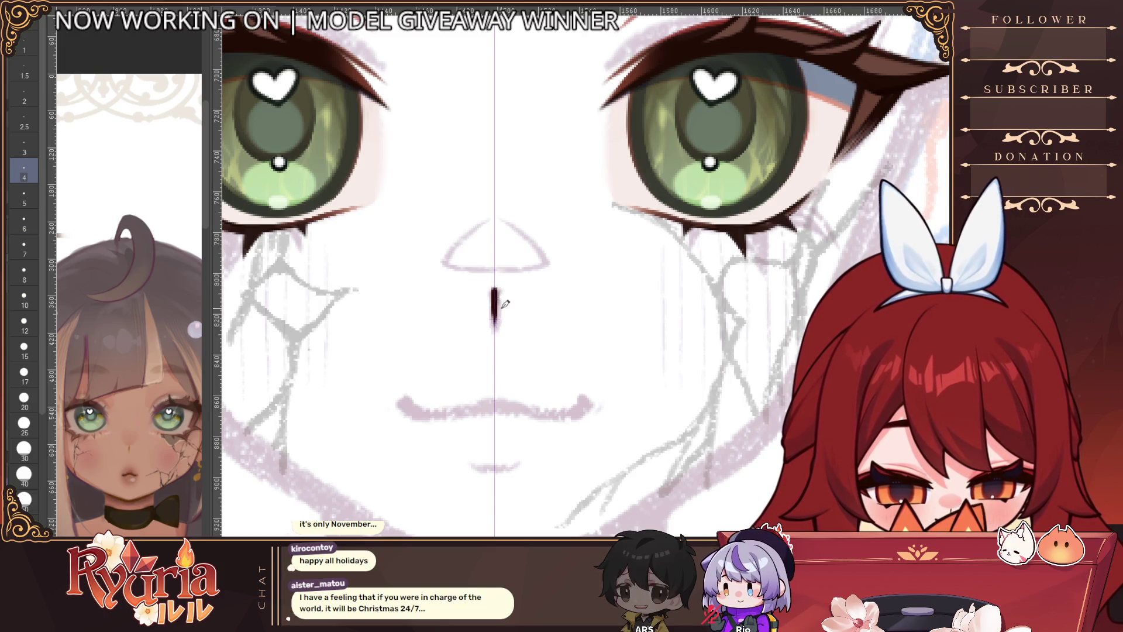
# Step: Pick a much larger brush size and zoom out to show the whole head and shoulders
pyautogui.scroll(-5, 501, 305)
pyautogui.scroll(2, 500, 307)
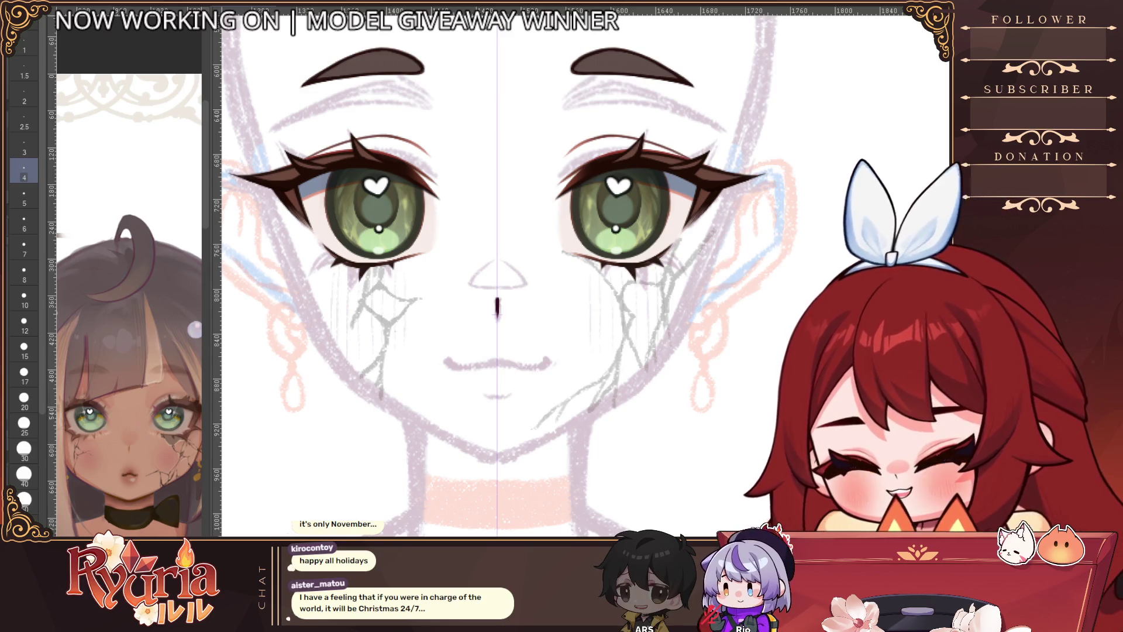
pyautogui.click(24, 449)
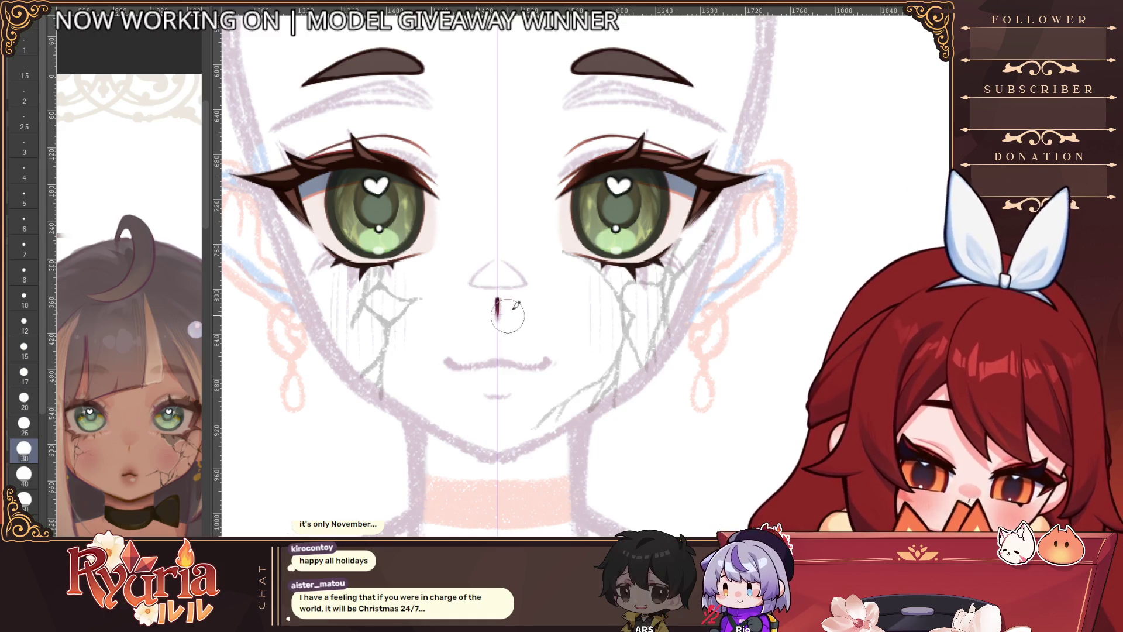
pyautogui.keyDown('ctrl'); pyautogui.keyDown('alt'); pyautogui.click(517, 360); pyautogui.keyUp('alt'); pyautogui.keyUp('ctrl')
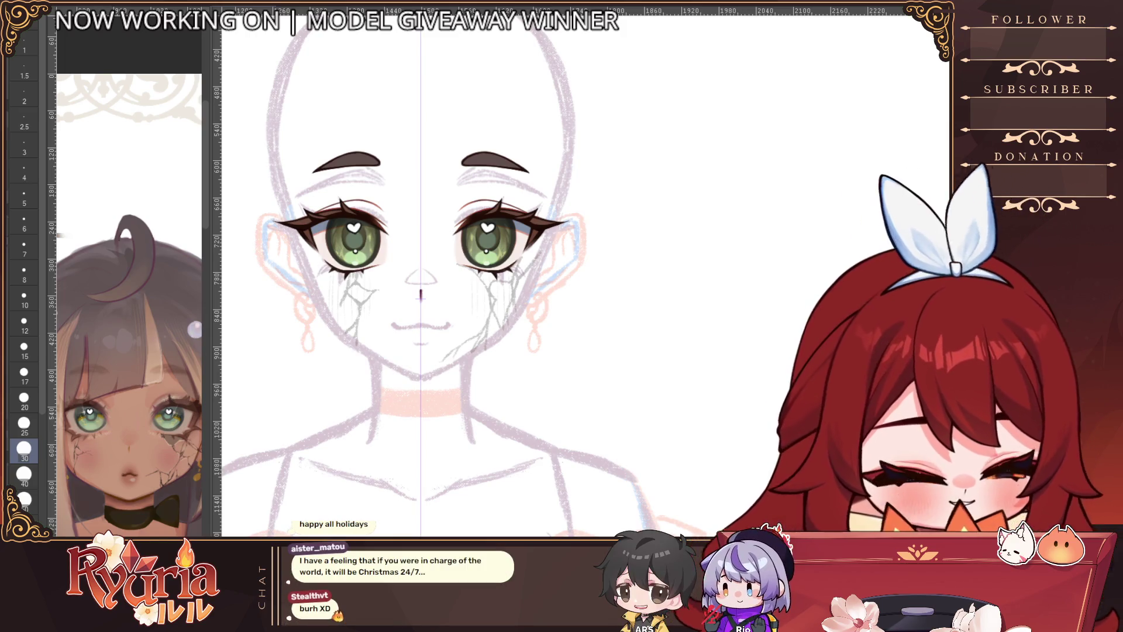
pyautogui.press('[')
pyautogui.press('[')
pyautogui.press('[')
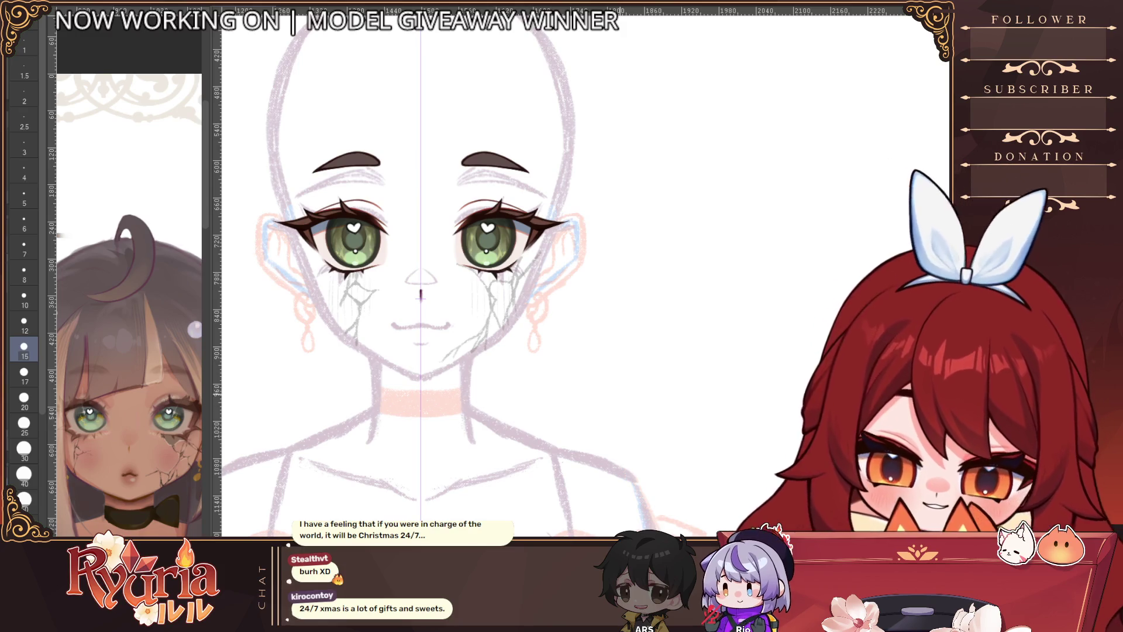
pyautogui.scroll(1, 420, 294)
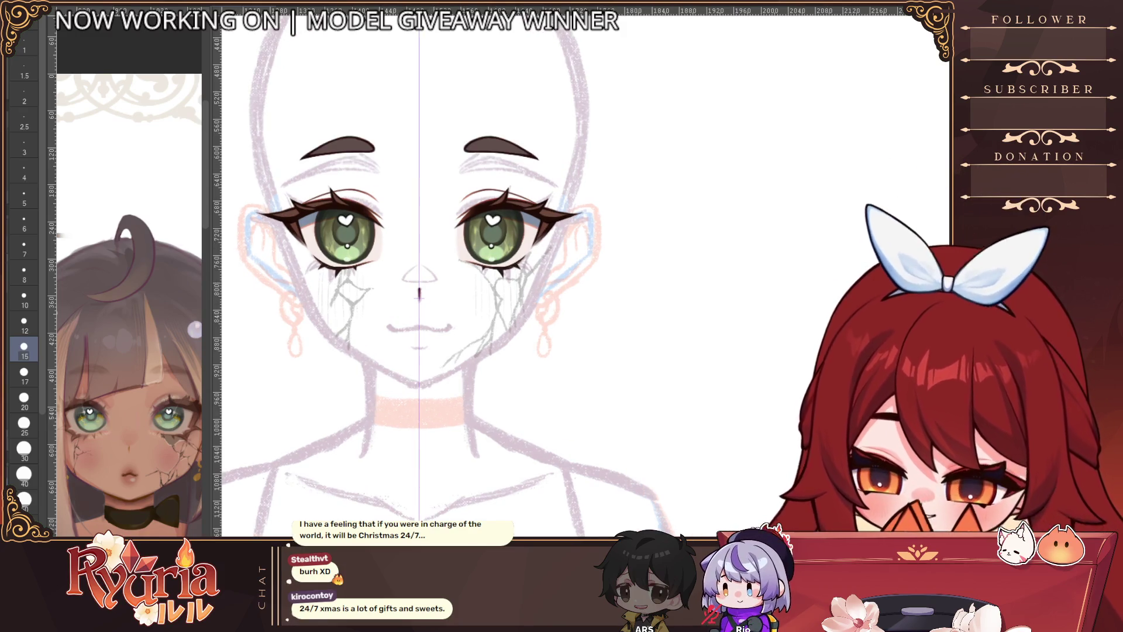
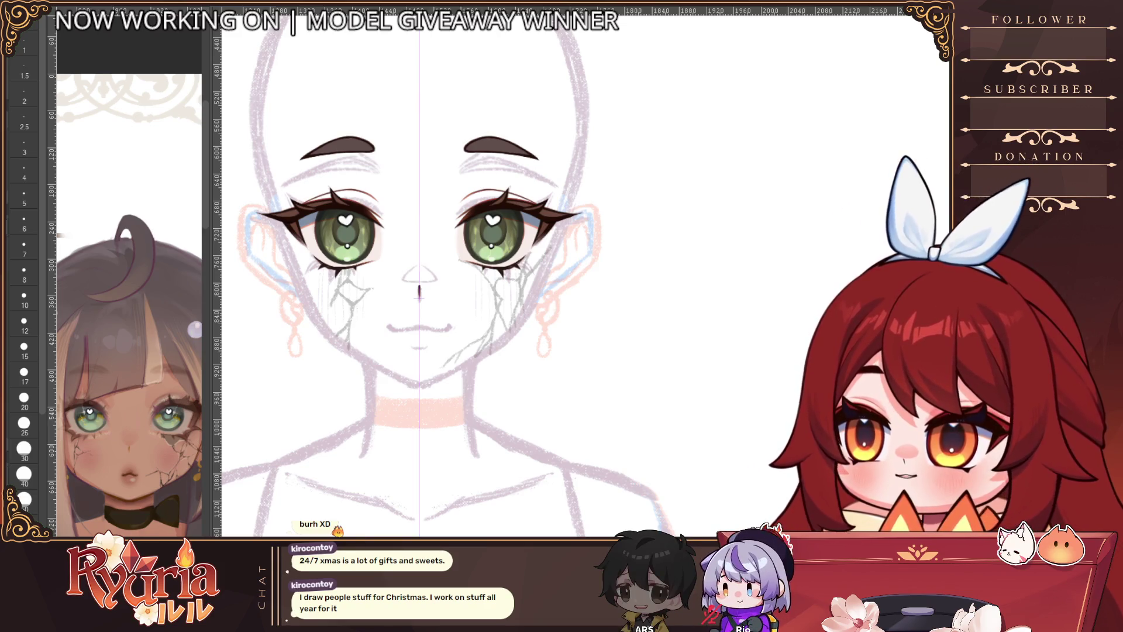
# Step: Rotate the canvas and draw a fine lash line down the right eye's outer edge
pyautogui.scroll(3, 483, 200)
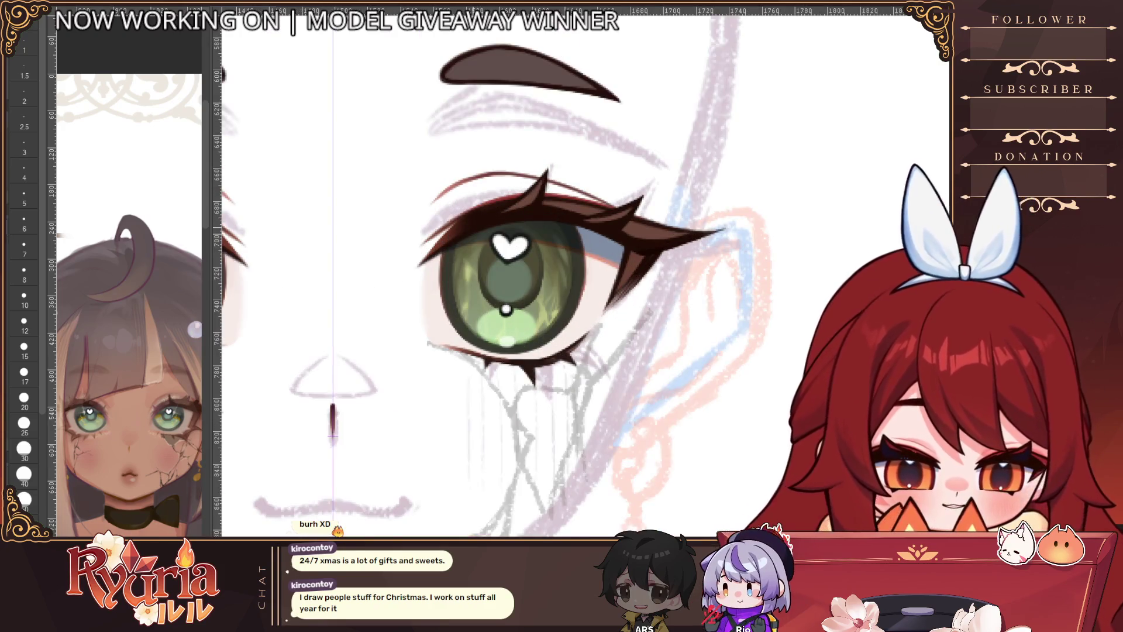
pyautogui.scroll(-2, 560, 185)
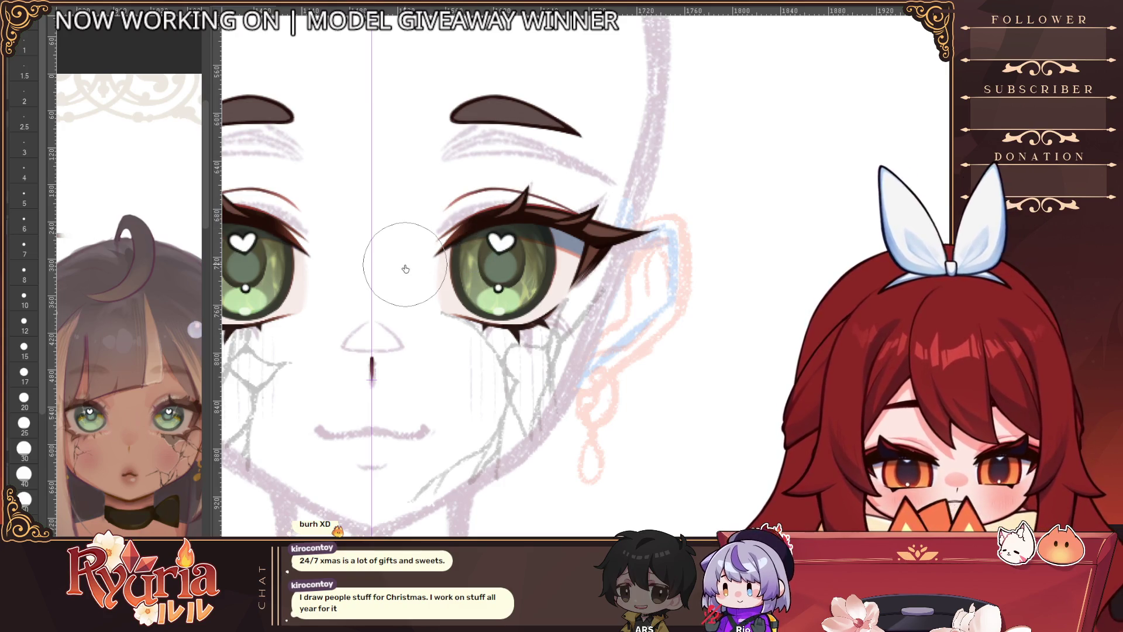
pyautogui.scroll(1, 474, 219)
pyautogui.press('[')
pyautogui.press('[')
pyautogui.press('[')
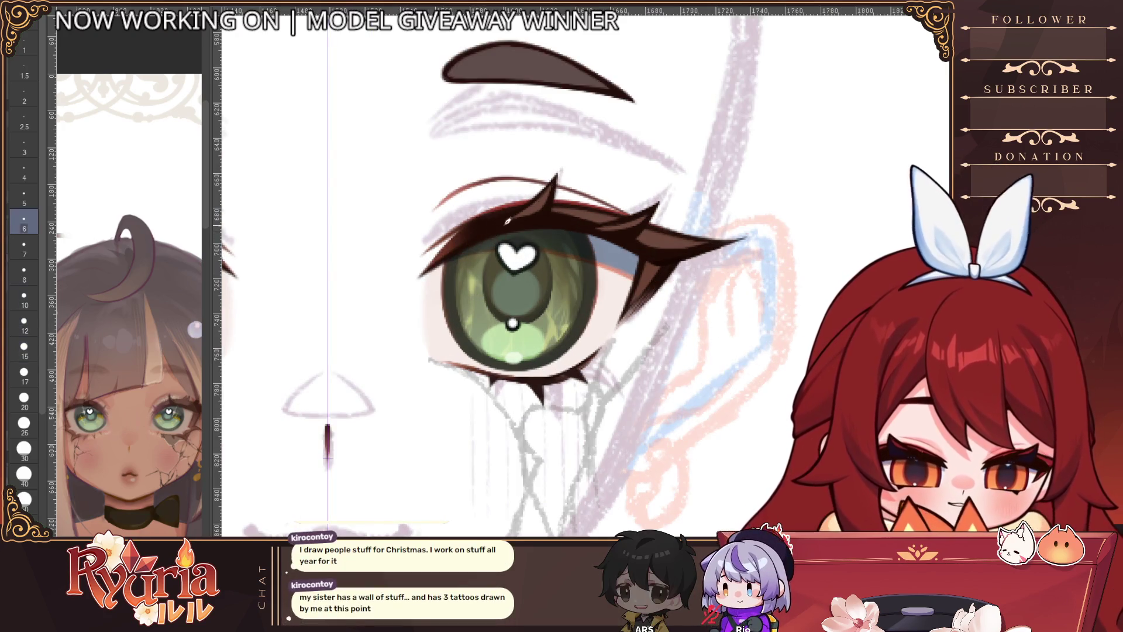
pyautogui.press('[')
pyautogui.press('[')
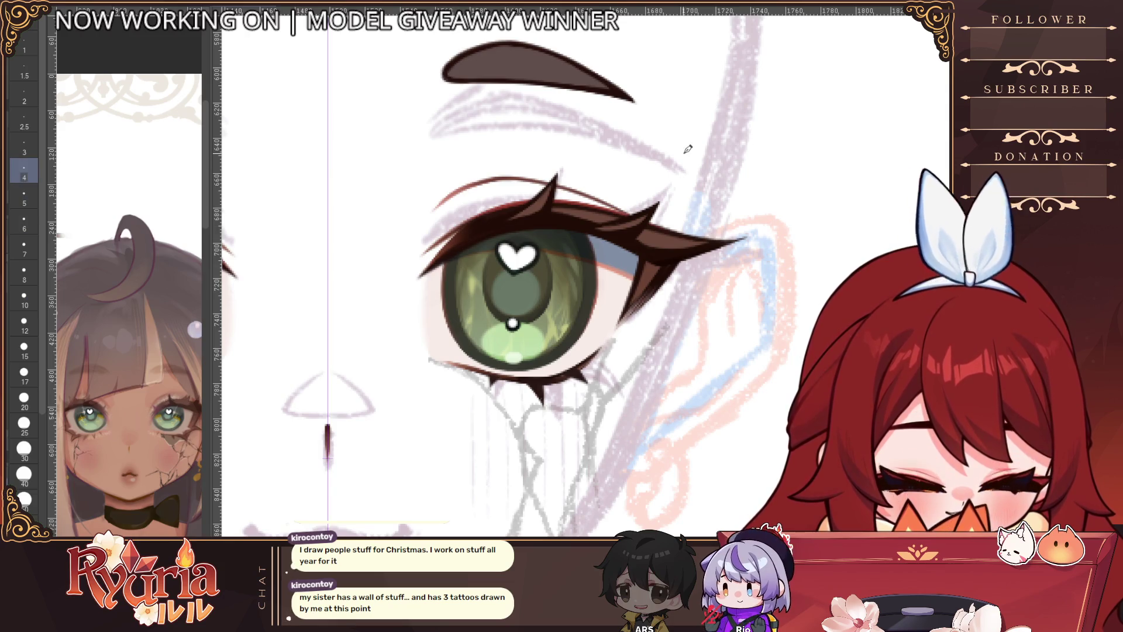
pyautogui.moveTo(688, 148); pyautogui.dragTo(459, 287)
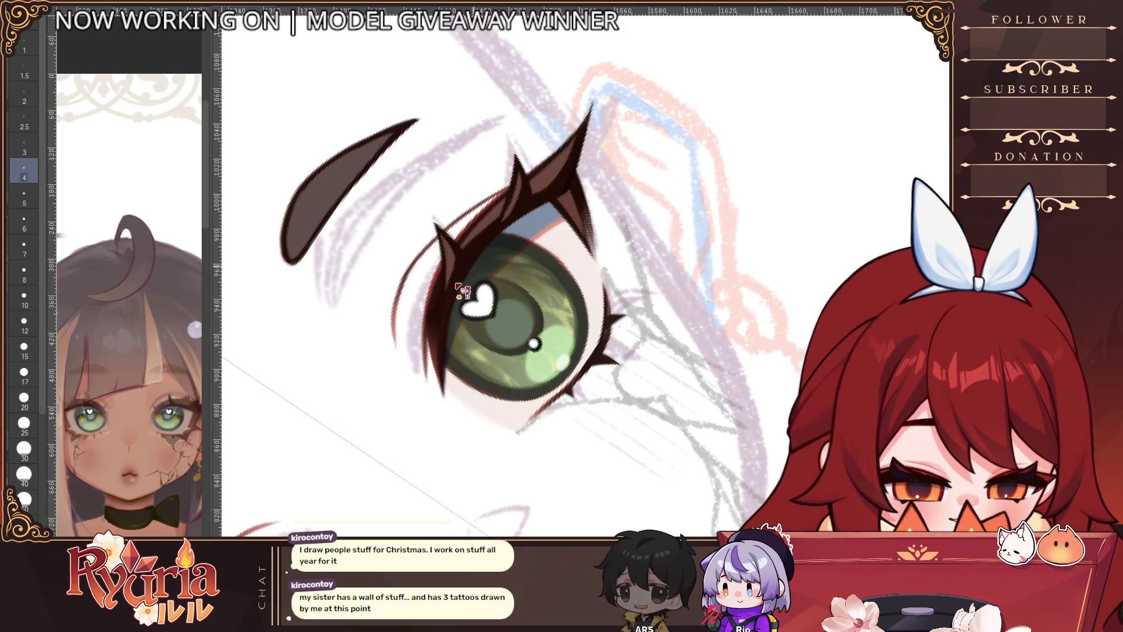
pyautogui.moveTo(443, 342); pyautogui.dragTo(449, 412)
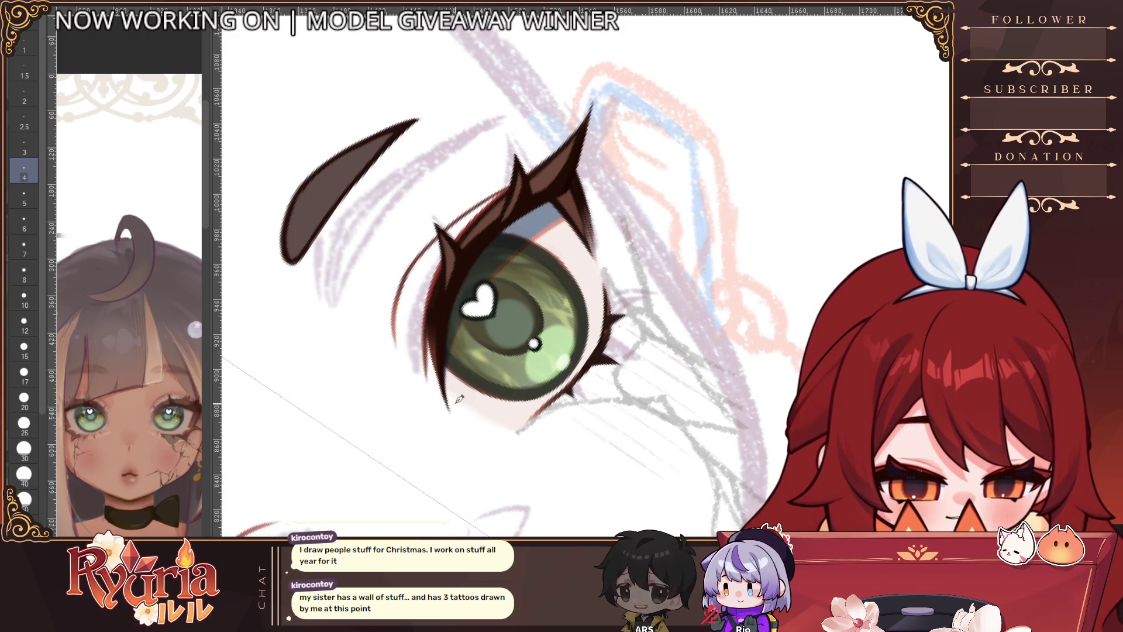
pyautogui.press('[')
pyautogui.press('[')
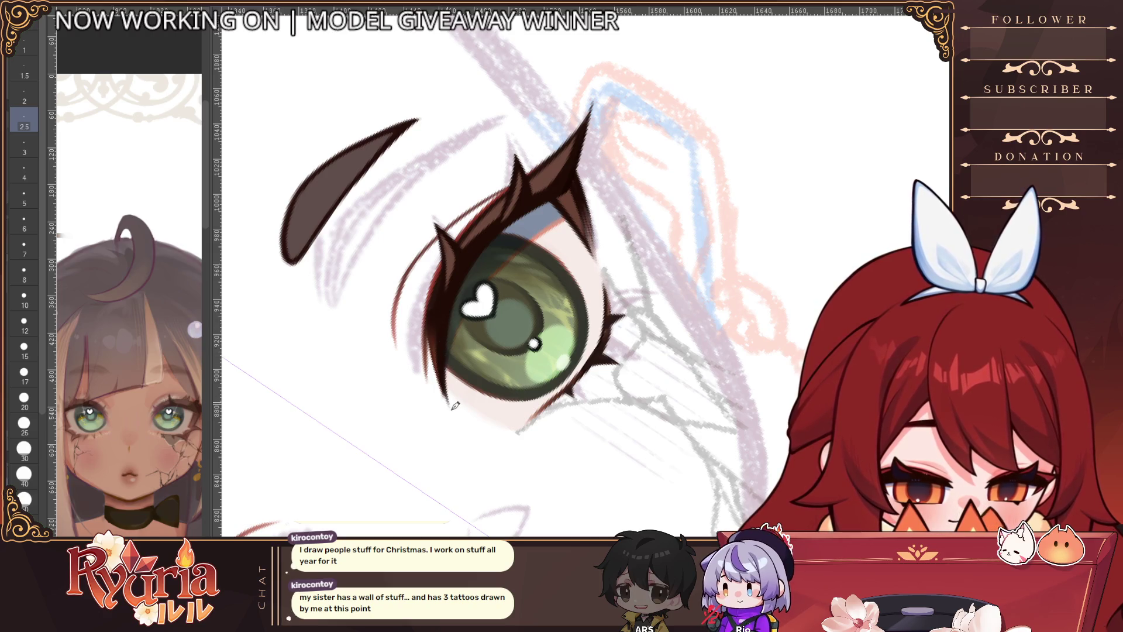
pyautogui.moveTo(433, 331); pyautogui.dragTo(463, 415)
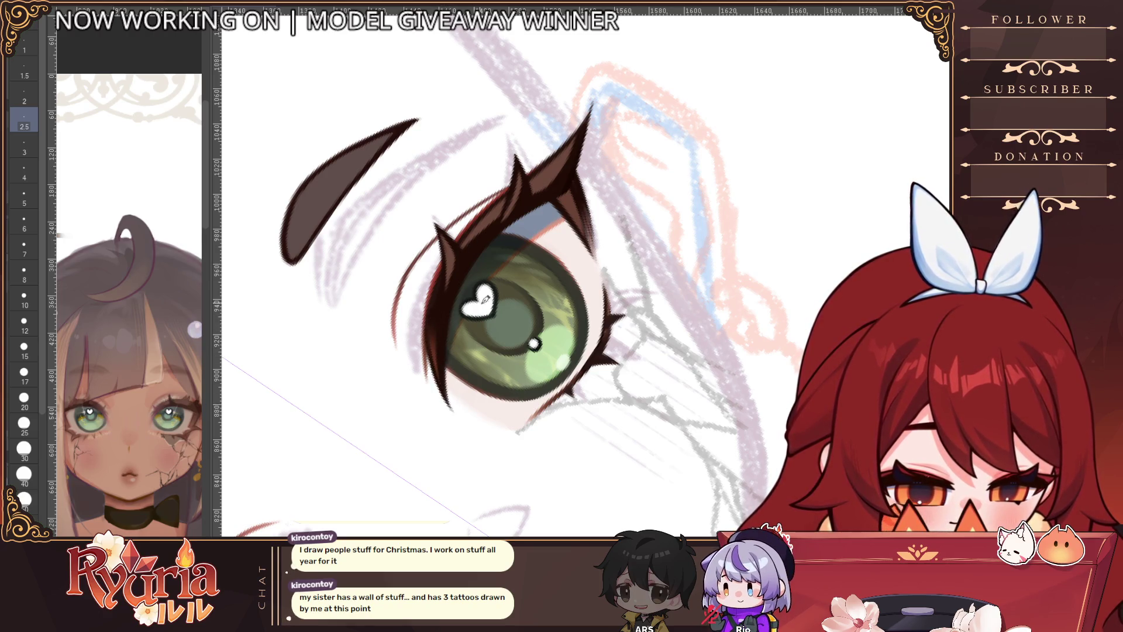
# Step: Darken and thicken the outer lash stroke, redrawing it down to its tip
pyautogui.scroll(-2, 485, 300)
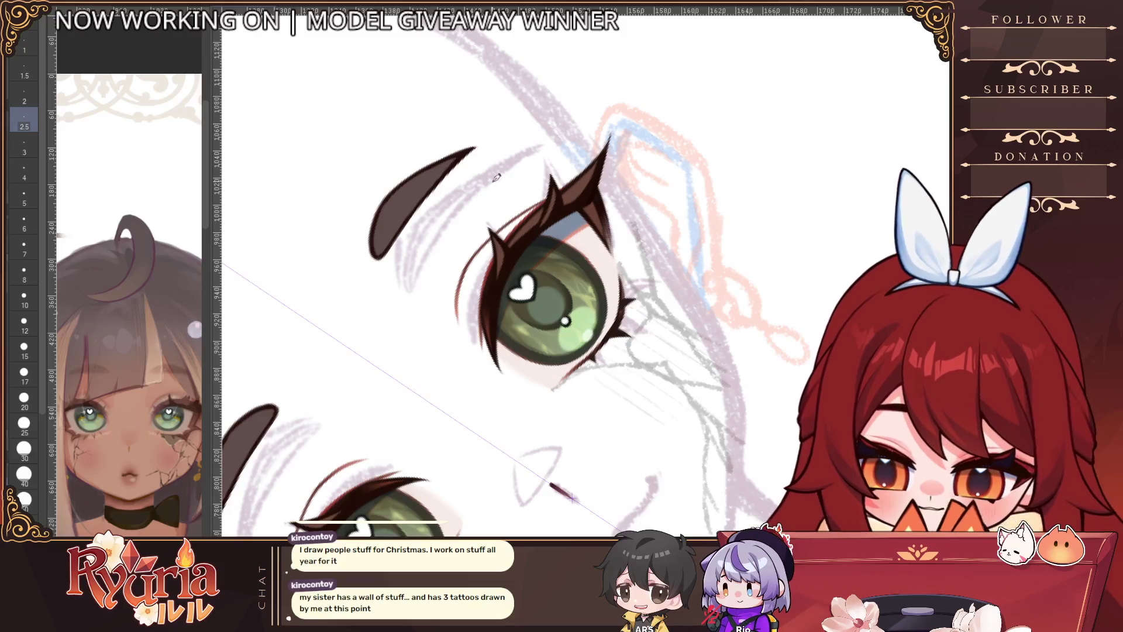
pyautogui.scroll(2, 519, 299)
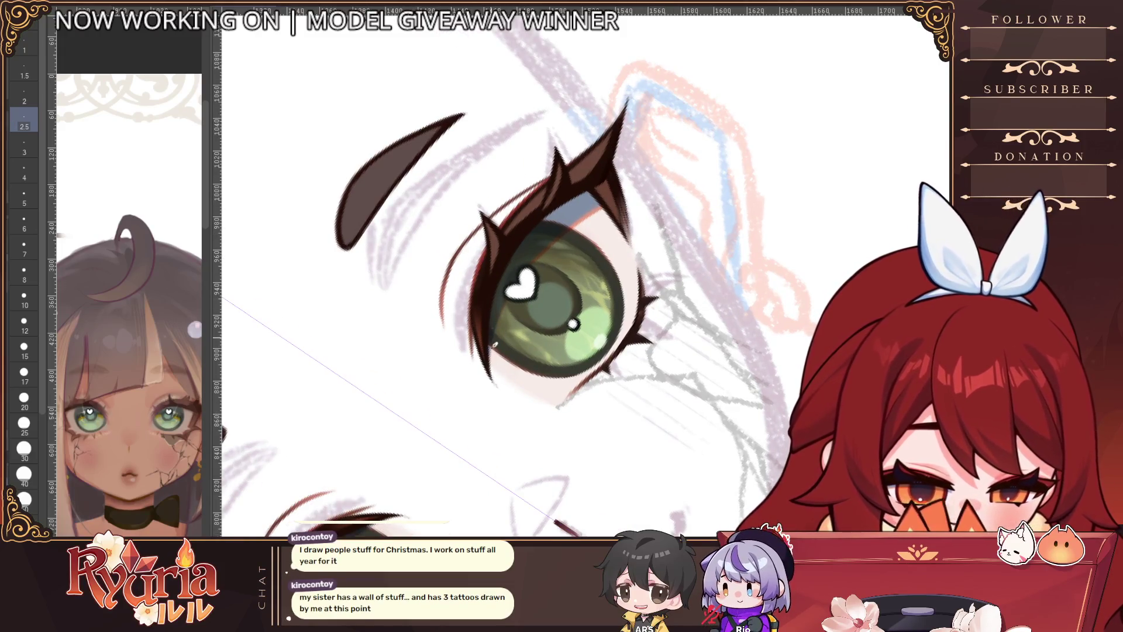
pyautogui.scroll(1, 478, 305)
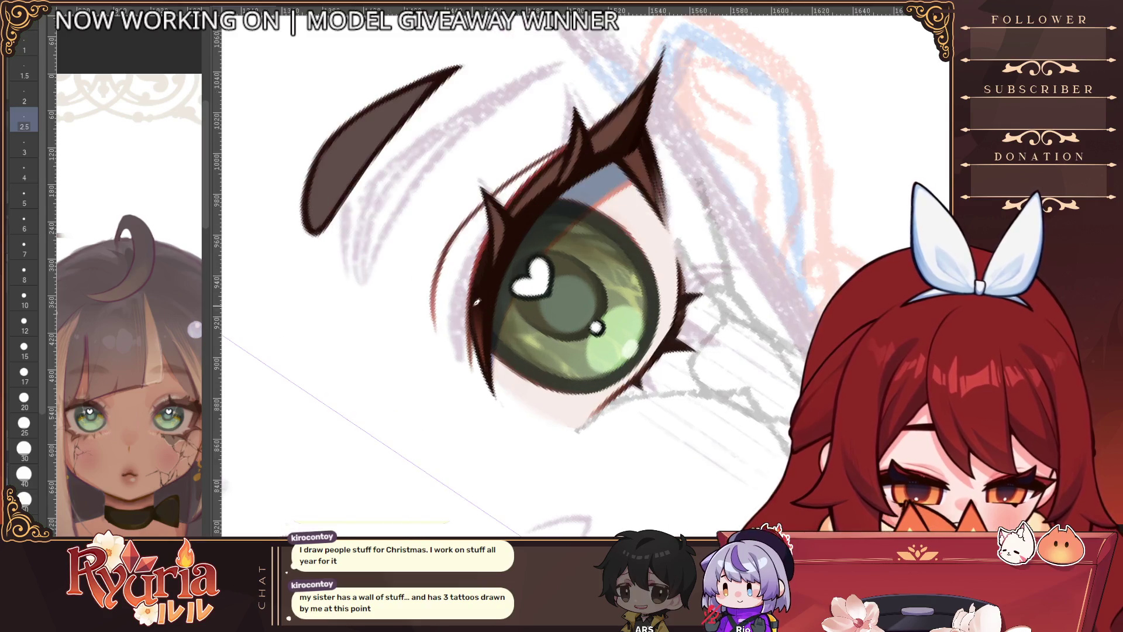
pyautogui.moveTo(473, 319); pyautogui.dragTo(487, 391)
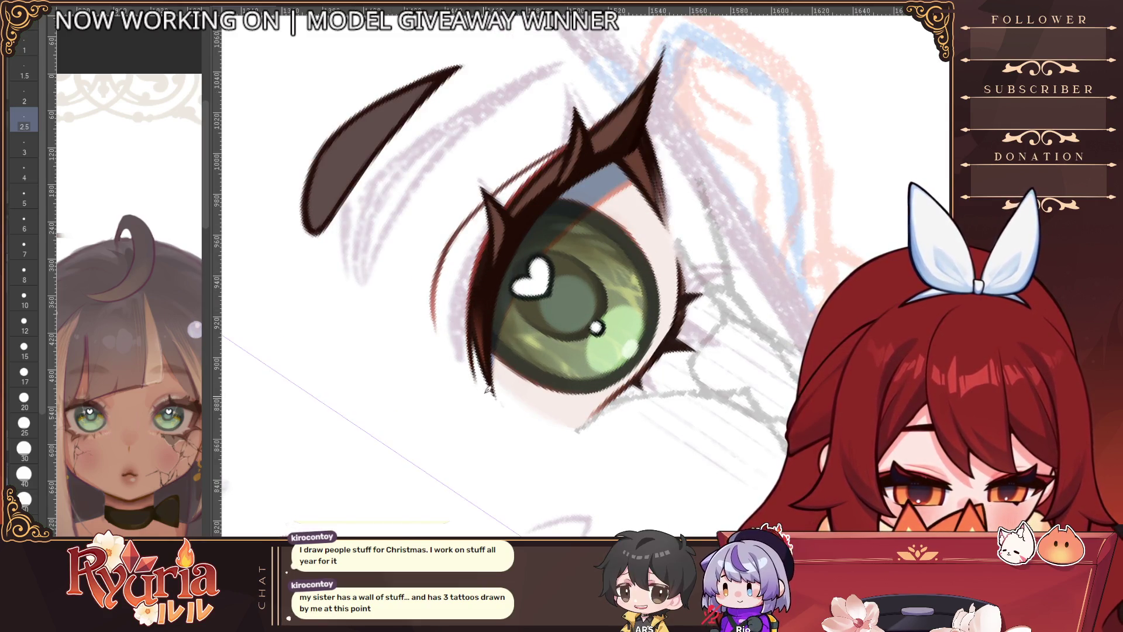
pyautogui.hotkey('ctrl', 'z')
pyautogui.moveTo(486, 250); pyautogui.dragTo(486, 393)
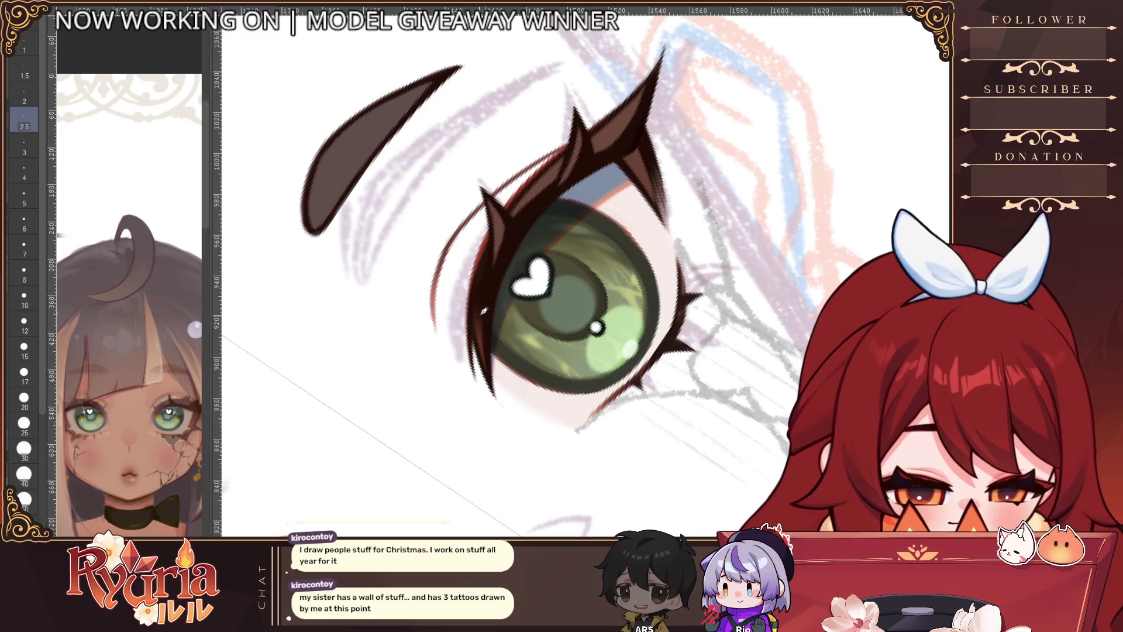
# Step: Enlarge the brush, zoom out and reset the canvas rotation to upright
pyautogui.press(']')
pyautogui.press(']')
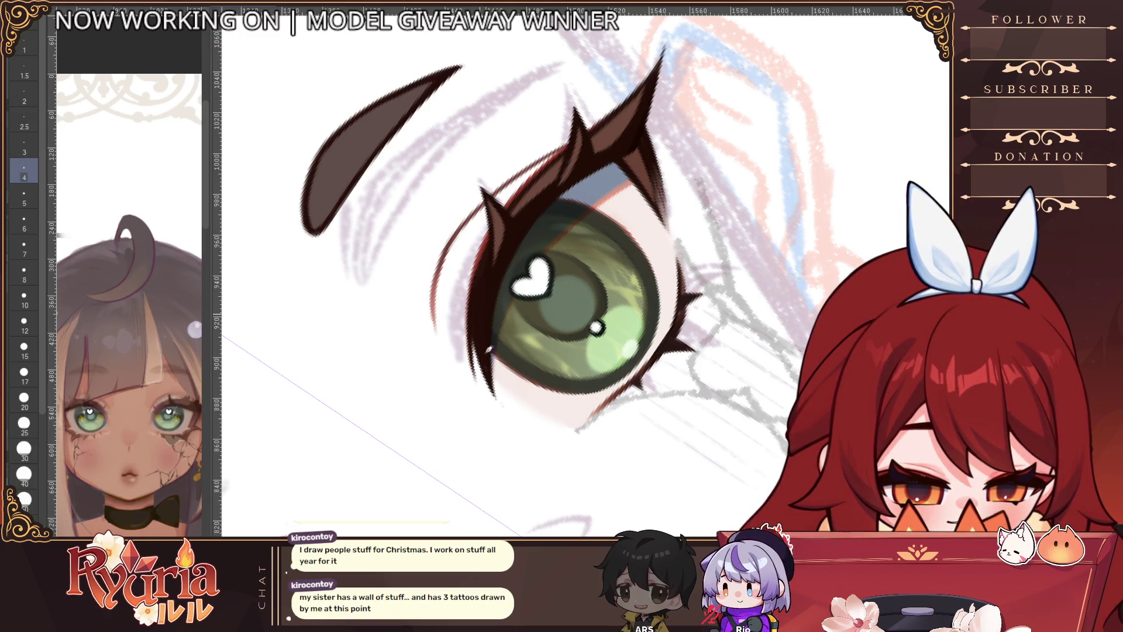
pyautogui.scroll(-5, 488, 350)
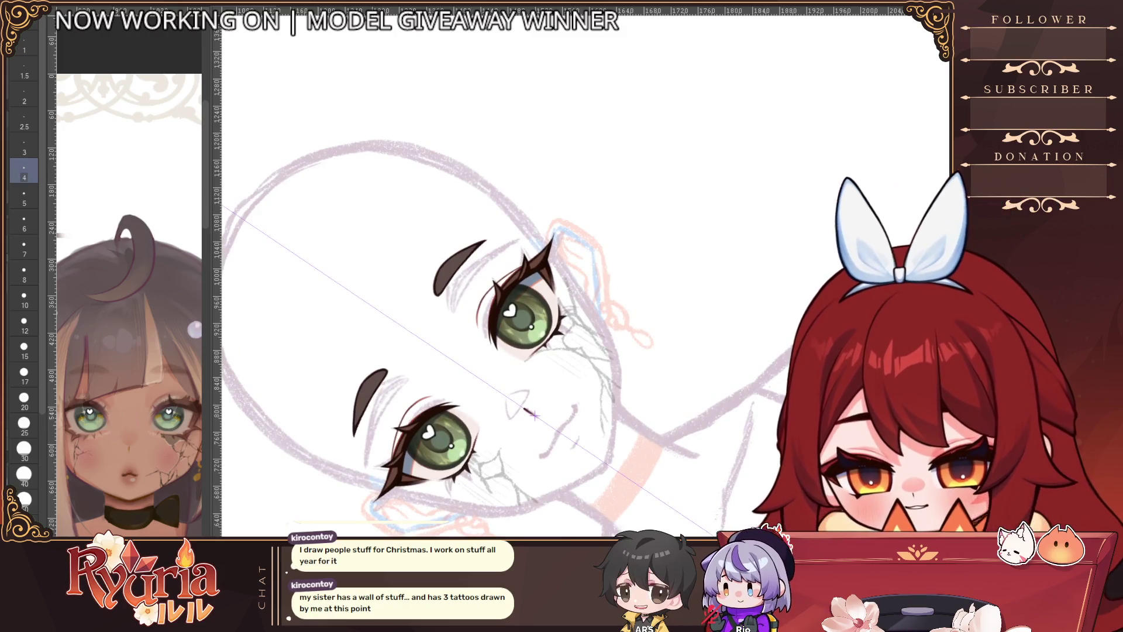
pyautogui.press(']')
pyautogui.press(']')
pyautogui.press(']')
pyautogui.press('[')
pyautogui.press('[')
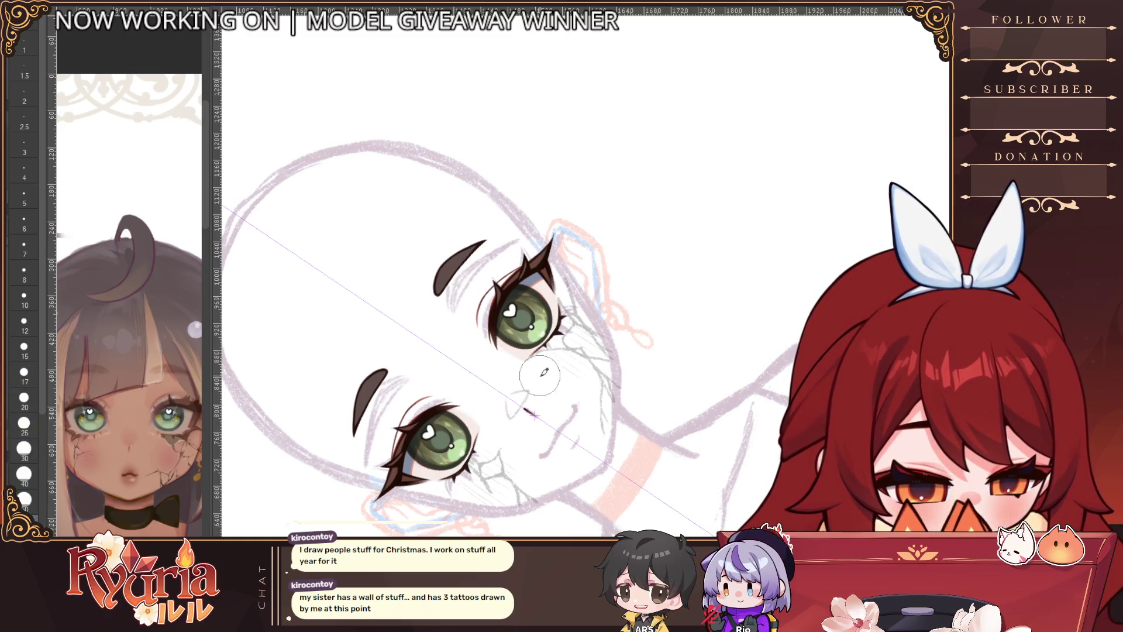
pyautogui.hotkey('ctrl', '-')
pyautogui.hotkey('ctrl', '-')
pyautogui.hotkey('ctrl', '0')
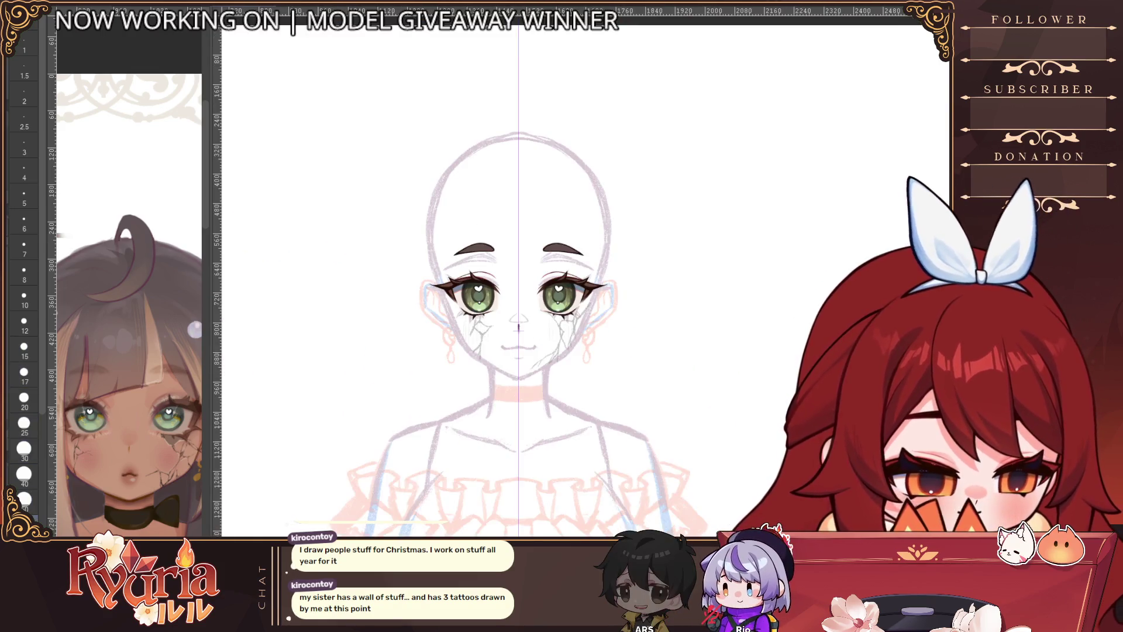
pyautogui.scroll(3, 518, 328)
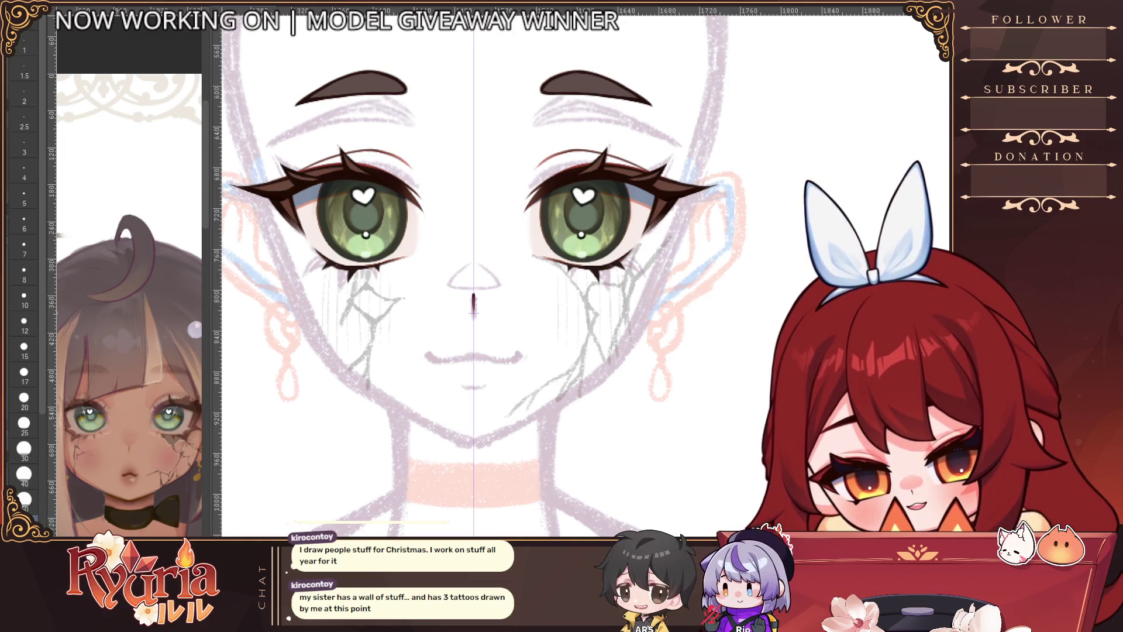
# Step: Paint a thick dark horseshoe mouth and fill it into a solid dark oval
pyautogui.press(']')
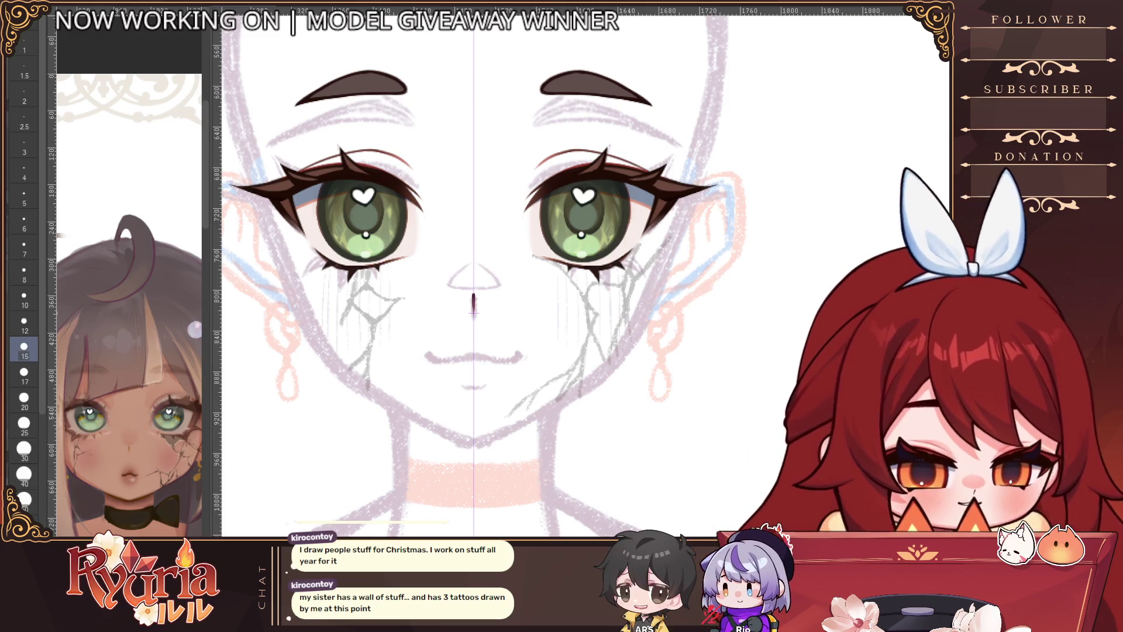
pyautogui.press(']')
pyautogui.press(']')
pyautogui.press(']')
pyautogui.moveTo(502, 403)
pyautogui.mouseDown()
pyautogui.moveTo(456, 395)
pyautogui.moveTo(473, 351)
pyautogui.moveTo(468, 369)
pyautogui.mouseUp()
pyautogui.press('[')
pyautogui.press('[')
pyautogui.press('[')
pyautogui.moveTo(462, 417); pyautogui.dragTo(489, 403)
pyautogui.press('[')
pyautogui.press('[')
pyautogui.press('[')
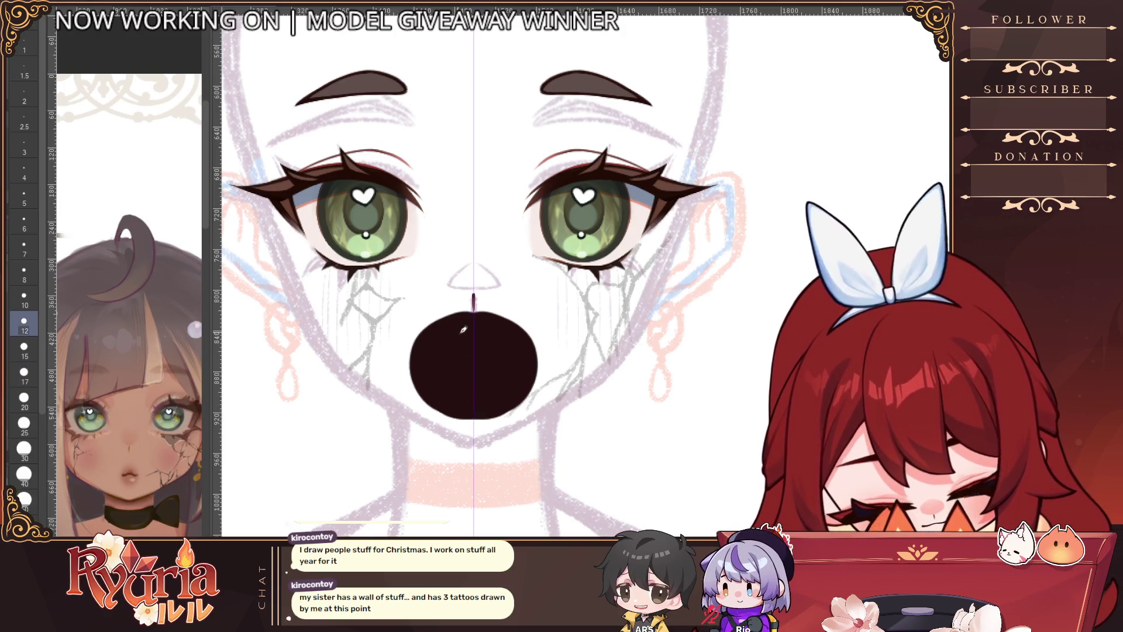
pyautogui.moveTo(490, 405); pyautogui.dragTo(493, 389)
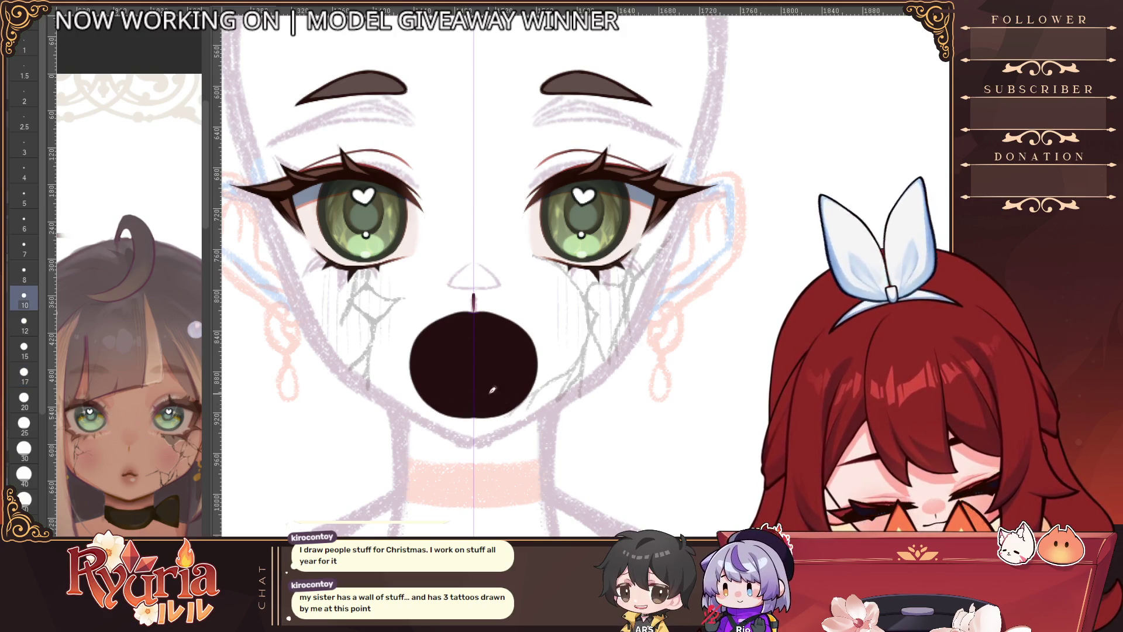
pyautogui.press('[')
pyautogui.press('[')
pyautogui.press('[')
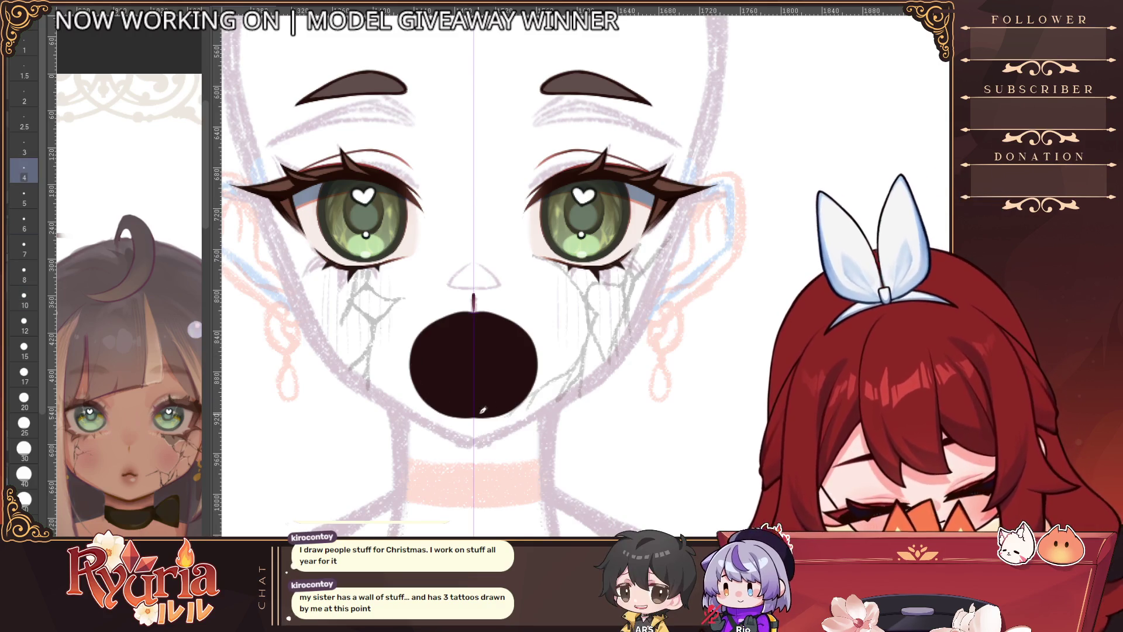
# Step: Angle the view, bring the brush down to size 5, and nudge the dark mouth upward
pyautogui.scroll(-1, 459, 363)
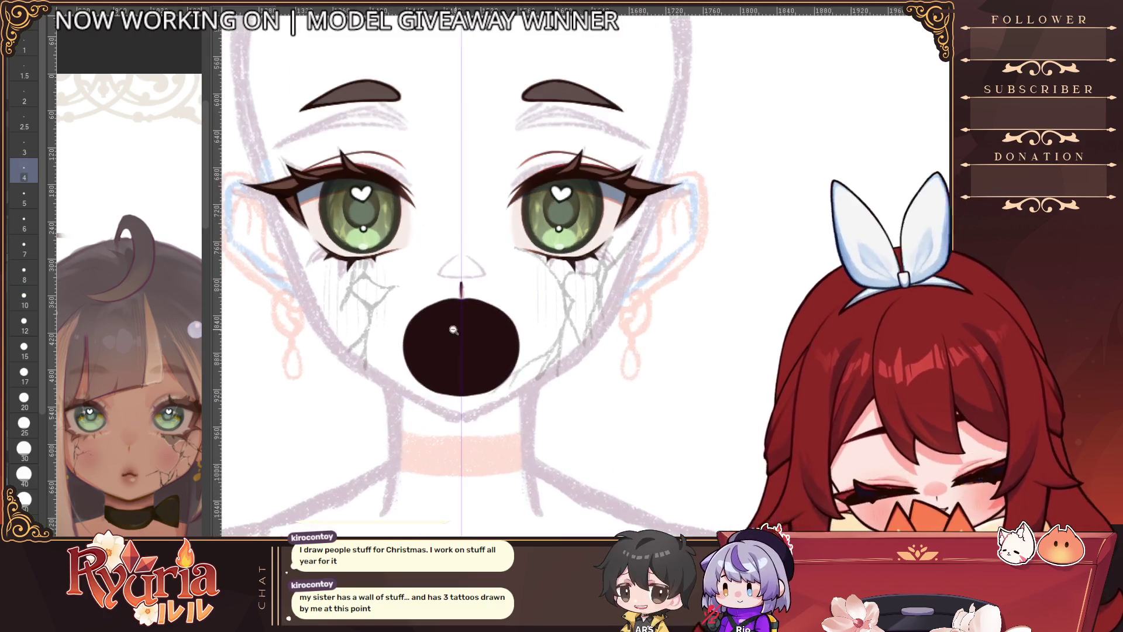
pyautogui.press('-')
pyautogui.scroll(2, 453, 324)
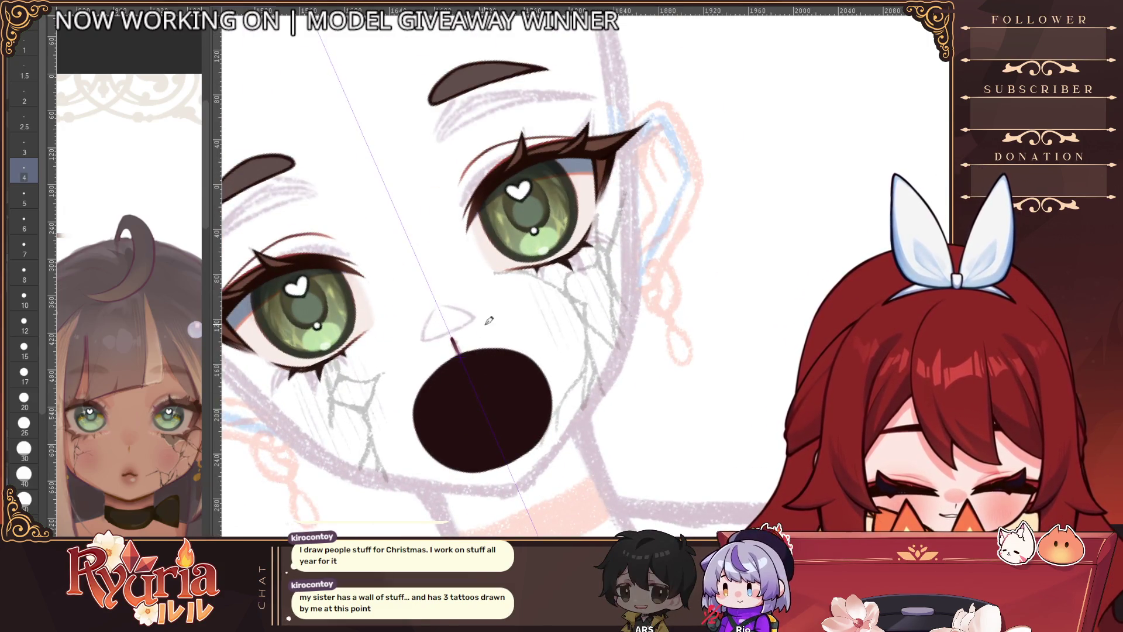
pyautogui.press('e')
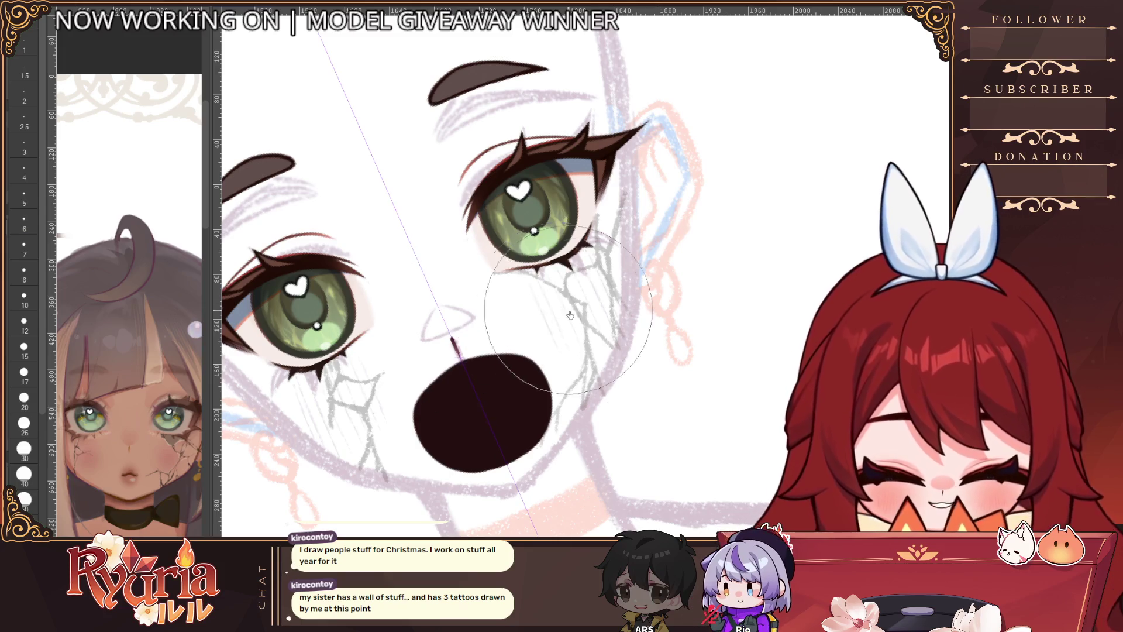
pyautogui.press(']')
pyautogui.press(']')
pyautogui.press(']')
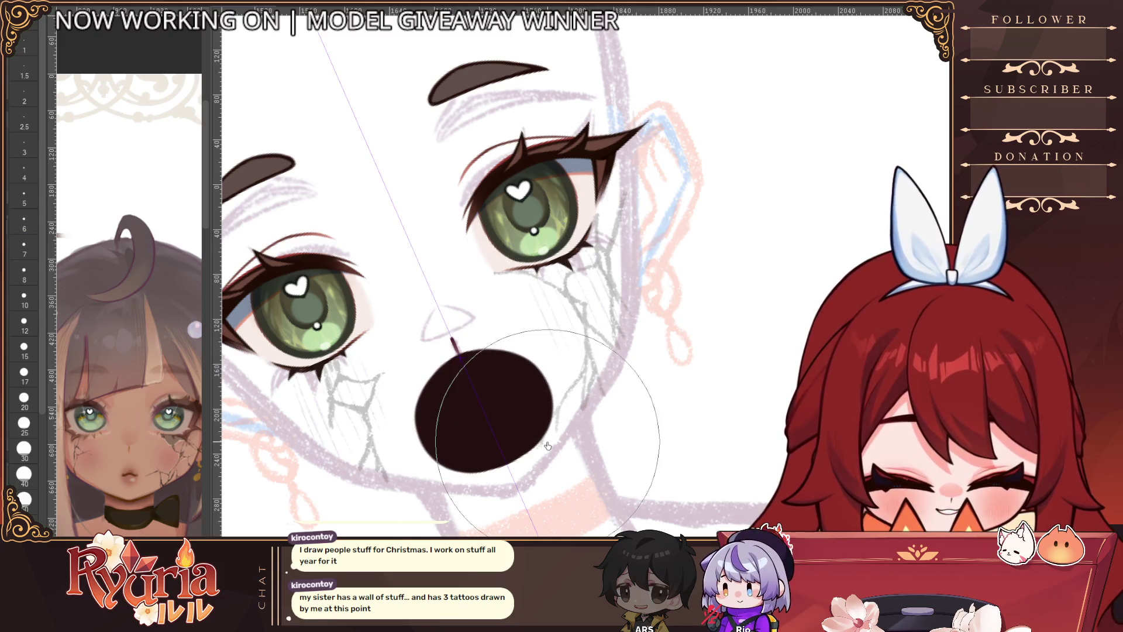
pyautogui.scroll(1, 468, 410)
pyautogui.press('[')
pyautogui.press('[')
pyautogui.press('[')
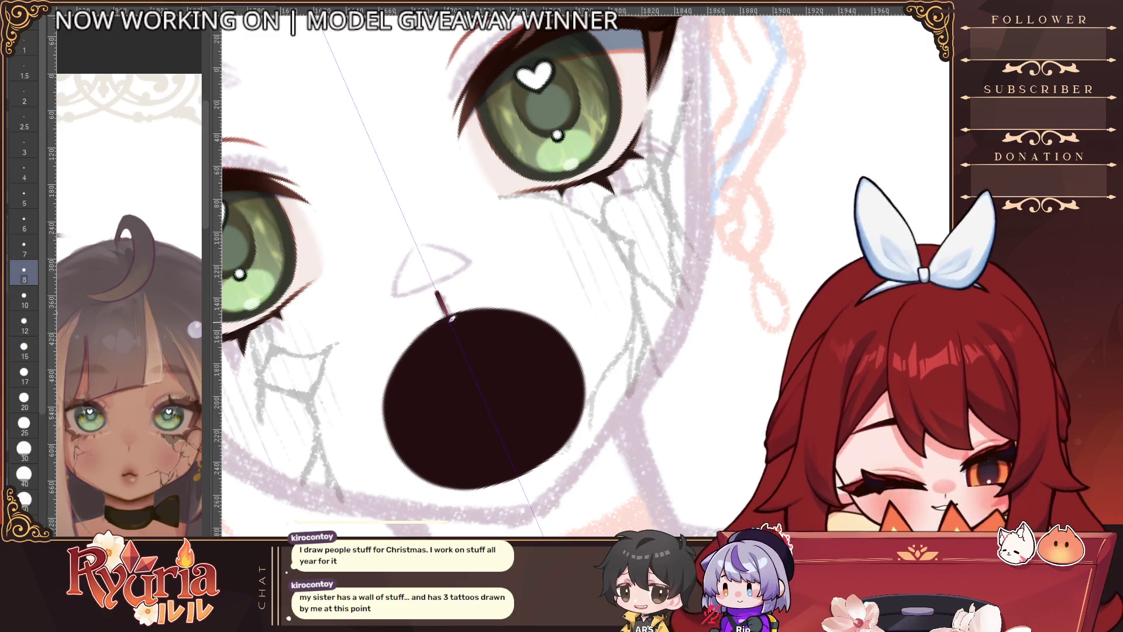
pyautogui.press('[')
pyautogui.press('[')
pyautogui.press('[')
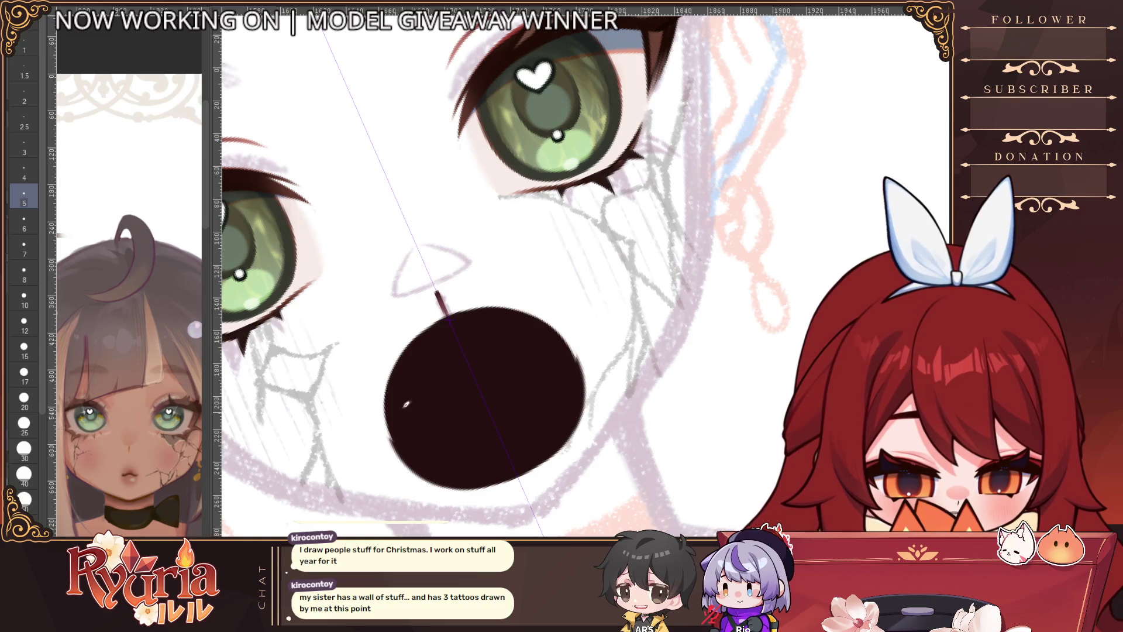
pyautogui.scroll(-5, 516, 210)
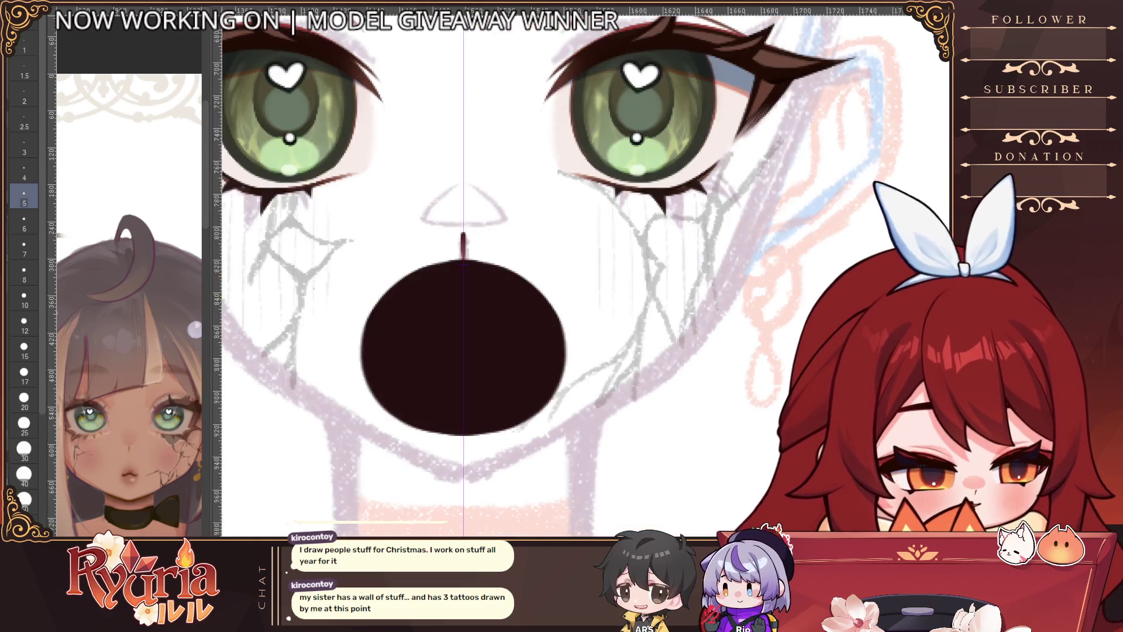
pyautogui.press(']')
pyautogui.press(']')
pyautogui.press(']')
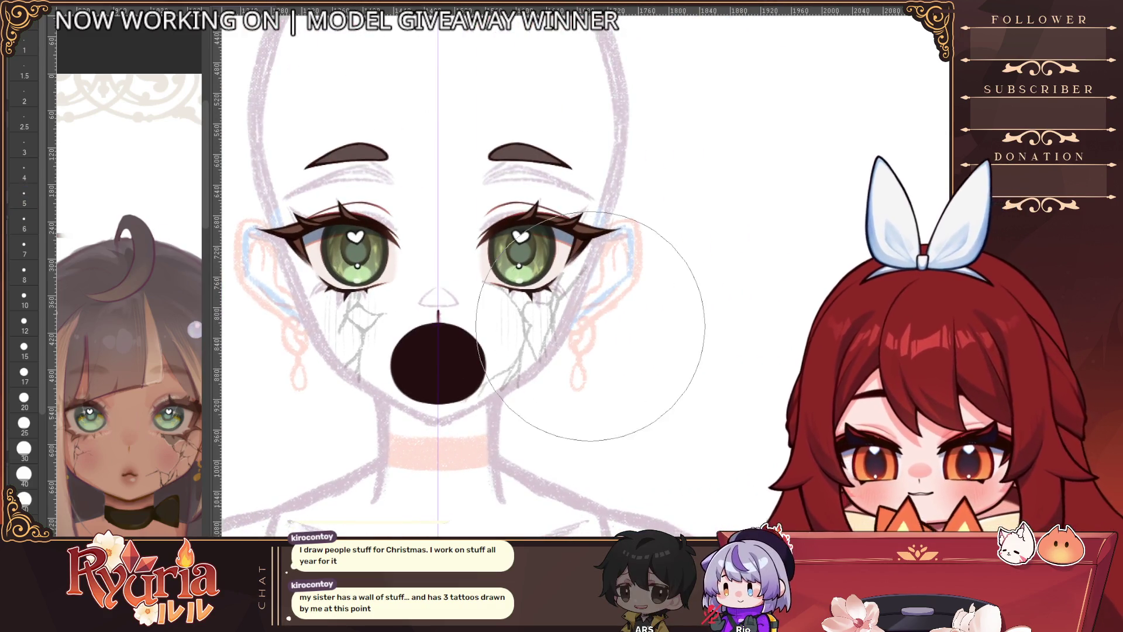
pyautogui.moveTo(464, 391); pyautogui.dragTo(465, 387)
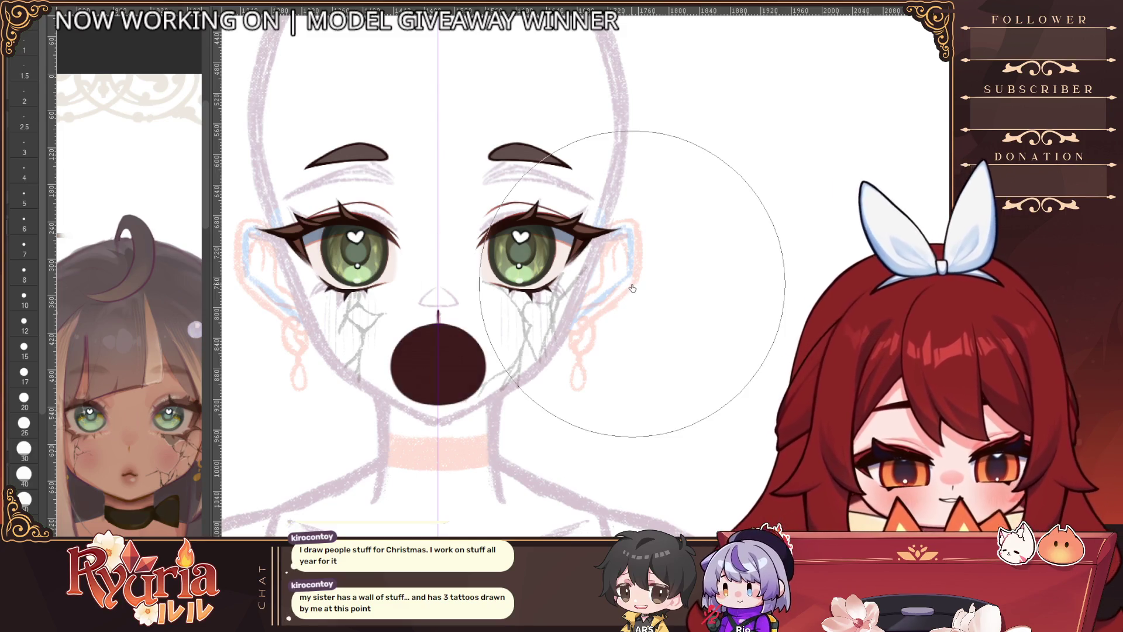
# Step: Toggle the dark mouth fill off, on and off again to compare with the sketch
pyautogui.hotkey('ctrl', ',')
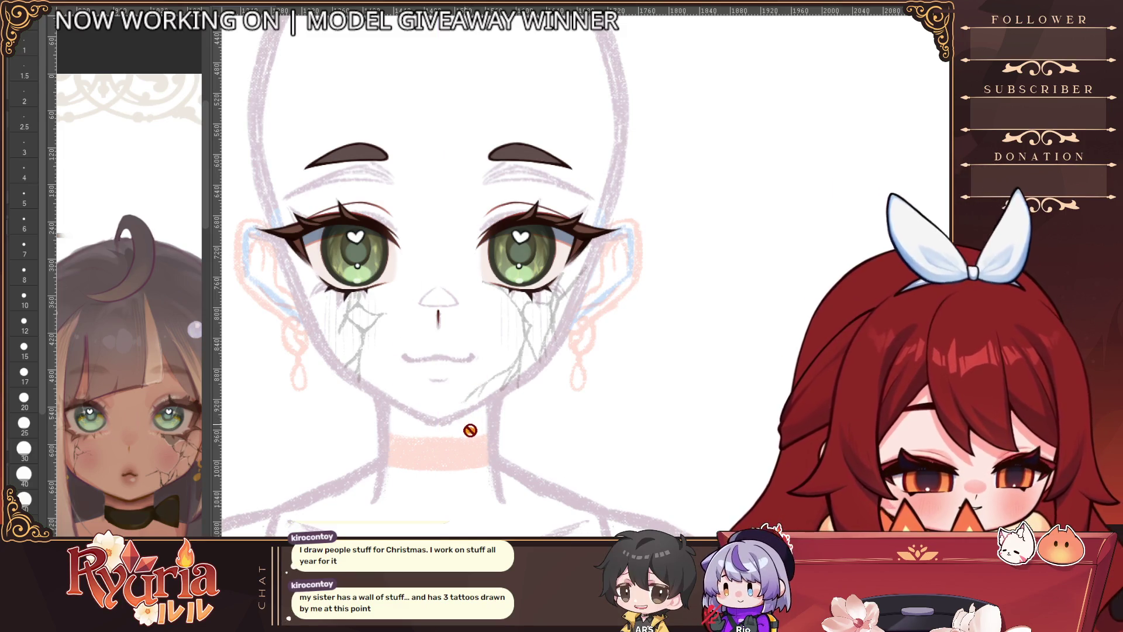
pyautogui.hotkey('ctrl', ',')
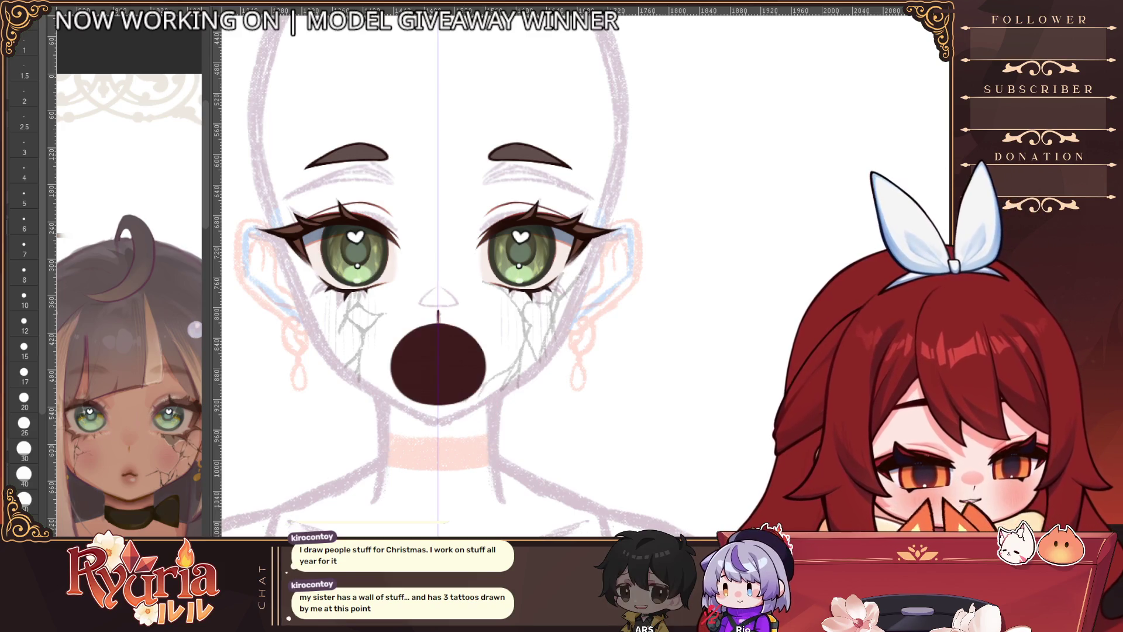
pyautogui.hotkey('ctrl', 'z')
pyautogui.scroll(3, 433, 407)
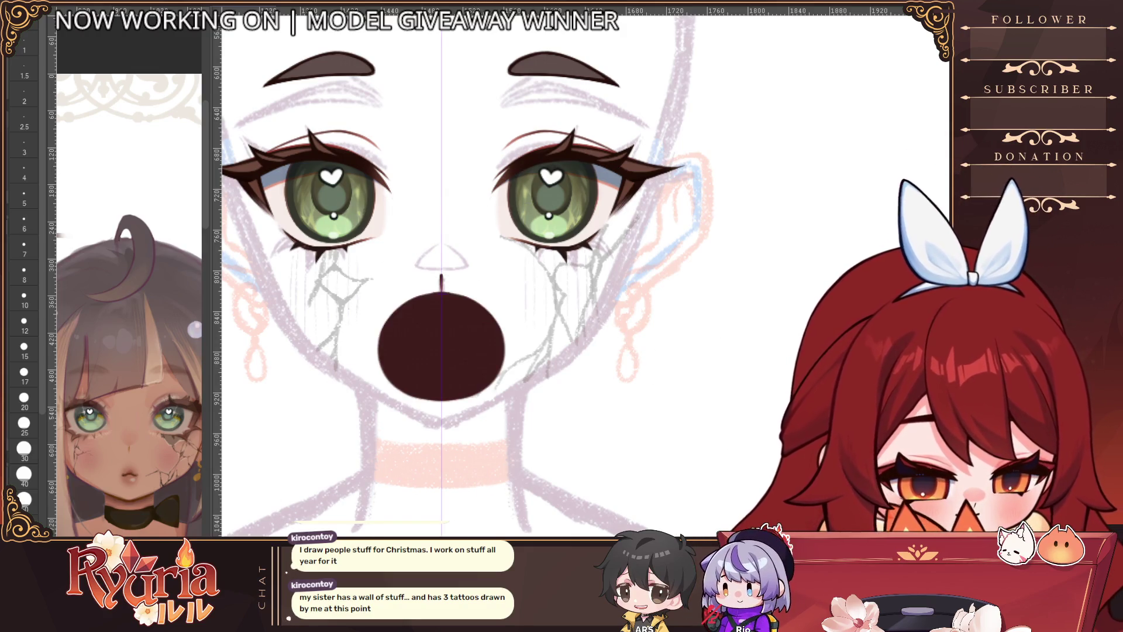
# Step: Set the brush to size 5 and try a mouth line under the nose, undoing it
pyautogui.scroll(2, 537, 342)
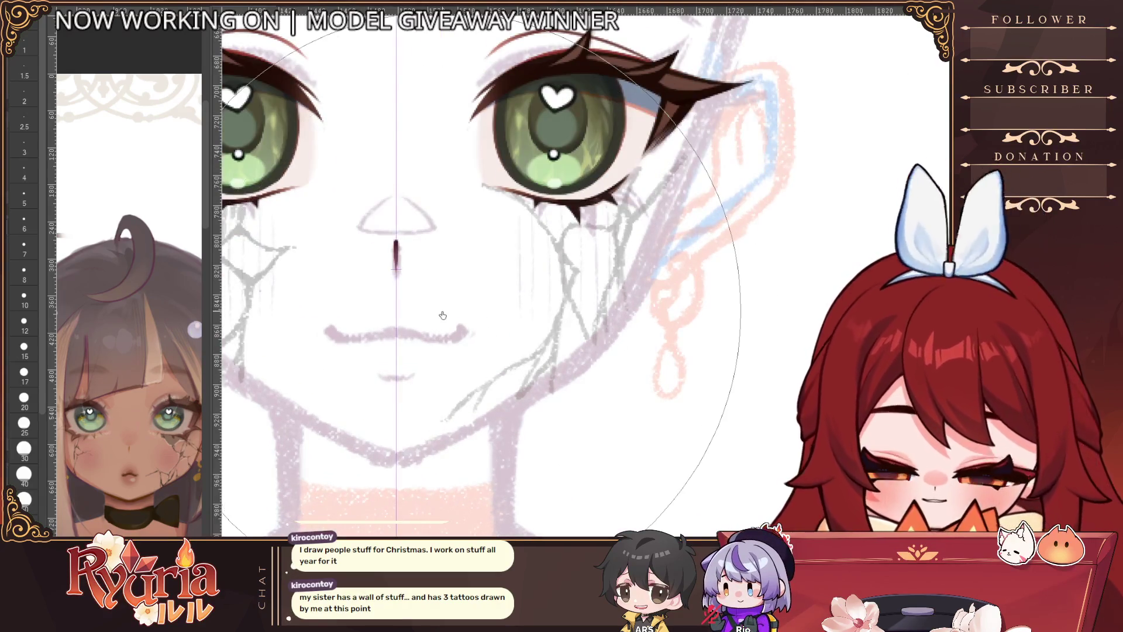
pyautogui.click(24, 348)
pyautogui.click(24, 322)
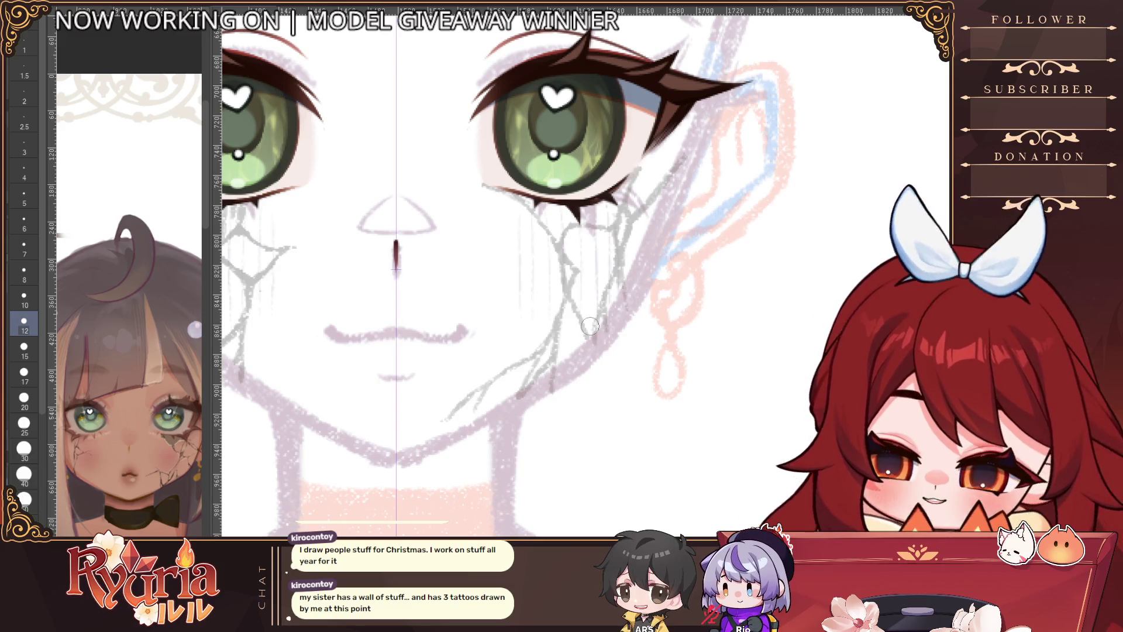
pyautogui.press('[')
pyautogui.press('[')
pyautogui.press('[')
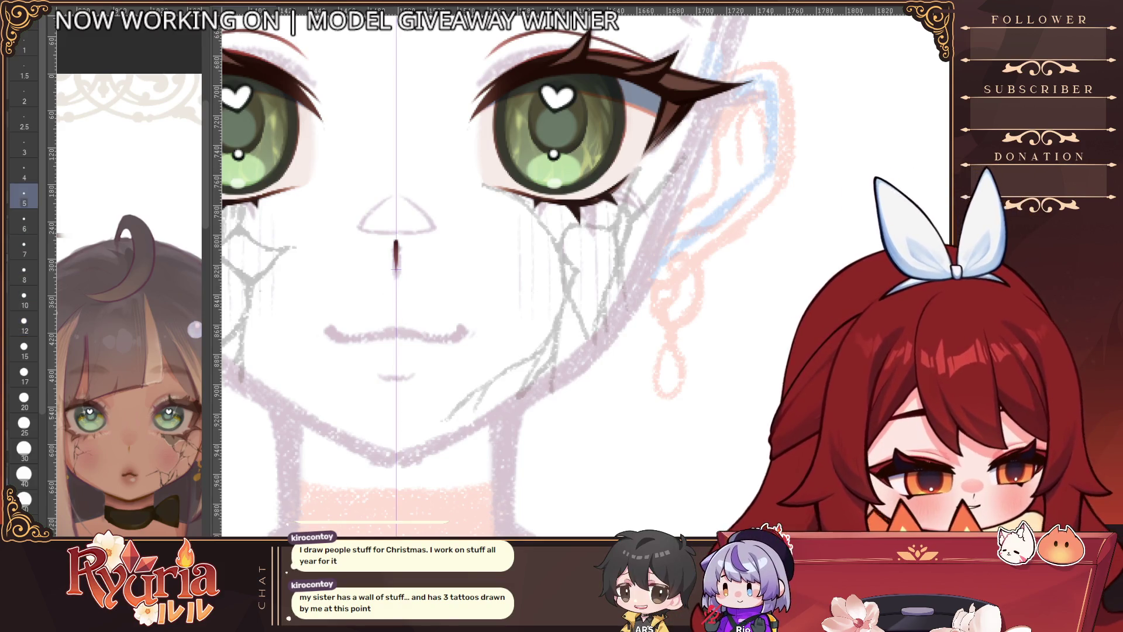
pyautogui.press('[')
pyautogui.moveTo(315, 311); pyautogui.dragTo(478, 311)
pyautogui.hotkey('ctrl', 'z')
pyautogui.moveTo(314, 312); pyautogui.dragTo(479, 313)
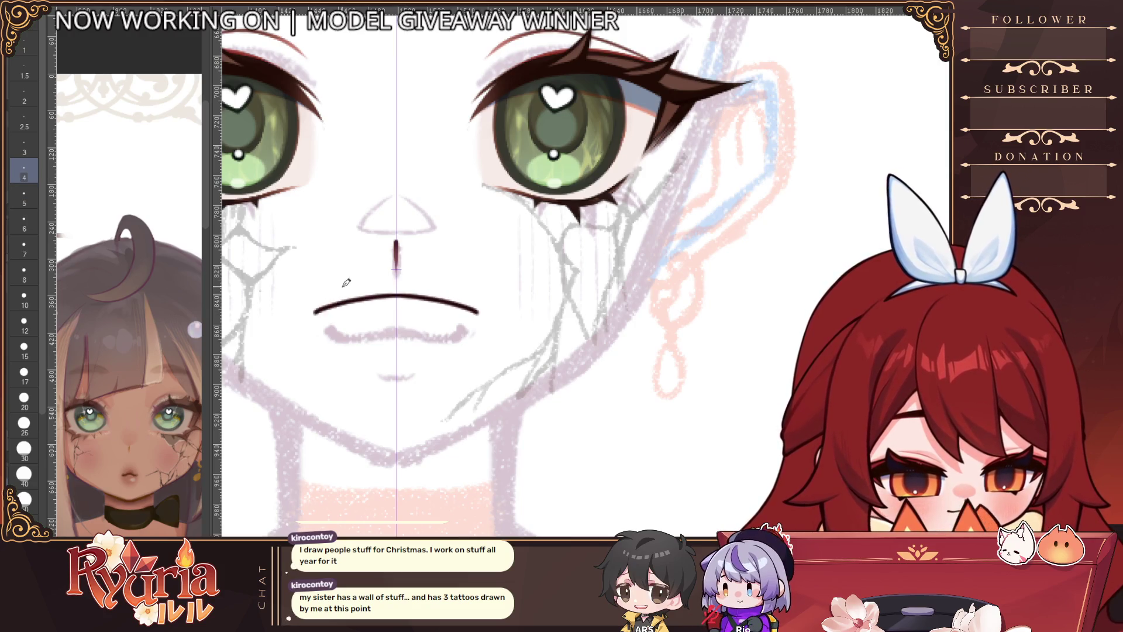
pyautogui.hotkey('ctrl', 'z')
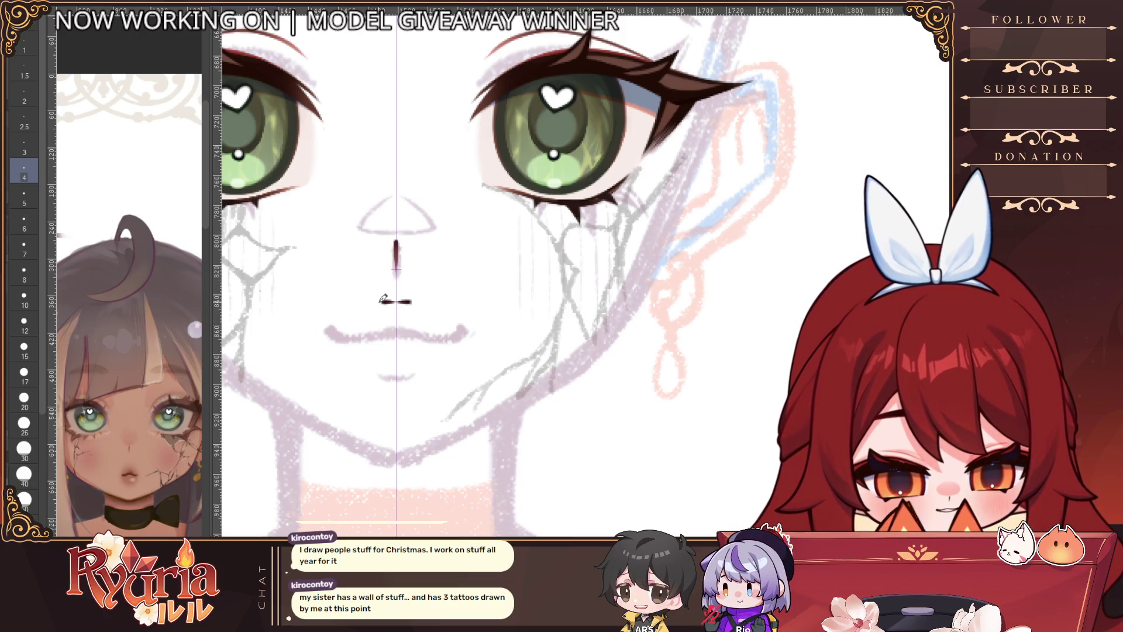
# Step: Ink the mirrored open-mouth curves and close the bottom of the mouth shape
pyautogui.moveTo(321, 320)
pyautogui.mouseDown()
pyautogui.moveTo(396, 304)
pyautogui.moveTo(326, 340)
pyautogui.moveTo(335, 369)
pyautogui.moveTo(331, 350)
pyautogui.moveTo(370, 392)
pyautogui.mouseUp()
pyautogui.moveTo(331, 348); pyautogui.dragTo(381, 398)
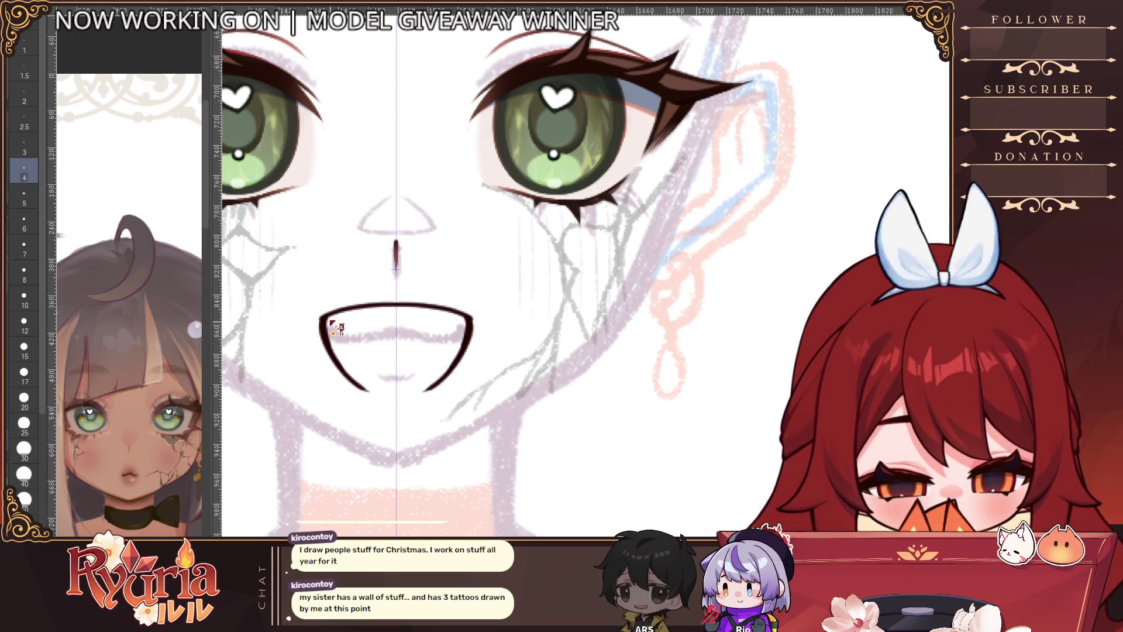
pyautogui.hotkey('ctrl', 'z')
pyautogui.moveTo(338, 353); pyautogui.dragTo(410, 395)
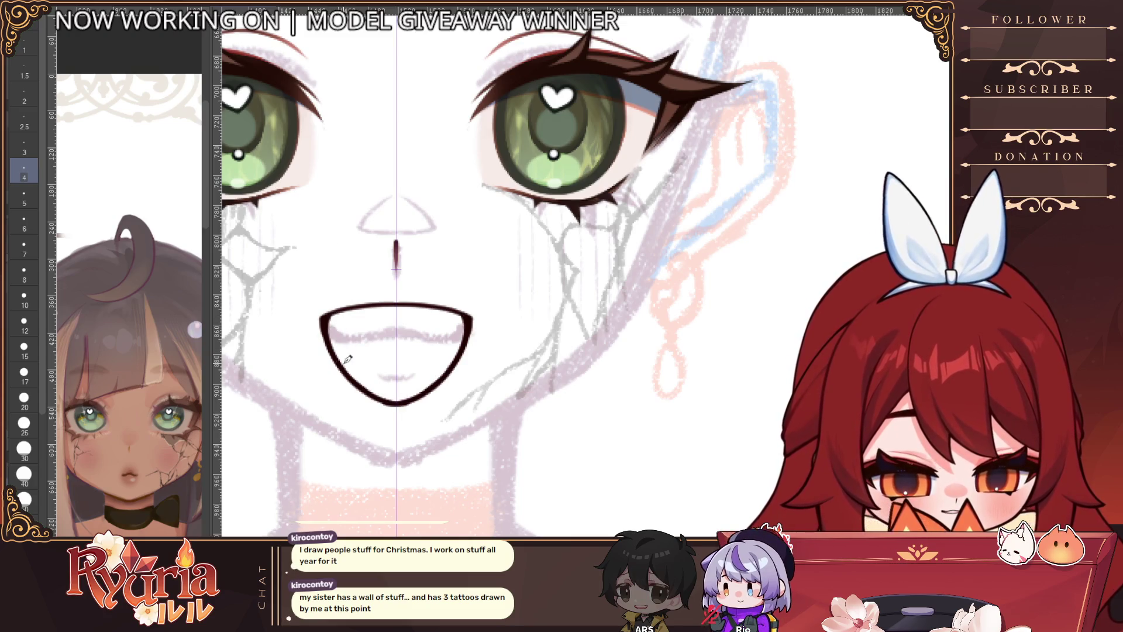
pyautogui.scroll(-5, 454, 367)
pyautogui.scroll(4, 453, 367)
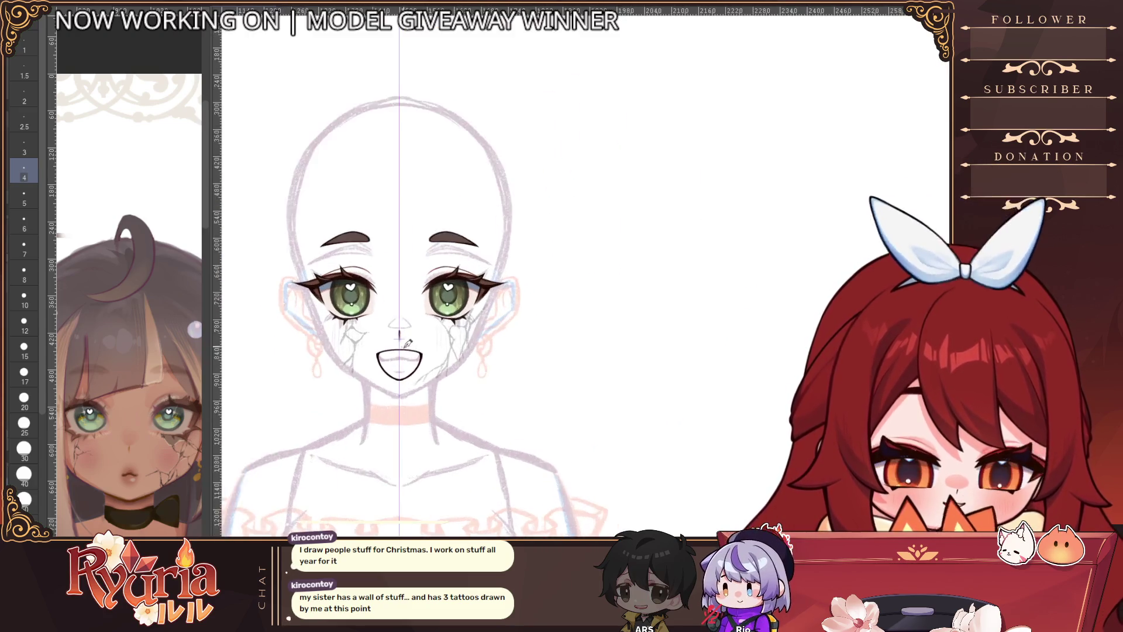
pyautogui.hotkey('ctrl', 'z')
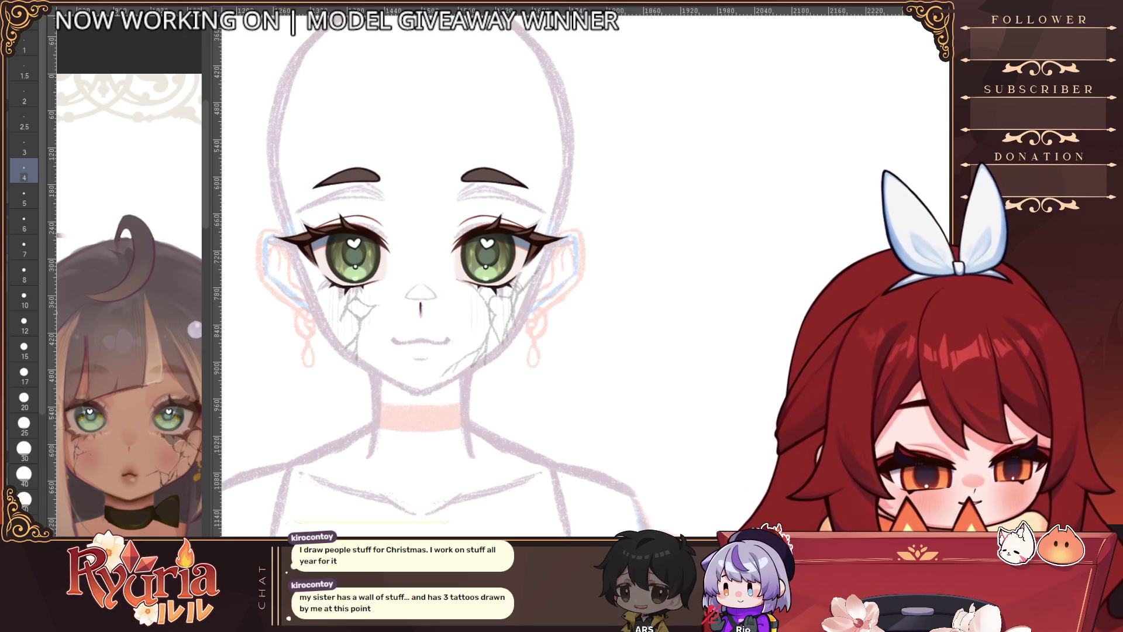
pyautogui.hotkey('ctrl', 'y')
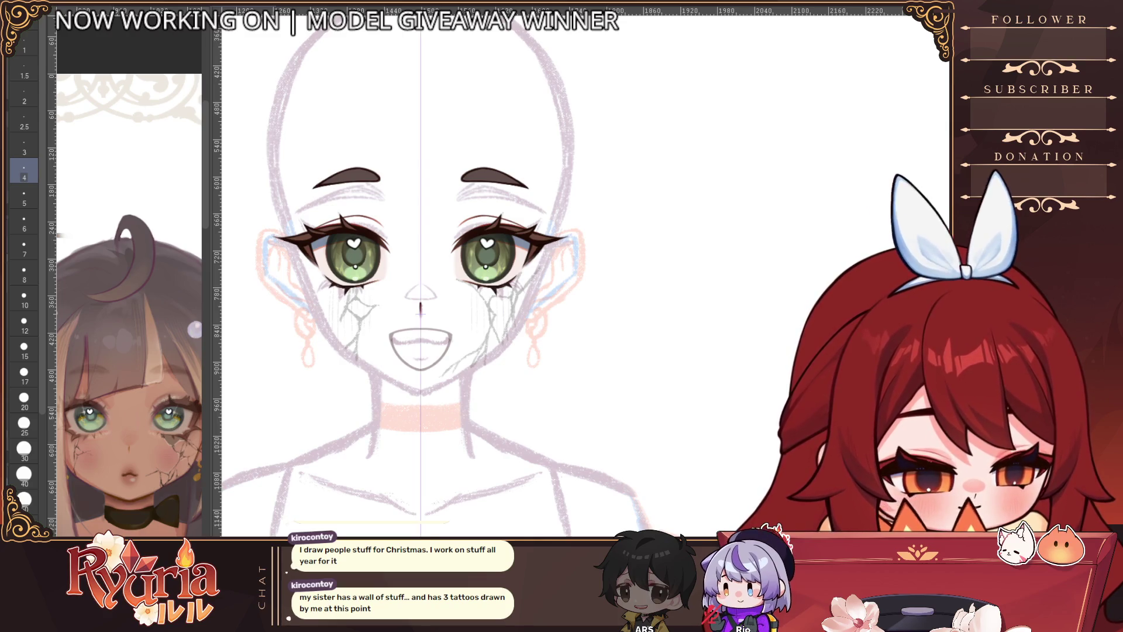
pyautogui.hotkey('ctrl', 'y')
pyautogui.hotkey('ctrl', 'z')
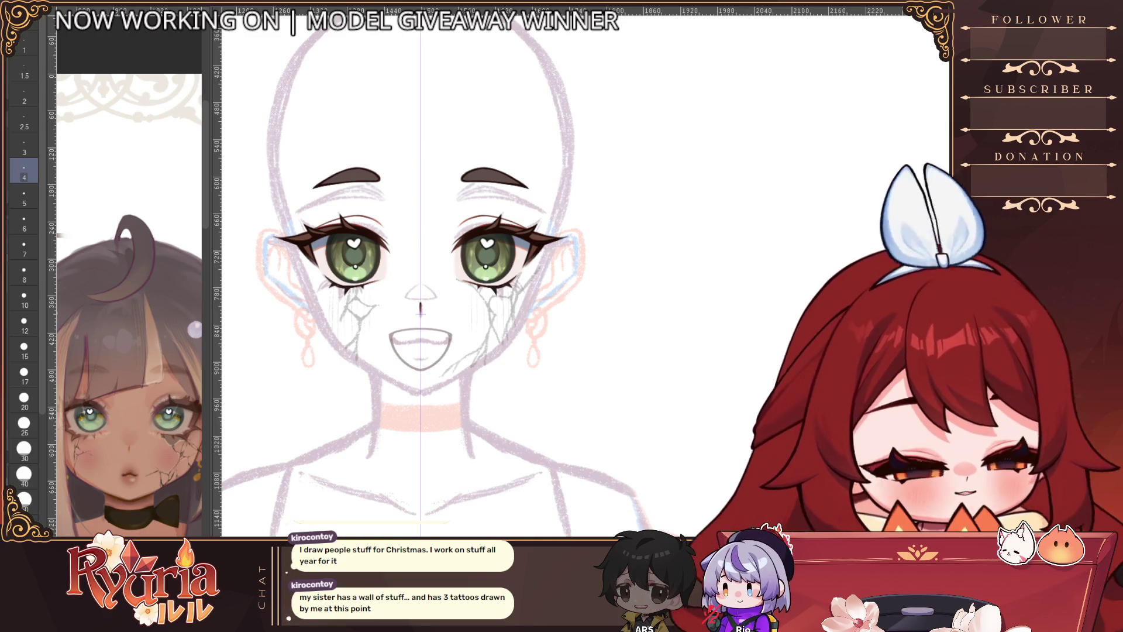
# Step: Zoom in and draw one continuous red upper-lip line across the mouth
pyautogui.moveTo(413, 358); pyautogui.dragTo(444, 323)
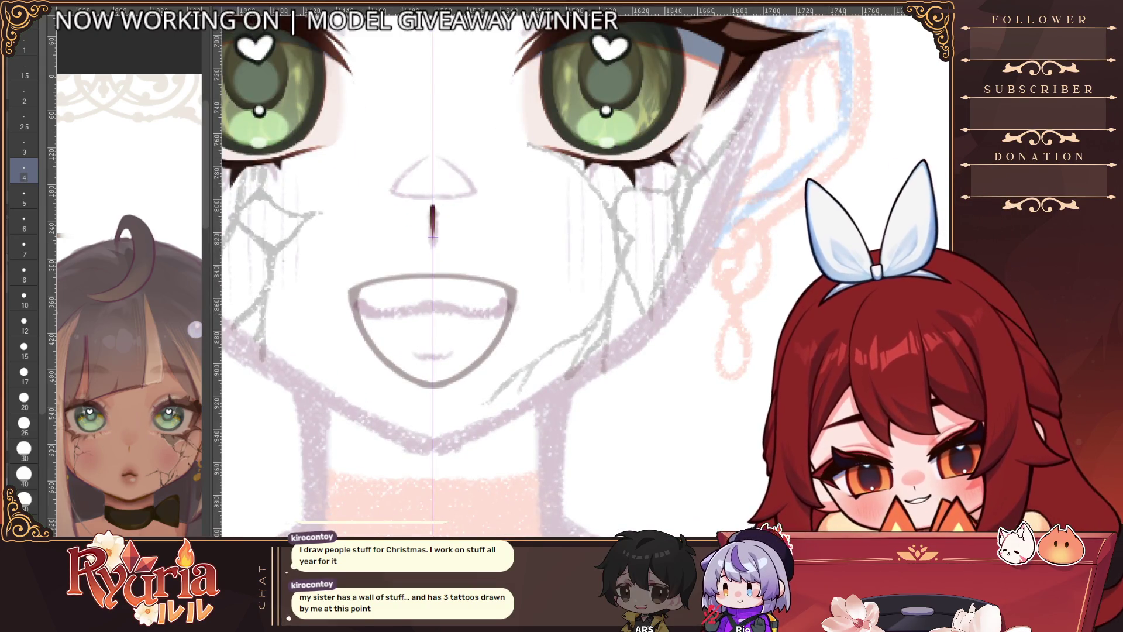
pyautogui.moveTo(507, 278); pyautogui.dragTo(502, 301)
pyautogui.moveTo(359, 277)
pyautogui.mouseDown()
pyautogui.moveTo(364, 302)
pyautogui.moveTo(430, 298)
pyautogui.mouseUp()
pyautogui.hotkey('ctrl', 'z')
pyautogui.hotkey('ctrl', 'z')
pyautogui.hotkey('ctrl', 'z')
pyautogui.hotkey('ctrl', 'z')
pyautogui.moveTo(360, 279)
pyautogui.mouseDown()
pyautogui.moveTo(409, 299)
pyautogui.moveTo(366, 271)
pyautogui.moveTo(431, 269)
pyautogui.moveTo(381, 281)
pyautogui.moveTo(430, 293)
pyautogui.moveTo(411, 285)
pyautogui.moveTo(433, 280)
pyautogui.moveTo(405, 273)
pyautogui.mouseUp()
pyautogui.press(']')
pyautogui.press(']')
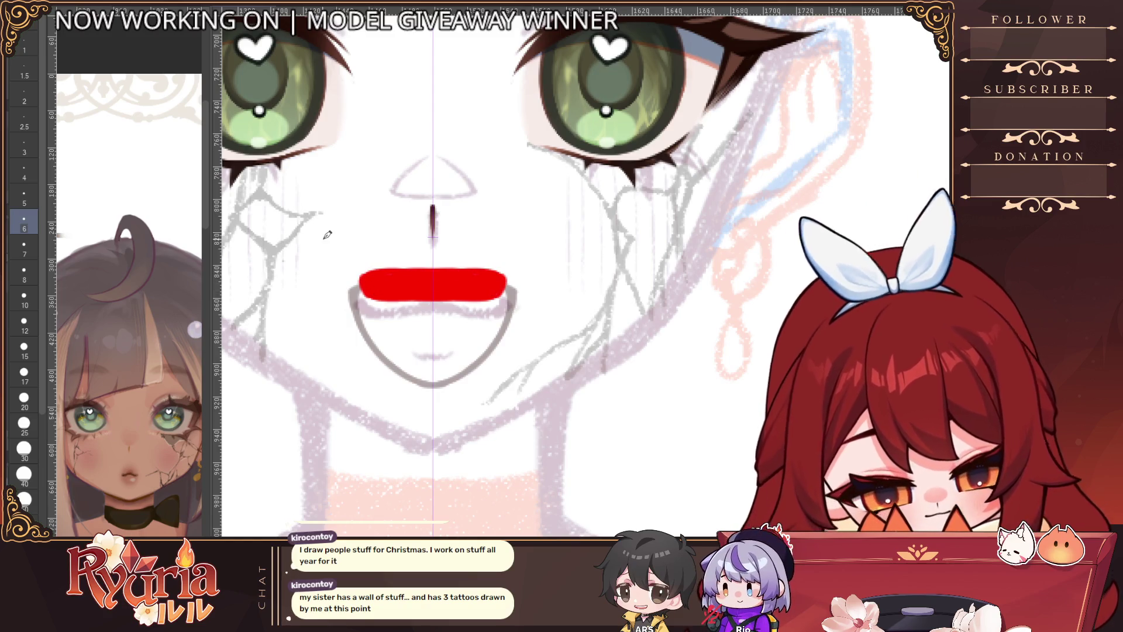
# Step: At brush size 2.5, trim the red lip ends and fill its lower corners
pyautogui.press('[')
pyautogui.press('[')
pyautogui.press('[')
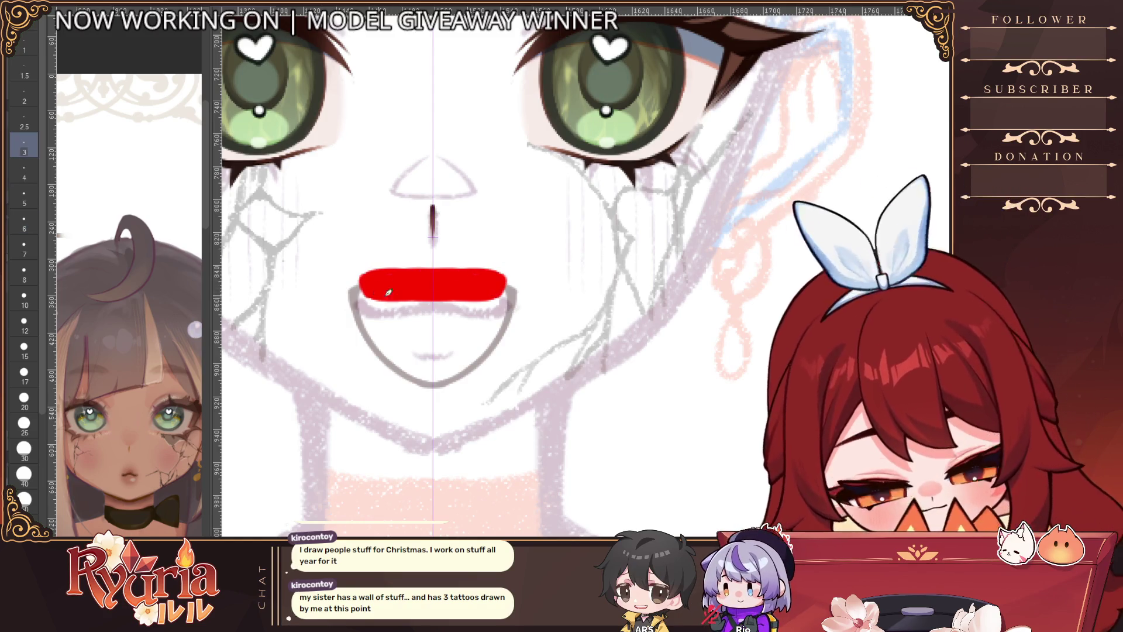
pyautogui.press('[')
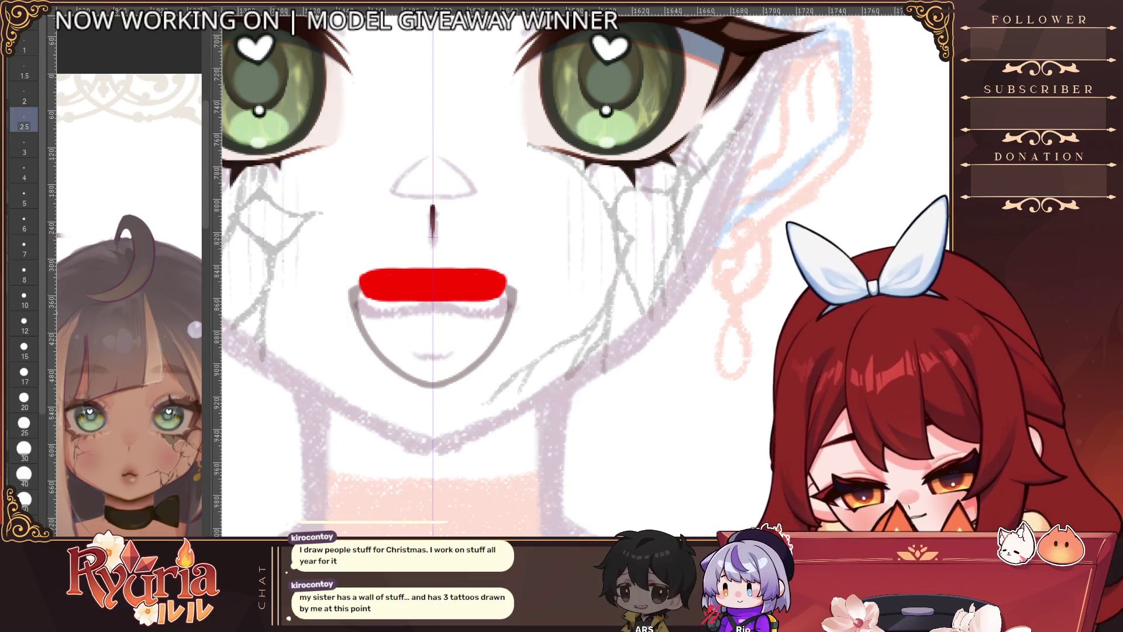
pyautogui.moveTo(364, 280)
pyautogui.mouseDown()
pyautogui.moveTo(362, 295)
pyautogui.moveTo(361, 275)
pyautogui.moveTo(374, 300)
pyautogui.mouseUp()
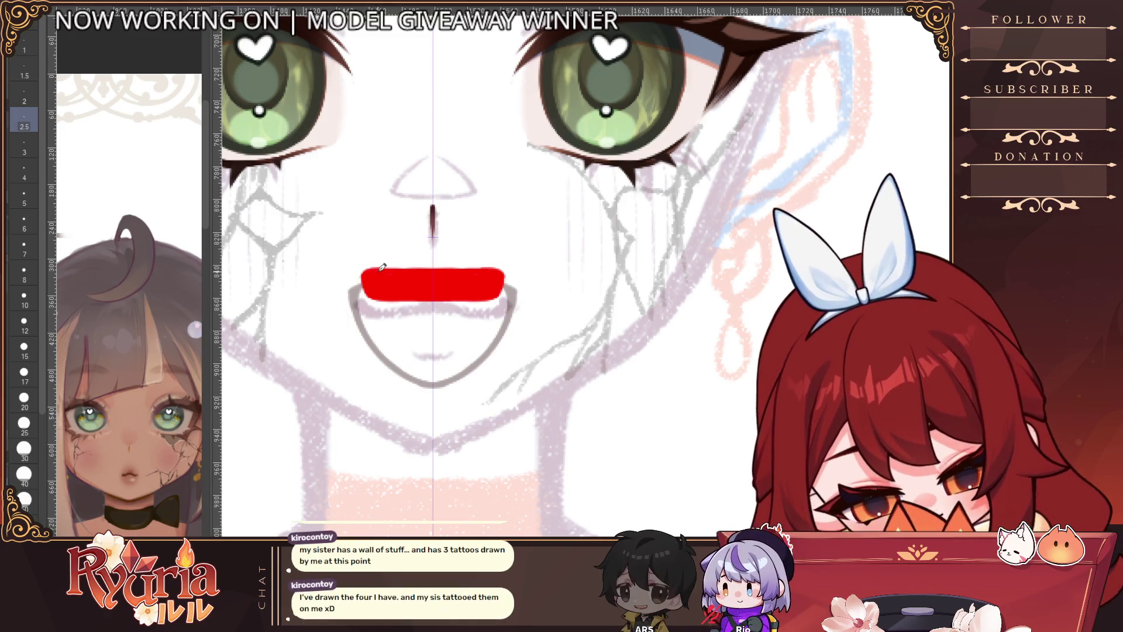
pyautogui.moveTo(364, 293)
pyautogui.mouseDown()
pyautogui.moveTo(375, 295)
pyautogui.moveTo(365, 268)
pyautogui.mouseUp()
pyautogui.scroll(-4, 365, 268)
pyautogui.scroll(5, 548, 278)
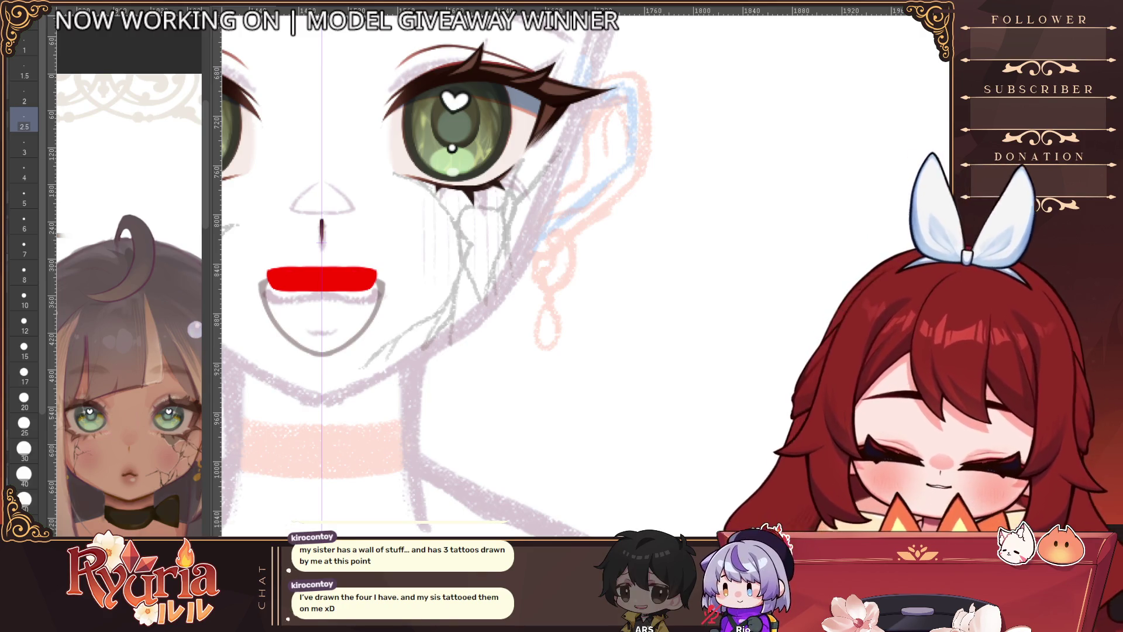
pyautogui.hotkey('ctrl', 'z')
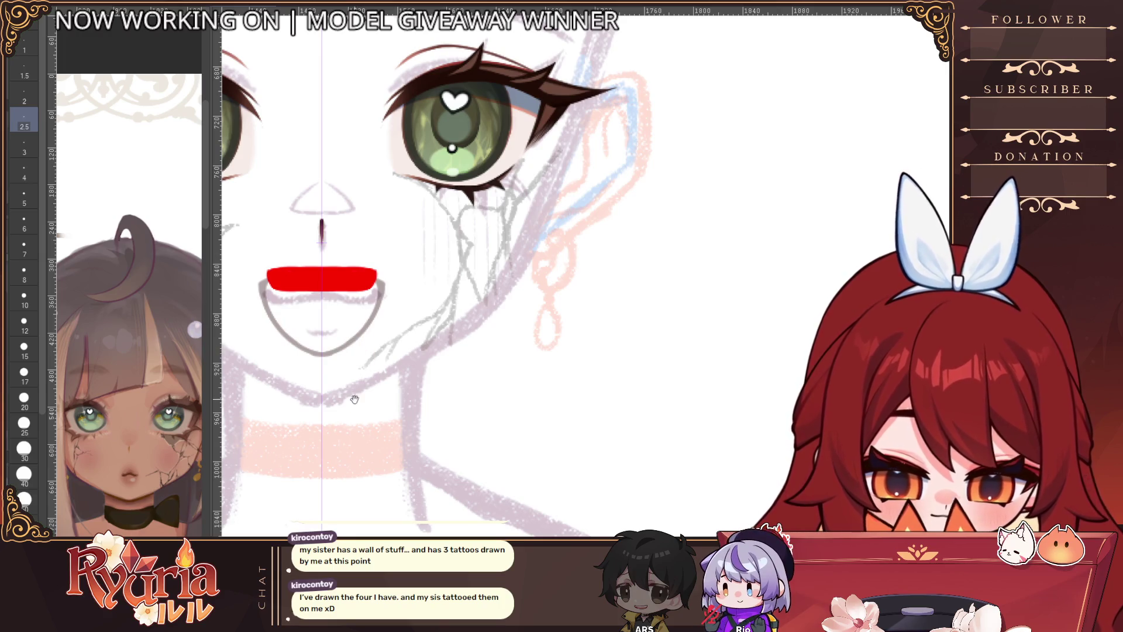
# Step: Extend the red fill at both ends, try then undo a black outline, and zoom out
pyautogui.moveTo(354, 400); pyautogui.dragTo(383, 385)
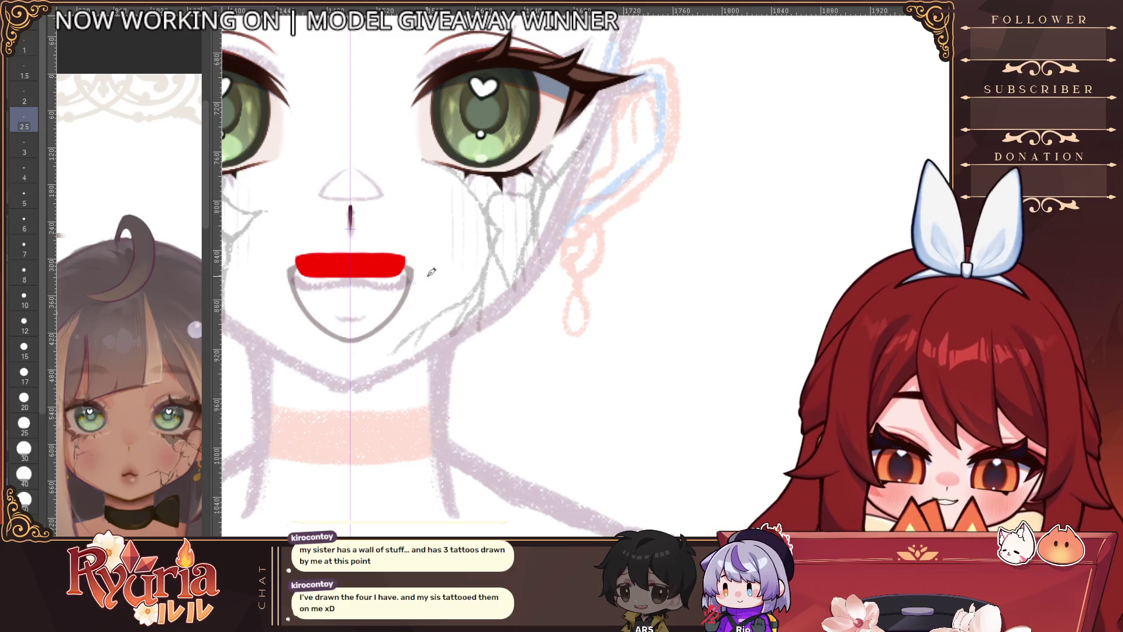
pyautogui.moveTo(306, 267); pyautogui.dragTo(303, 268)
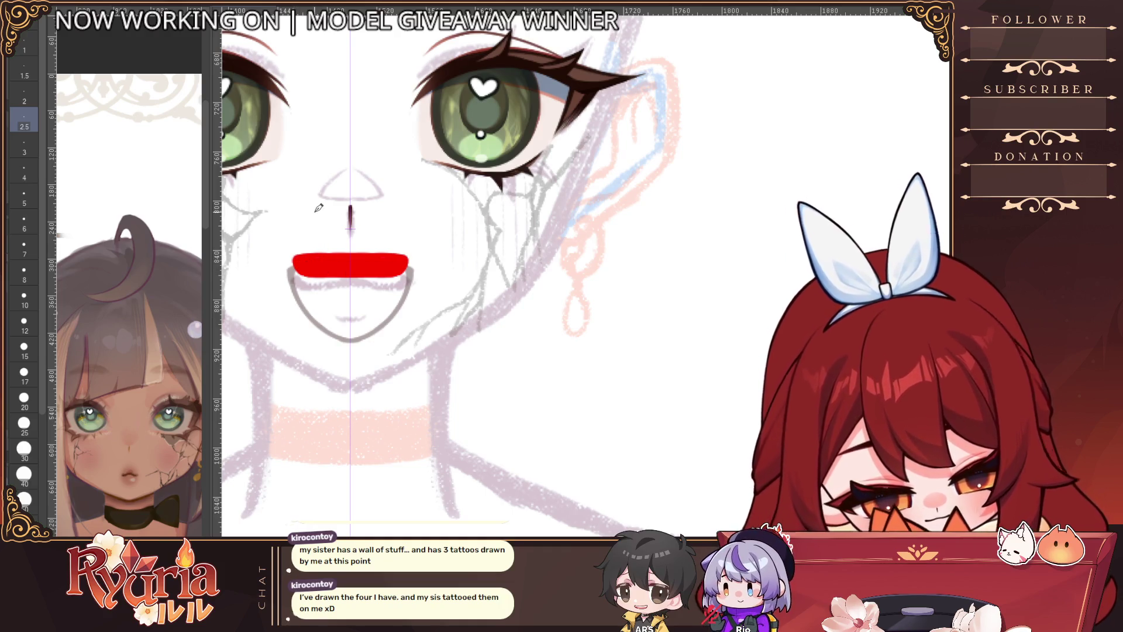
pyautogui.moveTo(467, 379); pyautogui.dragTo(523, 377)
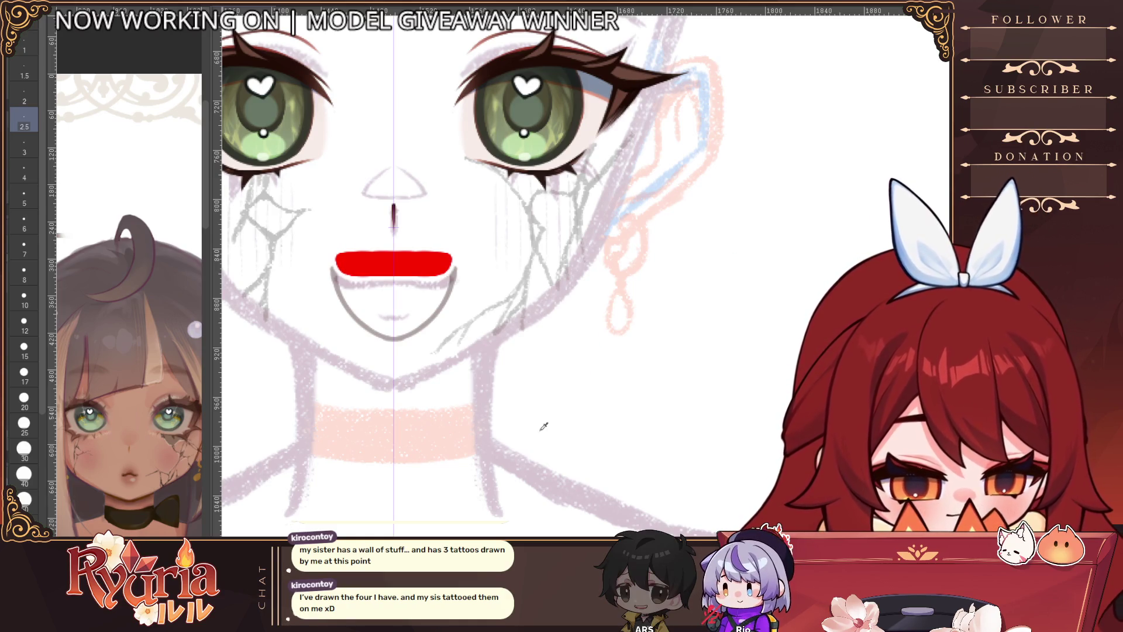
pyautogui.hotkey('ctrl', 'y')
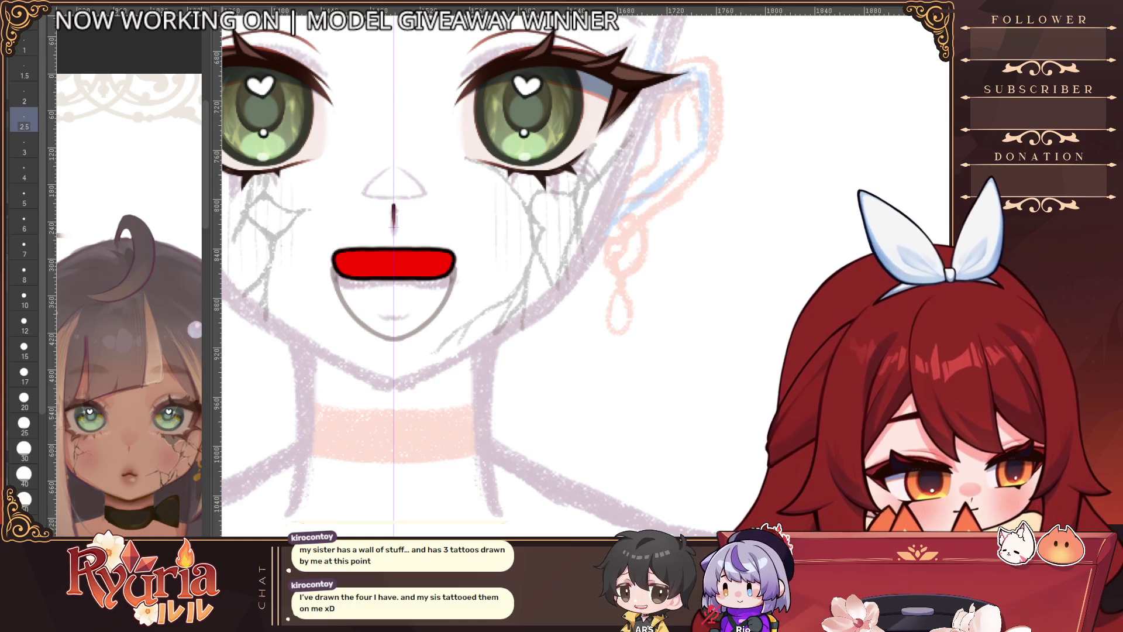
pyautogui.hotkey('ctrl', 'z')
pyautogui.keyDown('ctrl'); pyautogui.keyDown('alt'); pyautogui.click(449, 310); pyautogui.keyUp('alt'); pyautogui.keyUp('ctrl')
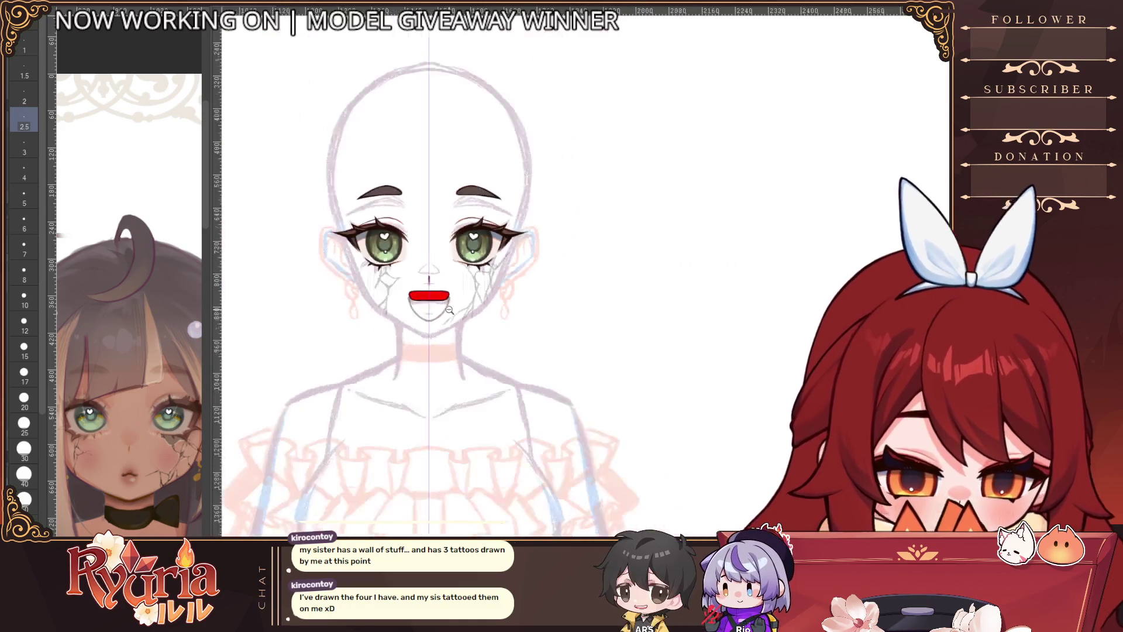
# Step: Resize the pen to about 6 and paint the upper mouth band, ending with a pale pink fill
pyautogui.scroll(3, 451, 287)
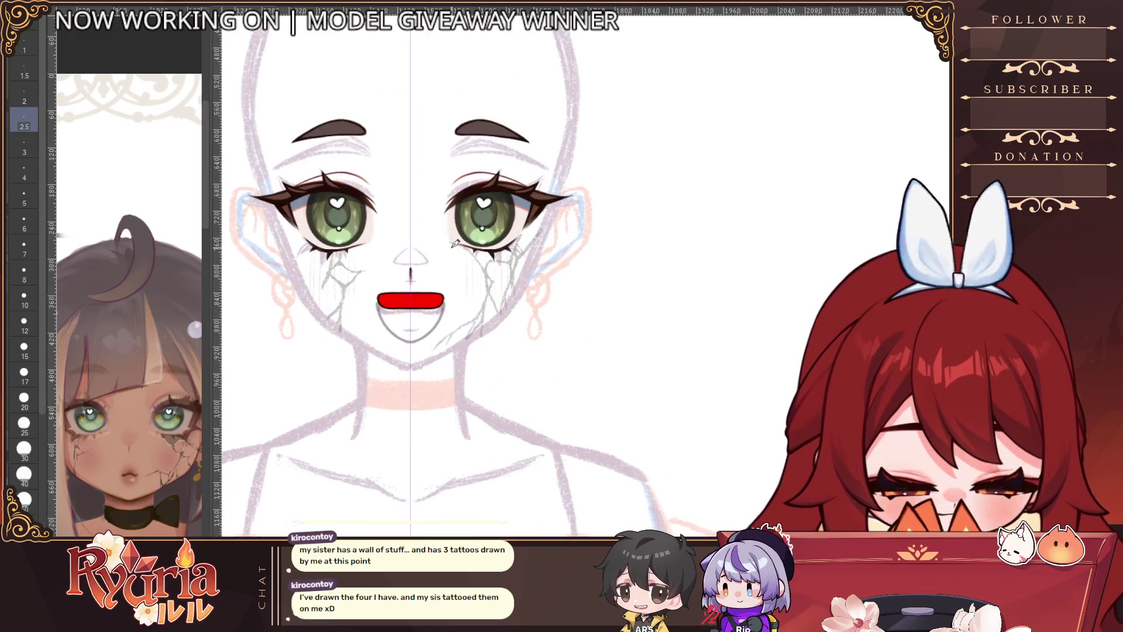
pyautogui.press('e')
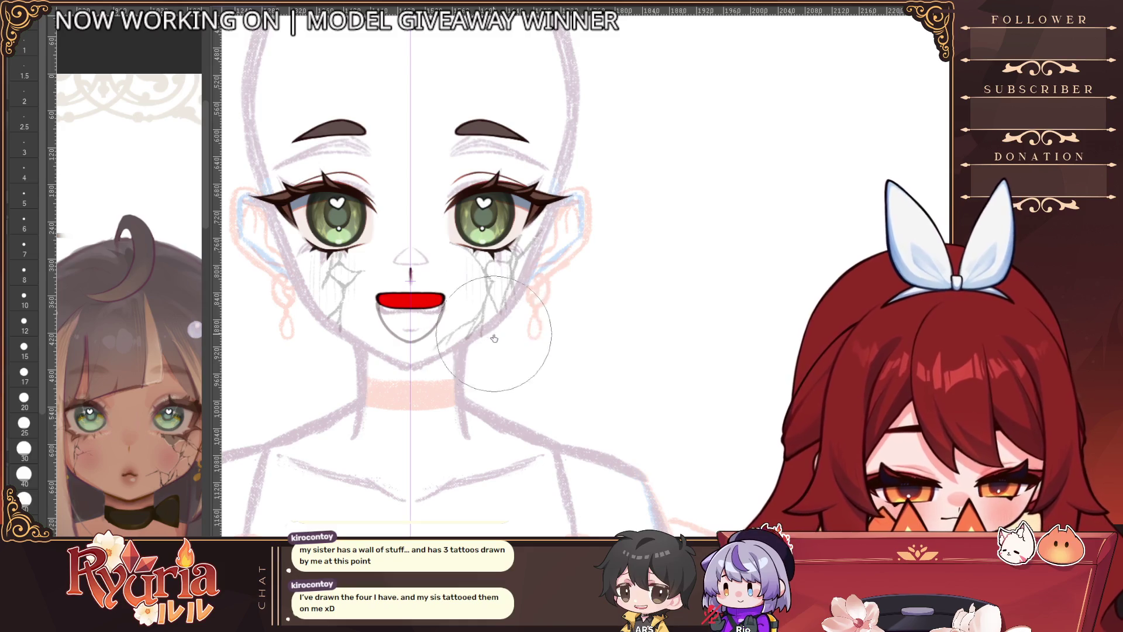
pyautogui.press('[')
pyautogui.press('[')
pyautogui.press('[')
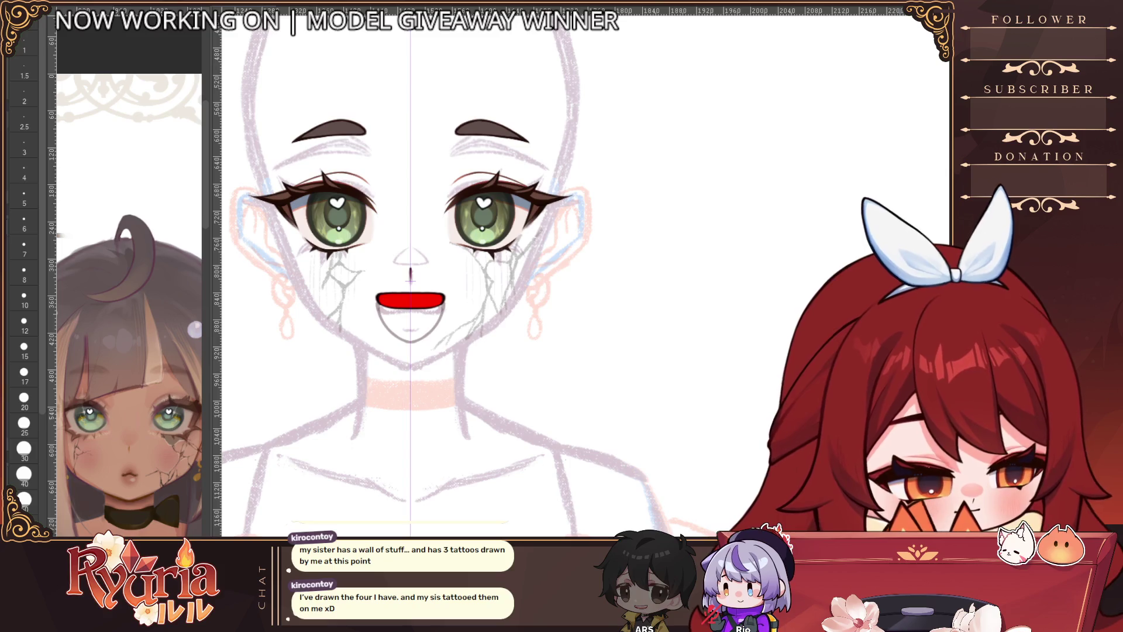
pyautogui.scroll(5, 361, 296)
pyautogui.press('[')
pyautogui.press('[')
pyautogui.press('[')
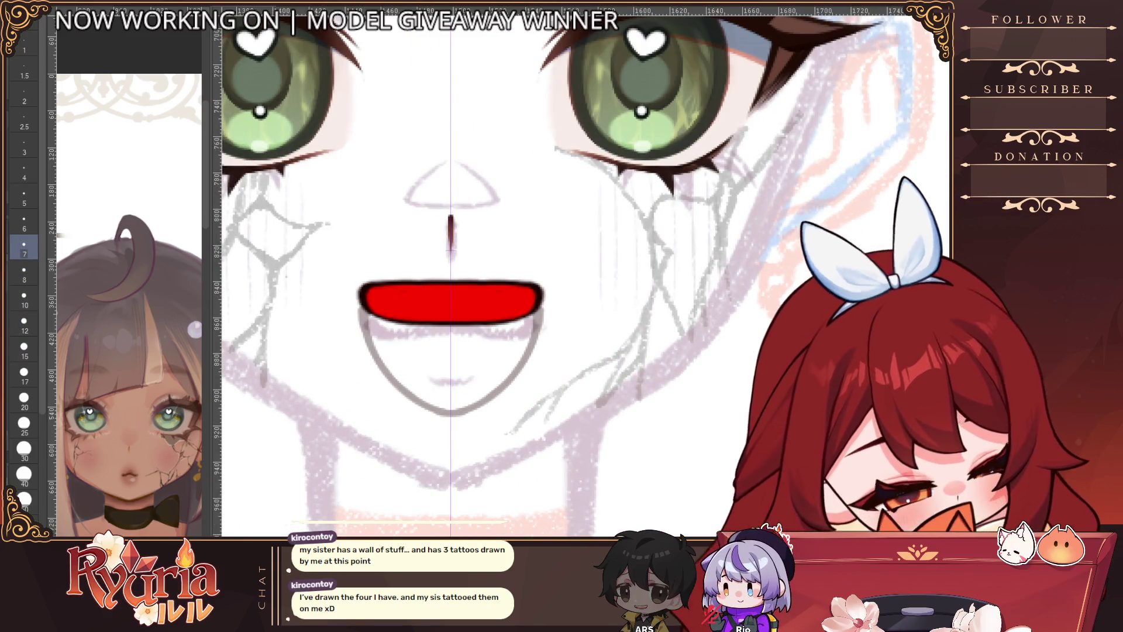
pyautogui.press('[')
pyautogui.press('[')
pyautogui.press('[')
pyautogui.press('[')
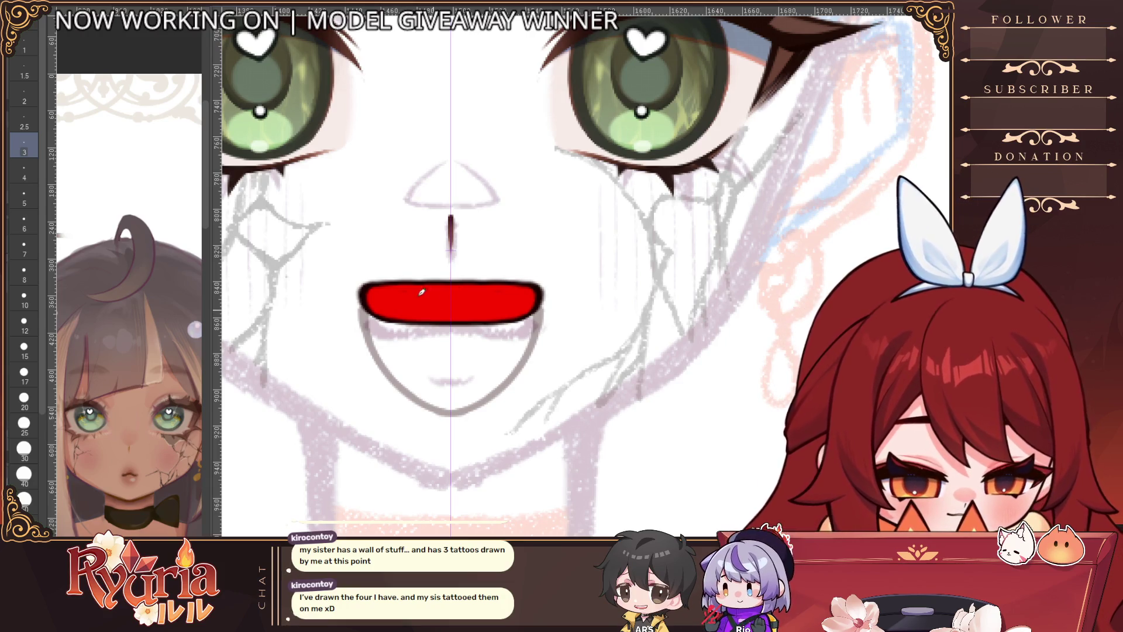
pyautogui.press(']')
pyautogui.press(']')
pyautogui.press(']')
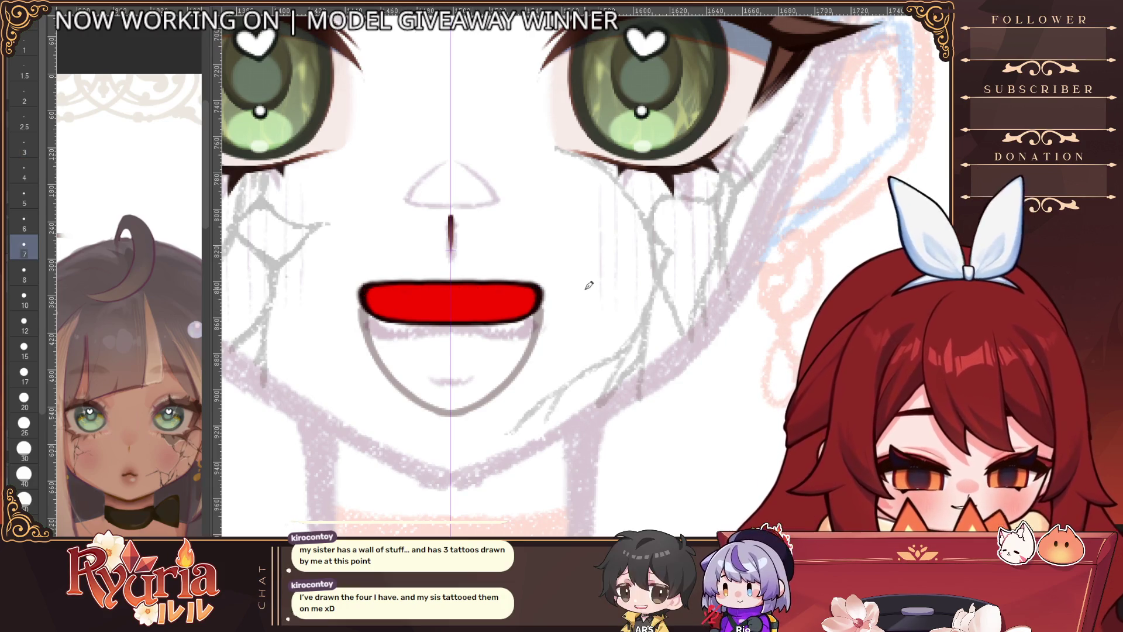
pyautogui.press('[')
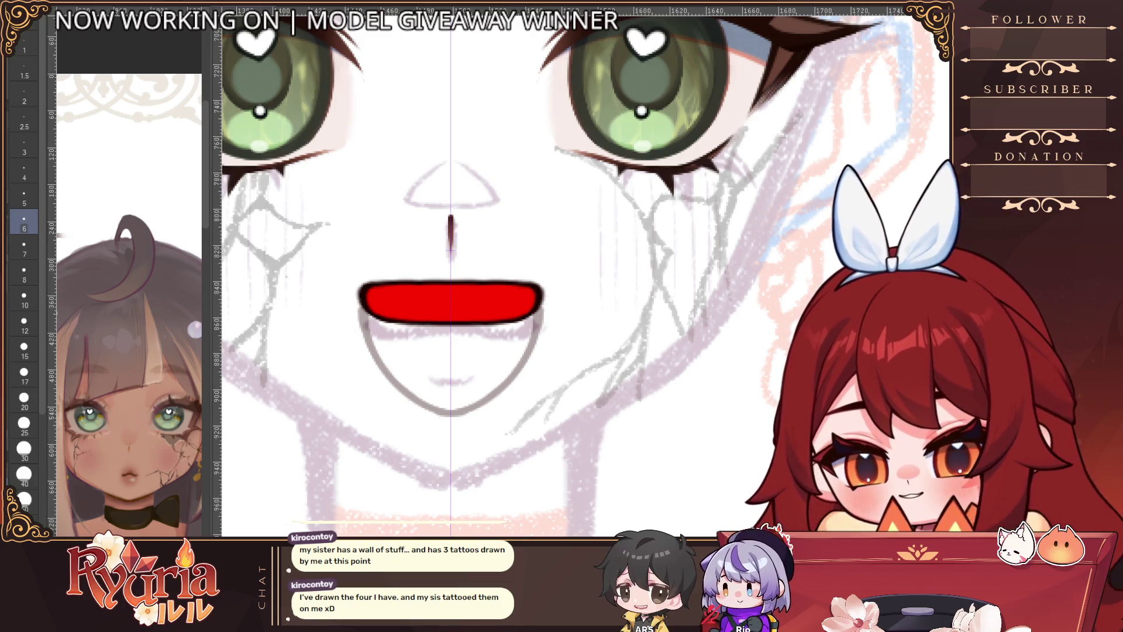
pyautogui.hotkey('ctrl', 'z')
# Step: Remove the pink fill from the upper mouth band
pyautogui.scroll(-2, 501, 391)
pyautogui.scroll(-4, 500, 393)
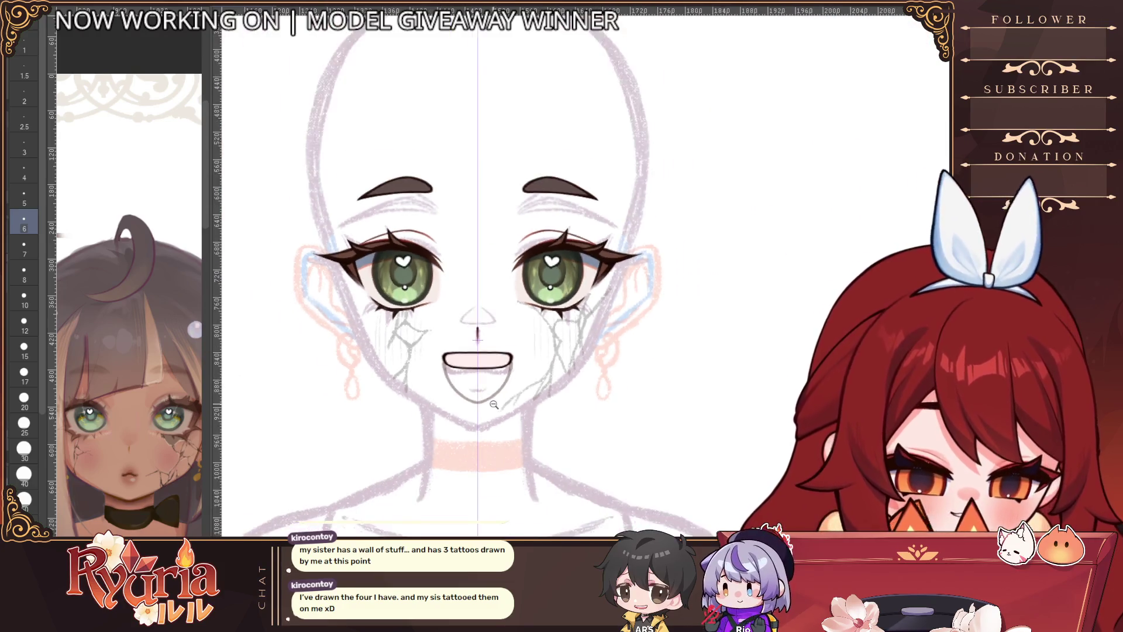
pyautogui.scroll(5, 493, 404)
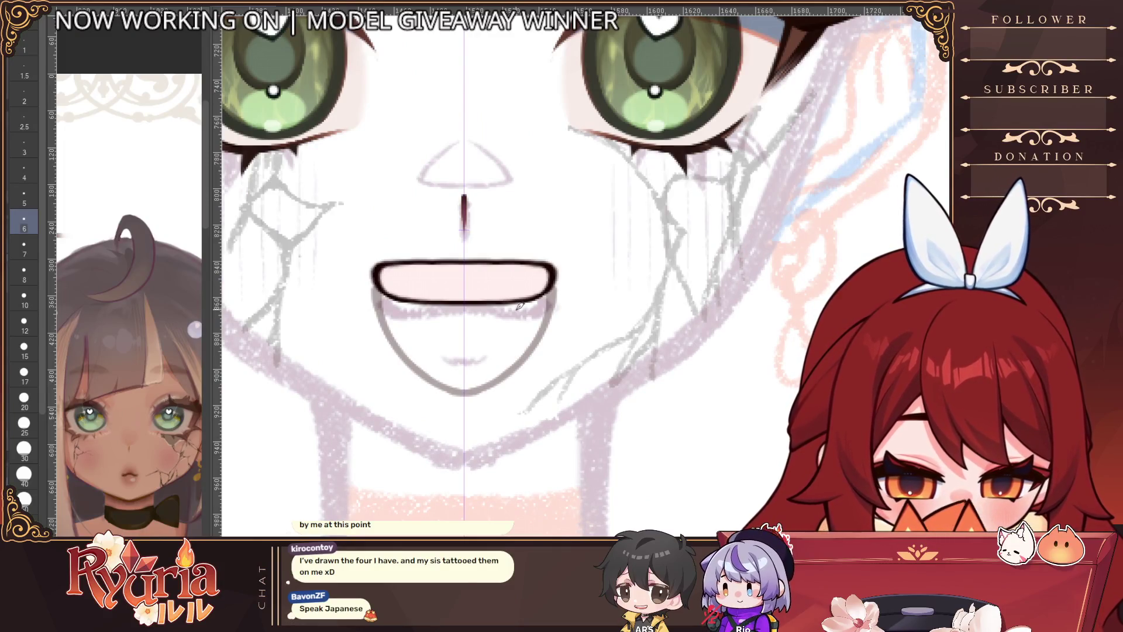
pyautogui.scroll(-4, 518, 305)
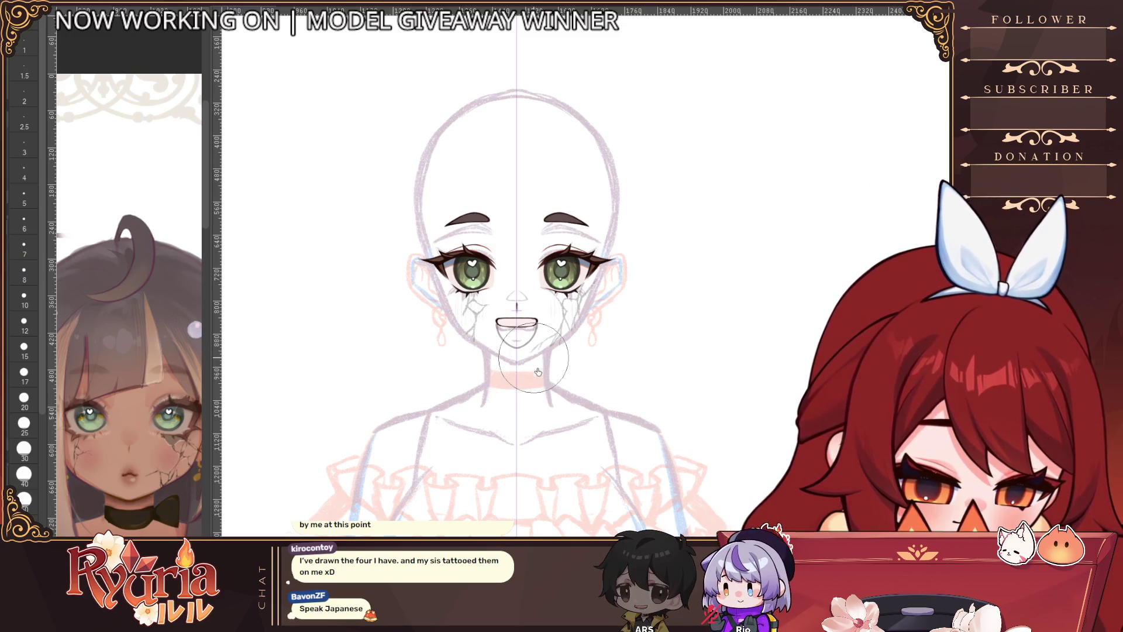
pyautogui.scroll(3, 556, 351)
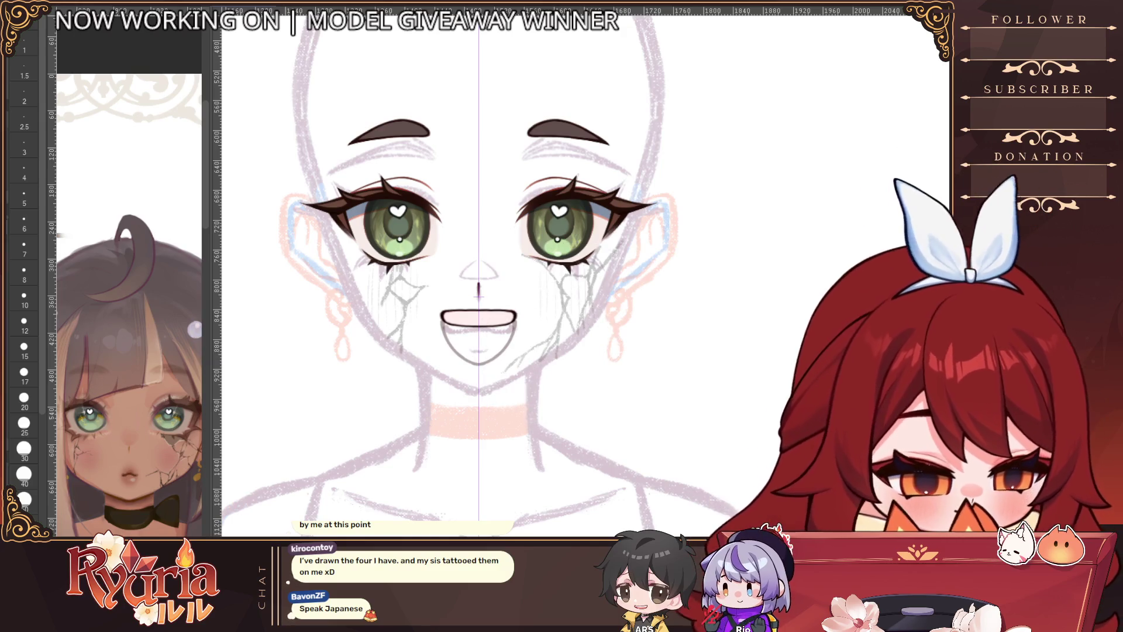
pyautogui.hotkey('ctrl', 'z')
pyautogui.hotkey('ctrl', 'z')
# Step: Try a dark band across the top of the mouth, compare, and leave it undone
pyautogui.moveTo(444, 318); pyautogui.dragTo(478, 317)
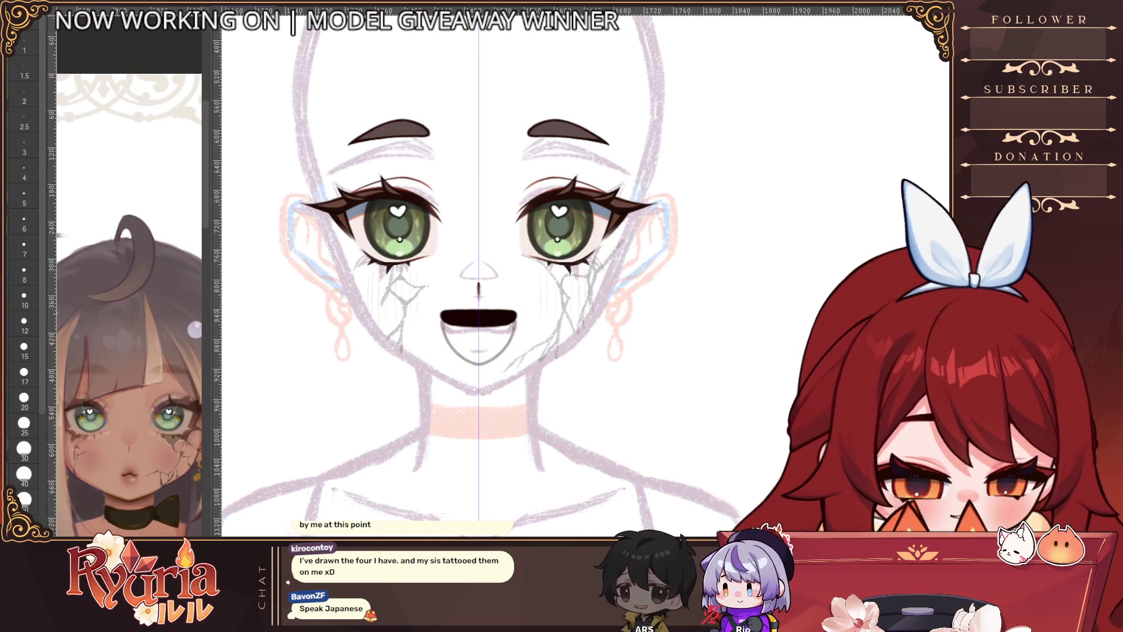
pyautogui.hotkey('ctrl', 'z')
pyautogui.hotkey('ctrl', 'y')
pyautogui.hotkey('ctrl', 'z')
pyautogui.hotkey('ctrl', 'z')
pyautogui.hotkey('ctrl', 'y')
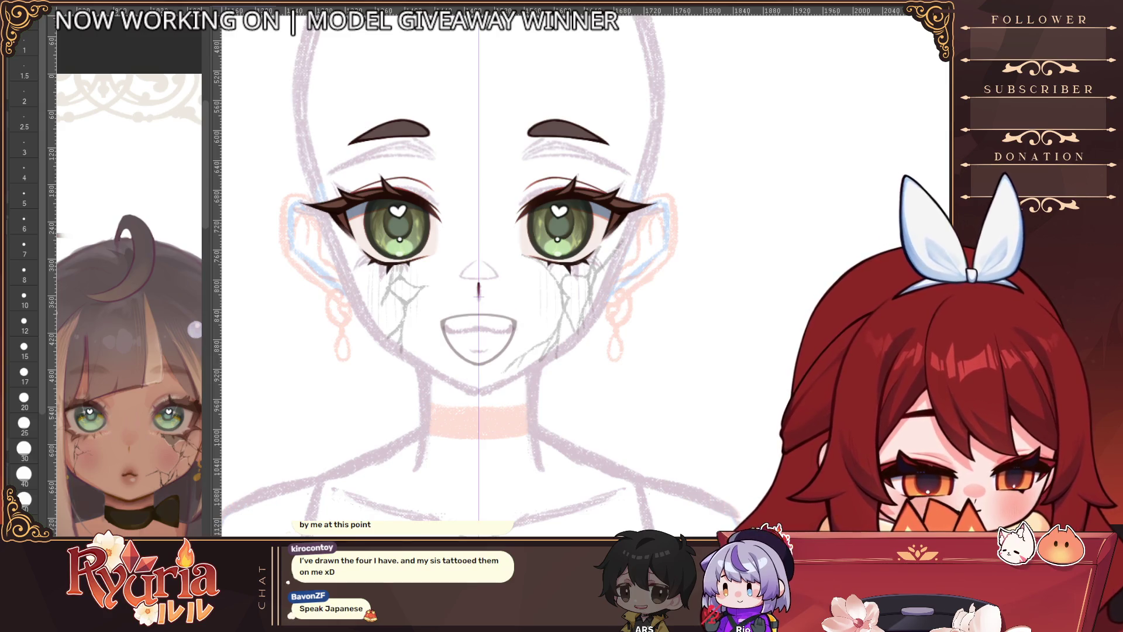
pyautogui.hotkey('ctrl', 'z')
# Step: Touch up the nose line, keep the lighter mouth outline, and paint a red tongue
pyautogui.moveTo(478, 284); pyautogui.dragTo(479, 295)
pyautogui.hotkey('ctrl', 'y')
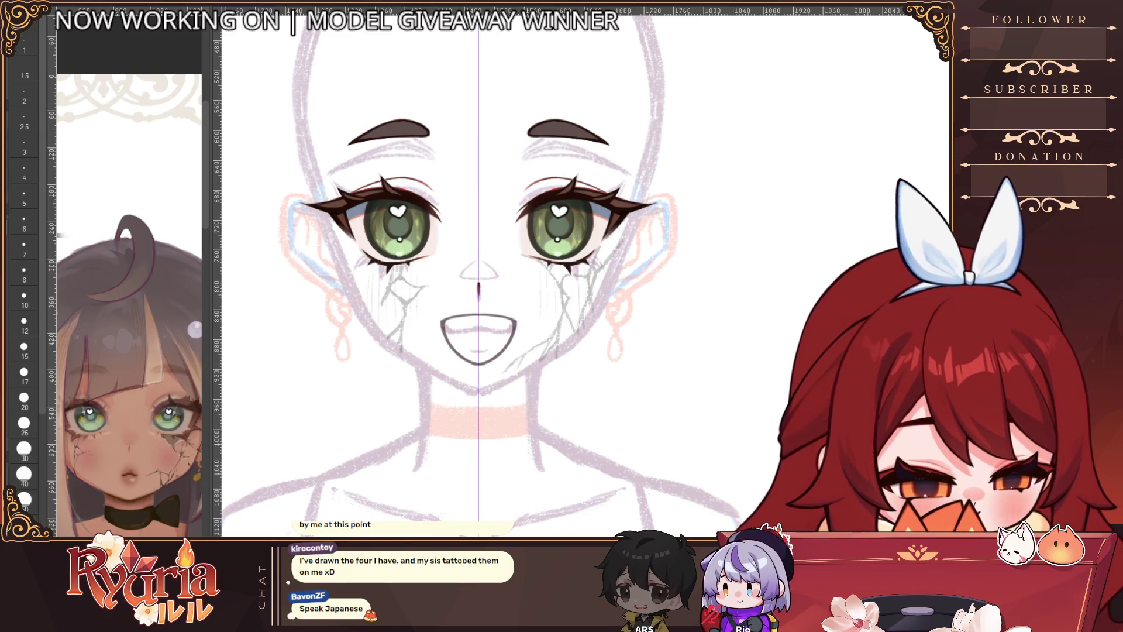
pyautogui.hotkey('ctrl', 'z')
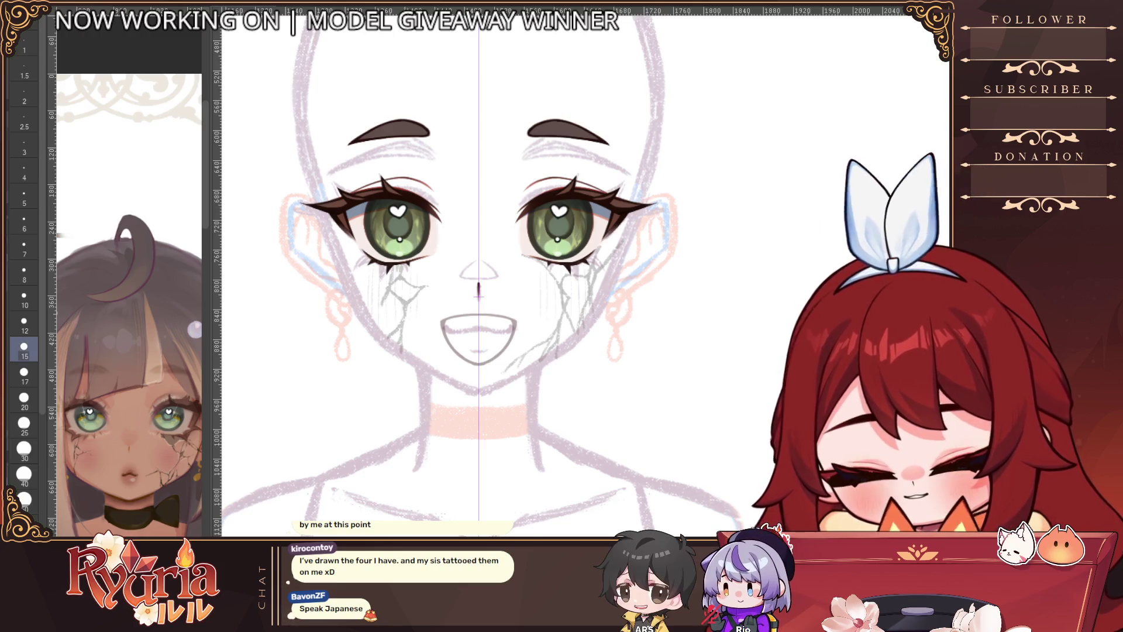
pyautogui.scroll(2, 479, 316)
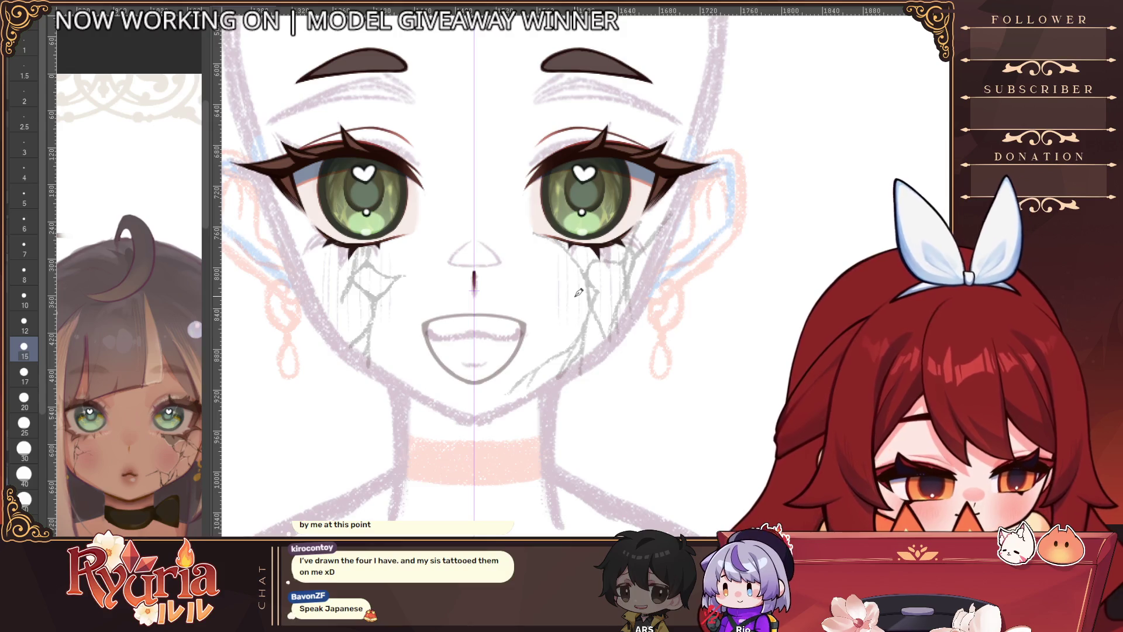
pyautogui.press('[')
pyautogui.moveTo(438, 365)
pyautogui.mouseDown()
pyautogui.moveTo(511, 363)
pyautogui.moveTo(448, 375)
pyautogui.moveTo(491, 380)
pyautogui.moveTo(444, 366)
pyautogui.moveTo(494, 360)
pyautogui.moveTo(456, 351)
pyautogui.mouseUp()
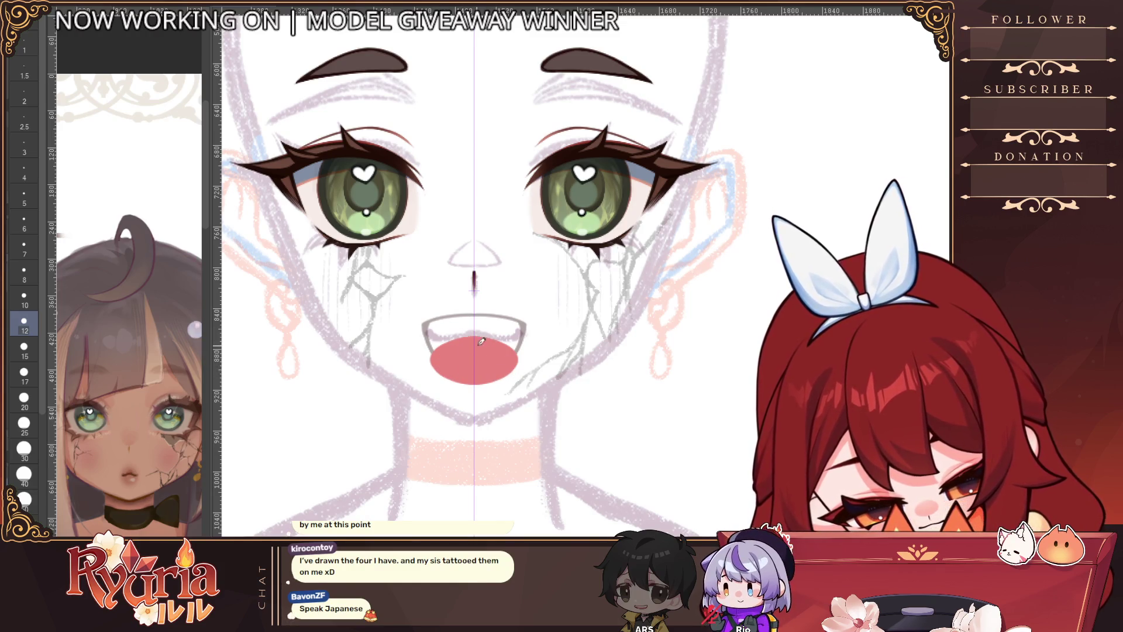
# Step: Rotate then reset the view and set the brush size to 12 for the tongue
pyautogui.moveTo(491, 250); pyautogui.dragTo(513, 399)
pyautogui.scroll(2, 513, 398)
pyautogui.press('[')
pyautogui.press('[')
pyautogui.press('[')
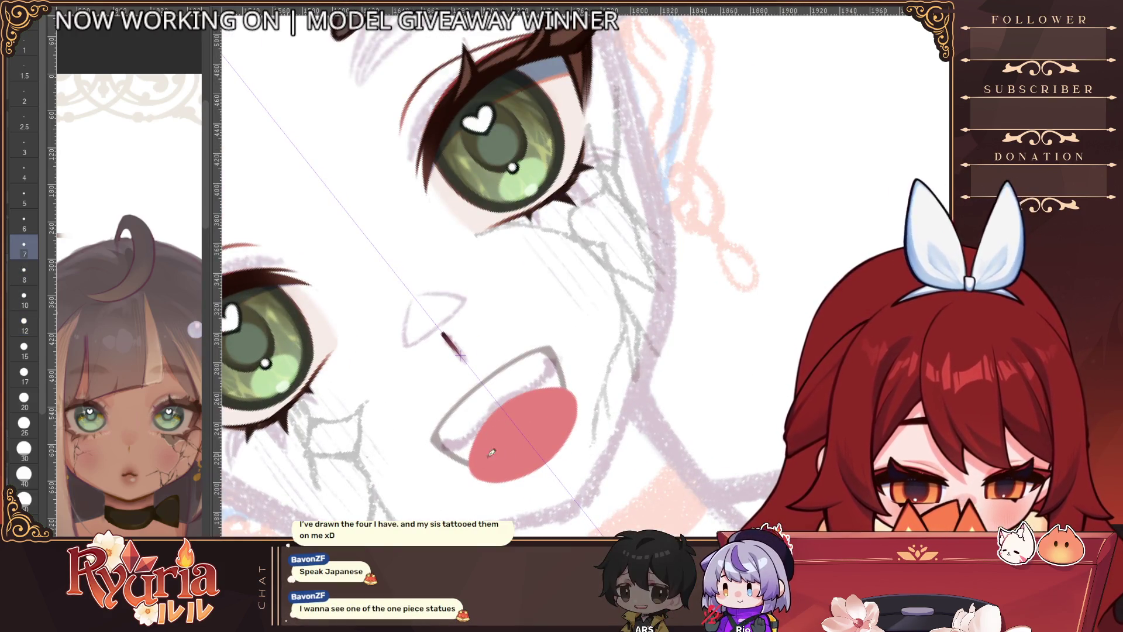
pyautogui.hotkey('ctrl', '@')
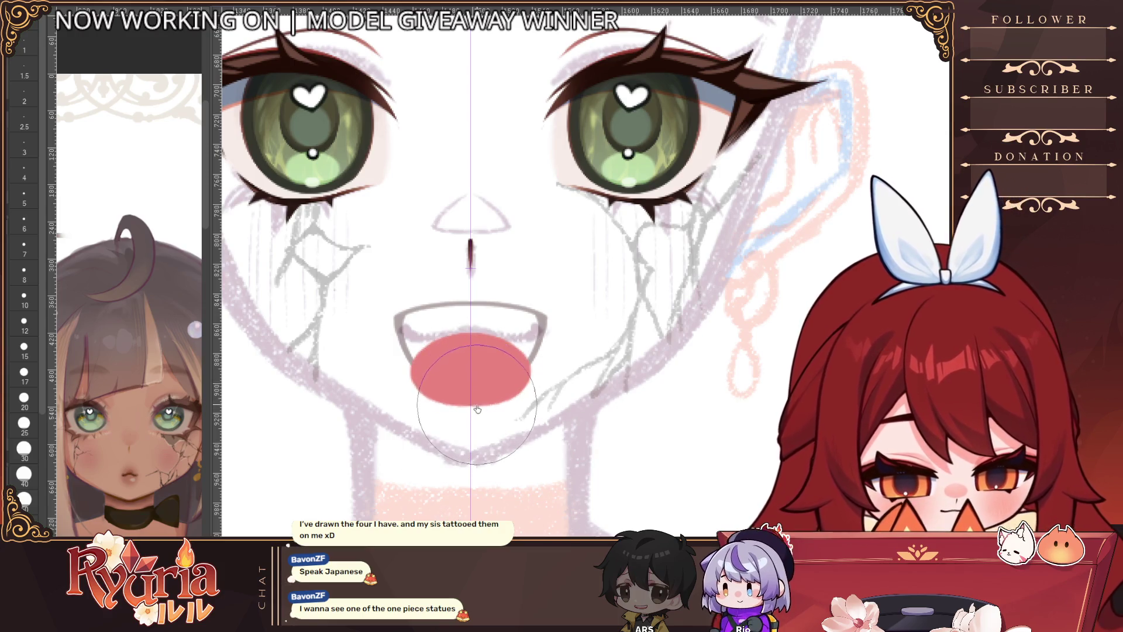
pyautogui.click(24, 348)
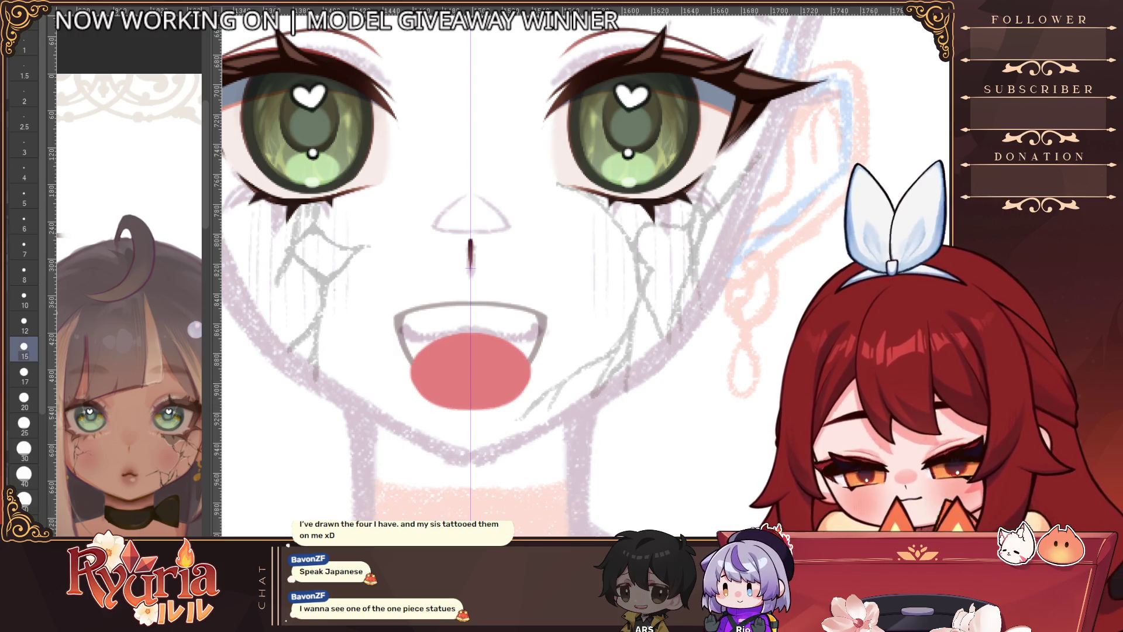
pyautogui.click(24, 323)
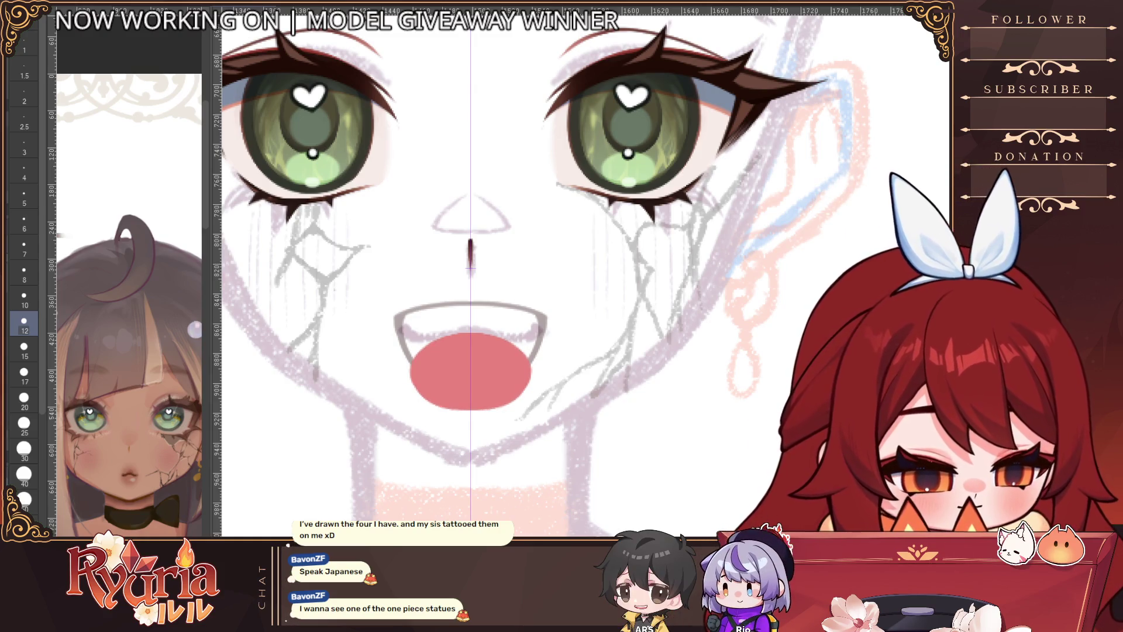
# Step: At size 10, outline the tongue in black, undoing and redrawing it thinner
pyautogui.press('[')
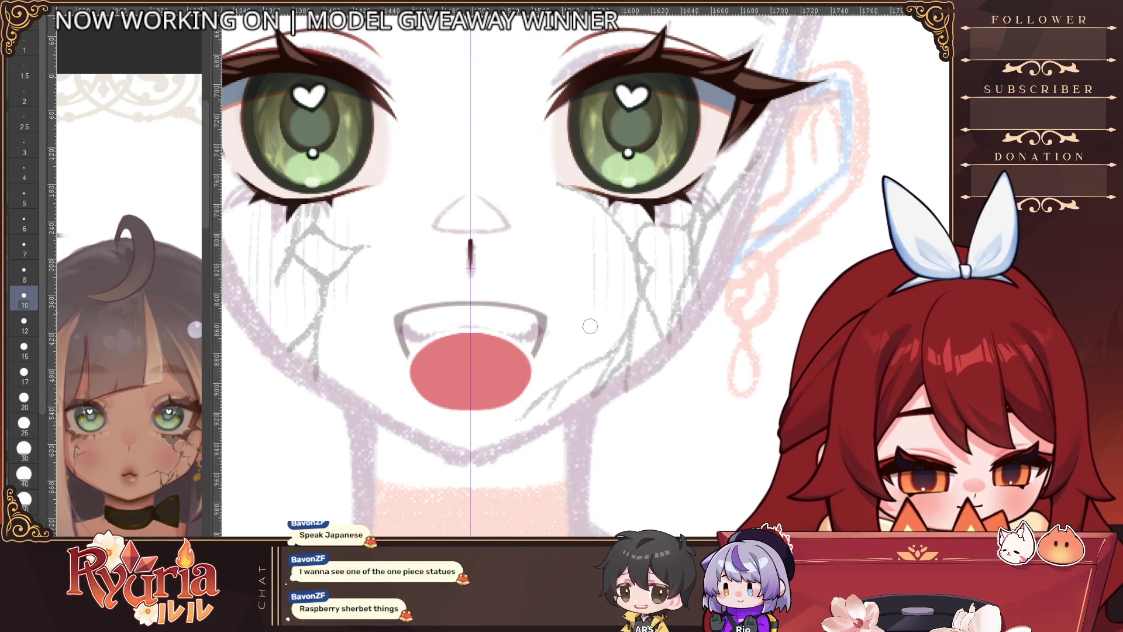
pyautogui.hotkey('ctrl', 'z')
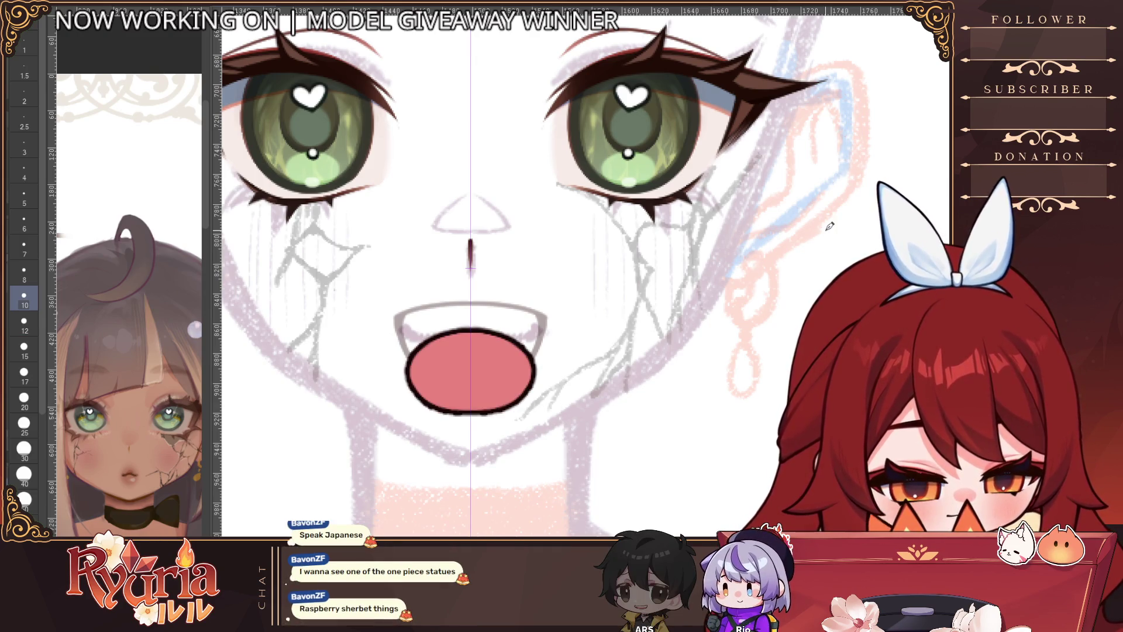
pyautogui.hotkey('ctrl', 'z')
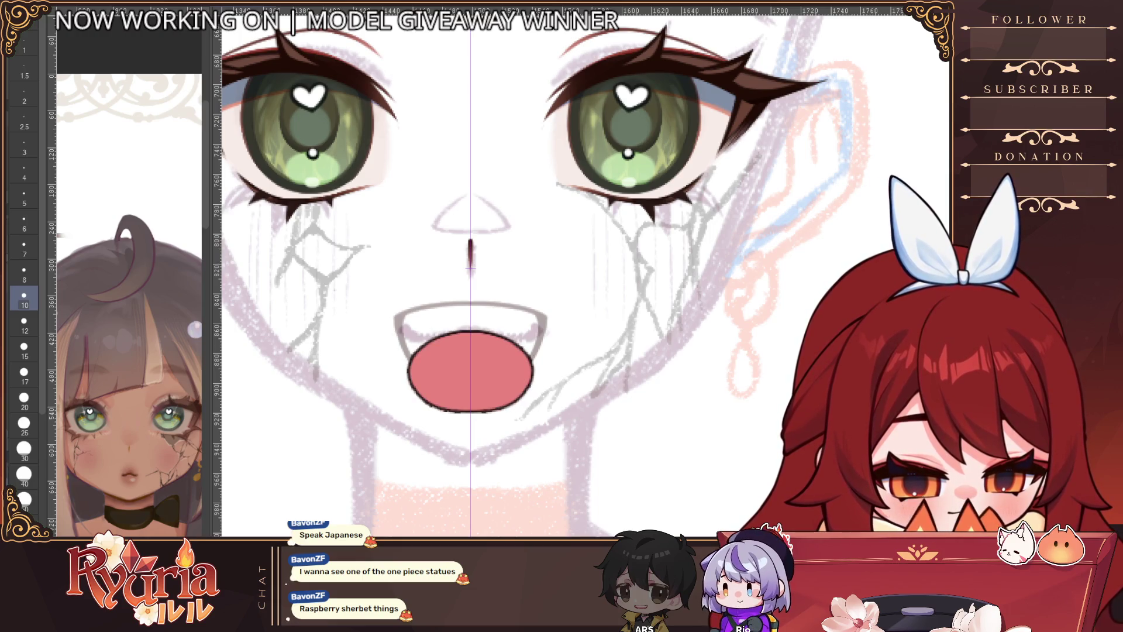
pyautogui.moveTo(530, 368); pyautogui.dragTo(531, 379)
pyautogui.scroll(-5, 531, 380)
pyautogui.scroll(2, 532, 384)
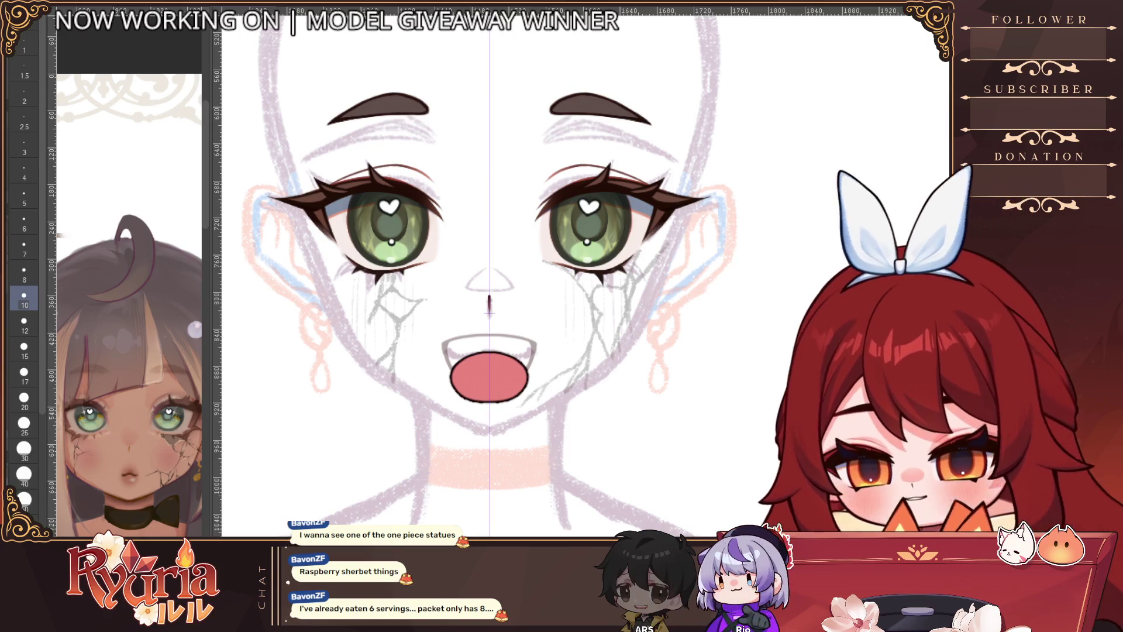
# Step: Undo the black mouth fill so the interior is pink again, with the brush at 2.5
pyautogui.hotkey('ctrl', 'z')
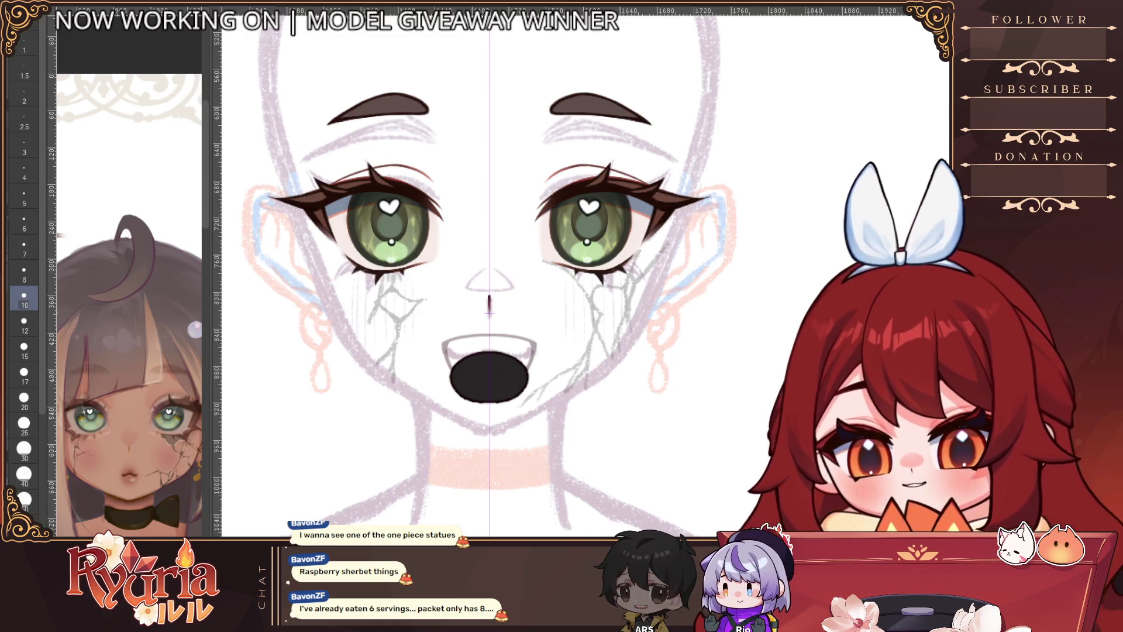
pyautogui.scroll(2, 524, 370)
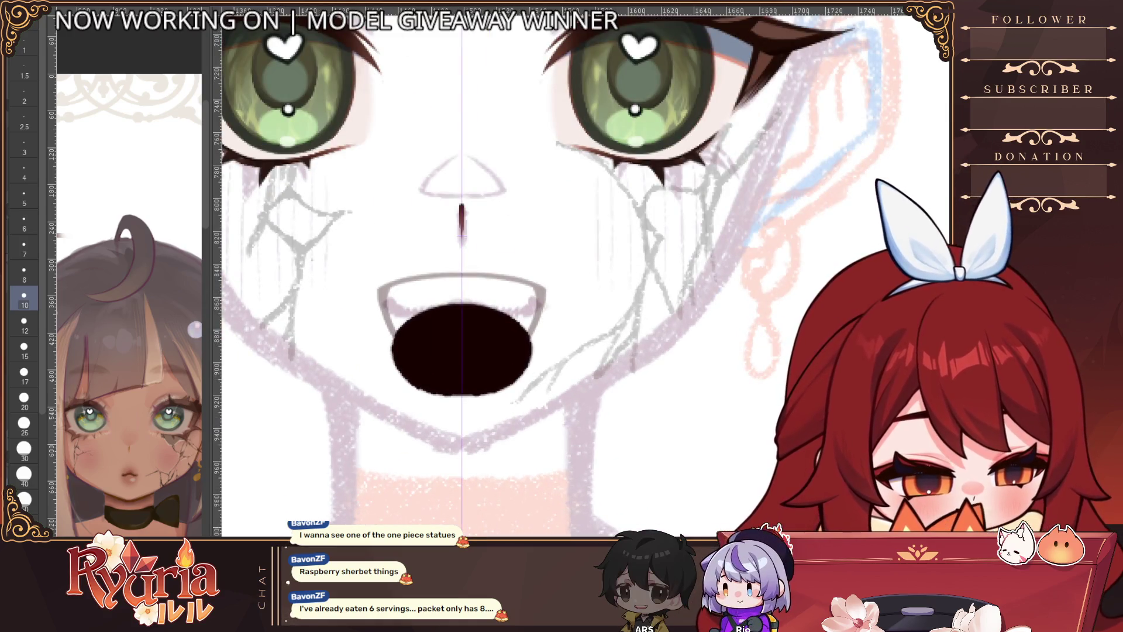
pyautogui.scroll(1, 436, 353)
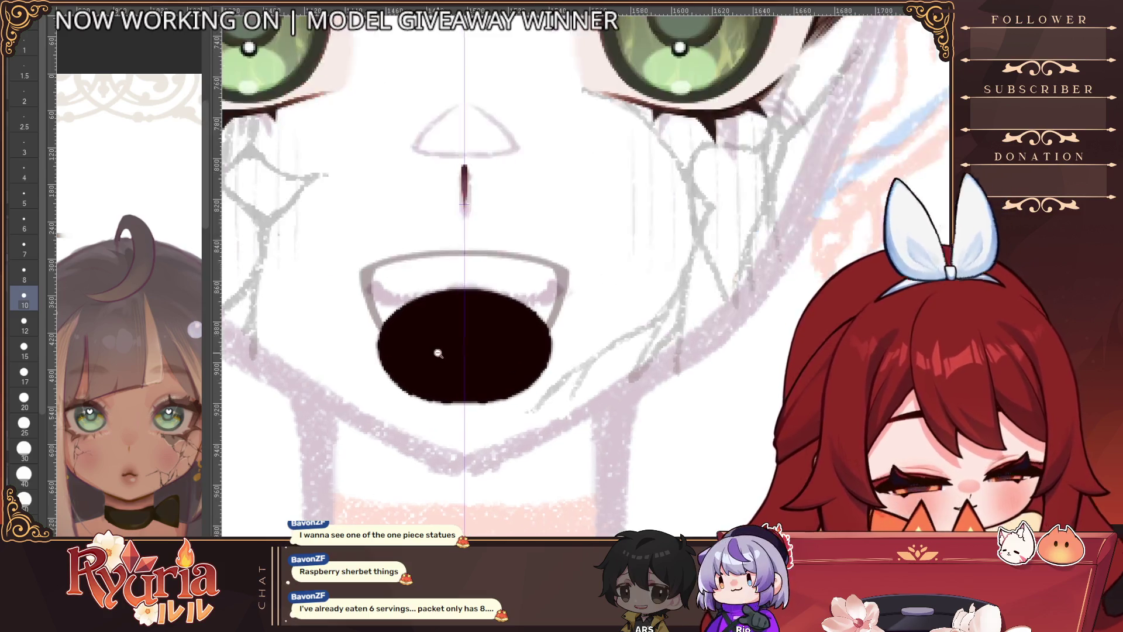
pyautogui.press('[')
pyautogui.press('[')
pyautogui.press('[')
pyautogui.press('[')
pyautogui.press('[')
pyautogui.press('[')
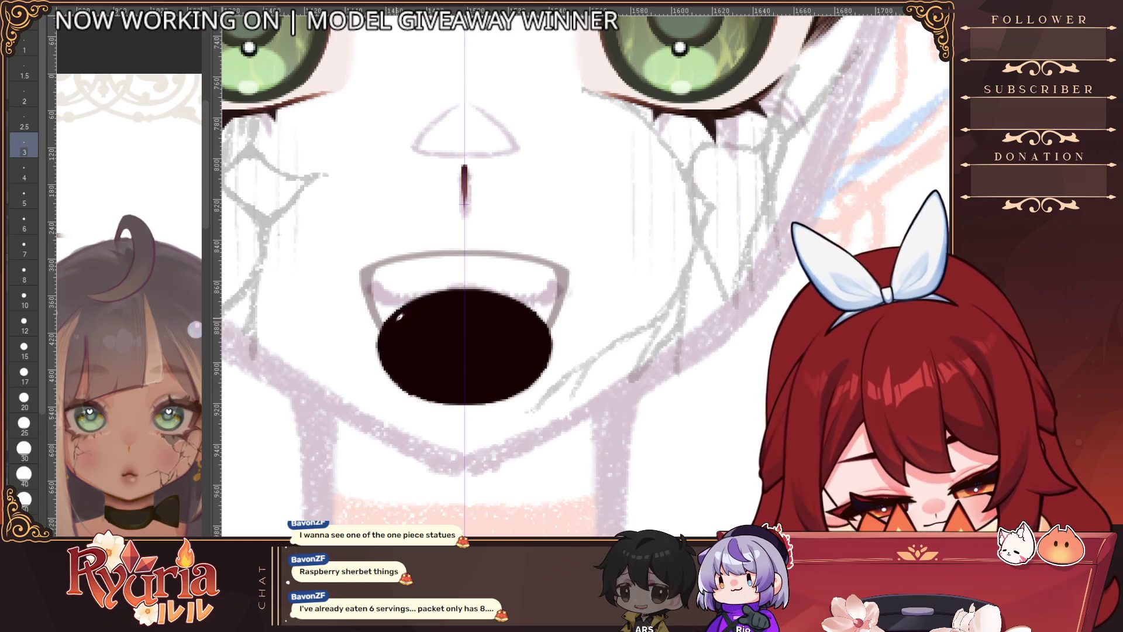
pyautogui.press('[')
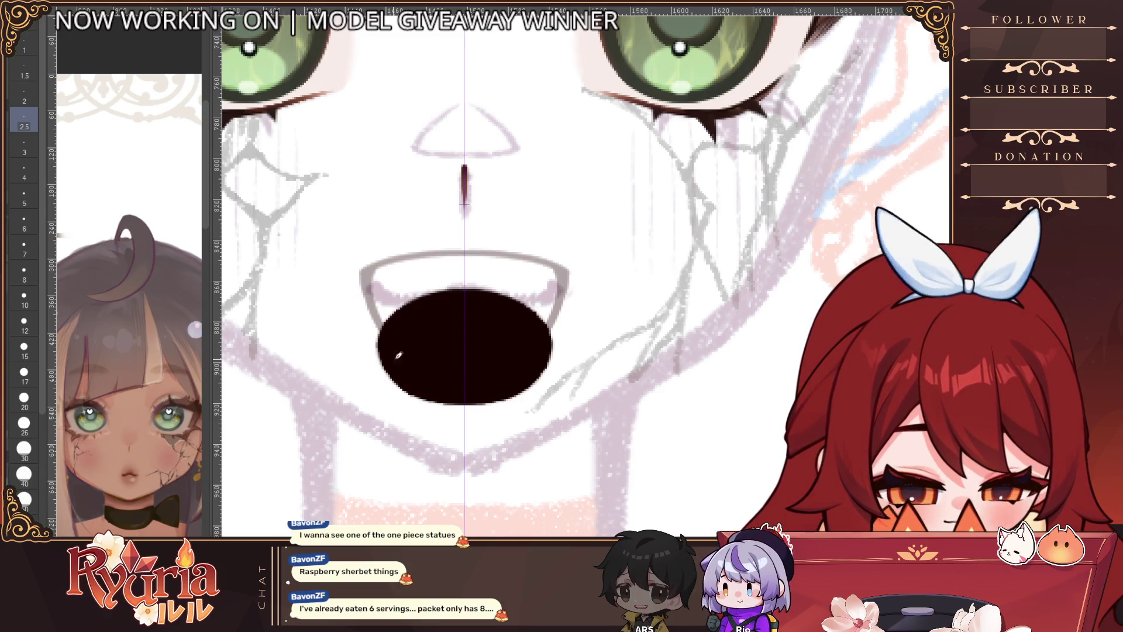
pyautogui.click(465, 345)
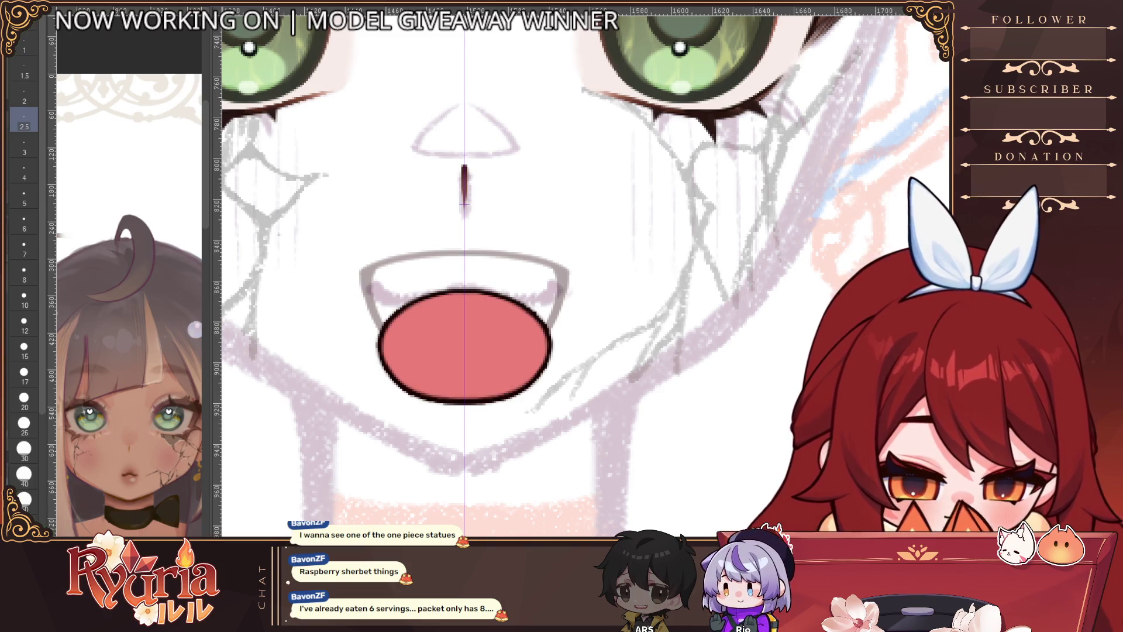
pyautogui.scroll(-5, 499, 400)
pyautogui.scroll(5, 492, 422)
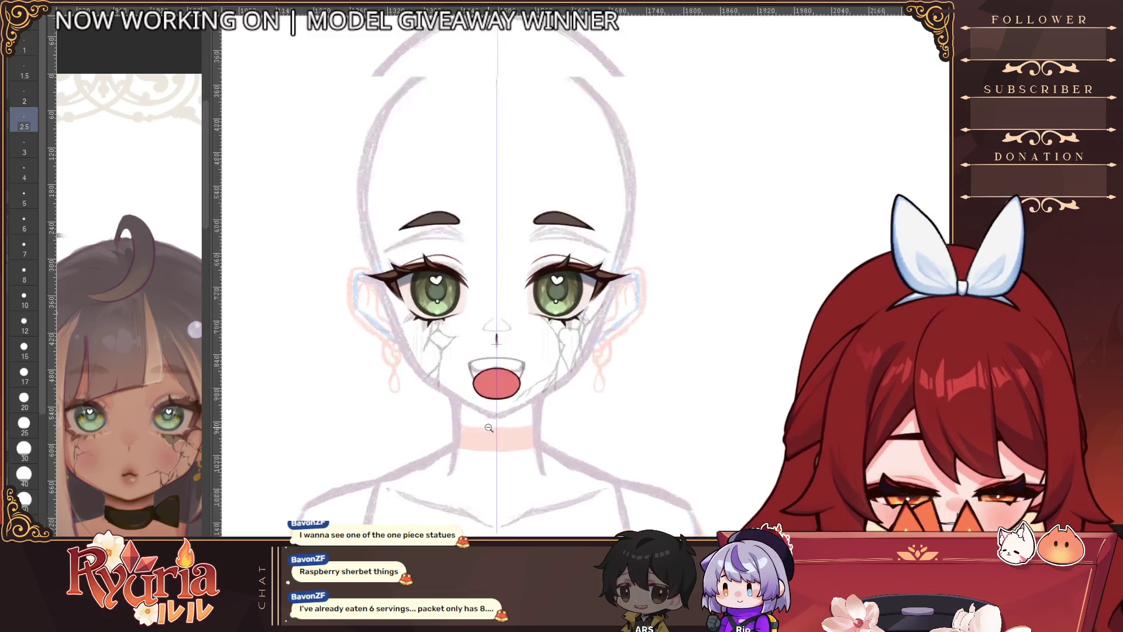
# Step: Bring the brush down from size 6 to a fine 1.5 for outlining
pyautogui.press('e')
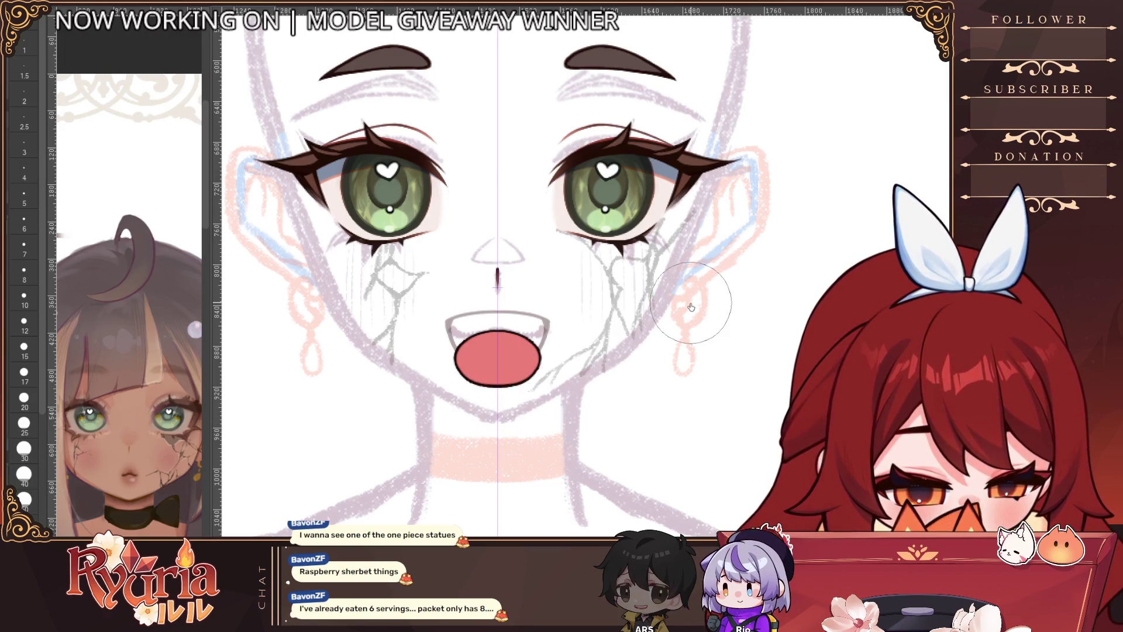
pyautogui.scroll(3, 466, 398)
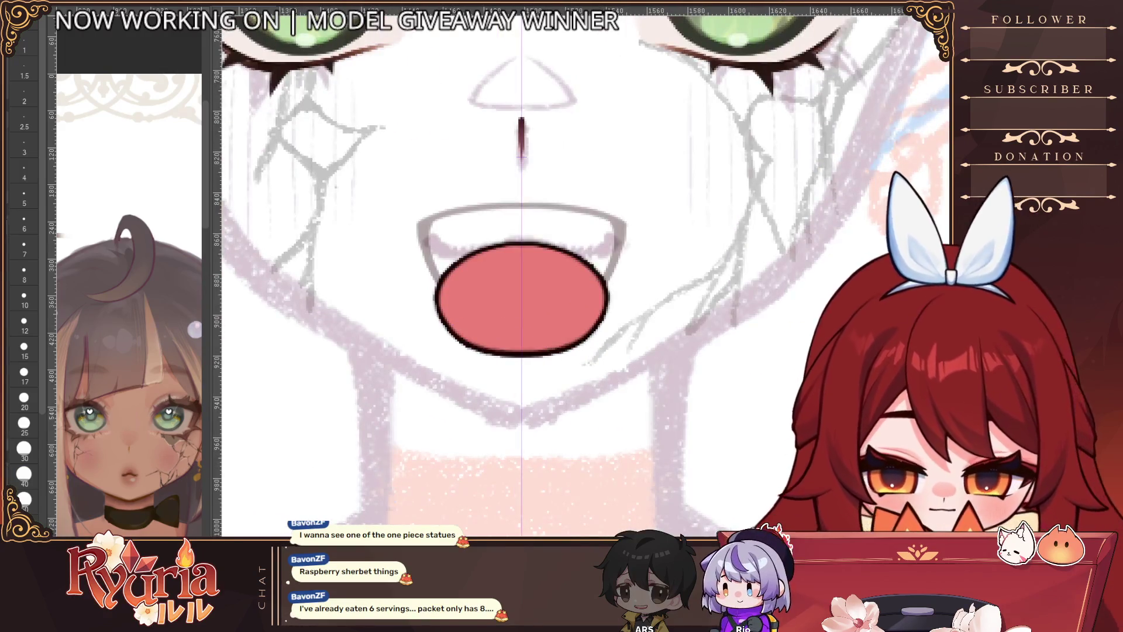
pyautogui.scroll(-2, 427, 216)
pyautogui.scroll(2, 436, 229)
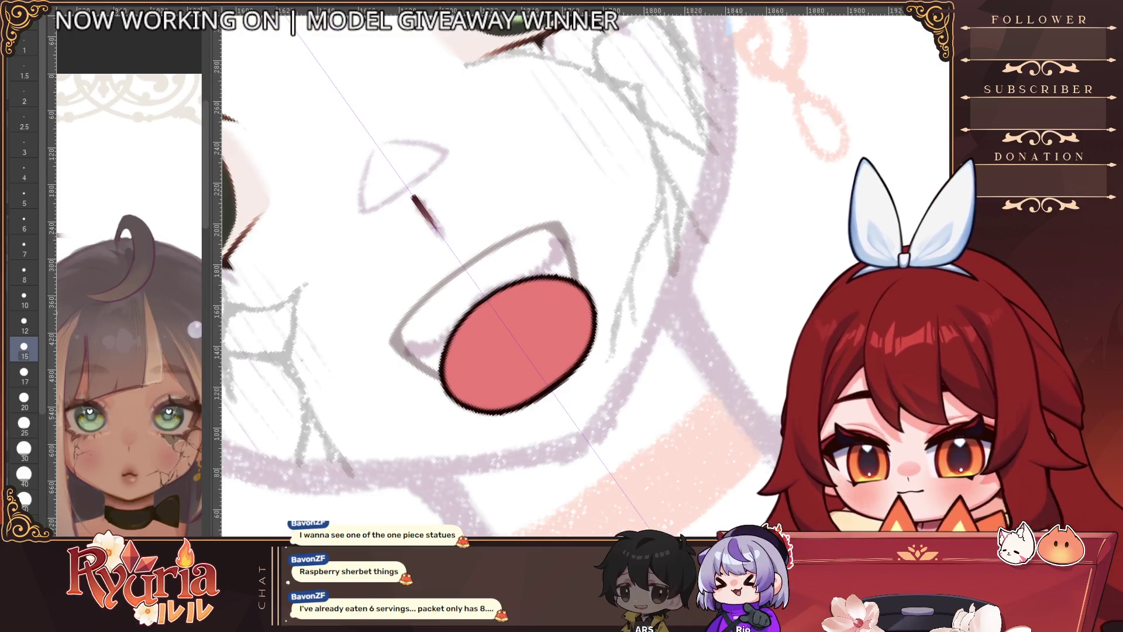
pyautogui.scroll(3, 436, 228)
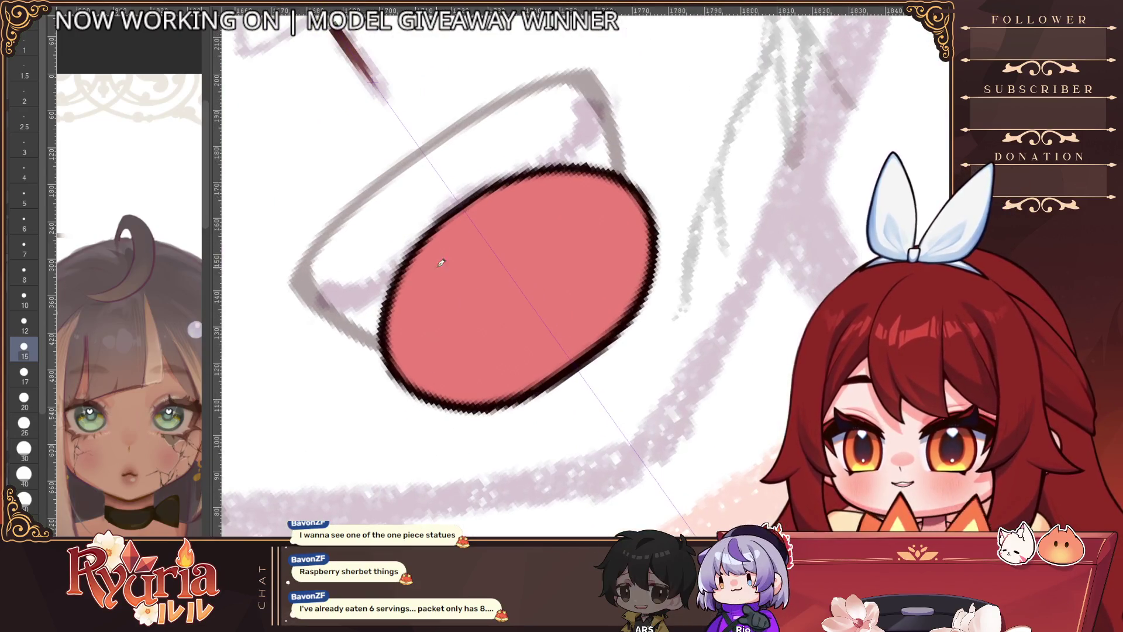
pyautogui.press('[')
pyautogui.press('[')
pyautogui.press('[')
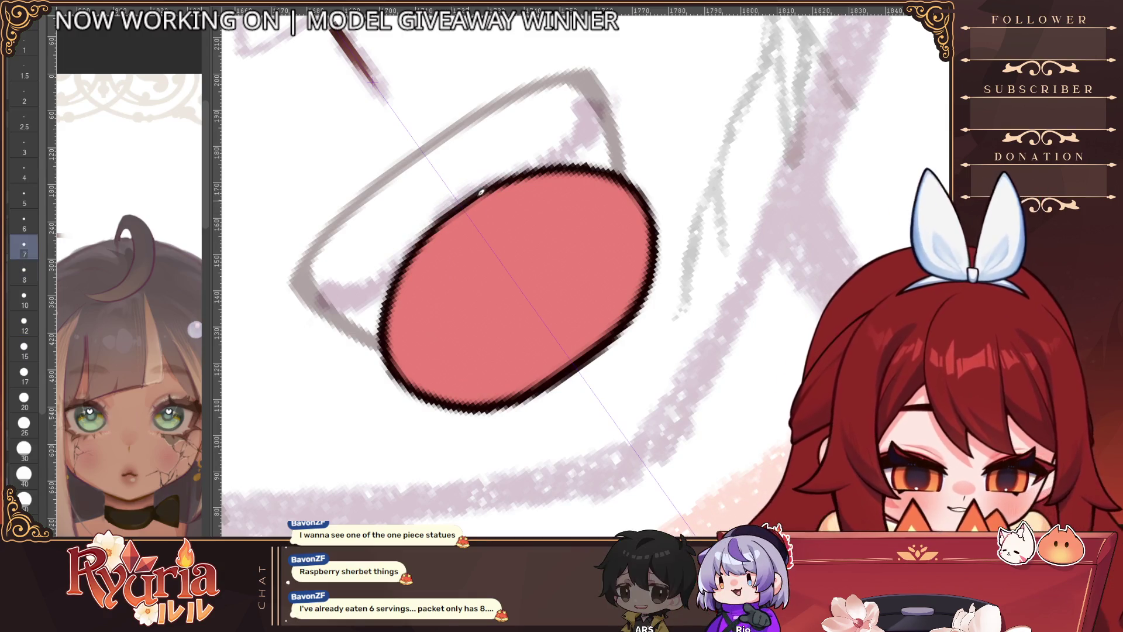
pyautogui.press('[')
pyautogui.press('[')
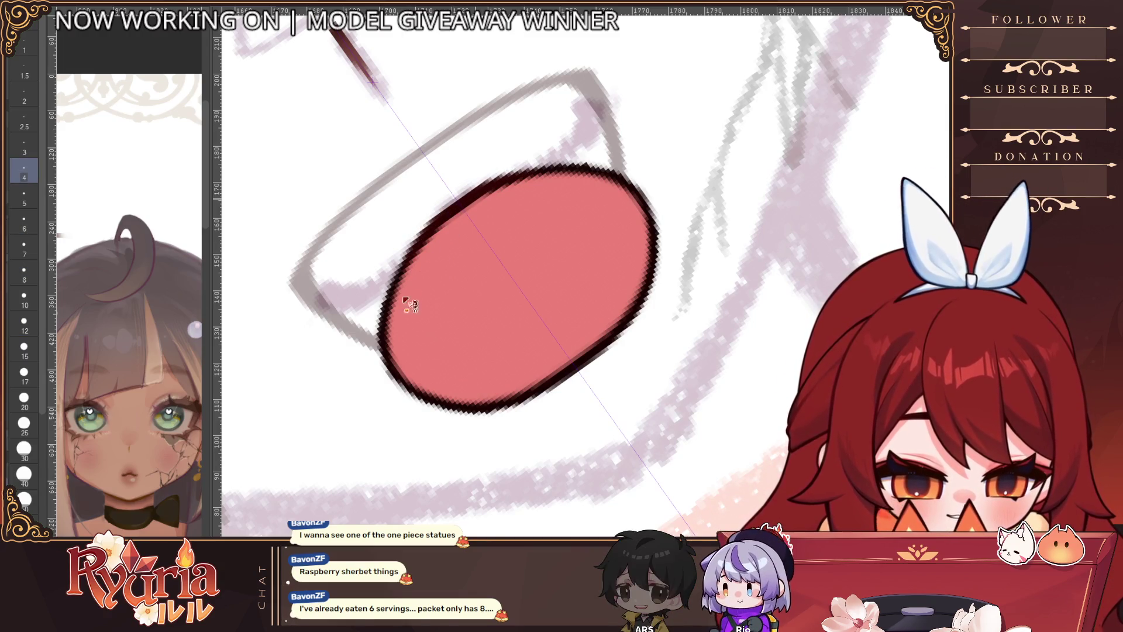
pyautogui.press('[')
pyautogui.press('[')
pyautogui.press('[')
# Step: Draw thin dark strokes along the mouth's upper-left and lower-left outline
pyautogui.moveTo(461, 207); pyautogui.dragTo(421, 256)
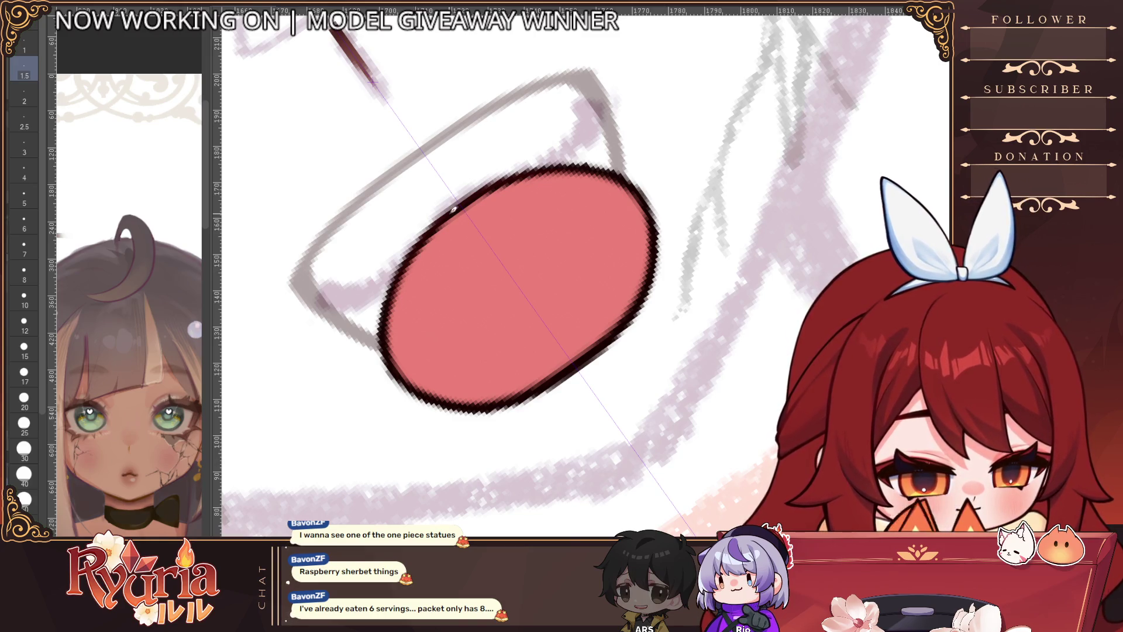
pyautogui.moveTo(403, 353)
pyautogui.mouseDown()
pyautogui.moveTo(391, 380)
pyautogui.moveTo(423, 377)
pyautogui.mouseUp()
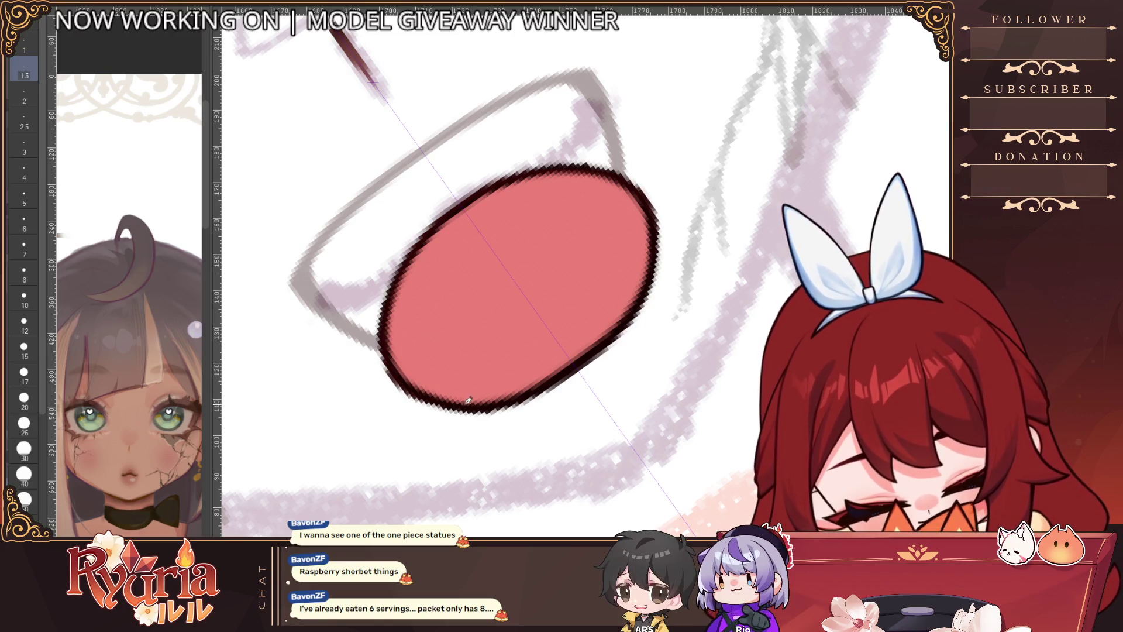
pyautogui.scroll(-5, 525, 334)
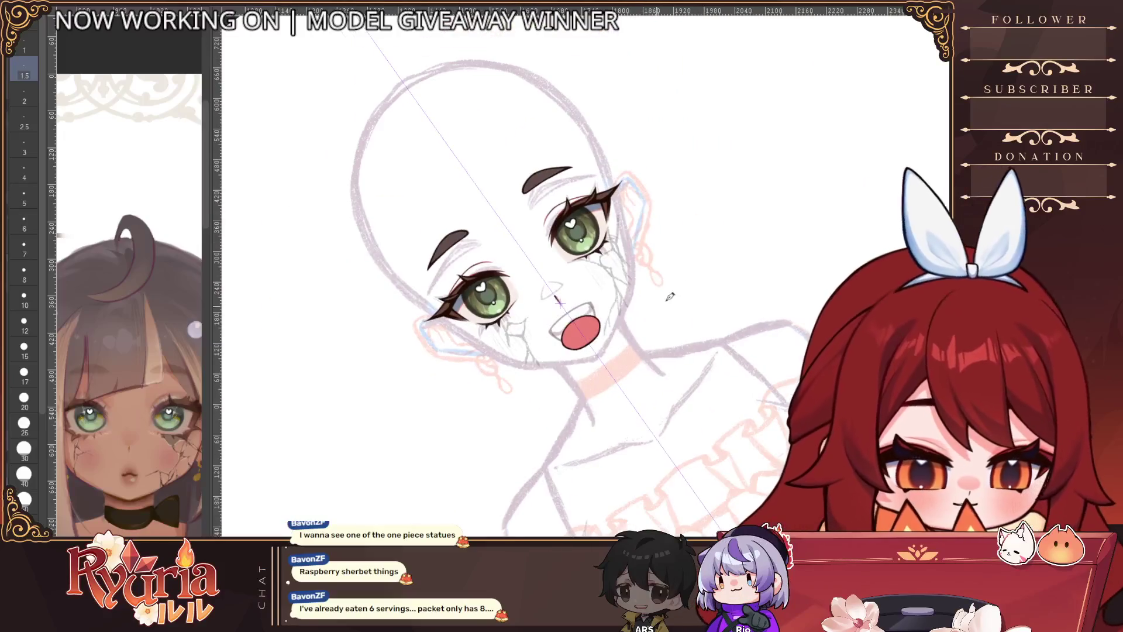
pyautogui.scroll(2, 626, 249)
pyautogui.scroll(1, 626, 249)
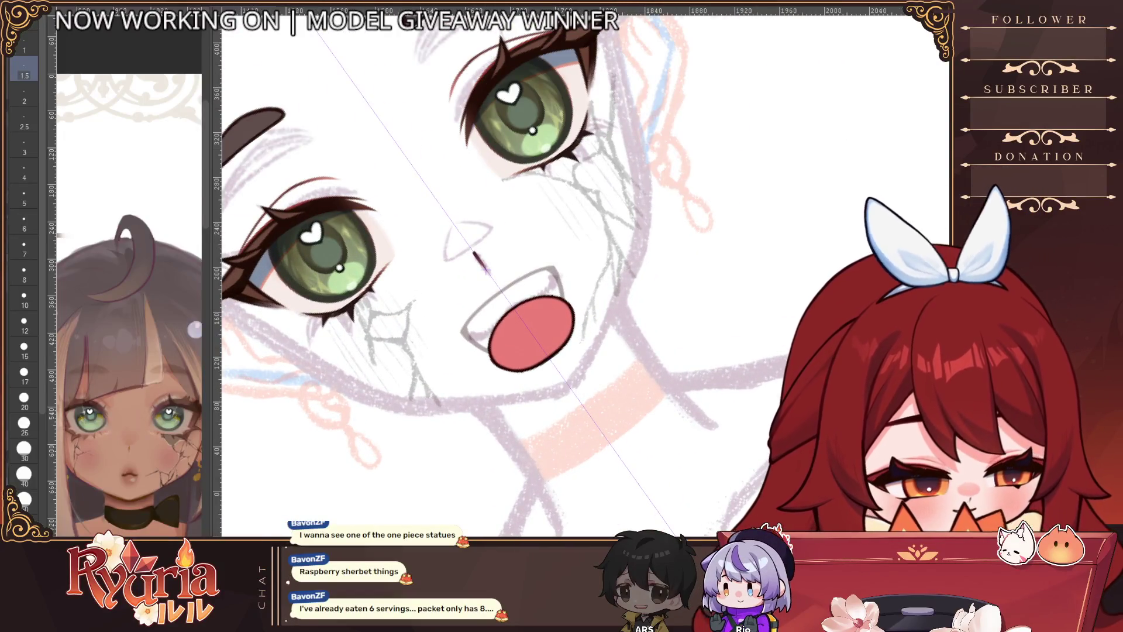
pyautogui.scroll(5, 544, 330)
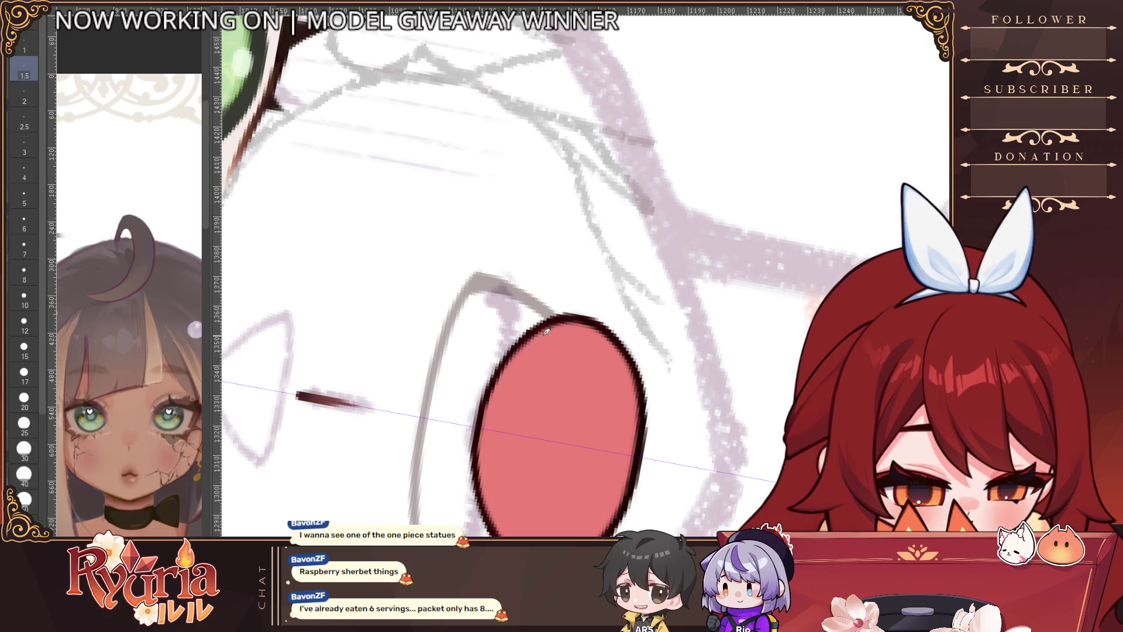
pyautogui.scroll(-5, 570, 313)
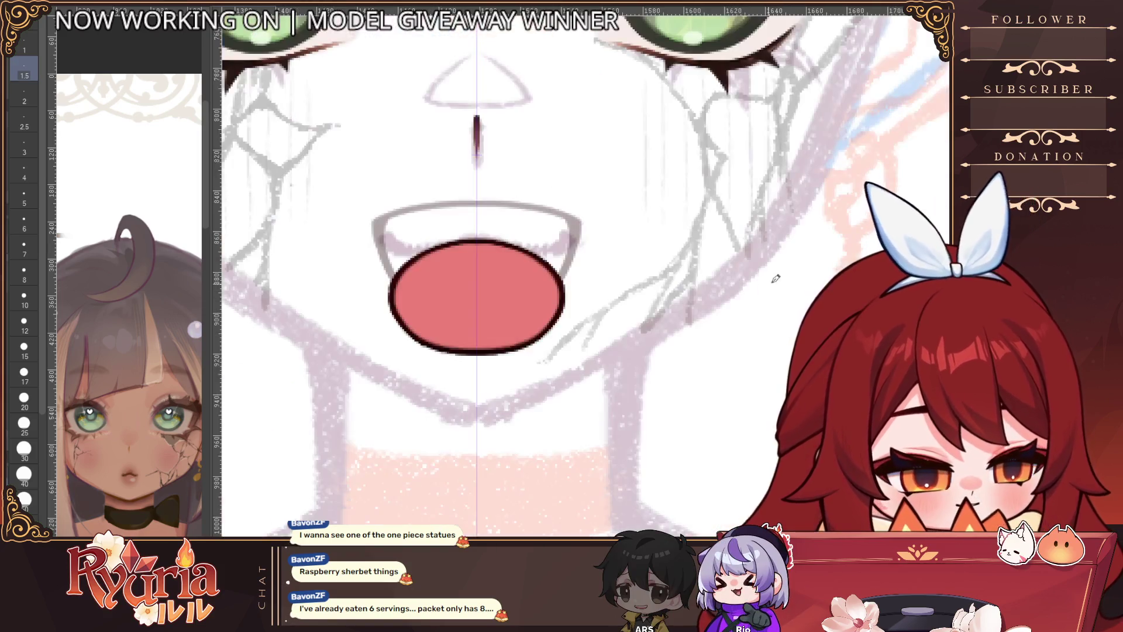
pyautogui.scroll(-2, 546, 427)
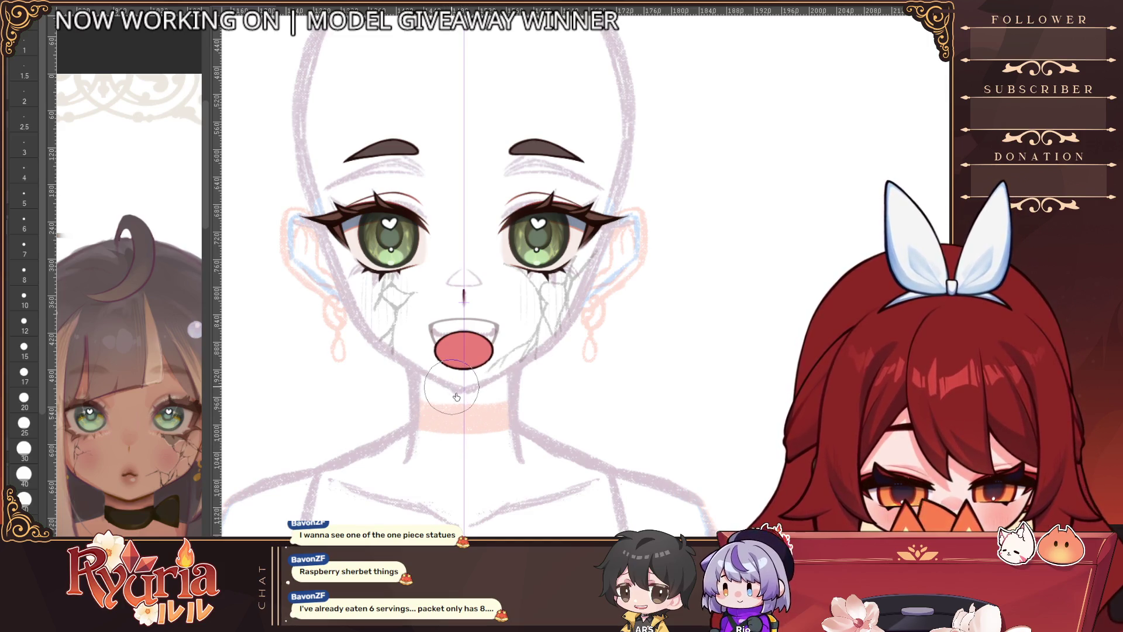
pyautogui.scroll(-2, 464, 405)
# Step: Toggle undo and redo to compare the recent mouth edits, keeping them
pyautogui.scroll(3, 552, 406)
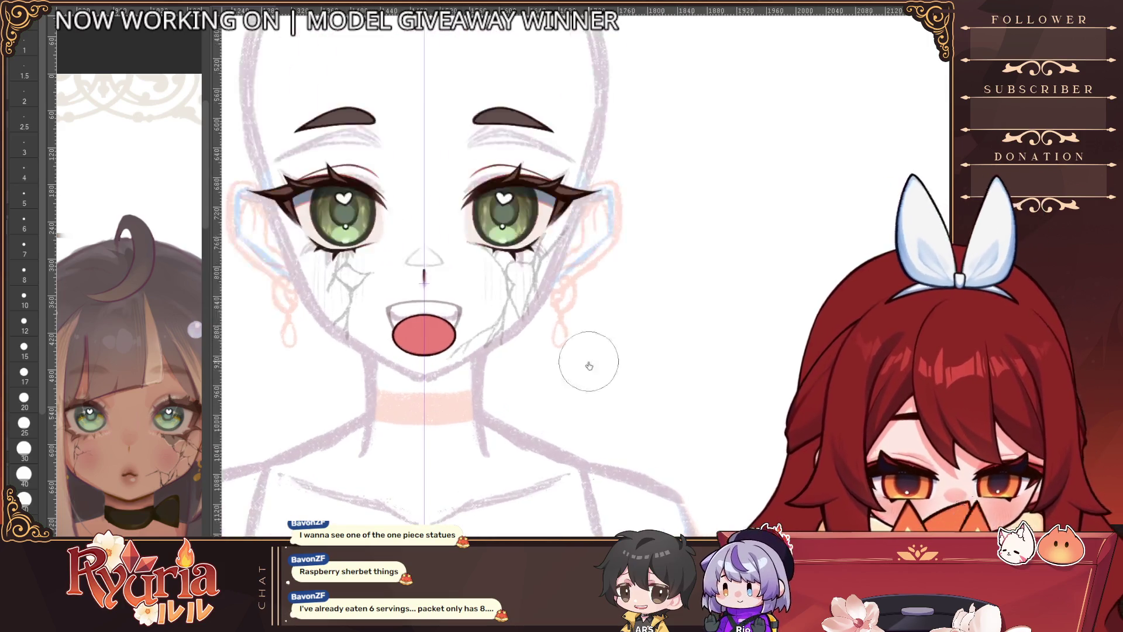
pyautogui.hotkey('ctrl', 'z')
pyautogui.hotkey('ctrl', 'y')
pyautogui.hotkey('ctrl', 'z')
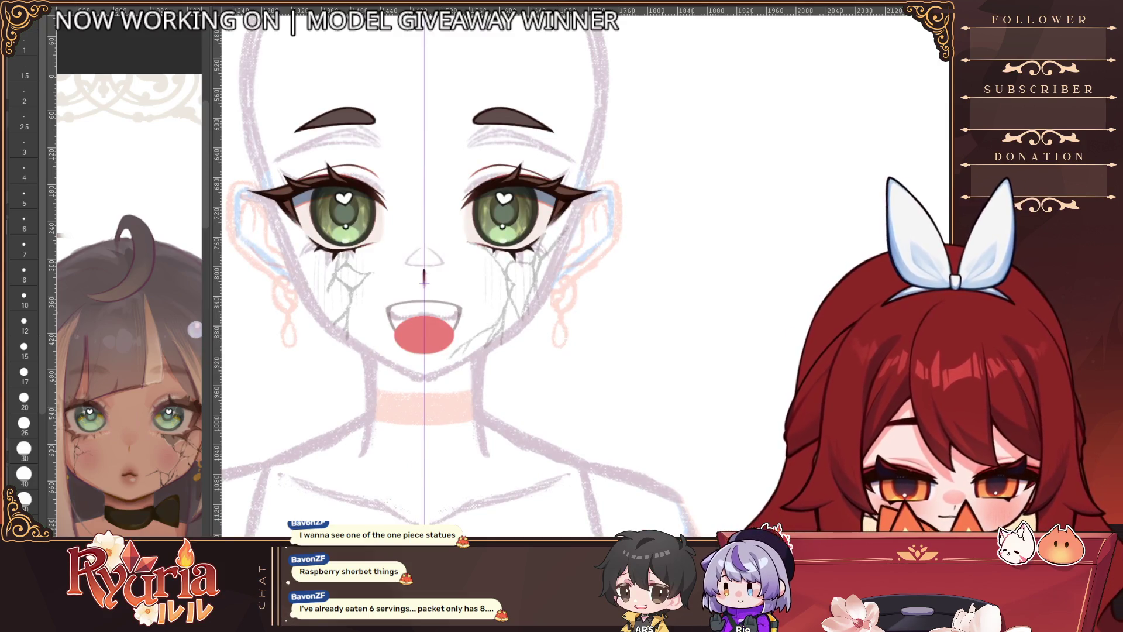
pyautogui.hotkey('ctrl', 'y')
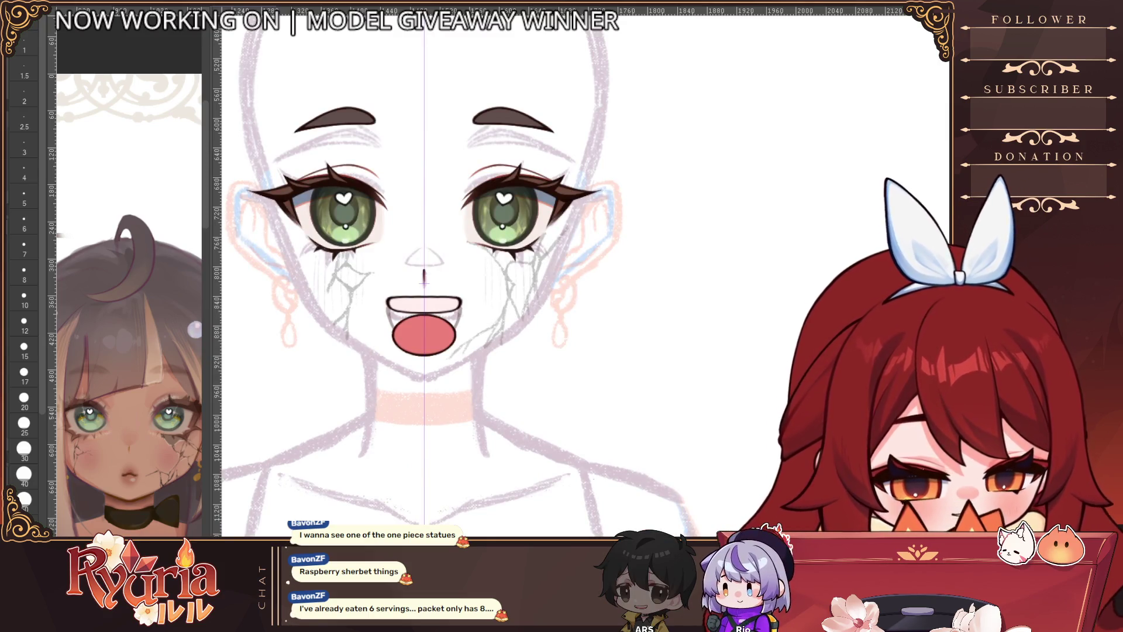
pyautogui.scroll(-2, 518, 297)
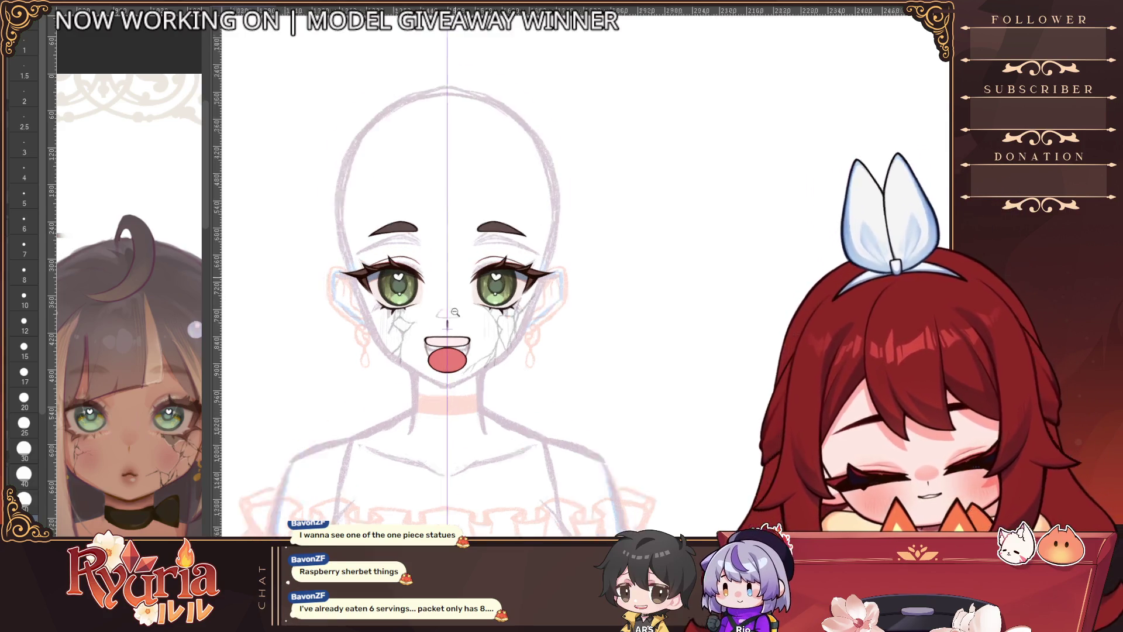
# Step: Push the mouth and tongue shape slightly lower with Liquify
pyautogui.scroll(3, 458, 304)
pyautogui.scroll(3, 442, 396)
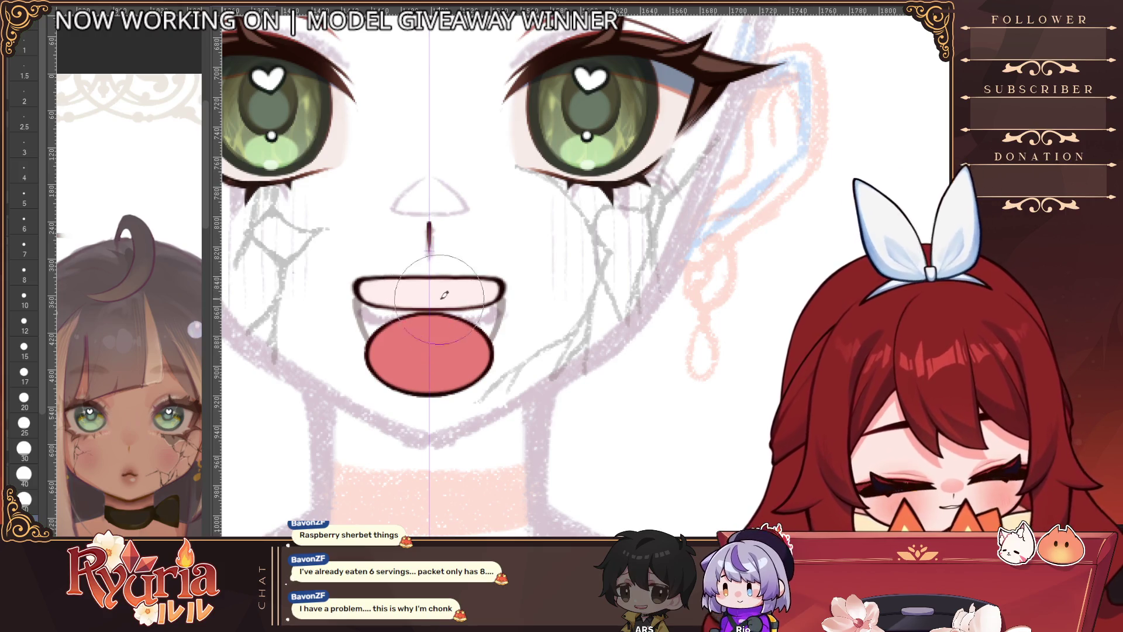
pyautogui.scroll(-5, 439, 312)
pyautogui.scroll(3, 442, 309)
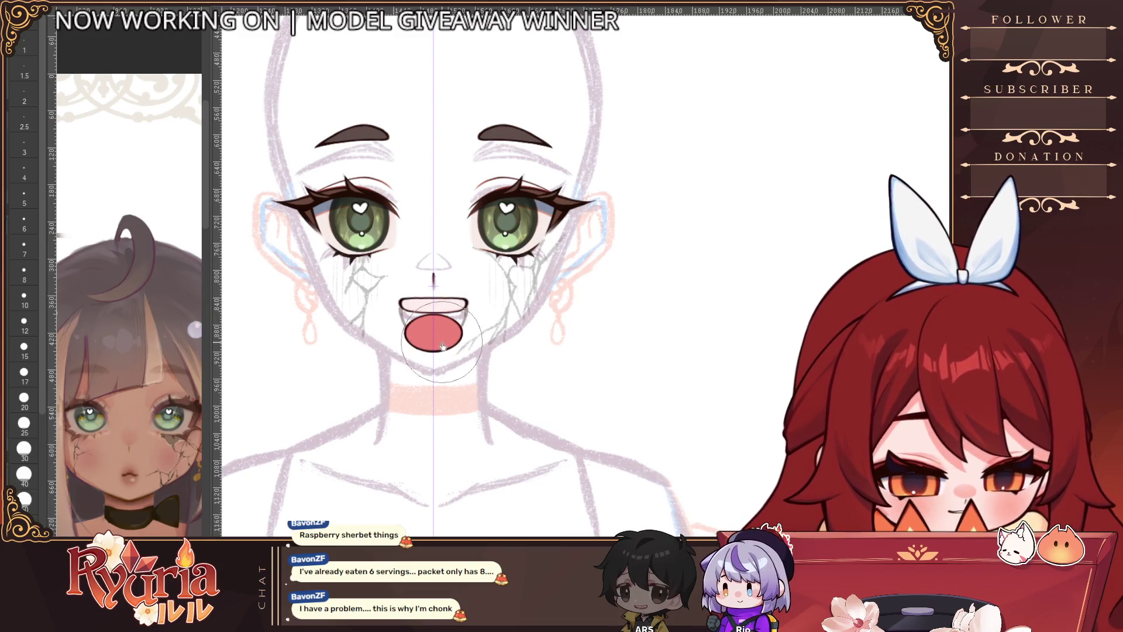
pyautogui.moveTo(439, 328); pyautogui.dragTo(443, 349)
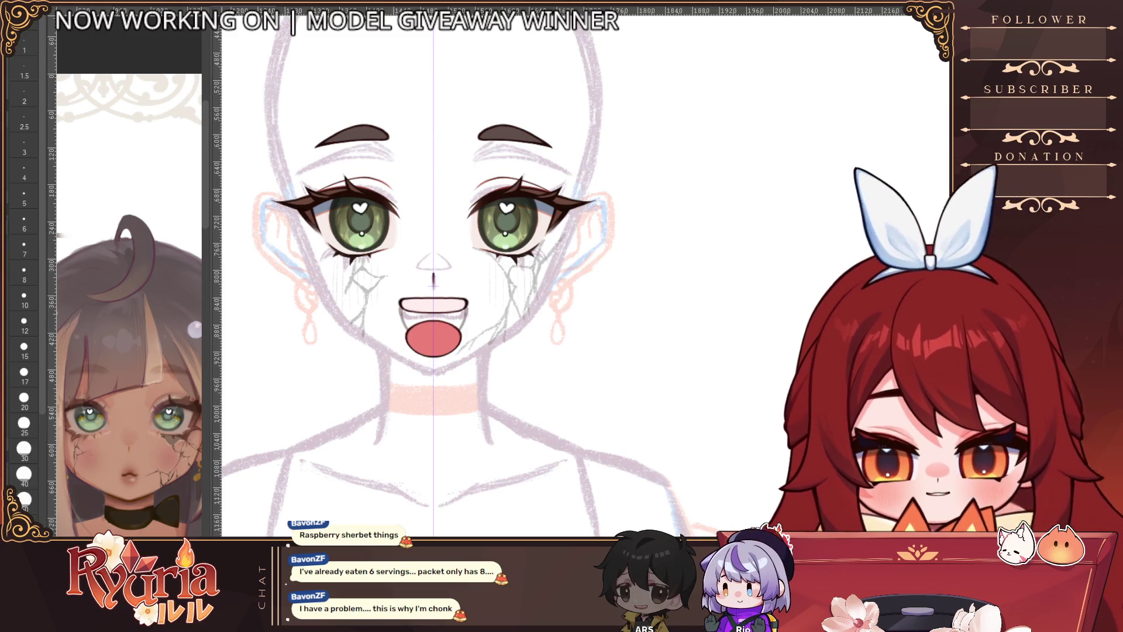
pyautogui.scroll(3, 442, 313)
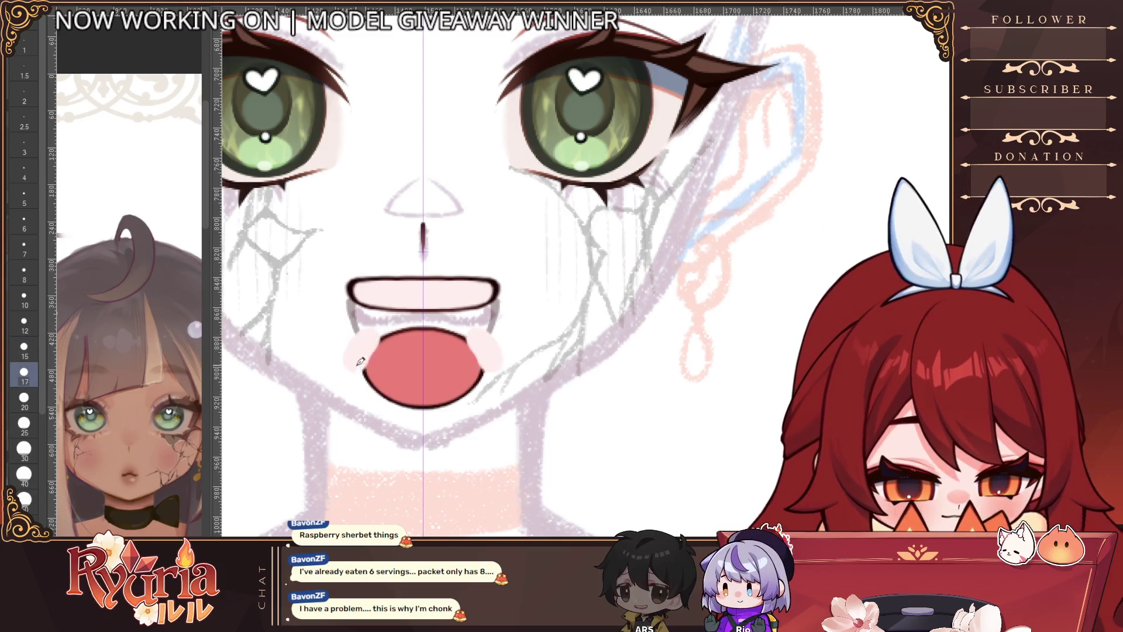
# Step: Paint pale pink shading around the tongue's edges with a size 10 brush
pyautogui.press('[')
pyautogui.press('[')
pyautogui.moveTo(384, 332)
pyautogui.mouseDown()
pyautogui.moveTo(374, 368)
pyautogui.moveTo(416, 388)
pyautogui.moveTo(389, 390)
pyautogui.moveTo(409, 395)
pyautogui.mouseUp()
pyautogui.press('[')
pyautogui.press('[')
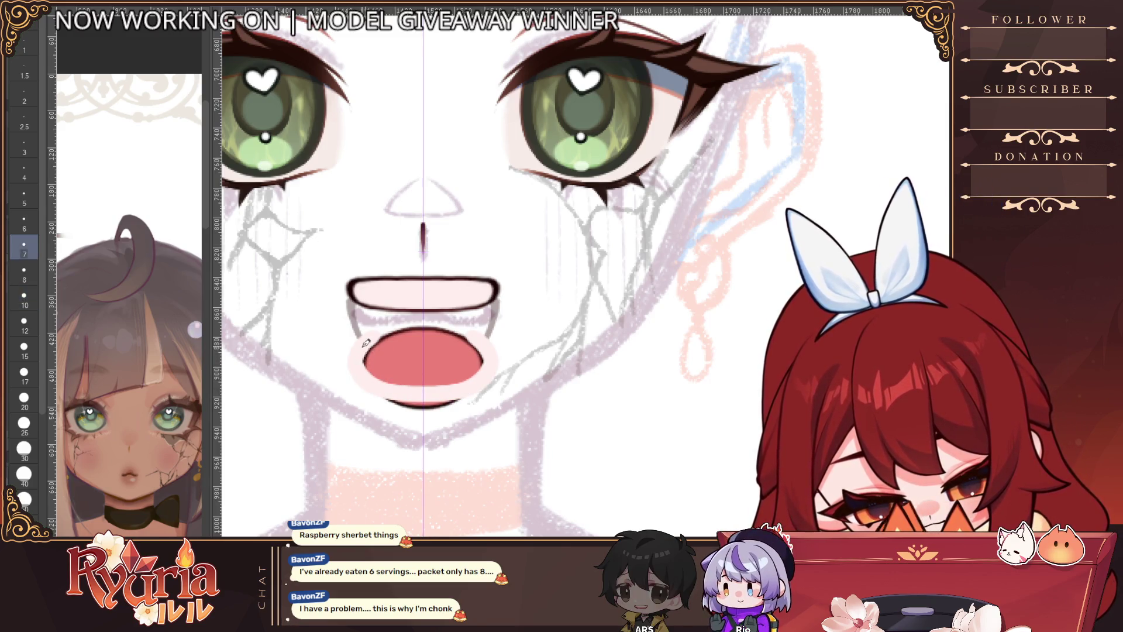
pyautogui.scroll(-1, 428, 373)
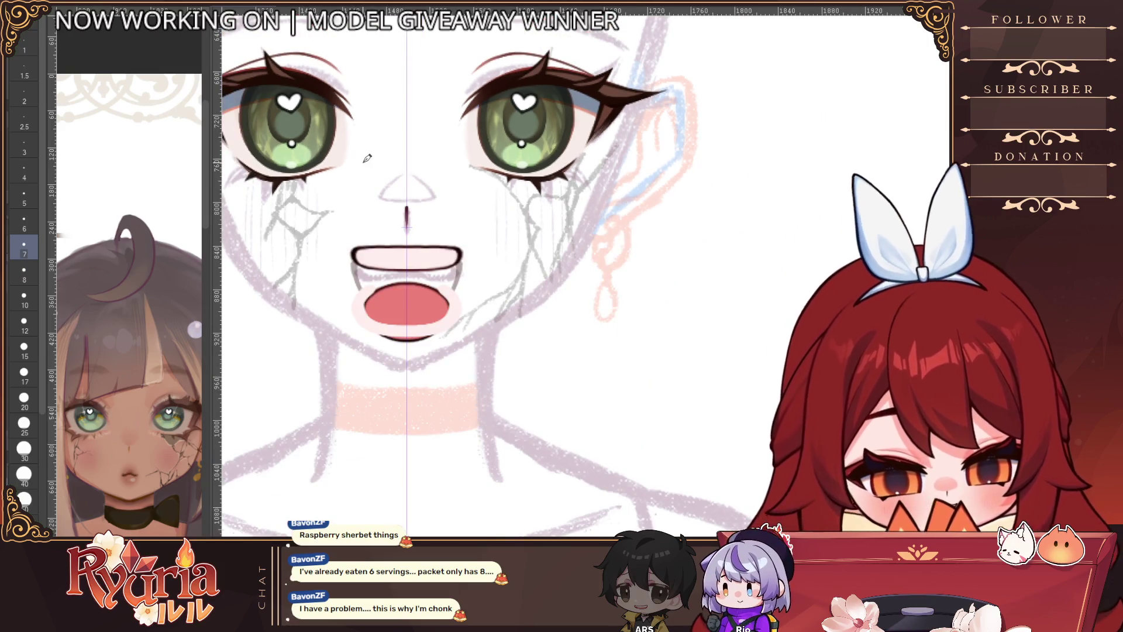
pyautogui.scroll(3, 410, 351)
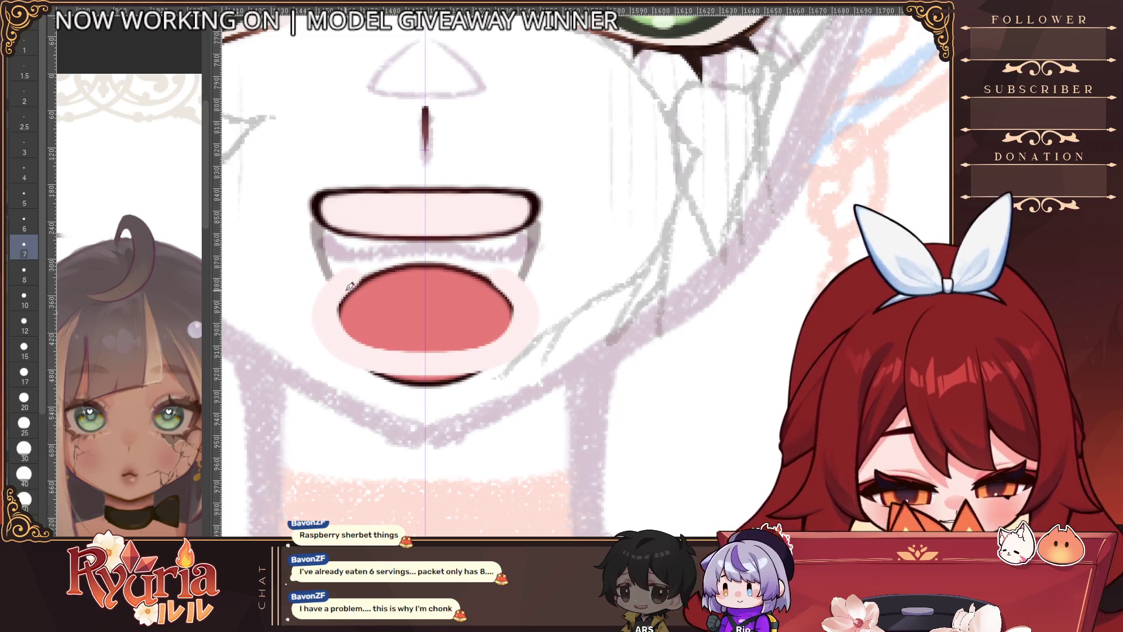
pyautogui.scroll(-2, 388, 283)
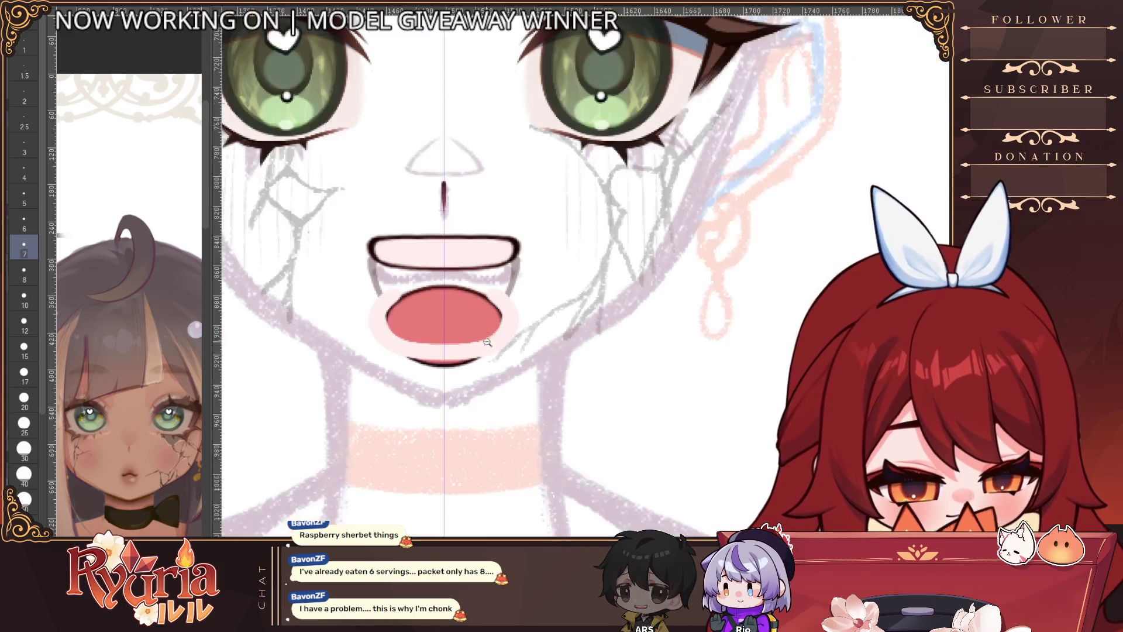
pyautogui.scroll(3, 380, 310)
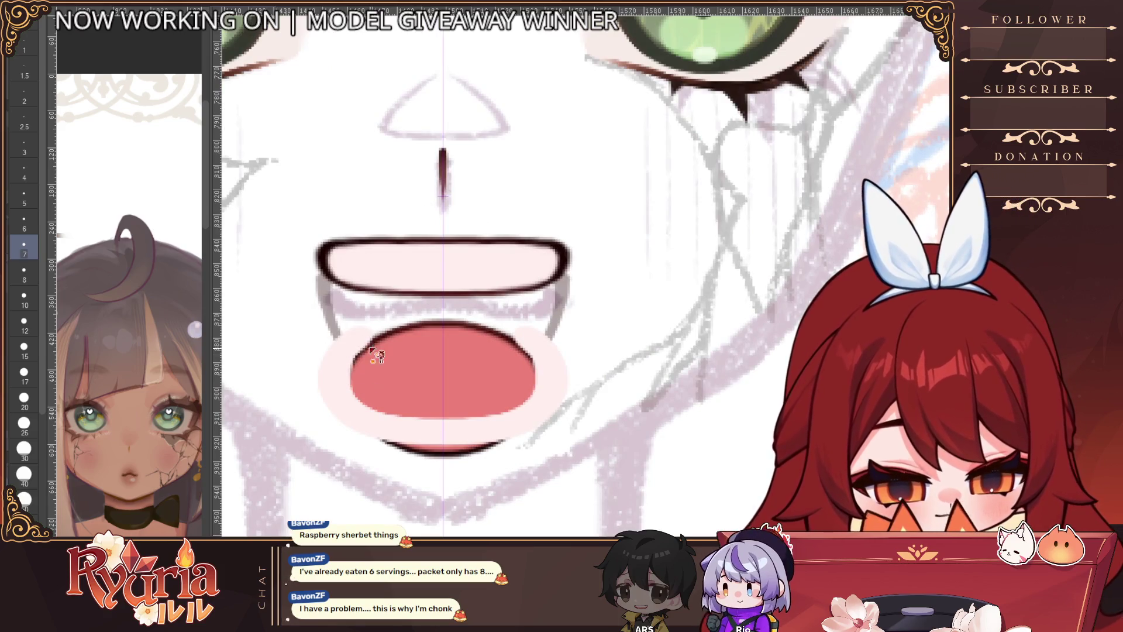
# Step: Widen the red mouth interior on both sides at brush size 6
pyautogui.press('[')
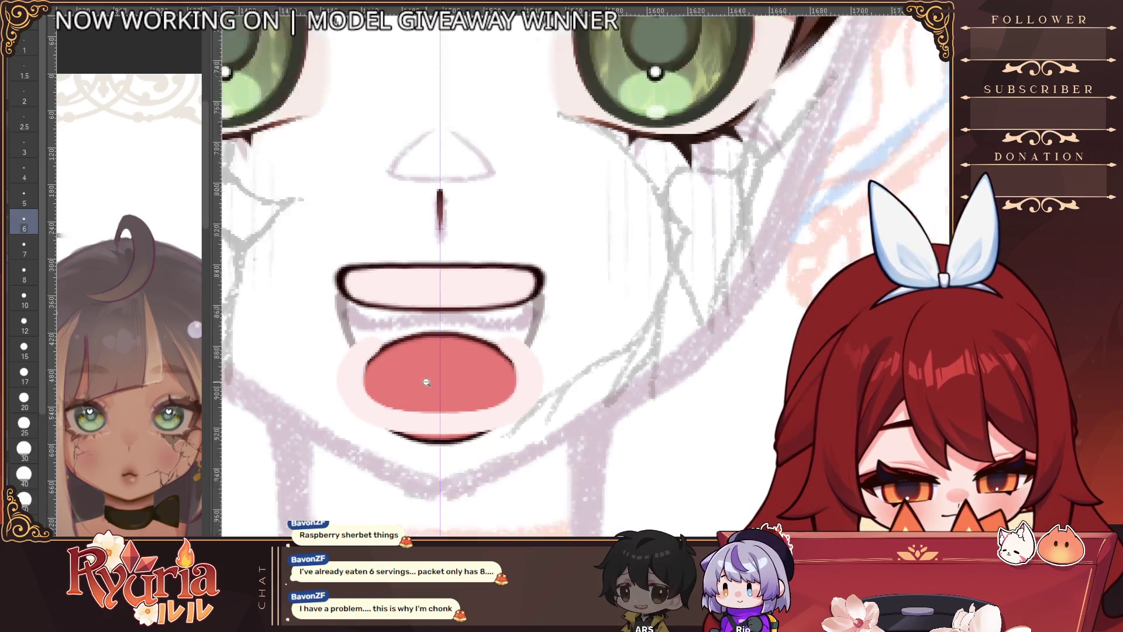
pyautogui.scroll(-3, 426, 375)
pyautogui.scroll(1, 426, 383)
pyautogui.scroll(1, 403, 373)
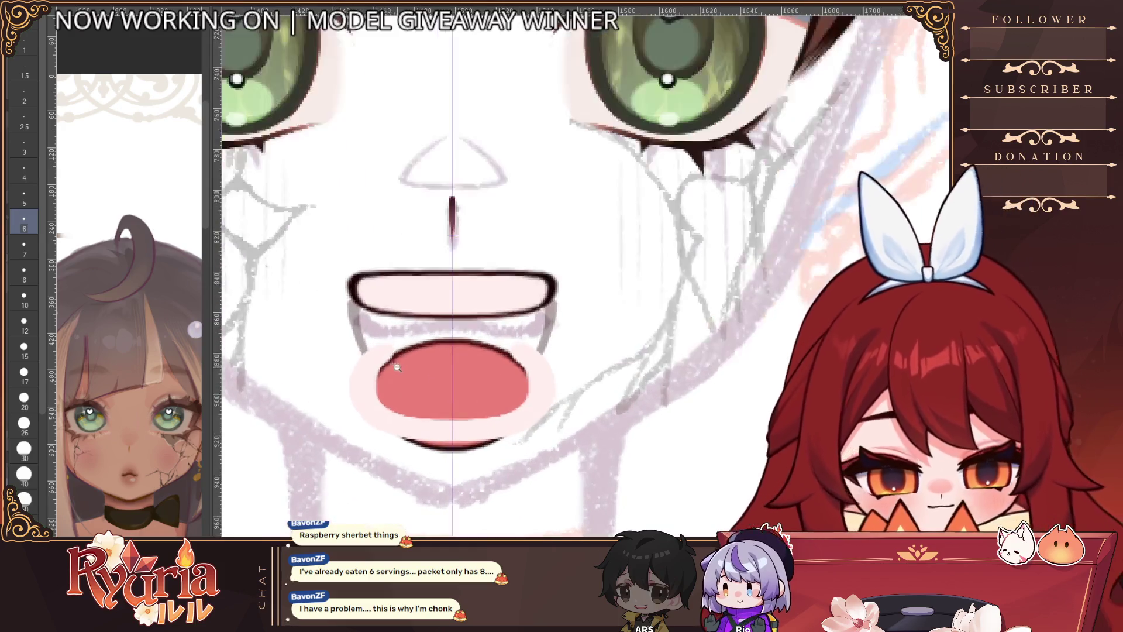
pyautogui.moveTo(395, 358); pyautogui.dragTo(402, 381)
pyautogui.scroll(-5, 437, 348)
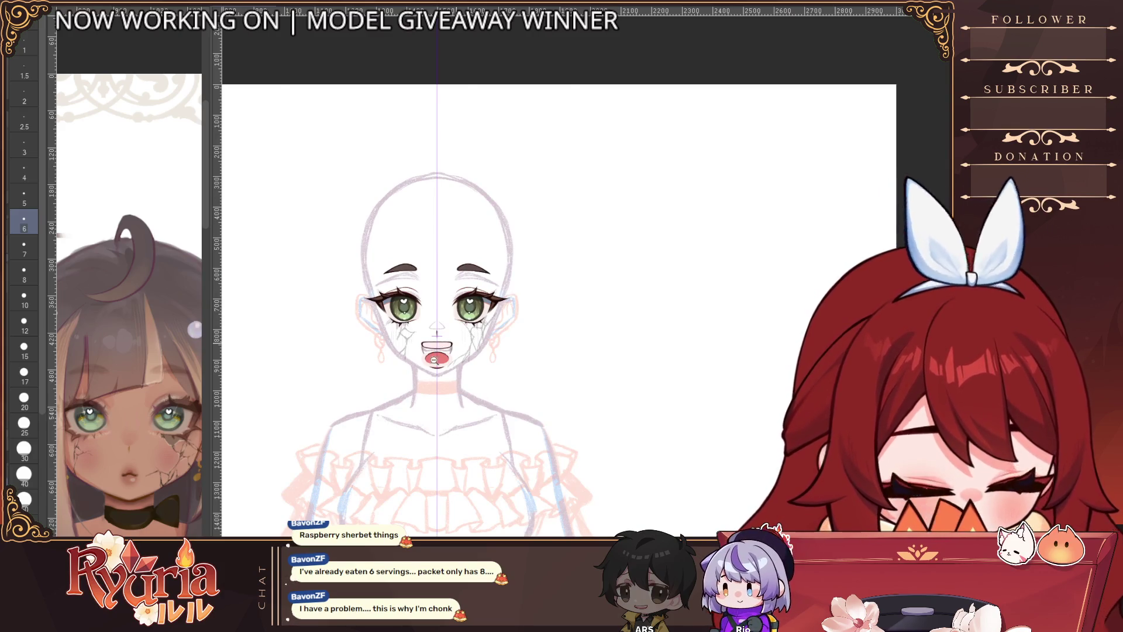
pyautogui.scroll(3, 439, 369)
pyautogui.scroll(2, 416, 376)
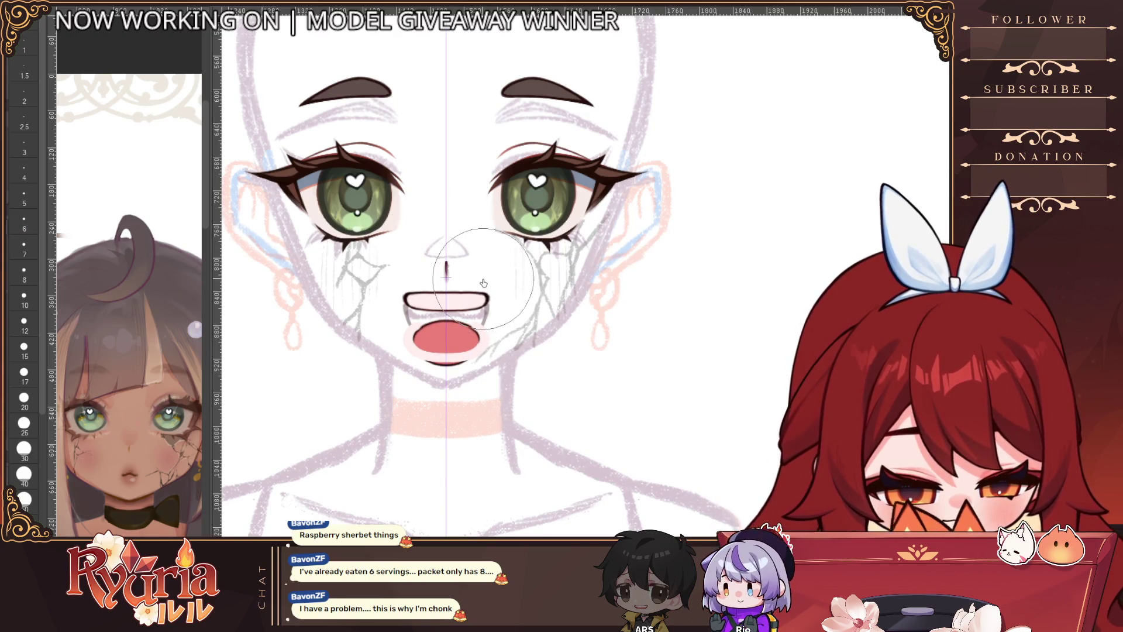
# Step: Lighten the inner mouth's dark left edge with a size 5 brush
pyautogui.scroll(4, 430, 351)
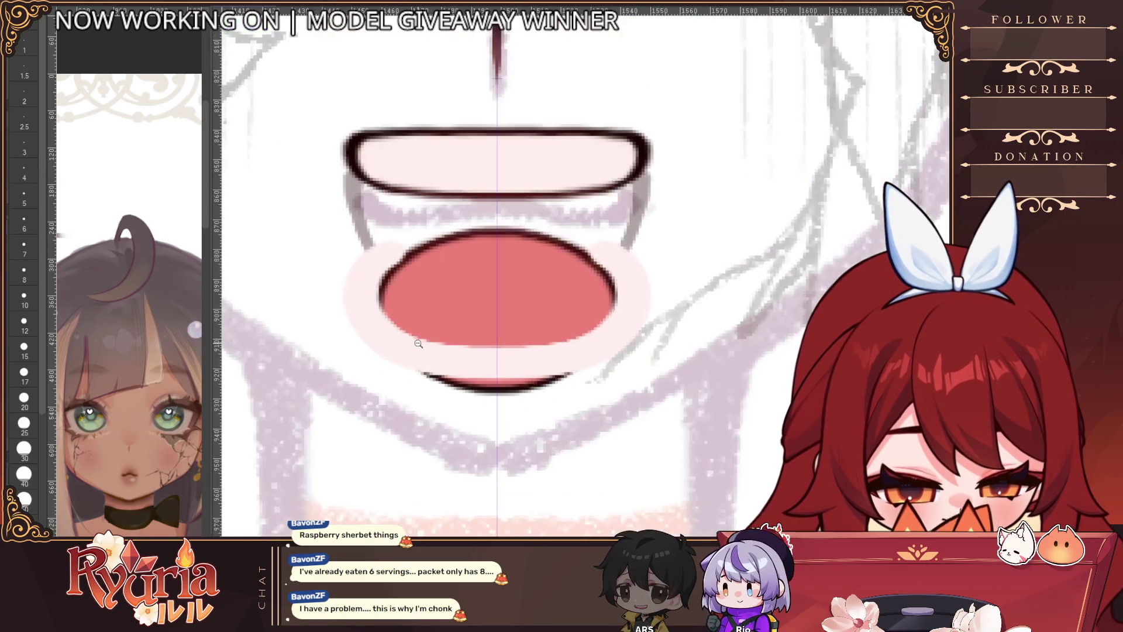
pyautogui.press('[')
pyautogui.press('[')
pyautogui.press('[')
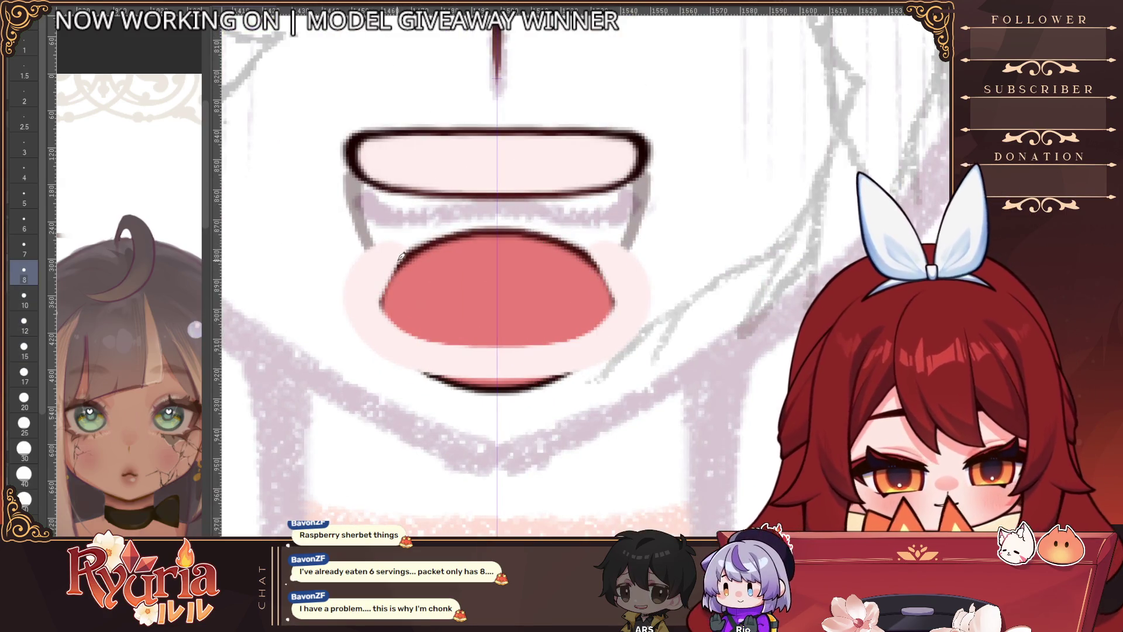
pyautogui.moveTo(398, 257)
pyautogui.mouseDown()
pyautogui.moveTo(402, 332)
pyautogui.moveTo(380, 274)
pyautogui.mouseUp()
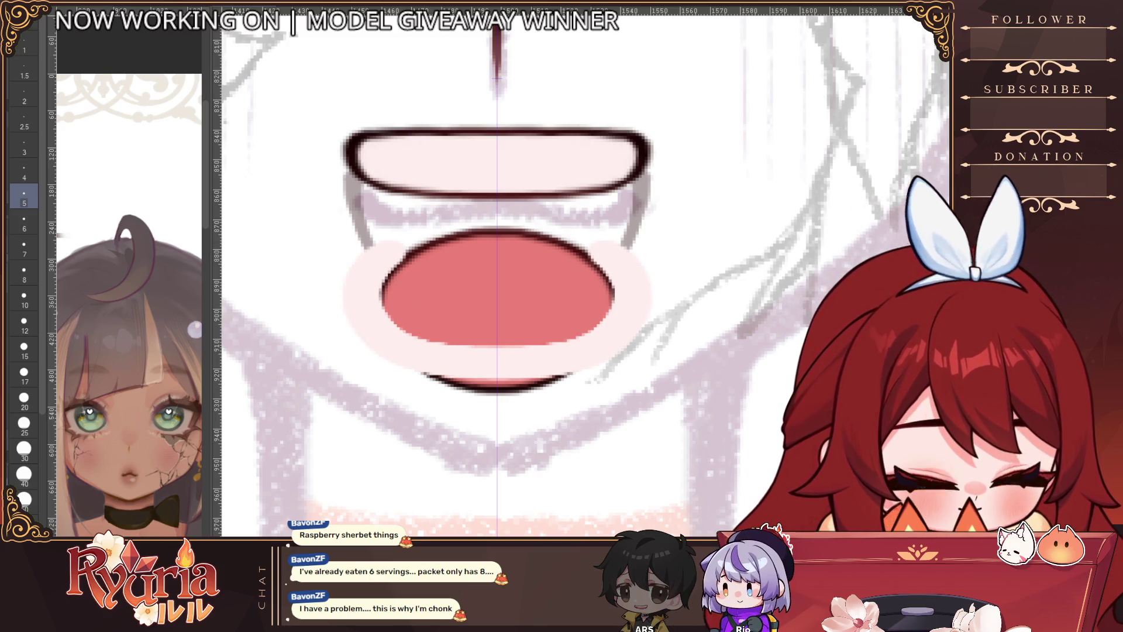
# Step: Compare thick and thin lower-lip outlines with undo/redo, settling on the thin one
pyautogui.hotkey('ctrl', 'z')
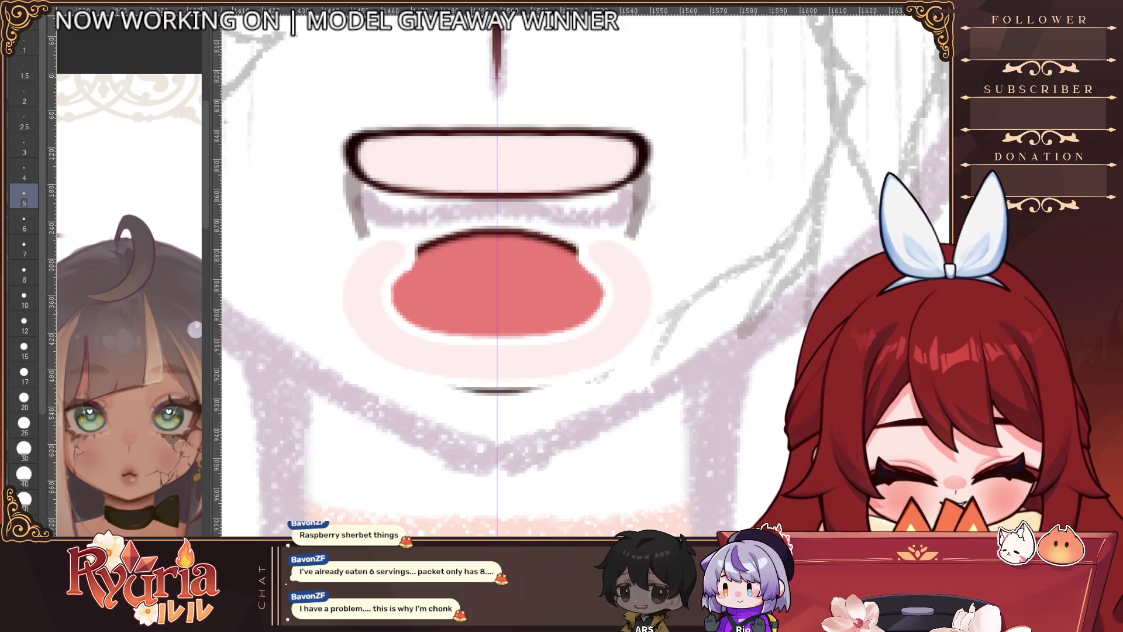
pyautogui.hotkey('ctrl', 'y')
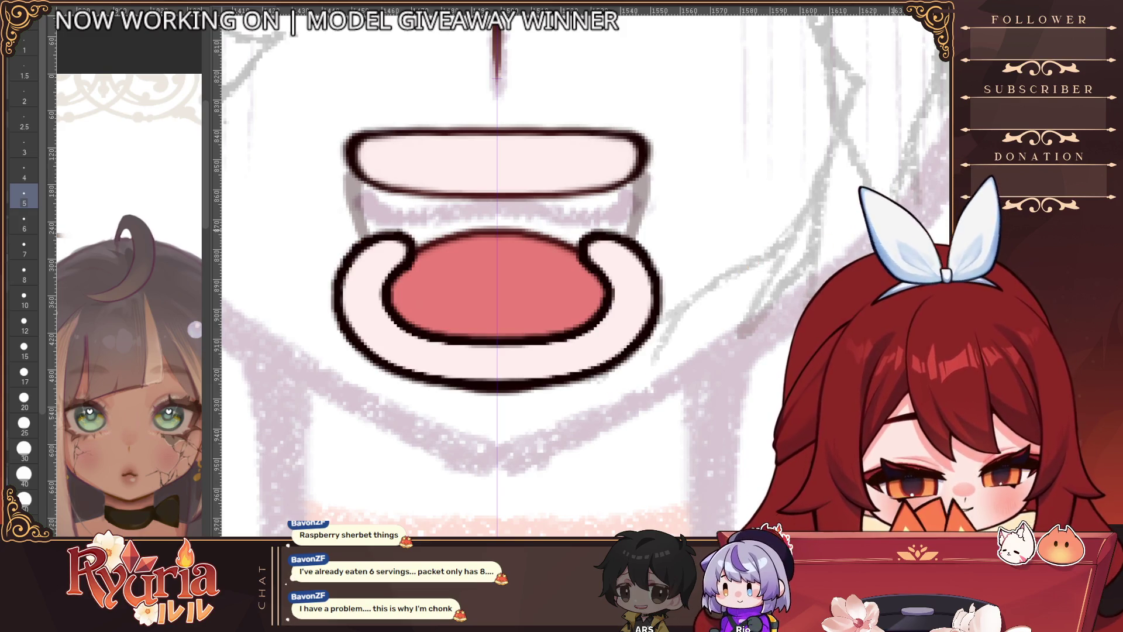
pyautogui.hotkey('ctrl', 'z')
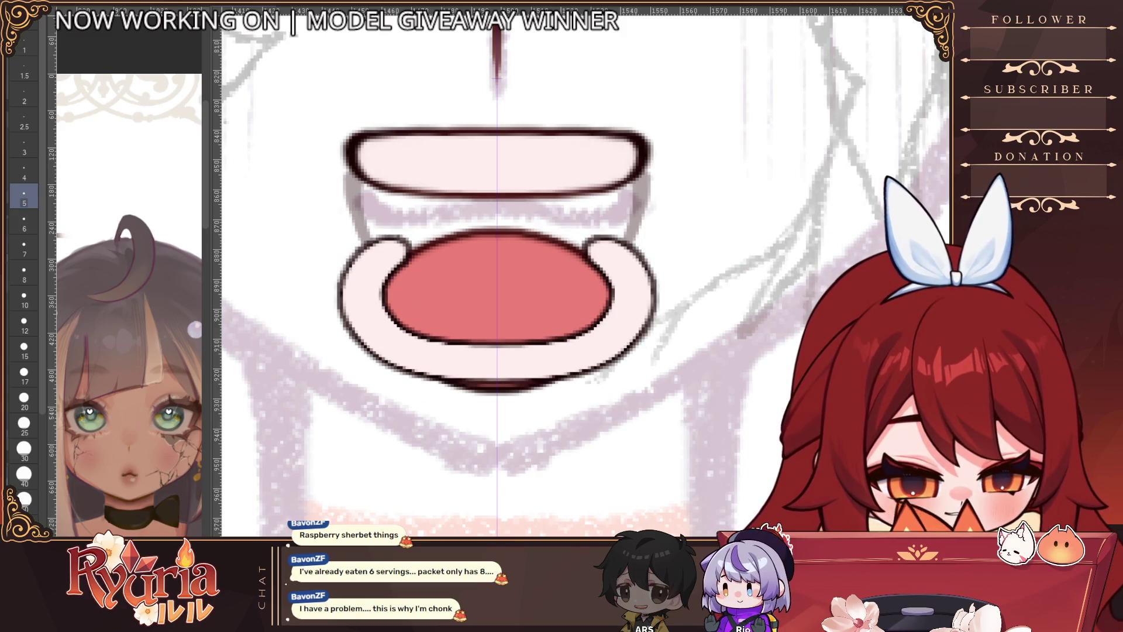
pyautogui.hotkey('ctrl', 'y')
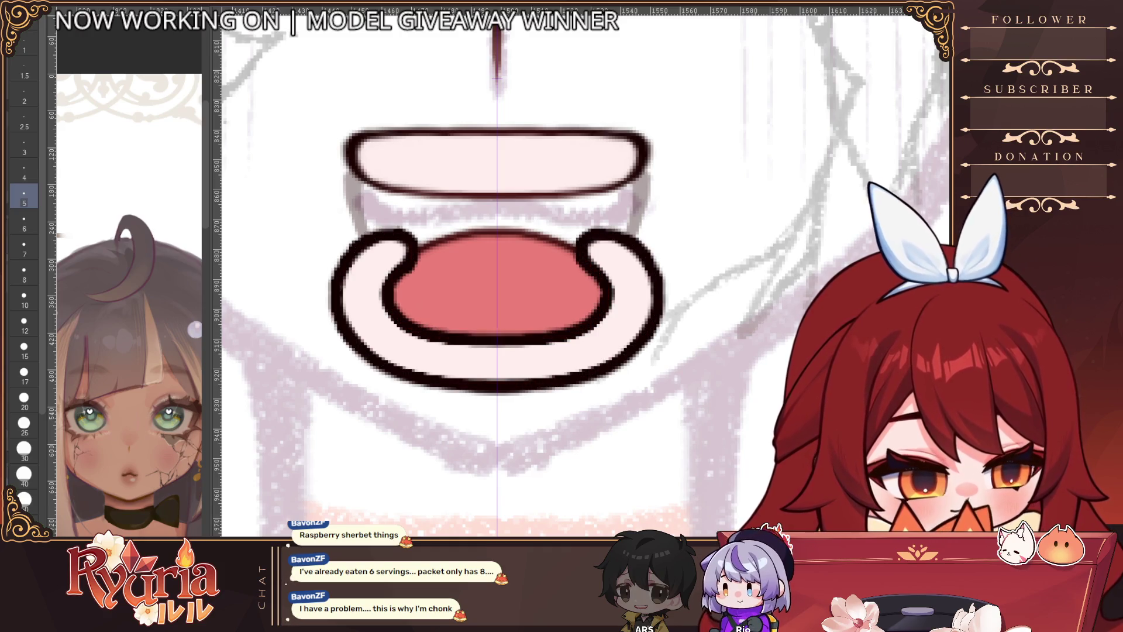
pyautogui.hotkey('ctrl', 'z')
pyautogui.scroll(-5, 509, 386)
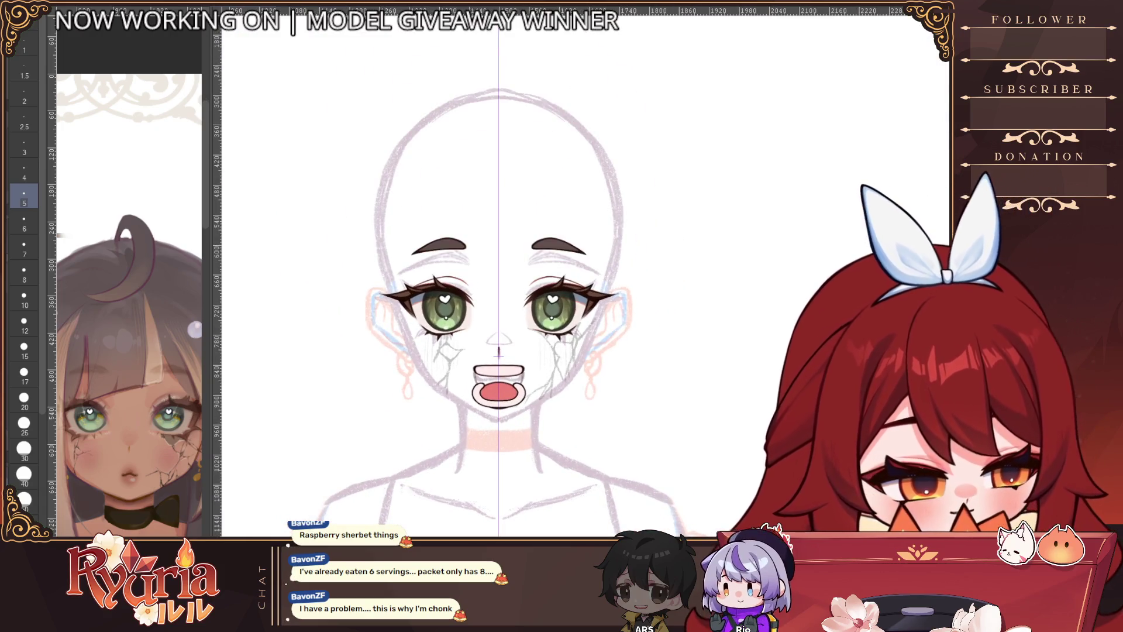
pyautogui.scroll(-2, 604, 380)
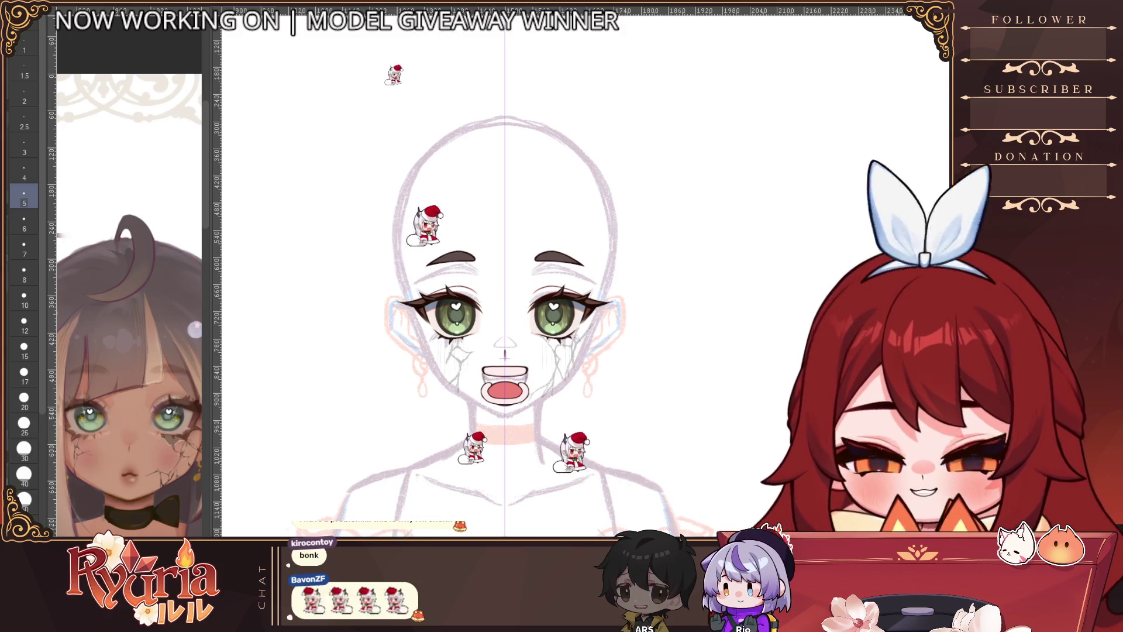
pyautogui.scroll(2, 502, 390)
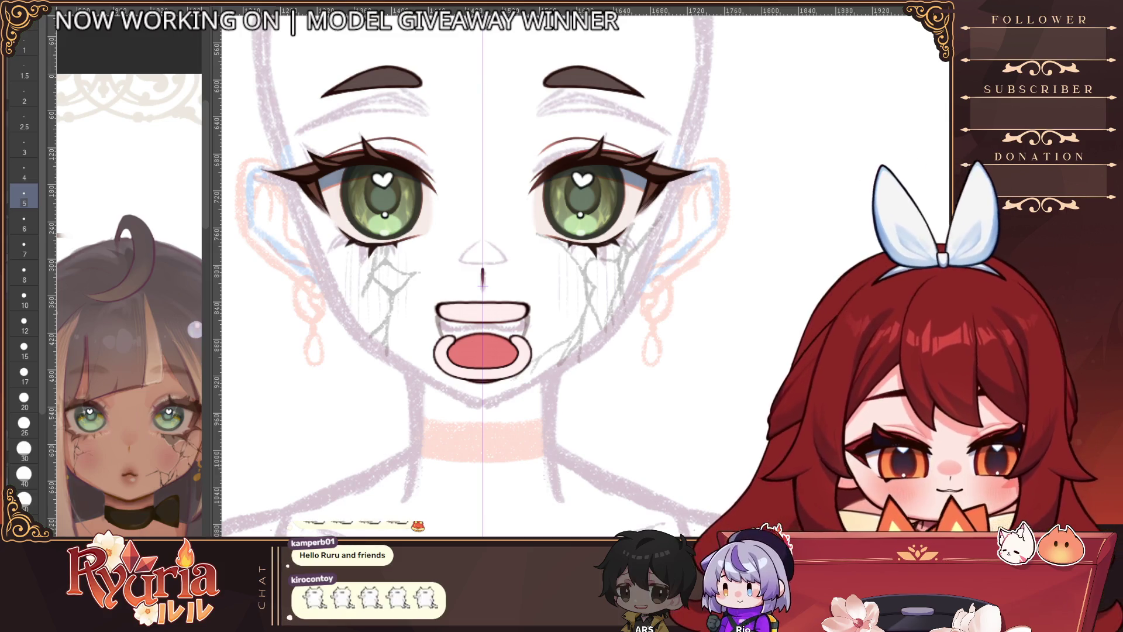
# Step: Try filling the tongue area dark, then undo it
pyautogui.scroll(3, 479, 372)
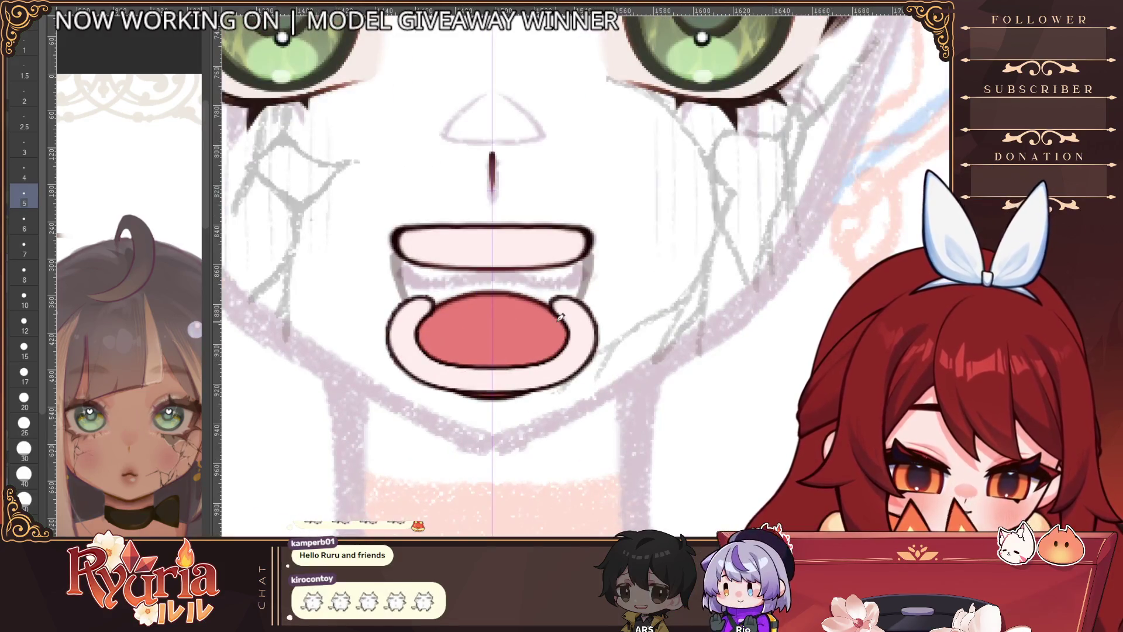
pyautogui.click(492, 331)
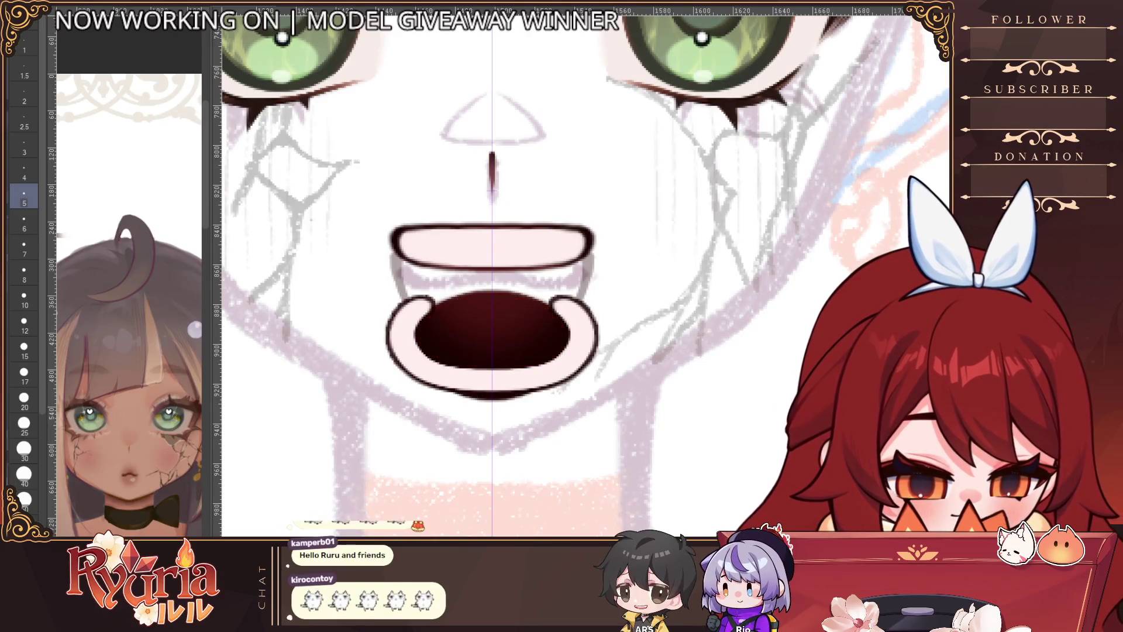
pyautogui.hotkey('ctrl', 'z')
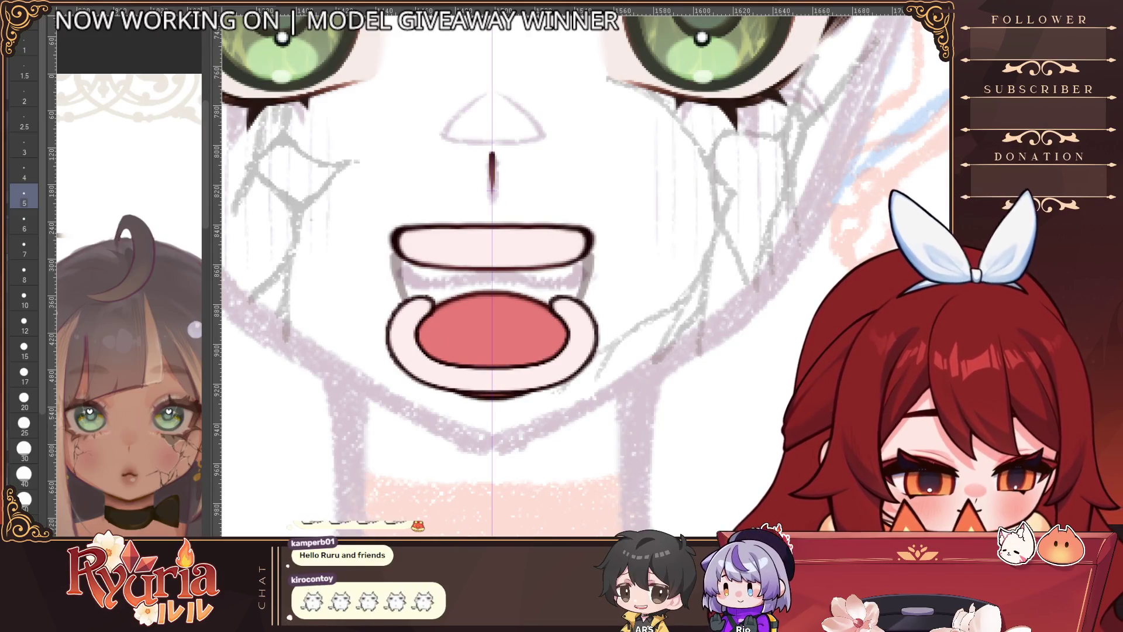
# Step: Re-ink the lower-lip outline and both sides of the upper teeth with a smaller pen
pyautogui.scroll(2, 415, 237)
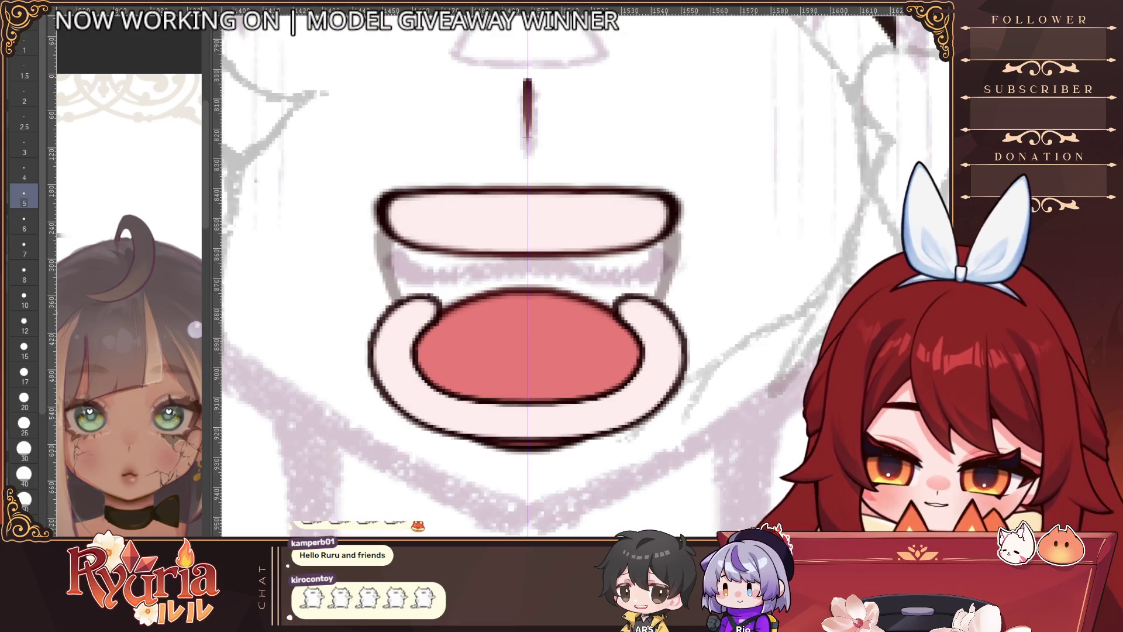
pyautogui.press('[')
pyautogui.press('[')
pyautogui.moveTo(431, 290)
pyautogui.mouseDown()
pyautogui.moveTo(373, 368)
pyautogui.moveTo(399, 411)
pyautogui.moveTo(484, 431)
pyautogui.mouseUp()
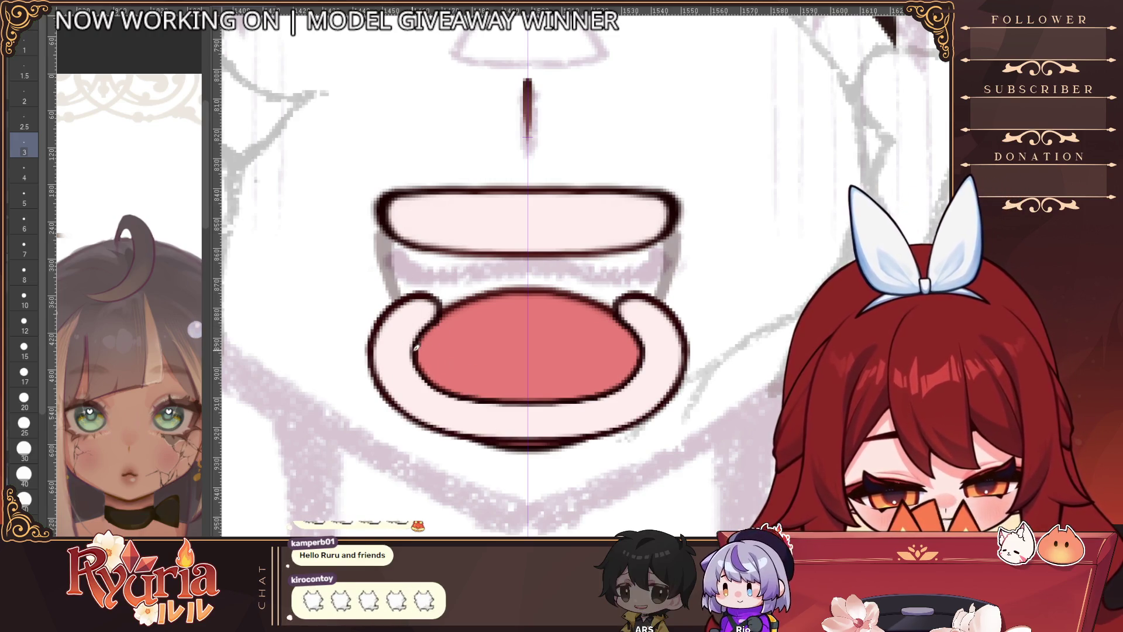
pyautogui.hotkey('ctrl', '-')
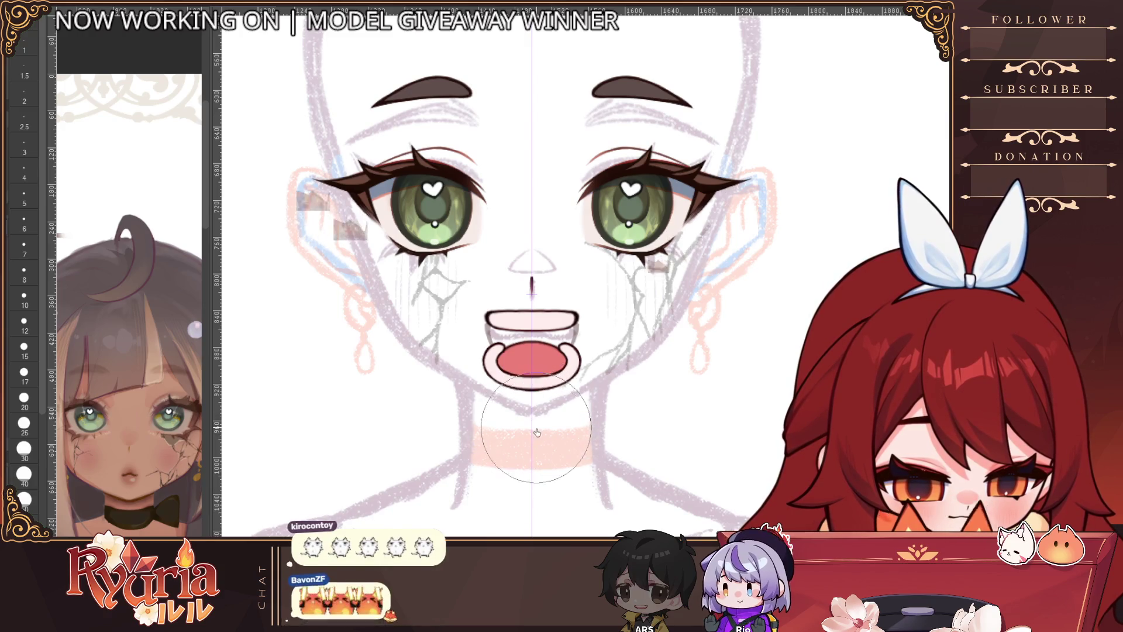
pyautogui.press('[')
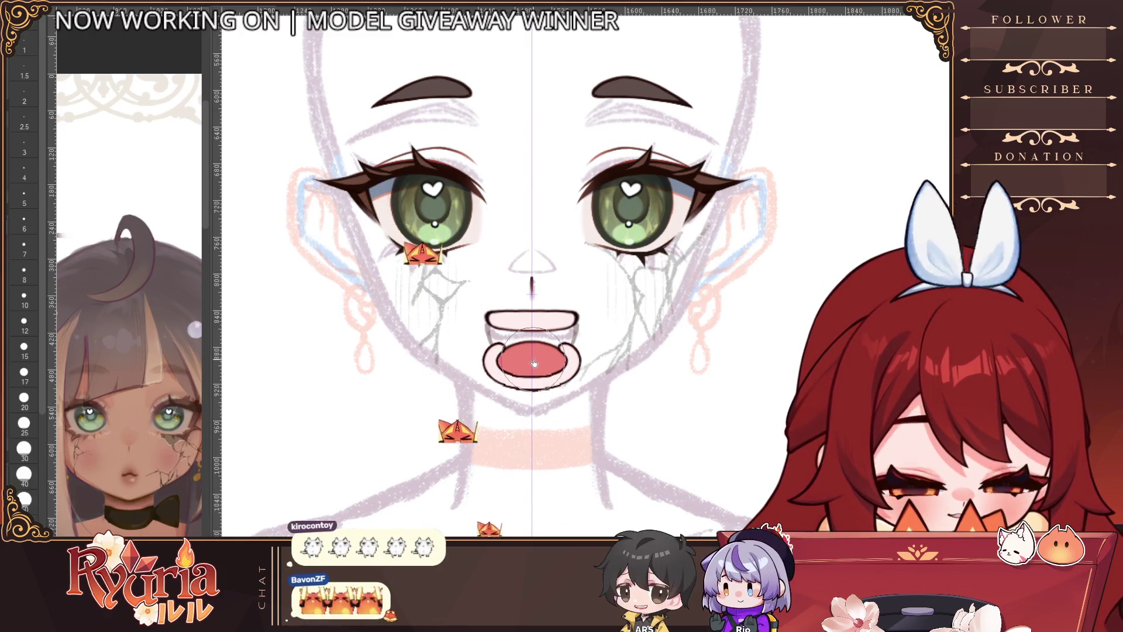
pyautogui.scroll(-3, 418, 461)
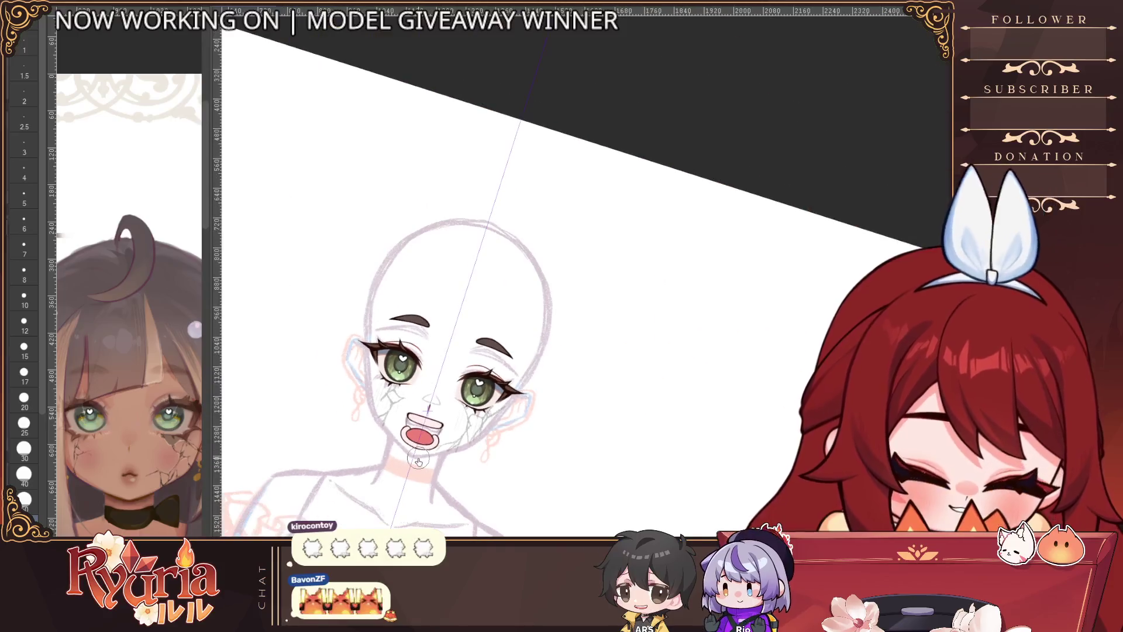
pyautogui.press('Escape')
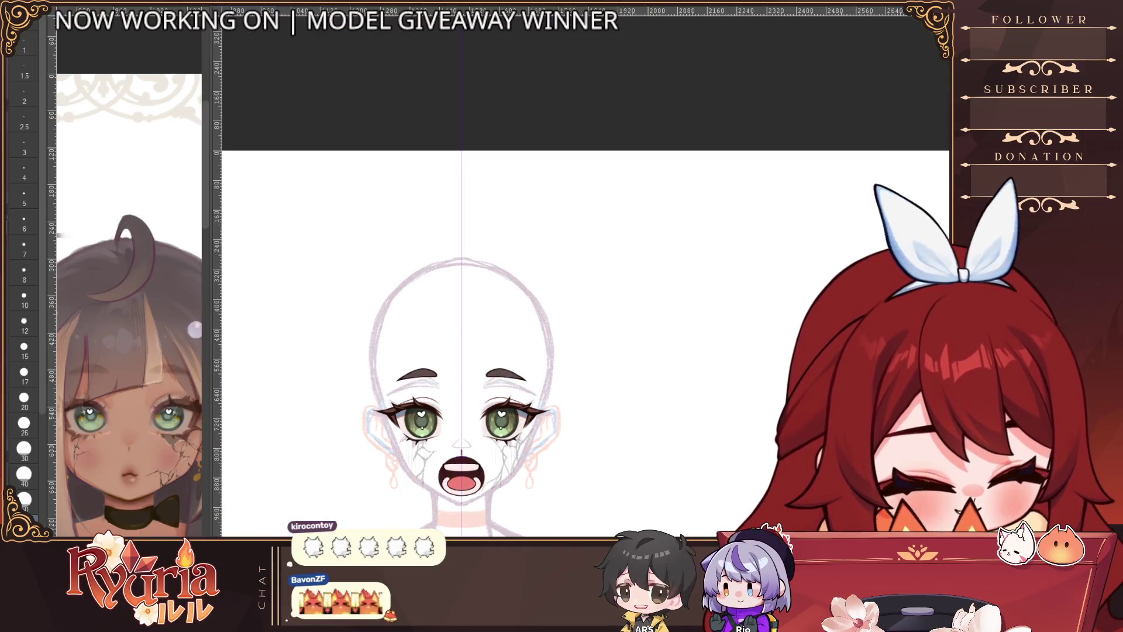
pyautogui.scroll(5, 464, 501)
pyautogui.moveTo(459, 501); pyautogui.dragTo(597, 460)
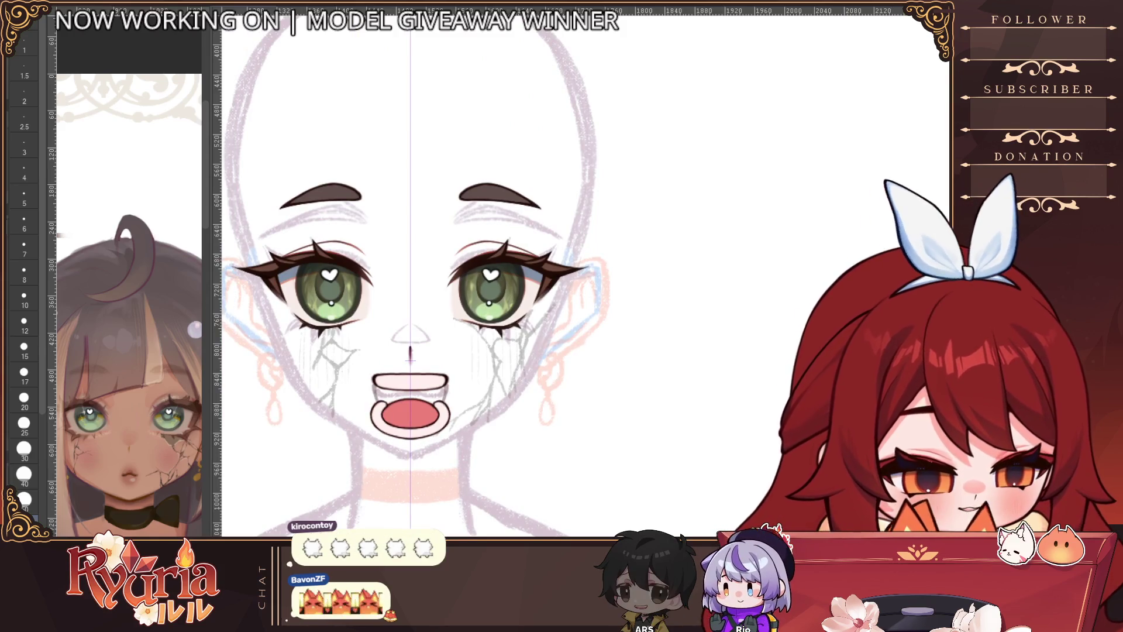
pyautogui.moveTo(373, 383); pyautogui.dragTo(377, 401)
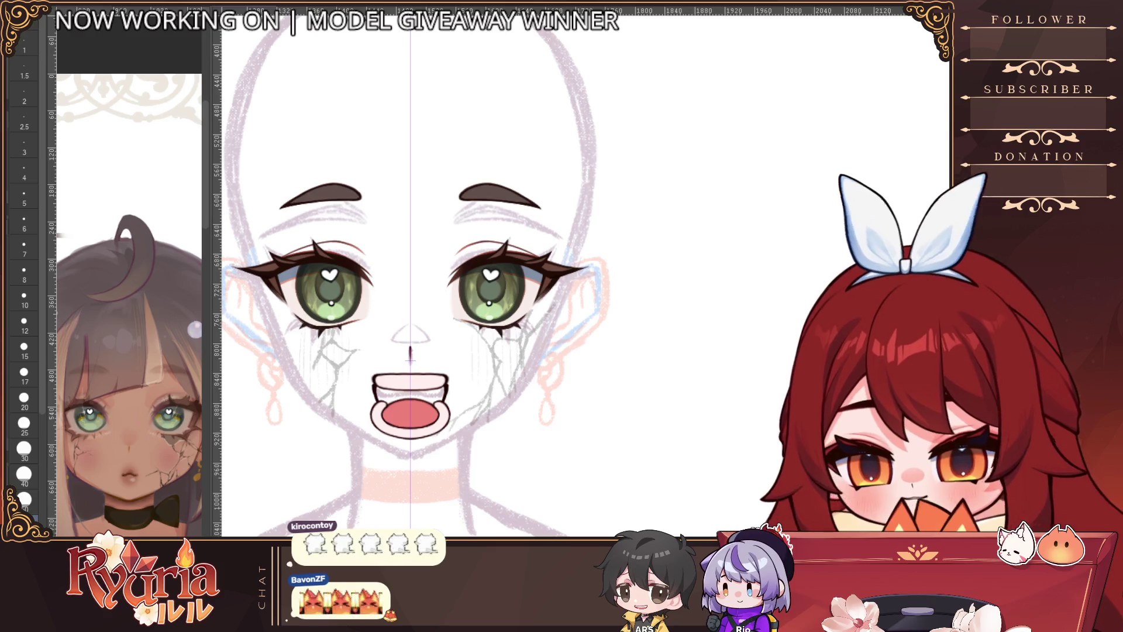
# Step: Fill the mouth interior dark and hide the teeth band and lower lip rim
pyautogui.press('o')
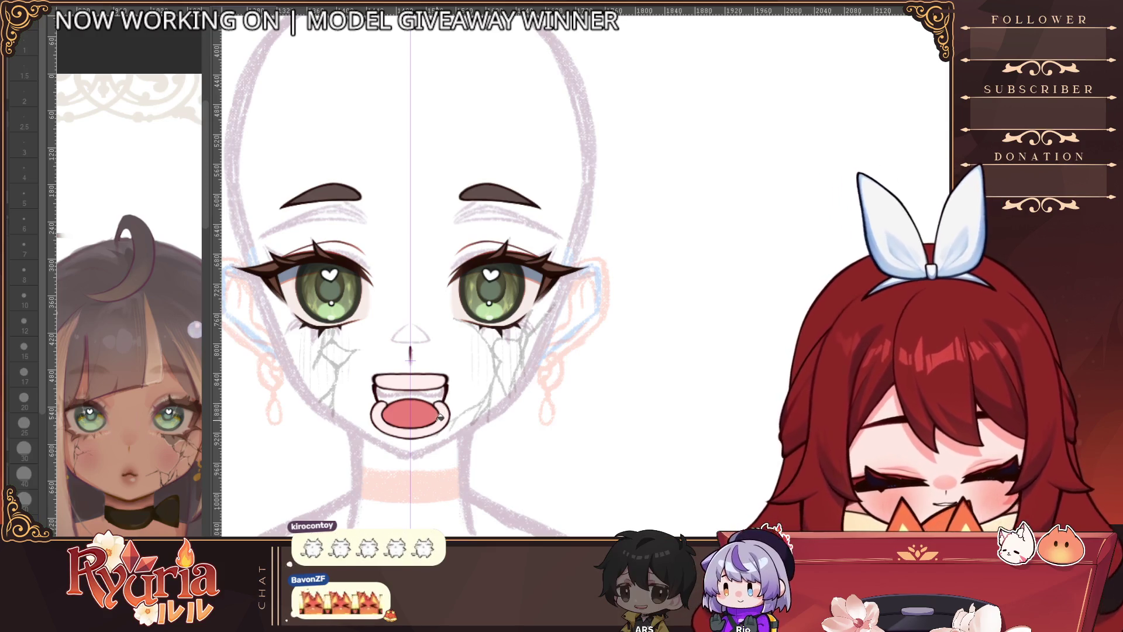
pyautogui.click(441, 381)
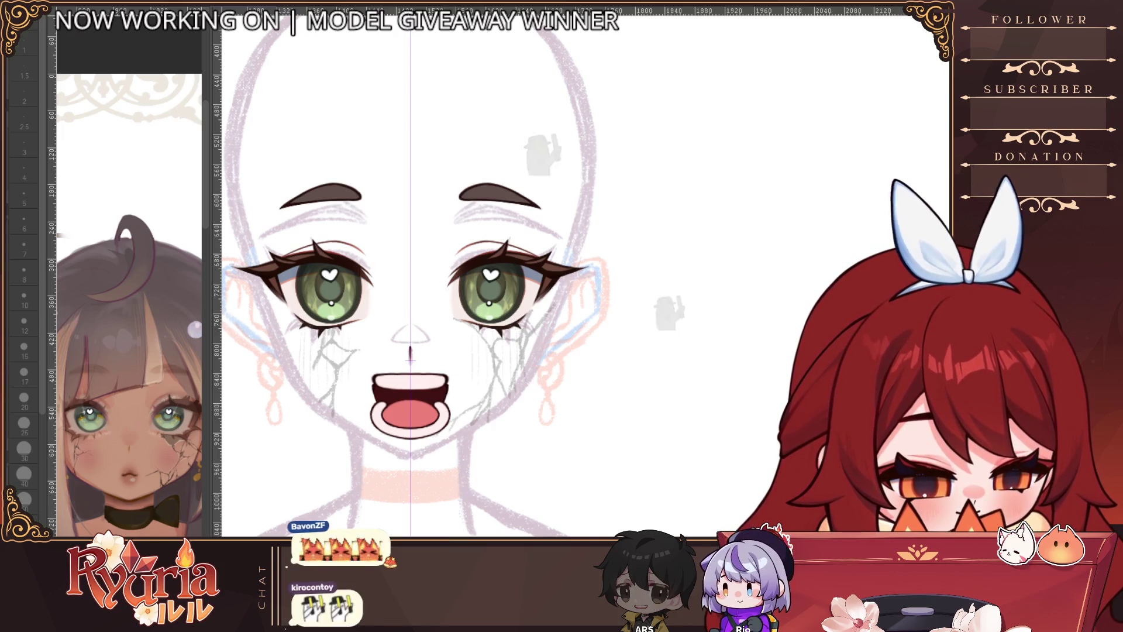
pyautogui.hotkey('ctrl', 'z')
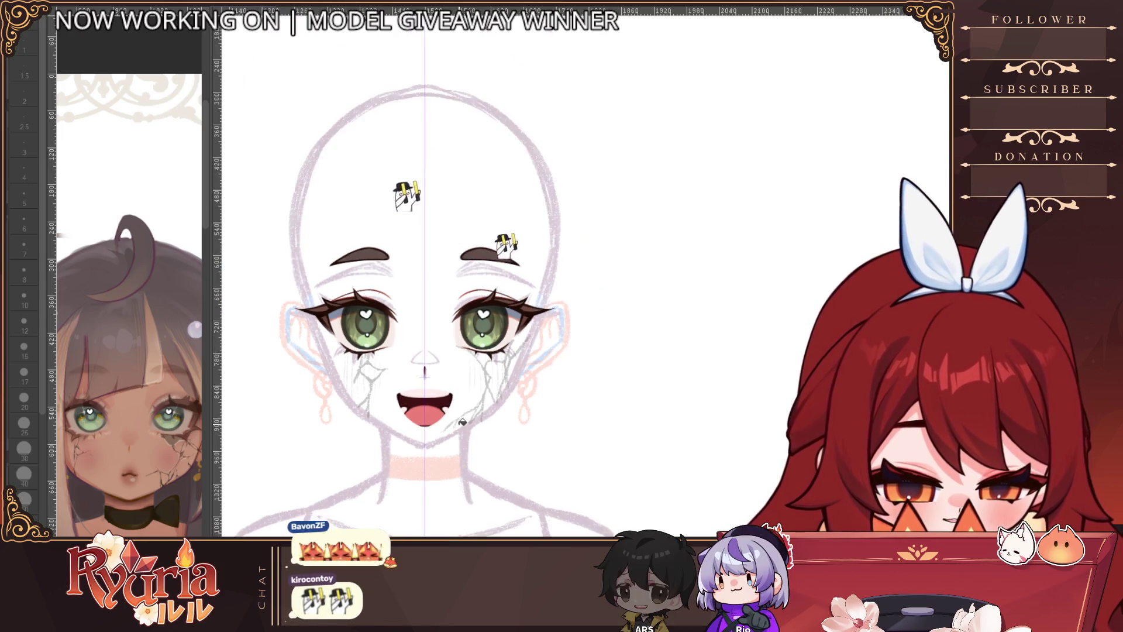
pyautogui.scroll(-4, 443, 434)
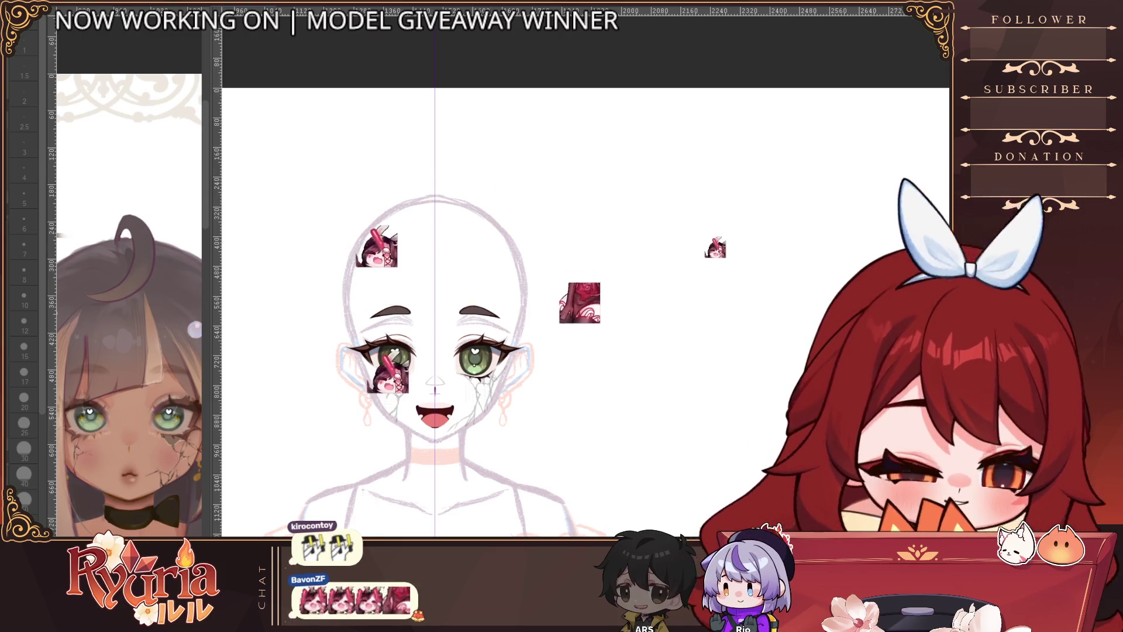
pyautogui.hotkey('ctrl', 't')
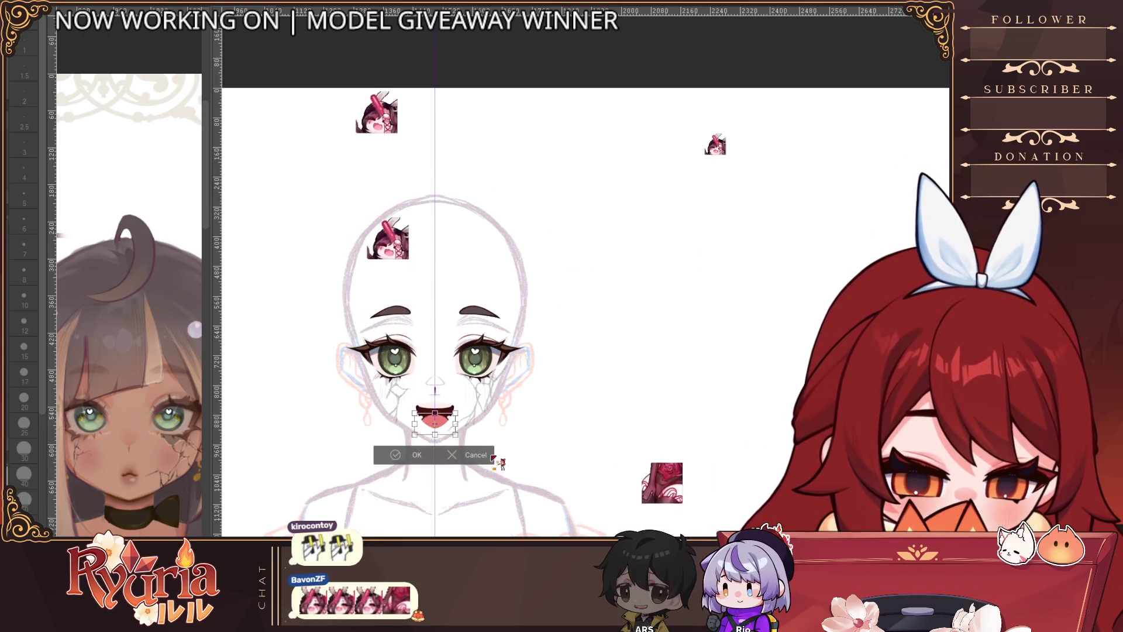
pyautogui.press('Return')
pyautogui.scroll(-2, 461, 433)
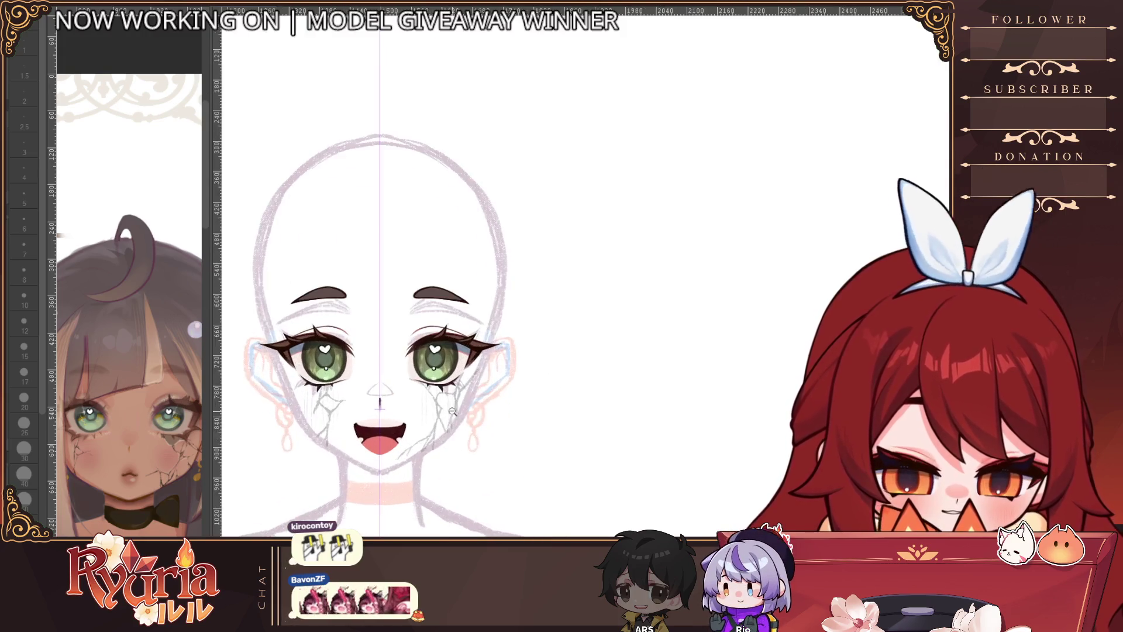
pyautogui.scroll(4, 461, 433)
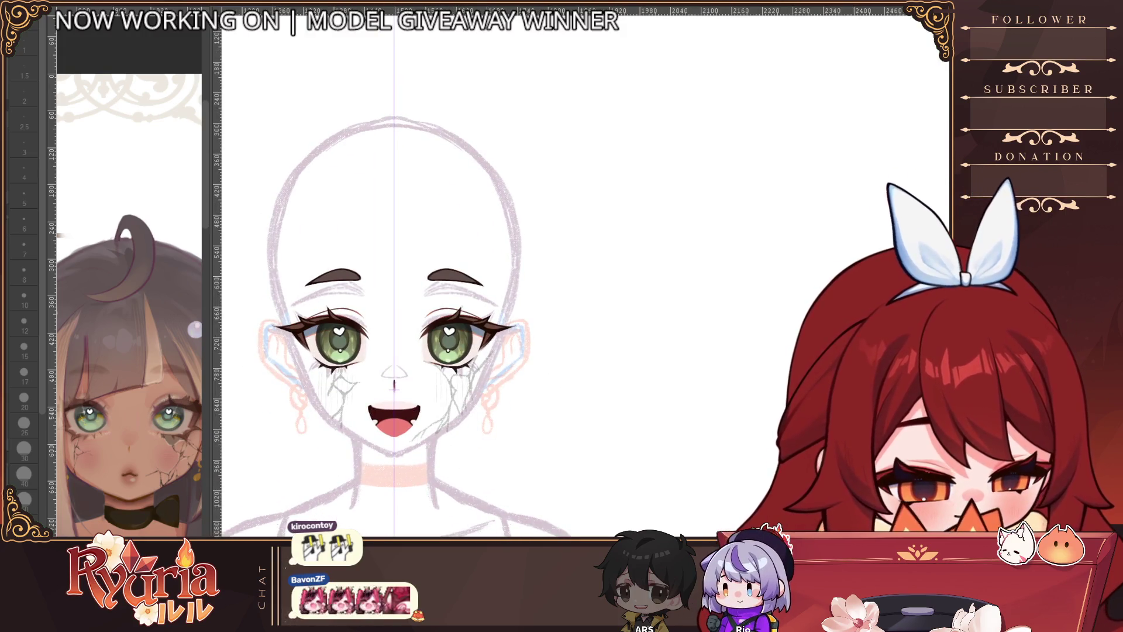
pyautogui.hotkey('ctrl', 'z')
pyautogui.hotkey('ctrl', 'z')
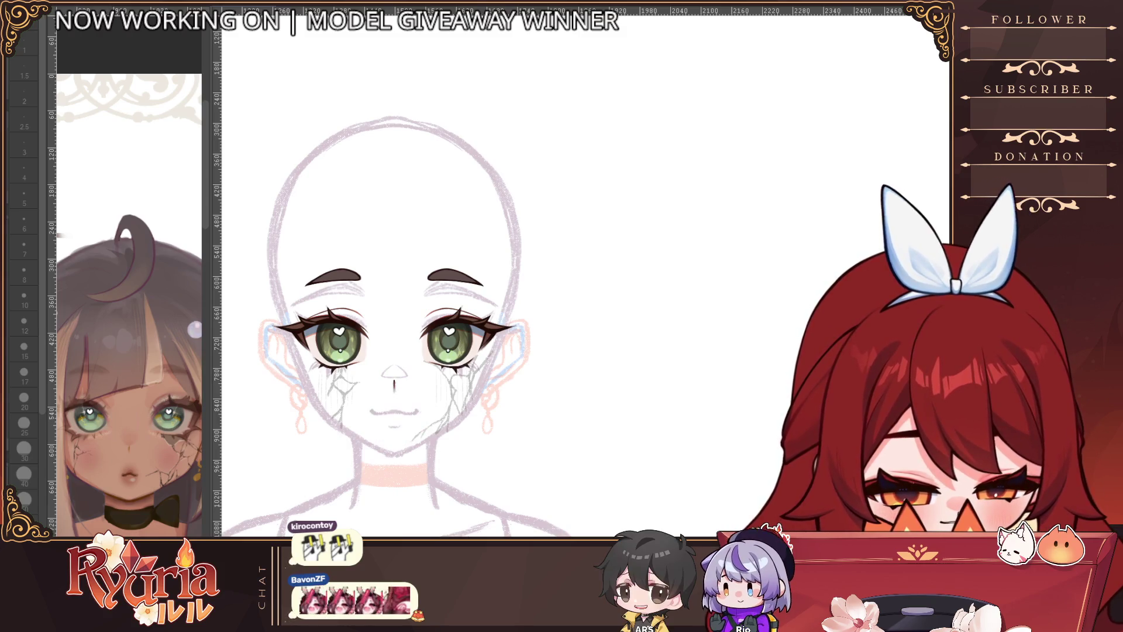
pyautogui.hotkey('ctrl', 'z')
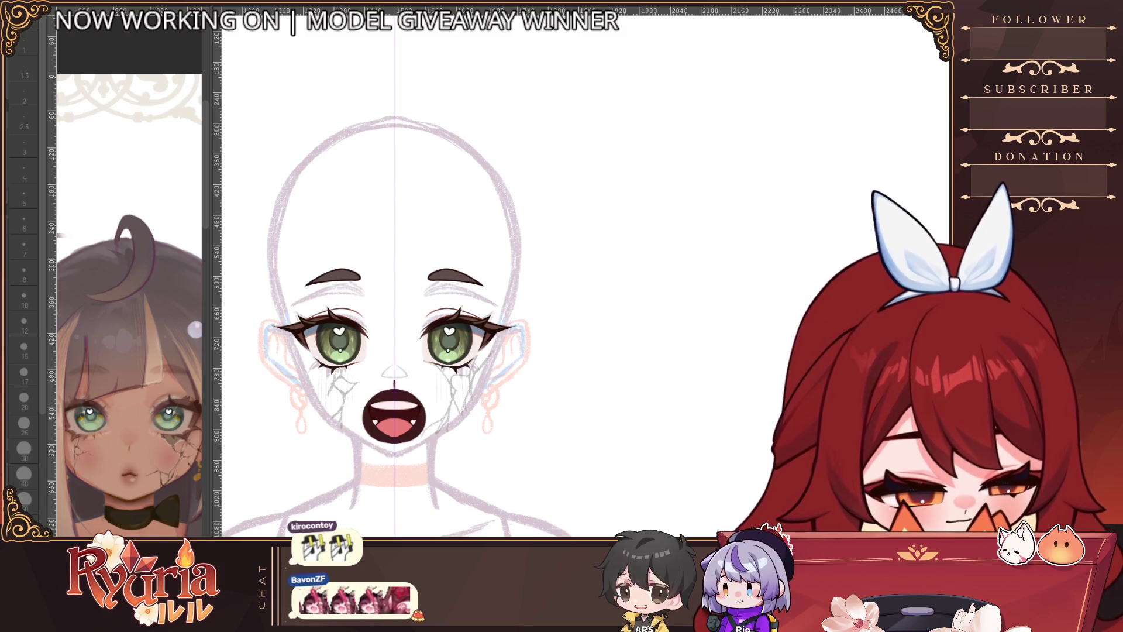
pyautogui.hotkey('ctrl', 'z')
pyautogui.hotkey('ctrl', 'z')
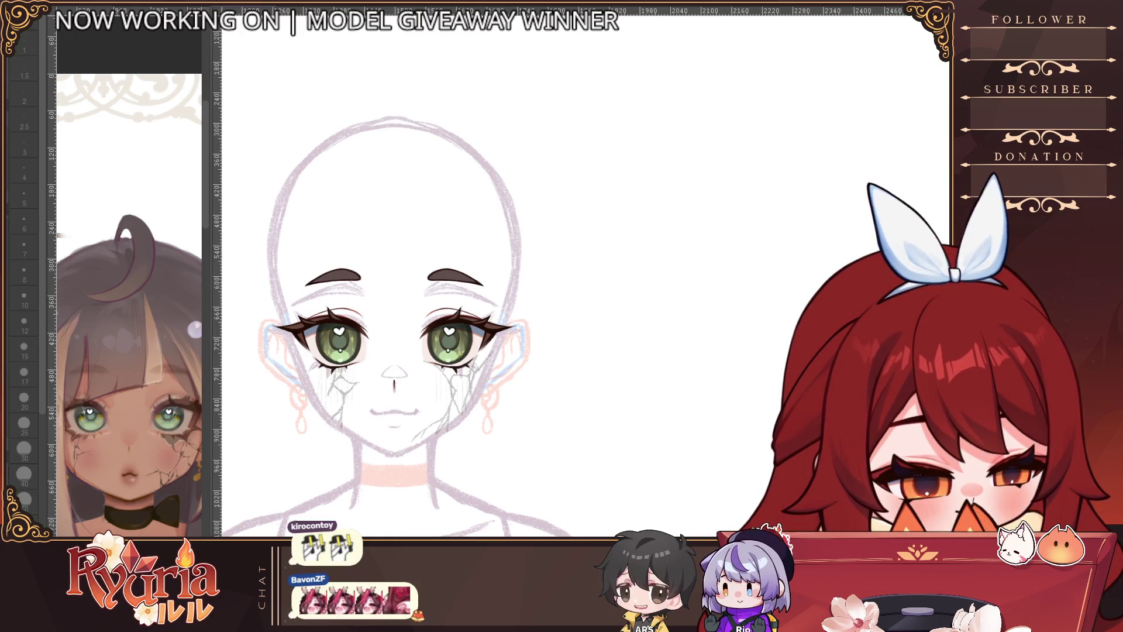
pyautogui.moveTo(372, 404); pyautogui.dragTo(416, 404)
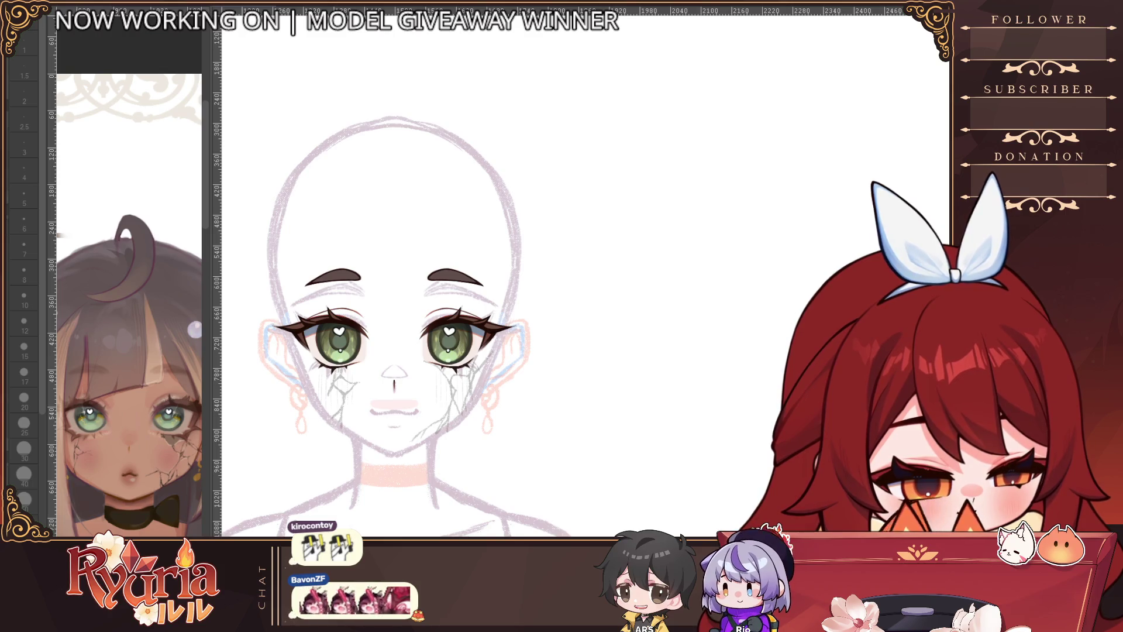
pyautogui.hotkey('ctrl', 'shift', '1')
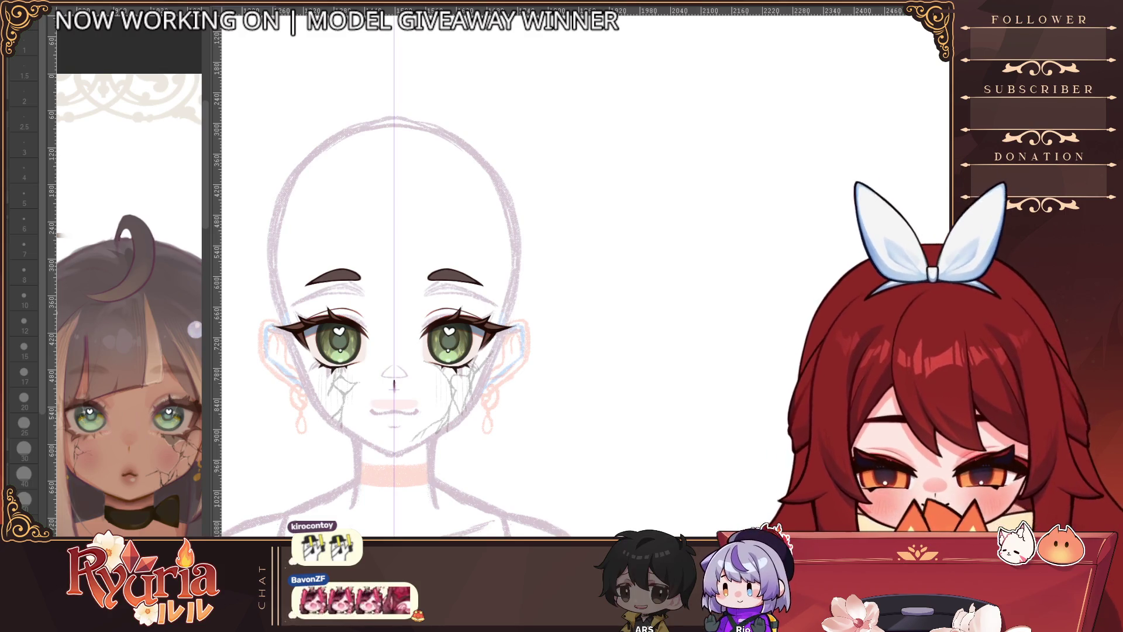
pyautogui.hotkey('ctrl', 'z')
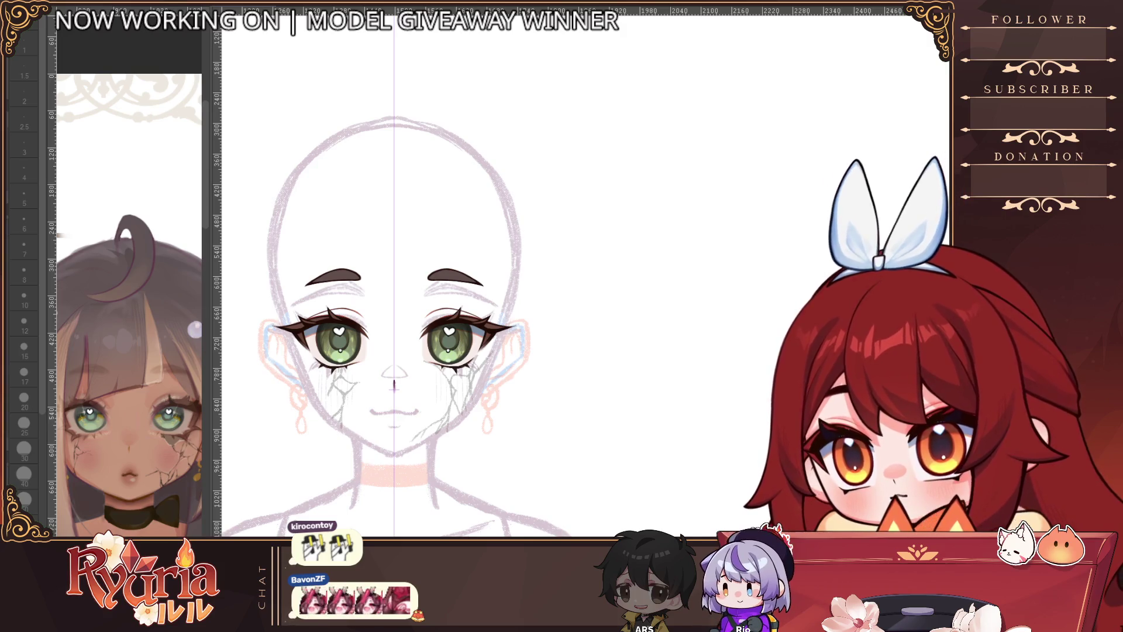
pyautogui.click(24, 349)
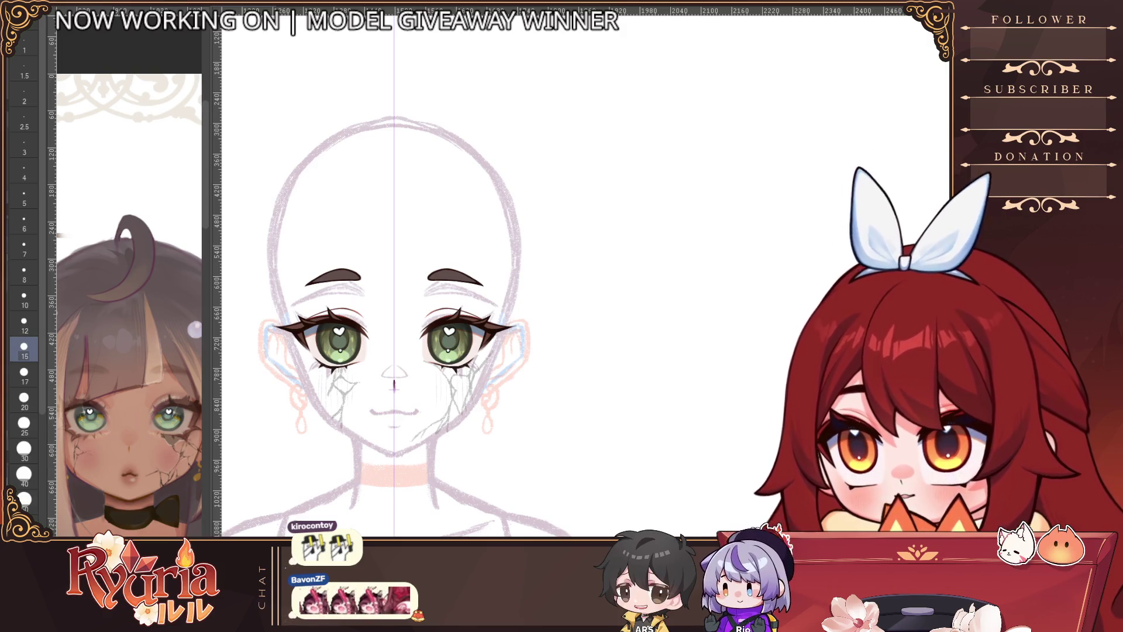
pyautogui.scroll(5, 386, 428)
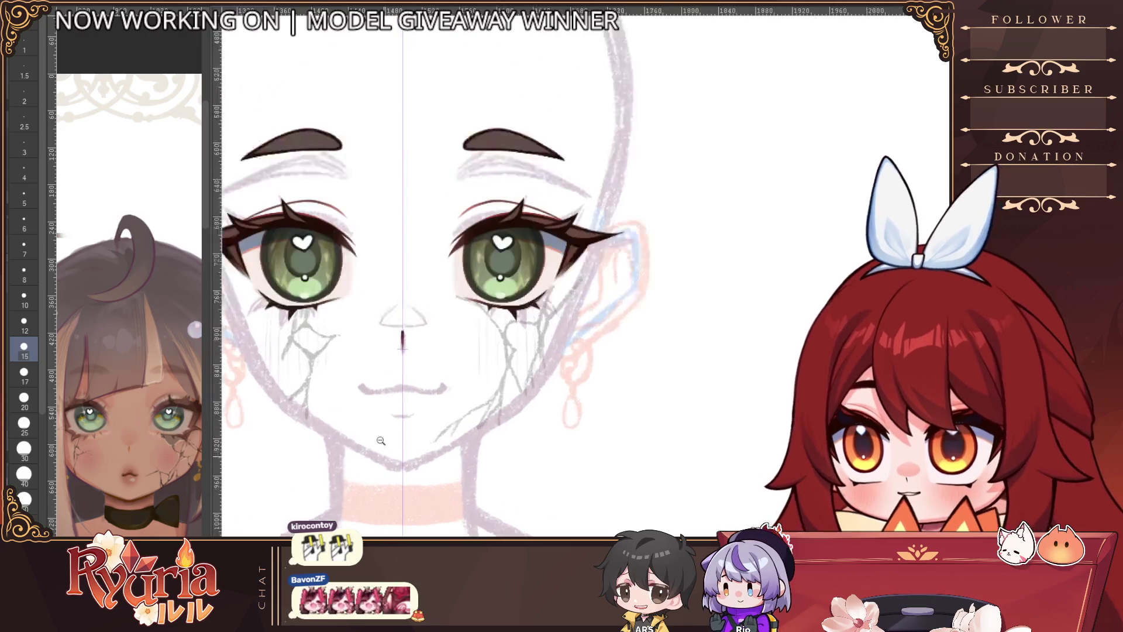
pyautogui.press('[')
# Step: Dab both mouth corners, taper them, and join them with a thin smile line
pyautogui.click(364, 379)
pyautogui.click(445, 381)
pyautogui.scroll(2, 403, 381)
pyautogui.press('[')
pyautogui.press('[')
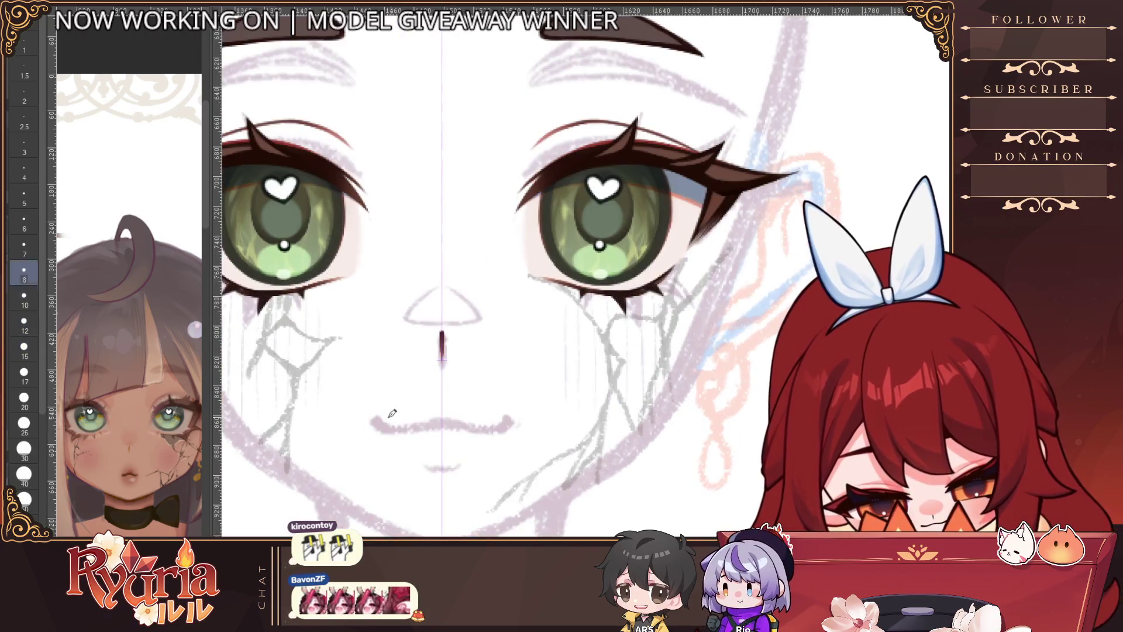
pyautogui.moveTo(377, 419); pyautogui.dragTo(393, 422)
pyautogui.moveTo(507, 419); pyautogui.dragTo(498, 424)
pyautogui.moveTo(379, 419); pyautogui.dragTo(398, 423)
pyautogui.press('[')
pyautogui.press('[')
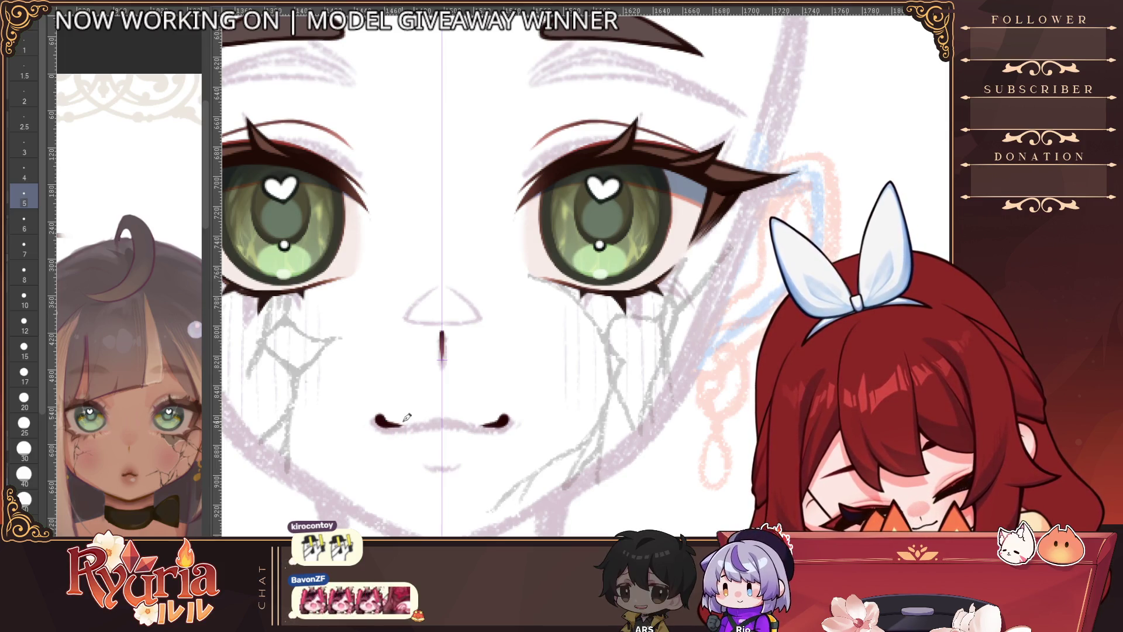
pyautogui.moveTo(380, 420); pyautogui.dragTo(460, 419)
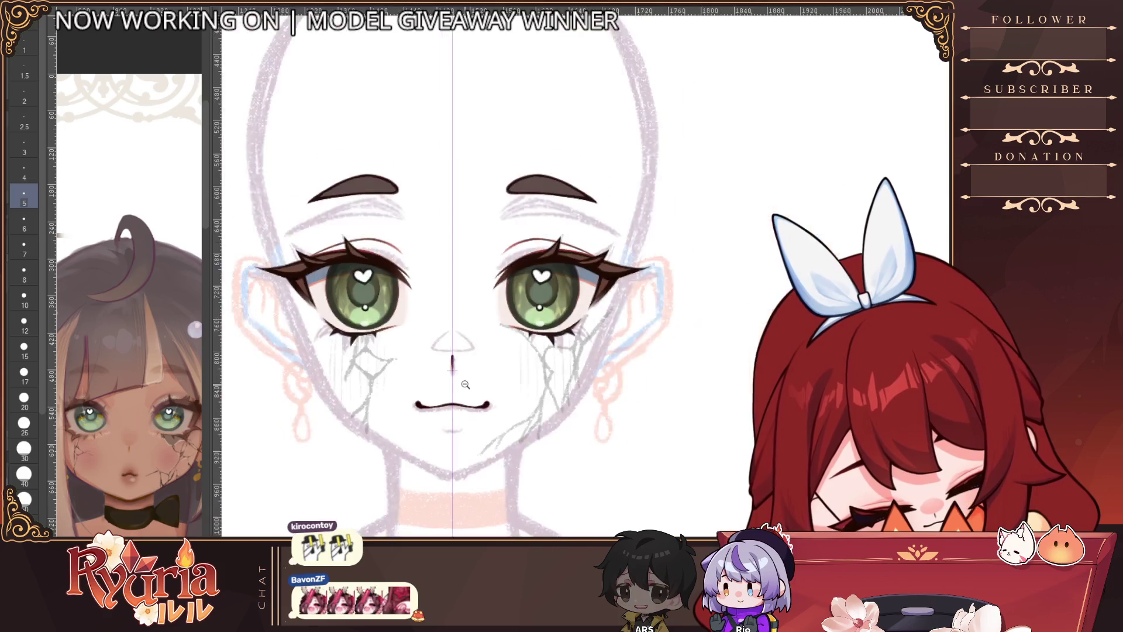
# Step: Erase the mouth line and redraw the corners as thin tapered strokes with a smaller pen
pyautogui.scroll(-3, 459, 418)
pyautogui.scroll(2, 239, 303)
pyautogui.press('e')
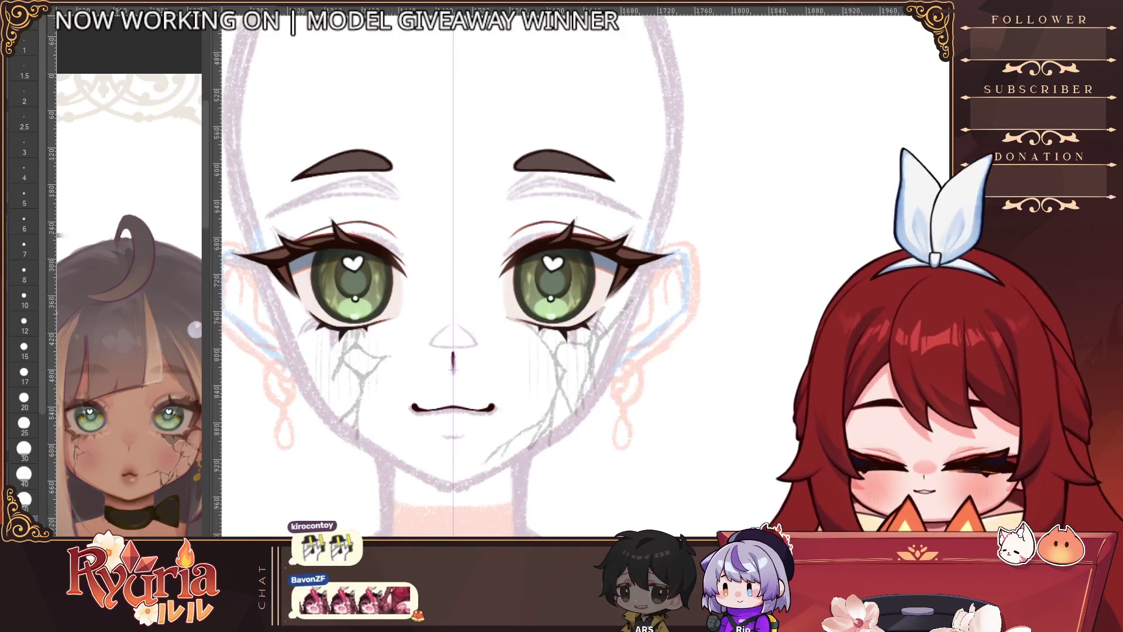
pyautogui.moveTo(409, 408); pyautogui.dragTo(497, 408)
pyautogui.press('p')
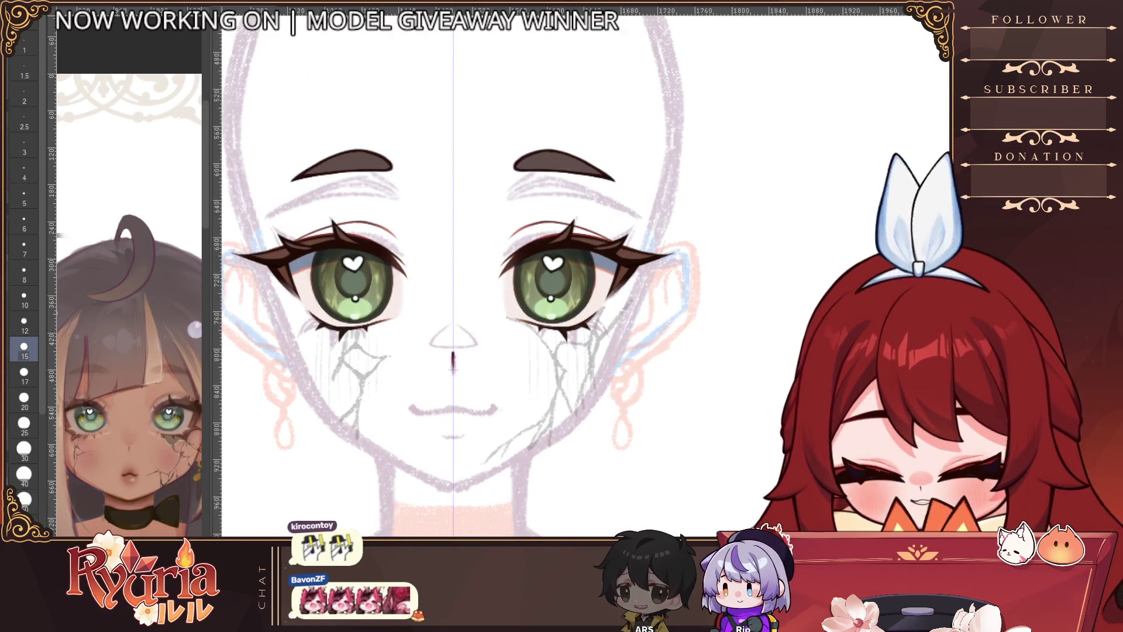
pyautogui.scroll(2, 419, 400)
pyautogui.hotkey('ctrl', 'z')
pyautogui.press('[')
pyautogui.moveTo(406, 405)
pyautogui.mouseDown()
pyautogui.moveTo(457, 406)
pyautogui.moveTo(390, 426)
pyautogui.moveTo(412, 418)
pyautogui.mouseUp()
pyautogui.press('[')
pyautogui.press('[')
pyautogui.scroll(-3, 463, 377)
pyautogui.scroll(3, 462, 376)
pyautogui.press('p')
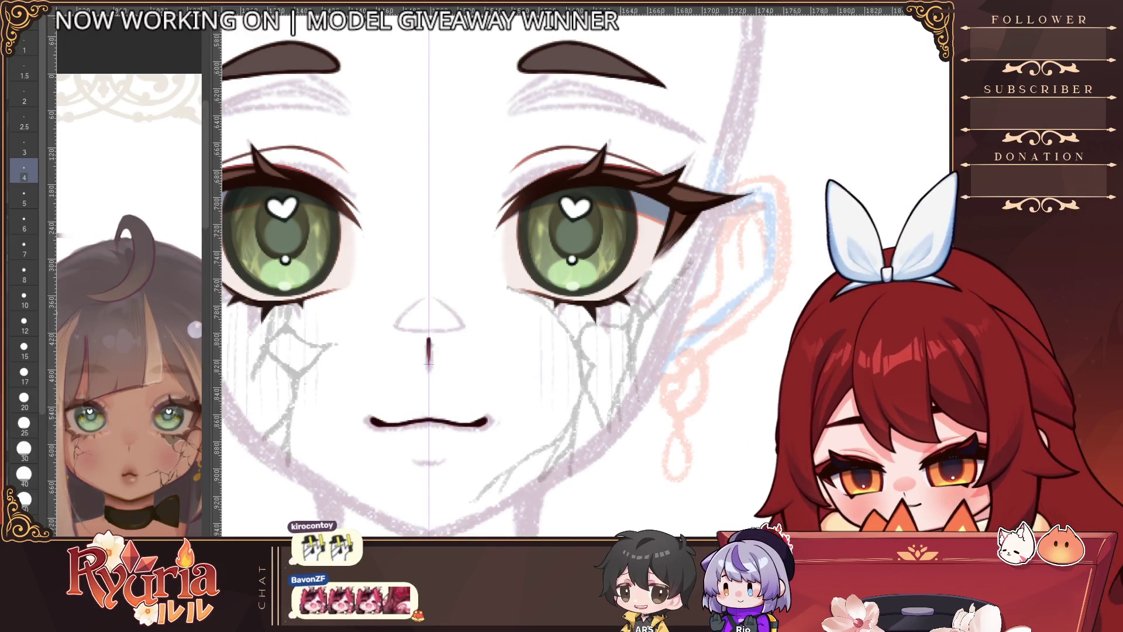
# Step: Thin the mouth line's edges with a small eraser and touch up the lip stroke, undoing the last one
pyautogui.press('e')
pyautogui.moveTo(412, 410); pyautogui.dragTo(413, 418)
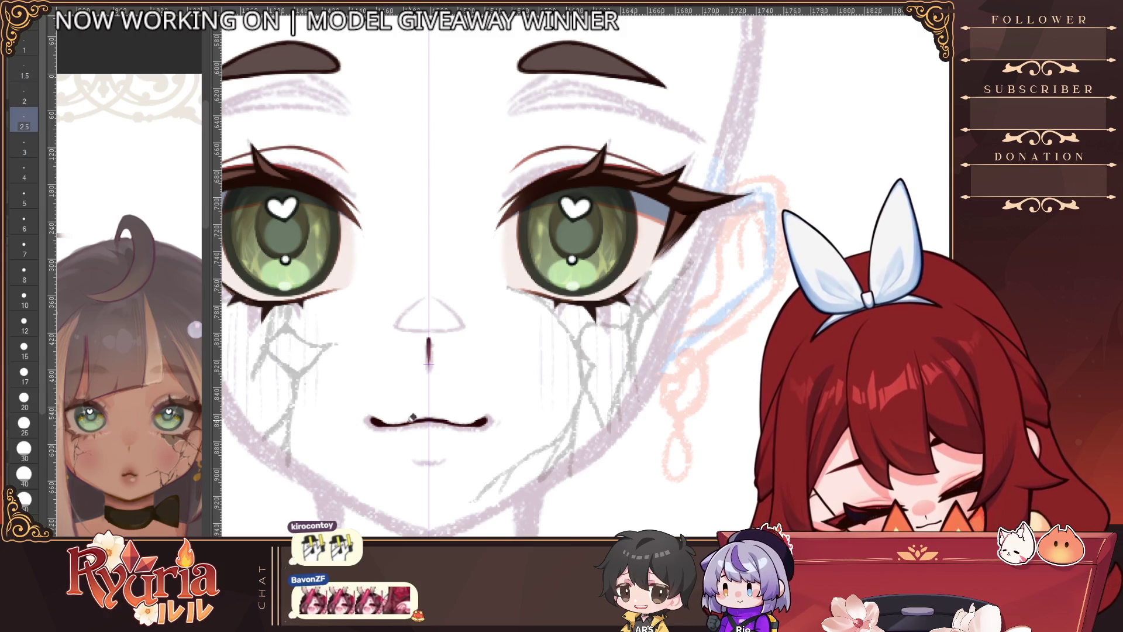
pyautogui.press(']')
pyautogui.press(']')
pyautogui.scroll(-4, 386, 386)
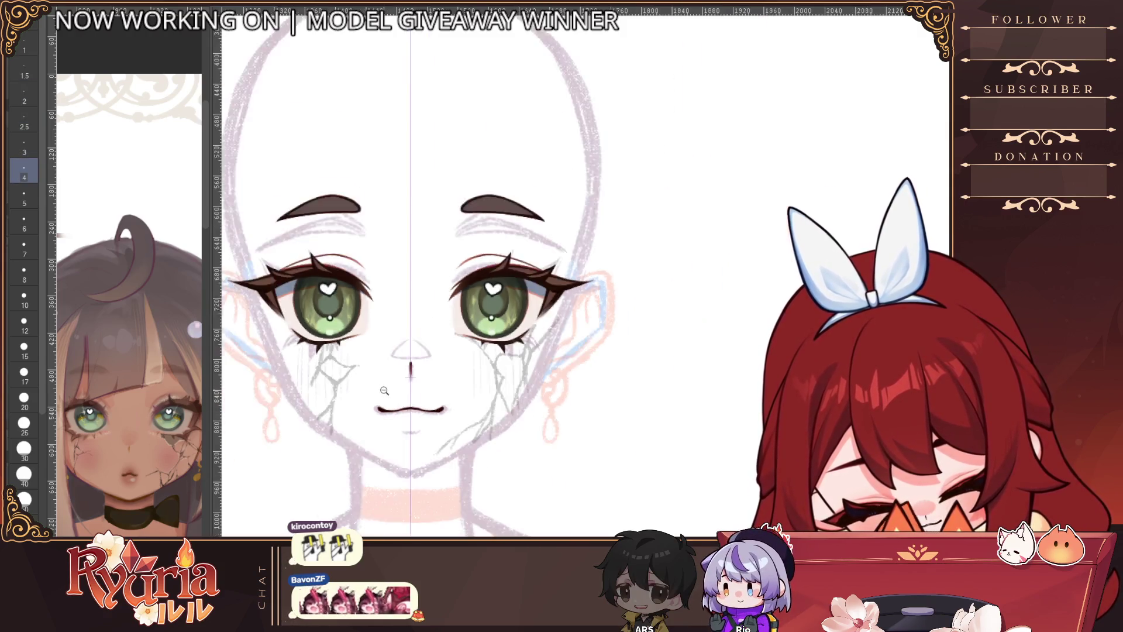
pyautogui.scroll(4, 386, 387)
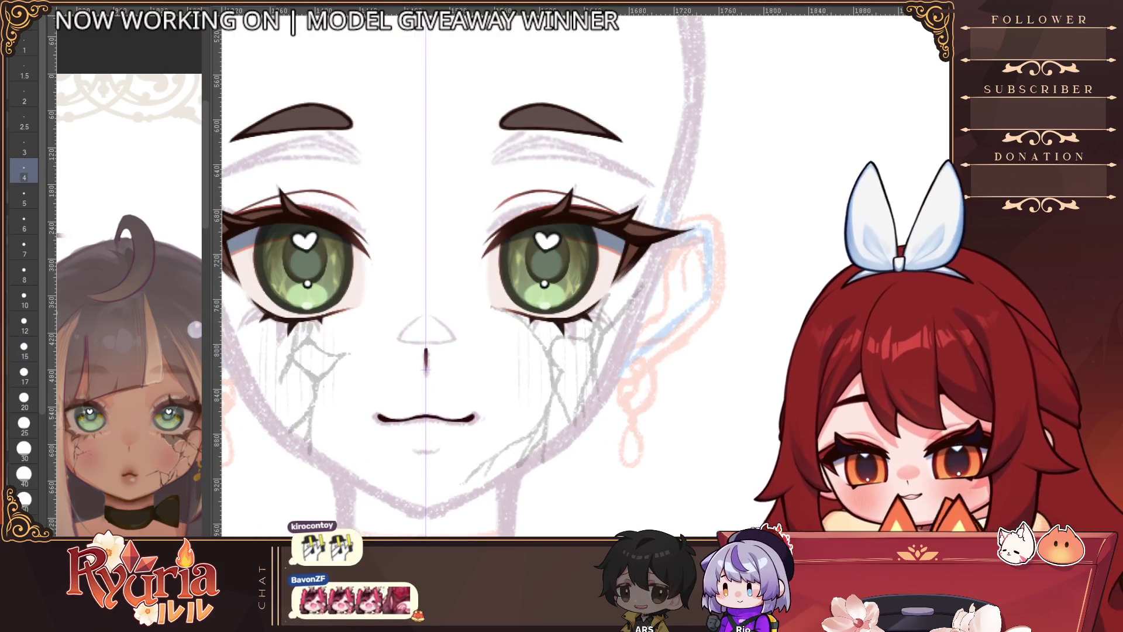
pyautogui.scroll(2, 380, 411)
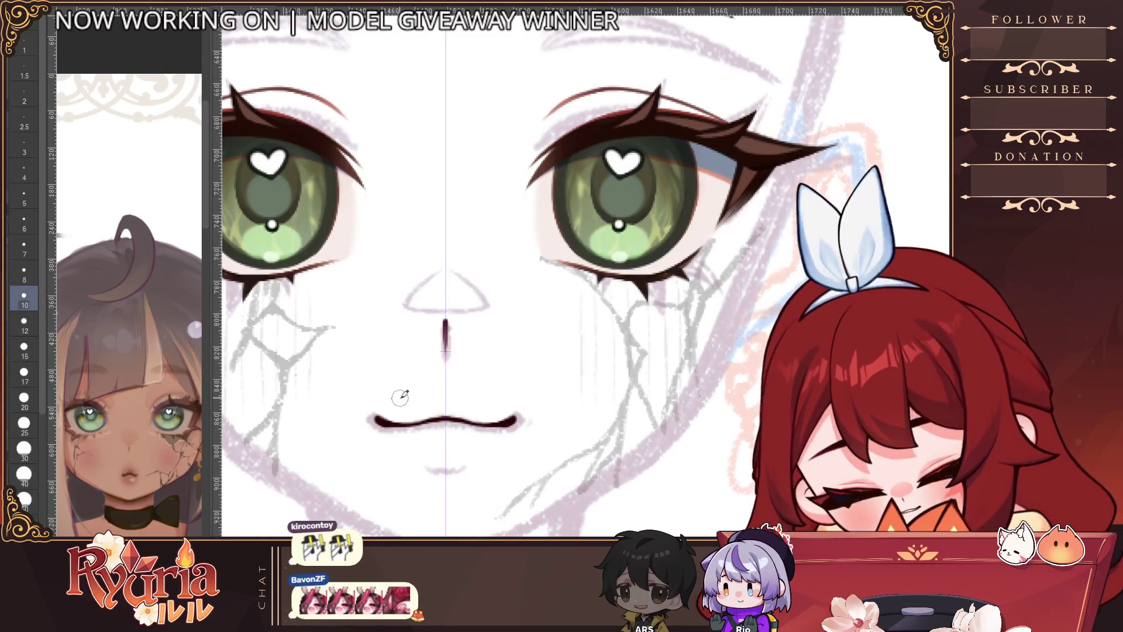
pyautogui.press('[')
pyautogui.press('[')
pyautogui.press('[')
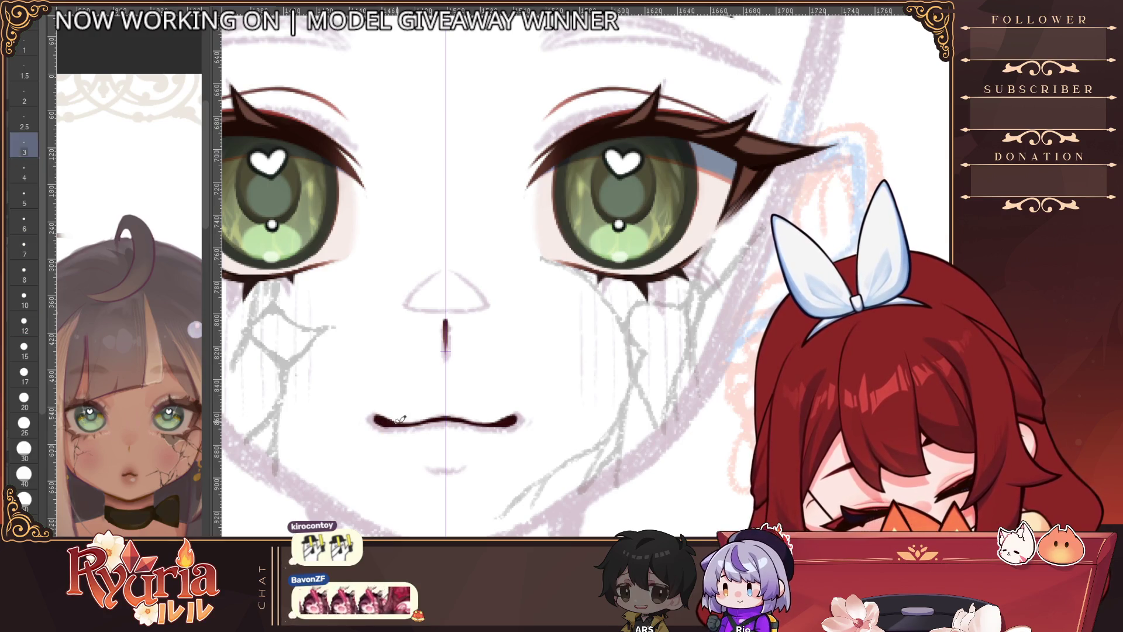
pyautogui.moveTo(397, 417)
pyautogui.mouseDown()
pyautogui.moveTo(441, 416)
pyautogui.moveTo(427, 416)
pyautogui.mouseUp()
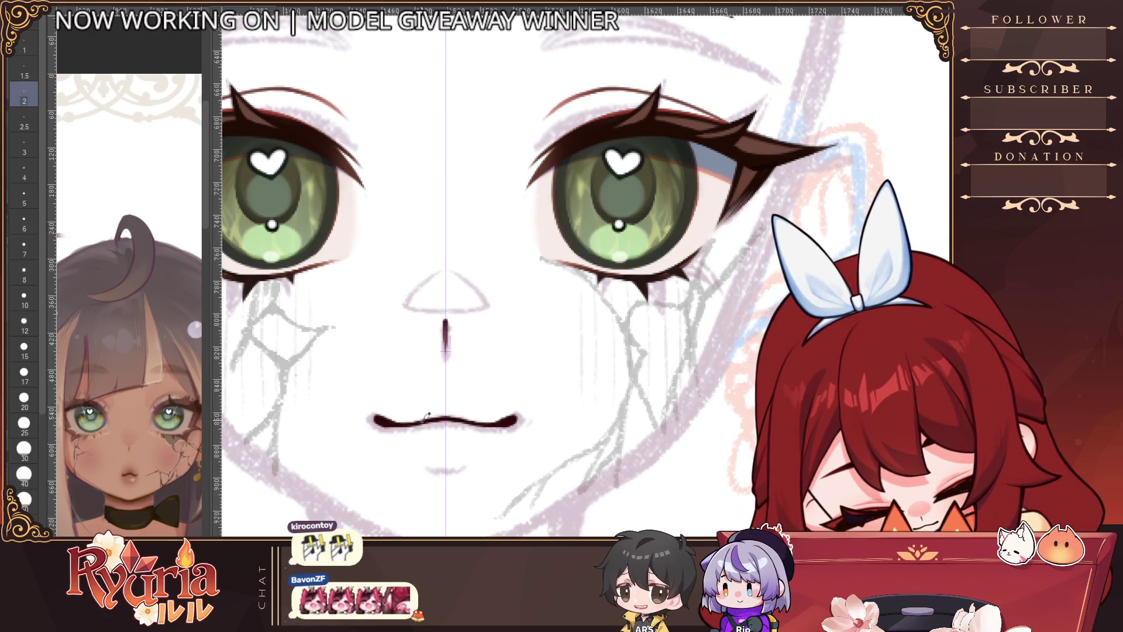
pyautogui.scroll(-3, 418, 417)
pyautogui.scroll(3, 444, 354)
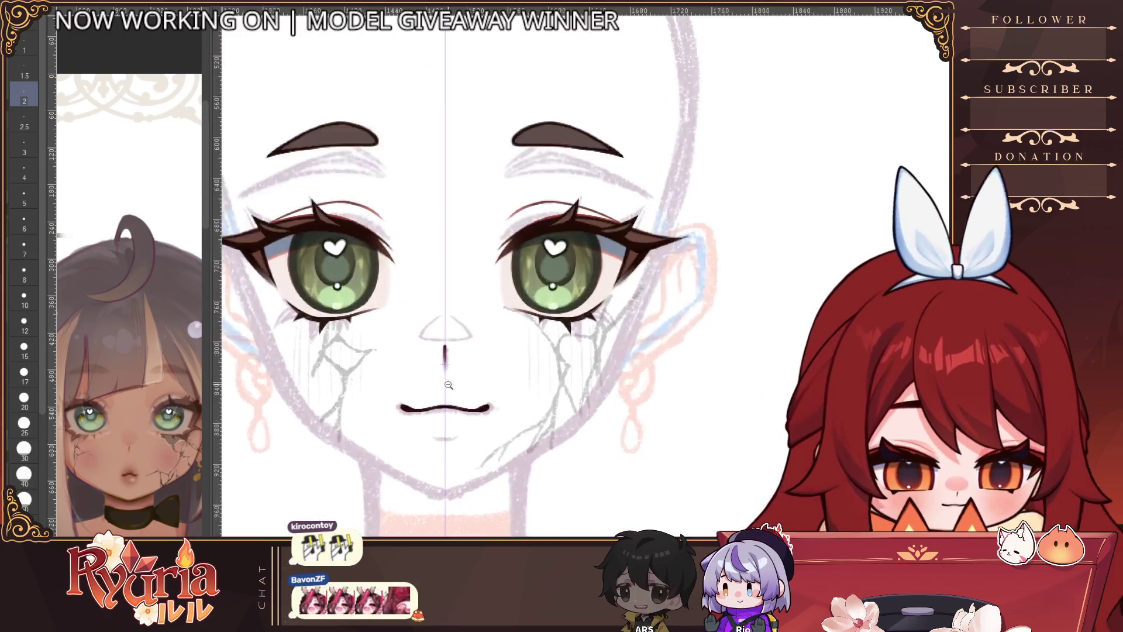
pyautogui.press(']')
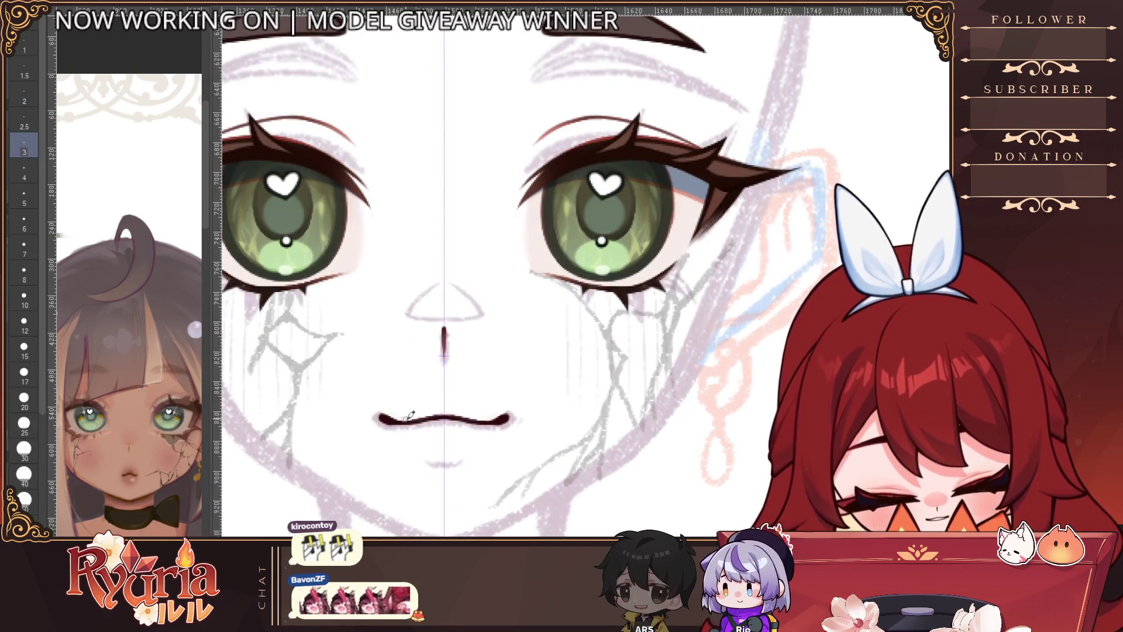
pyautogui.hotkey('ctrl', 'z')
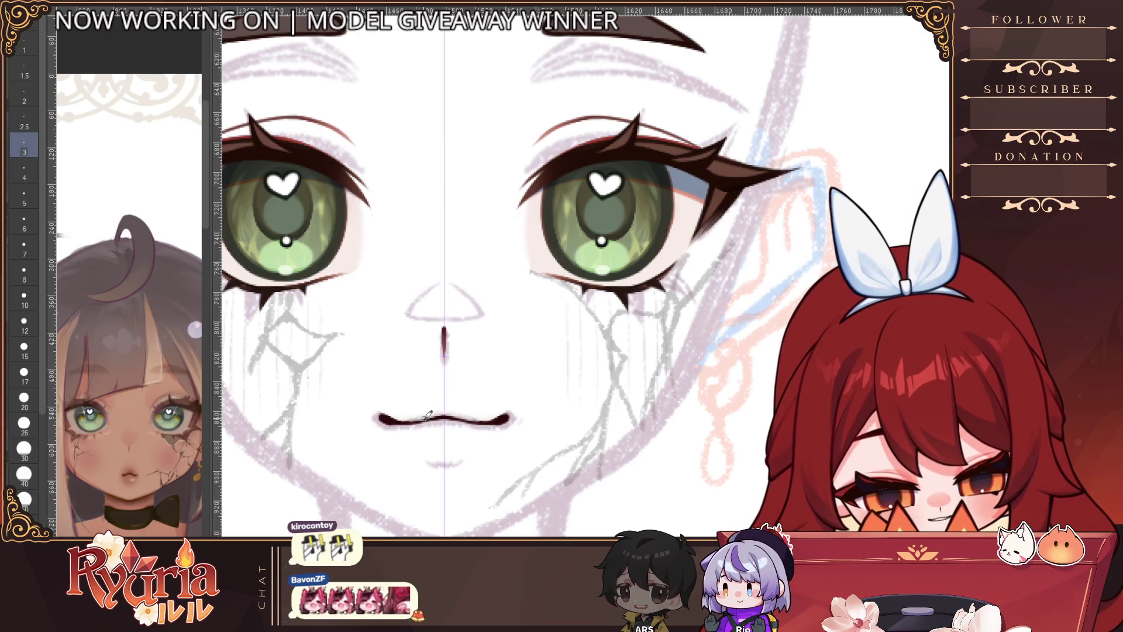
pyautogui.scroll(-5, 462, 404)
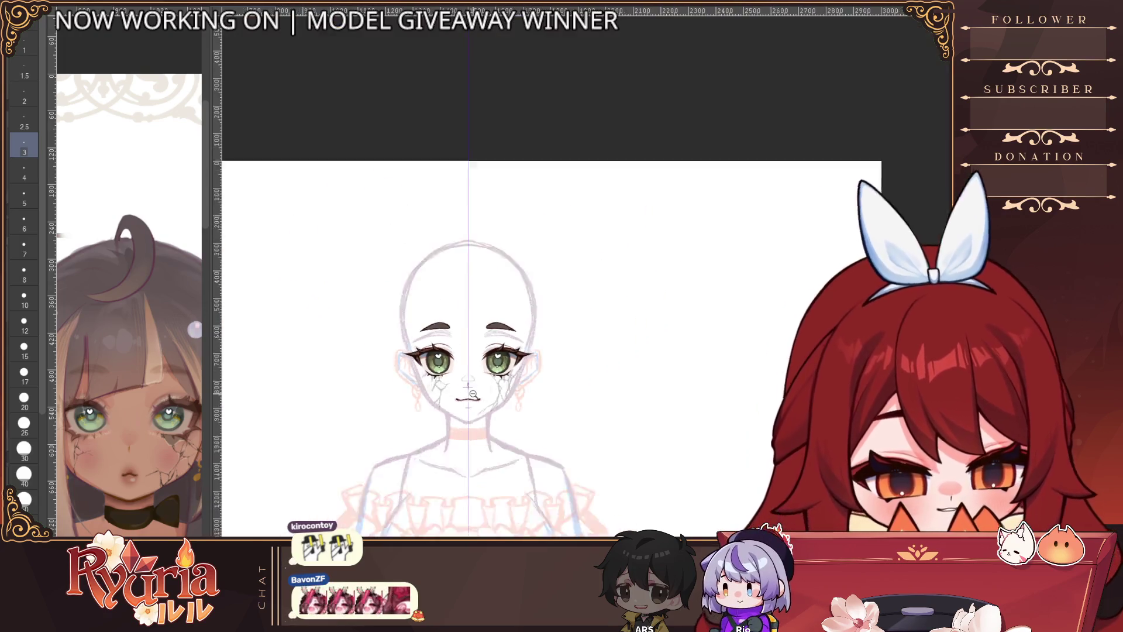
pyautogui.scroll(5, 473, 395)
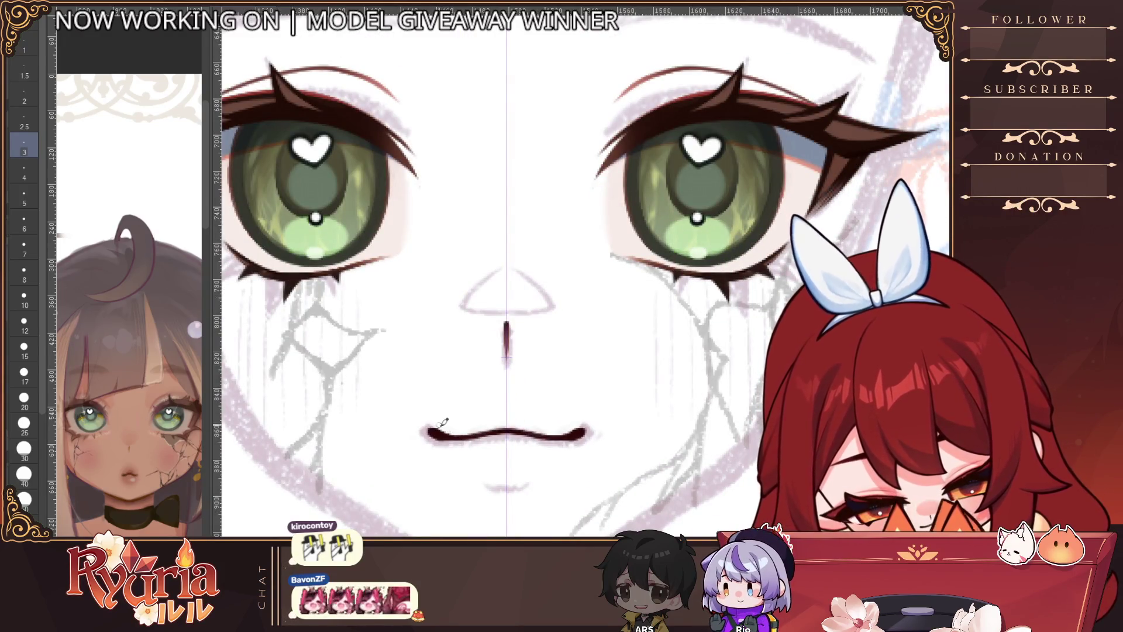
pyautogui.scroll(-5, 480, 418)
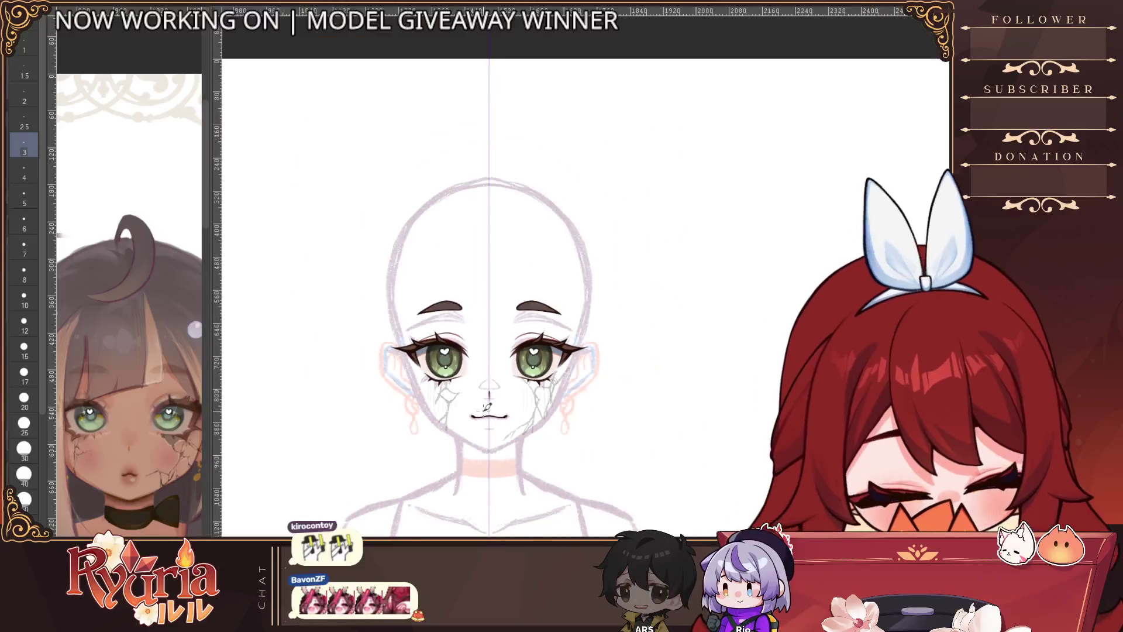
pyautogui.scroll(5, 483, 412)
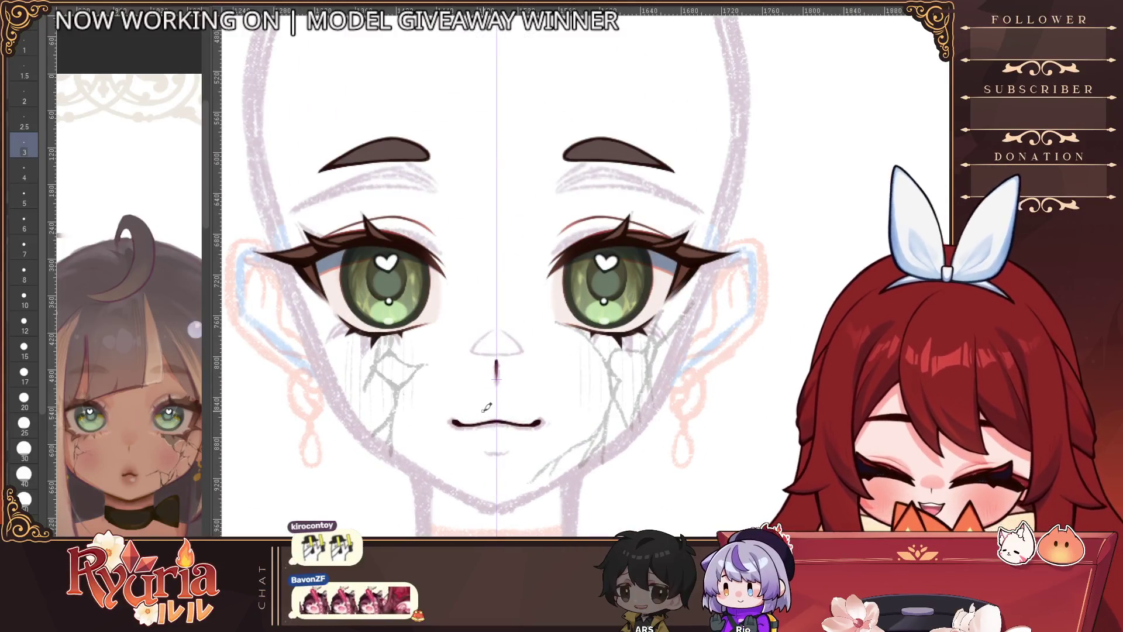
pyautogui.scroll(2, 486, 408)
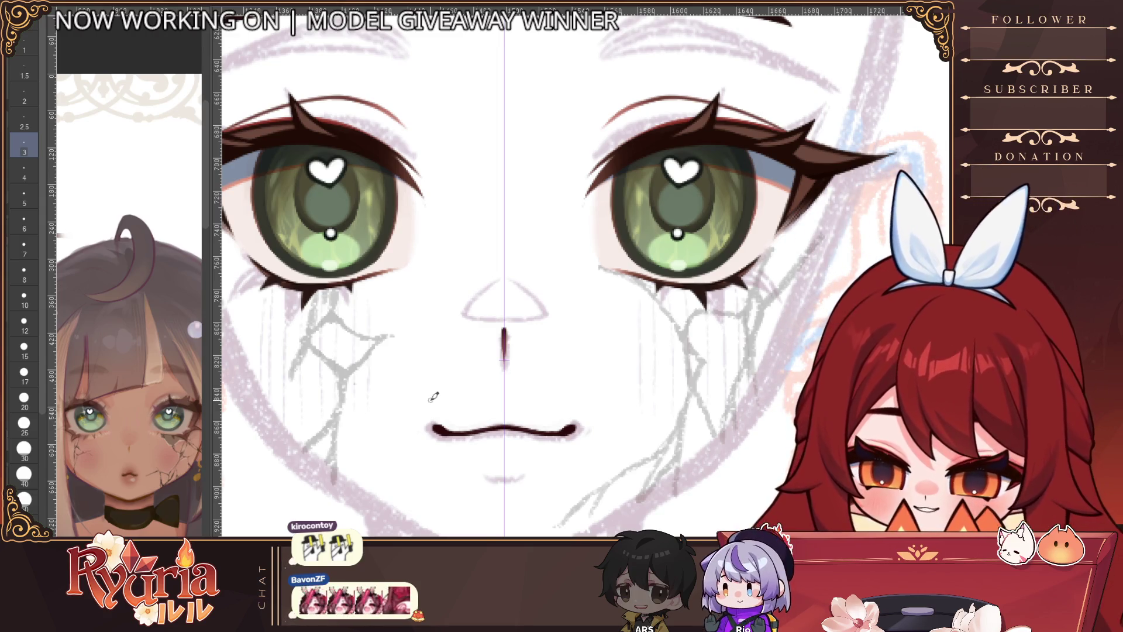
pyautogui.click(24, 499)
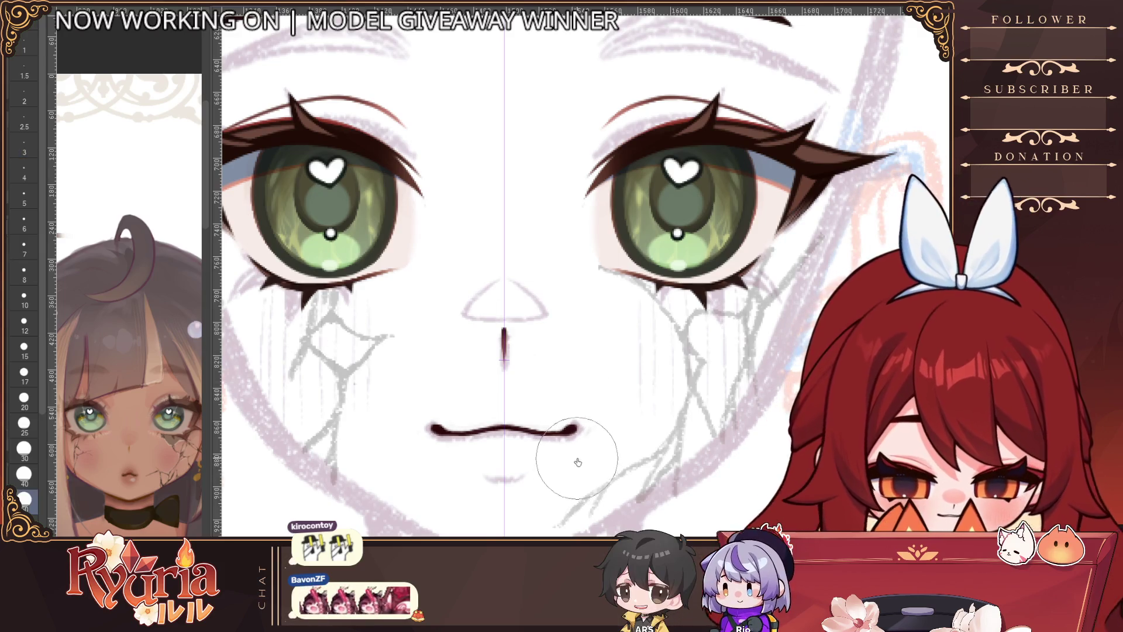
pyautogui.scroll(-5, 602, 397)
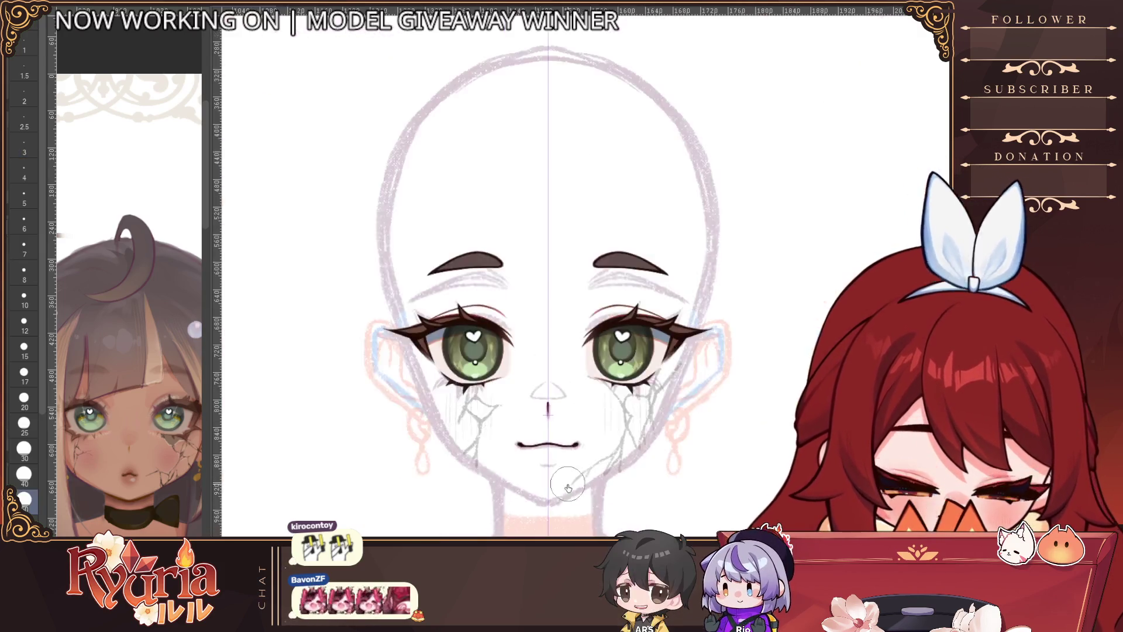
pyautogui.scroll(5, 587, 499)
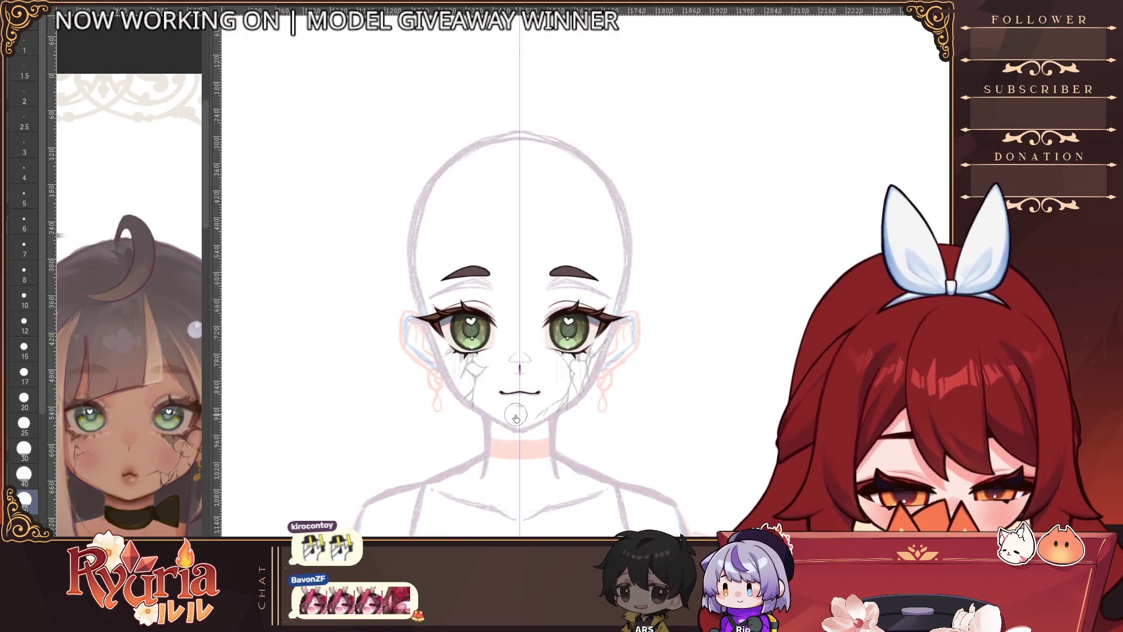
pyautogui.scroll(1, 523, 401)
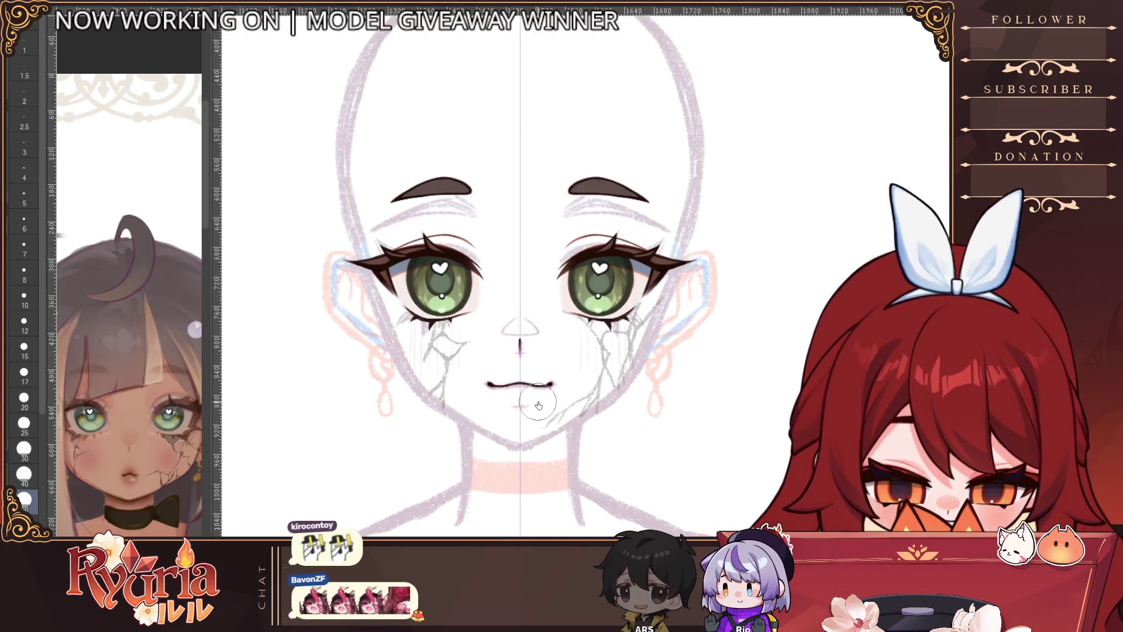
pyautogui.press('[')
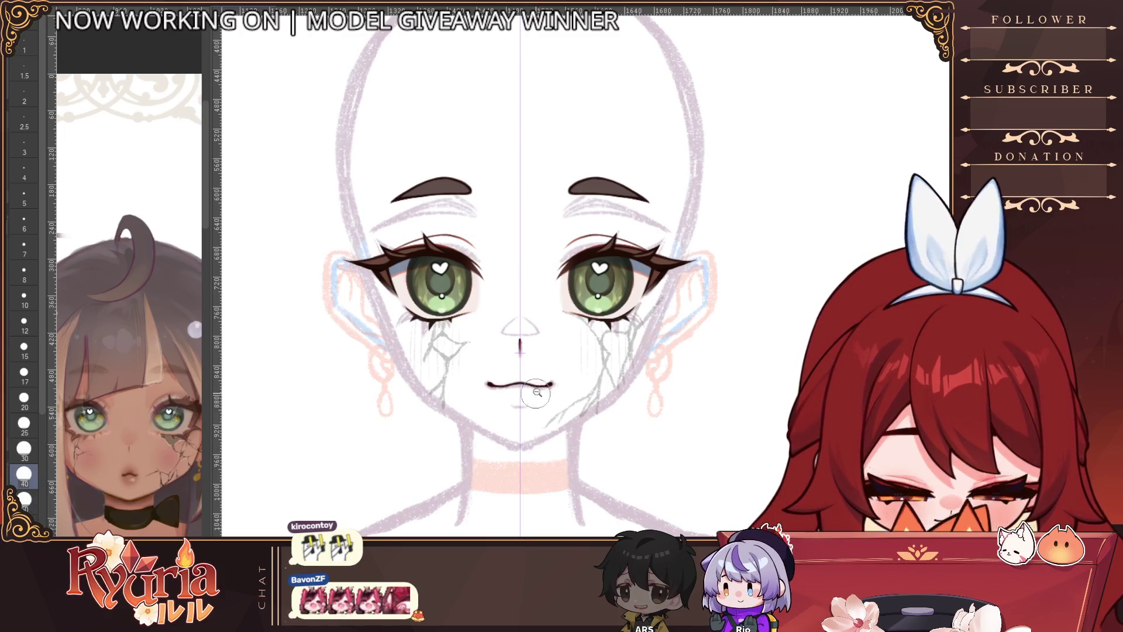
pyautogui.scroll(3, 536, 406)
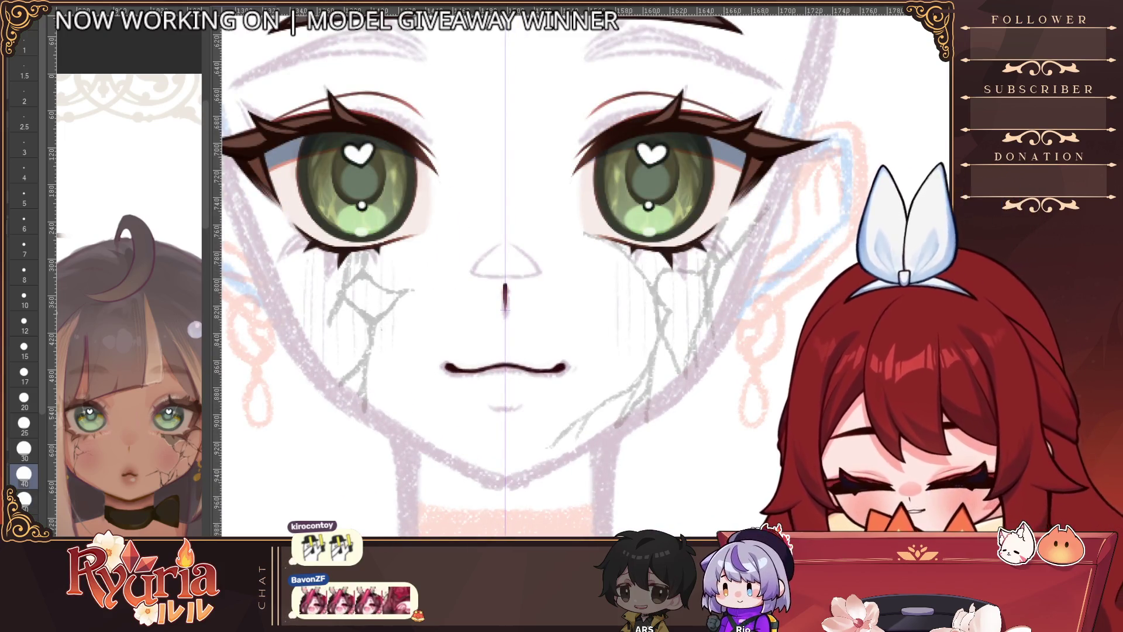
pyautogui.press('[')
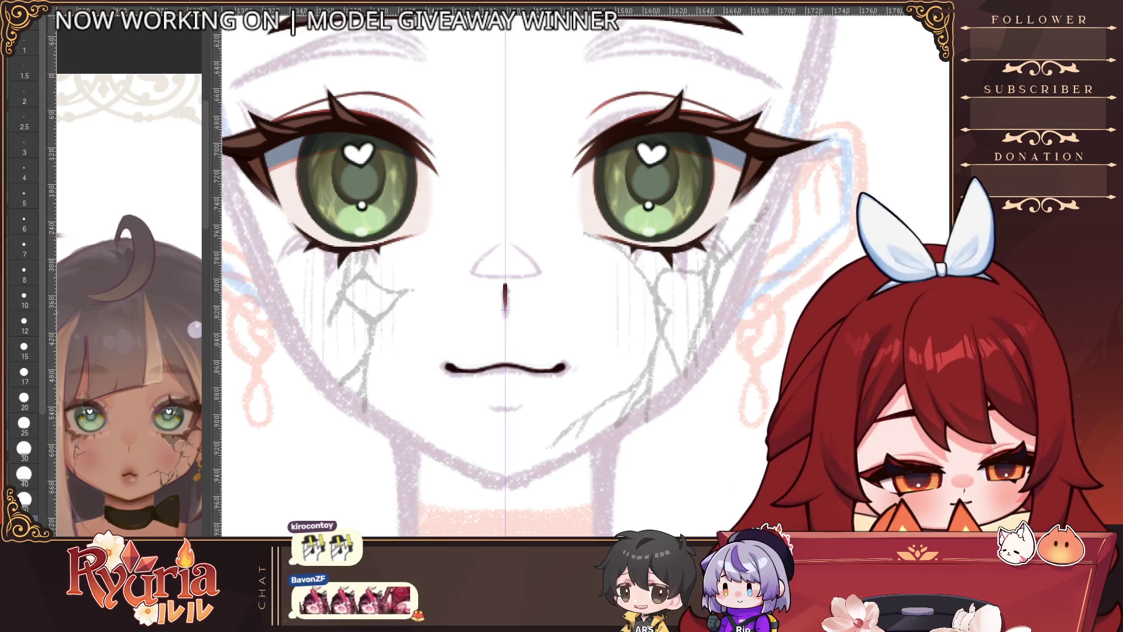
pyautogui.scroll(3, 514, 402)
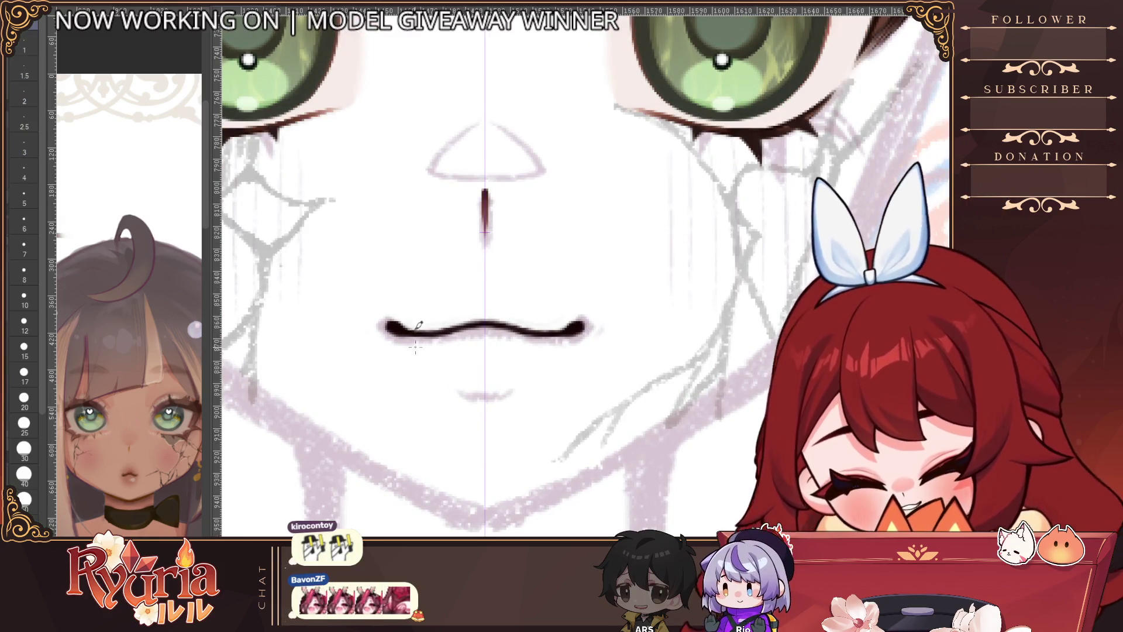
pyautogui.press('[')
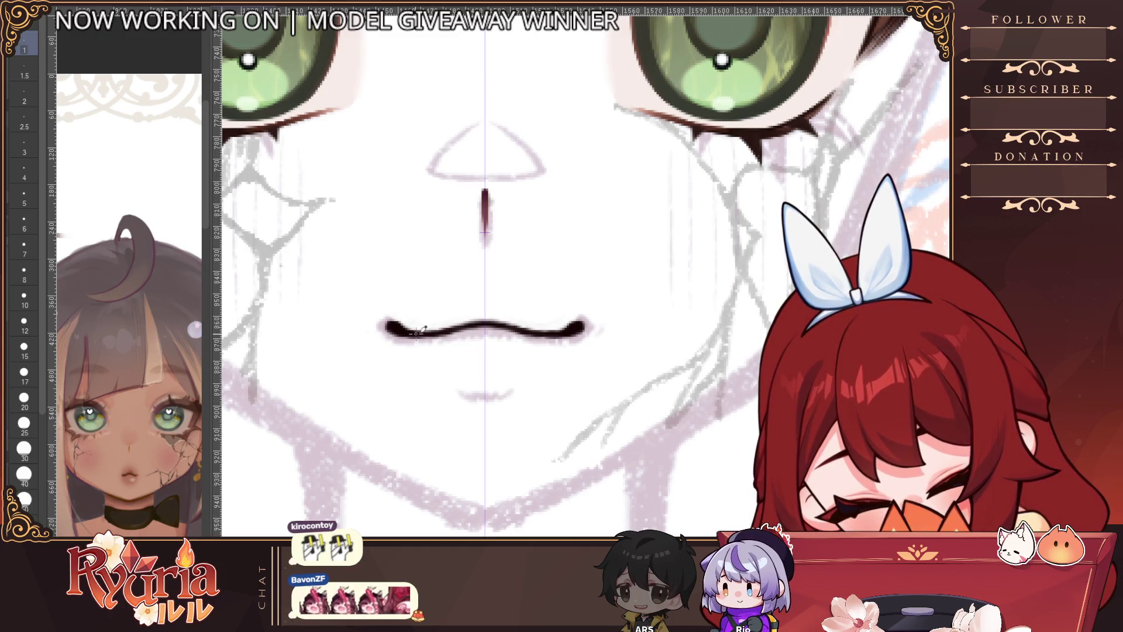
pyautogui.scroll(-1, 577, 388)
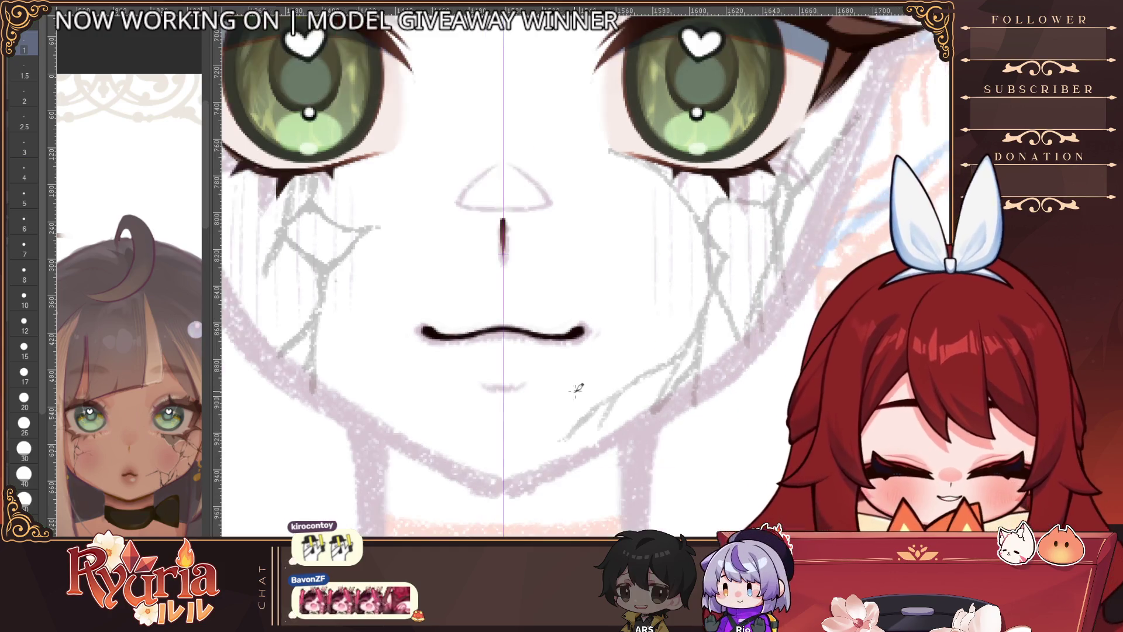
pyautogui.scroll(-5, 578, 388)
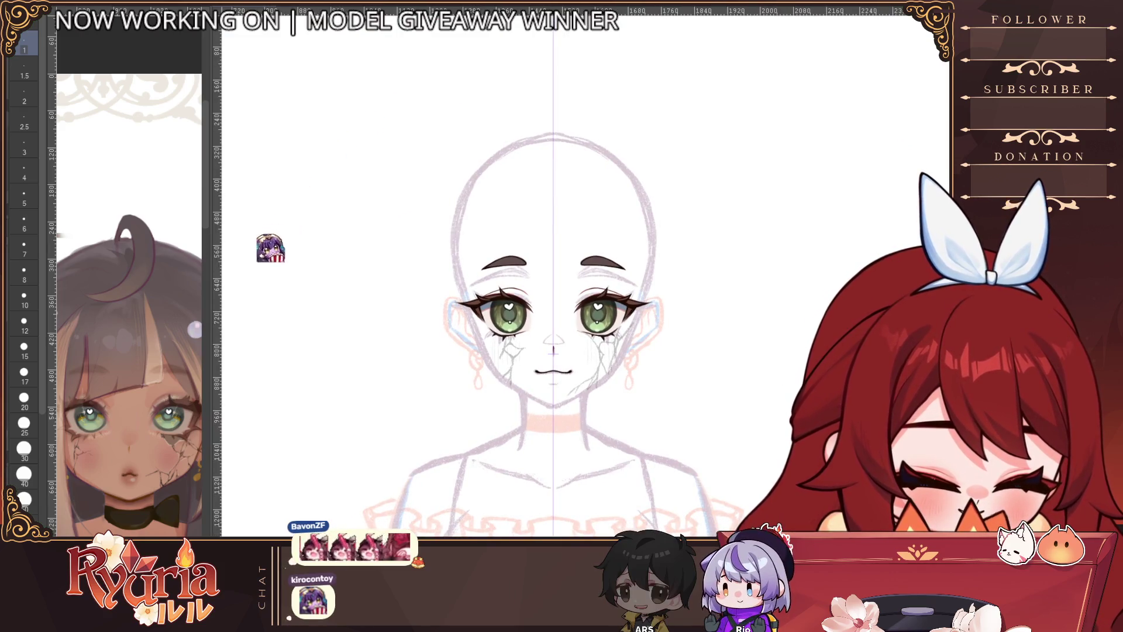
pyautogui.press(']')
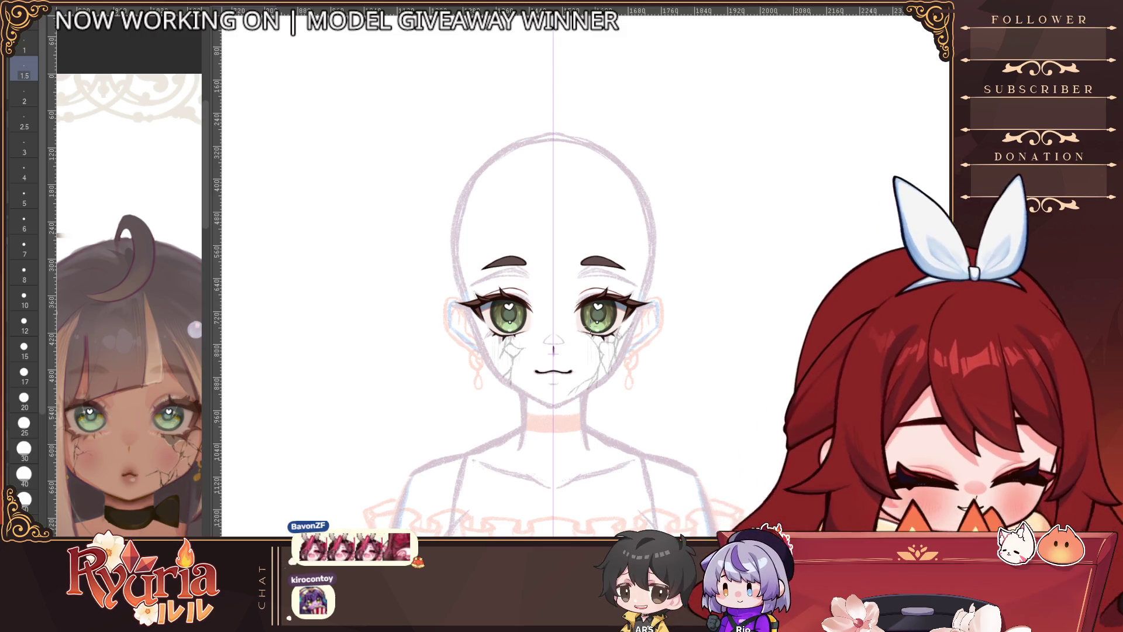
pyautogui.scroll(4, 492, 276)
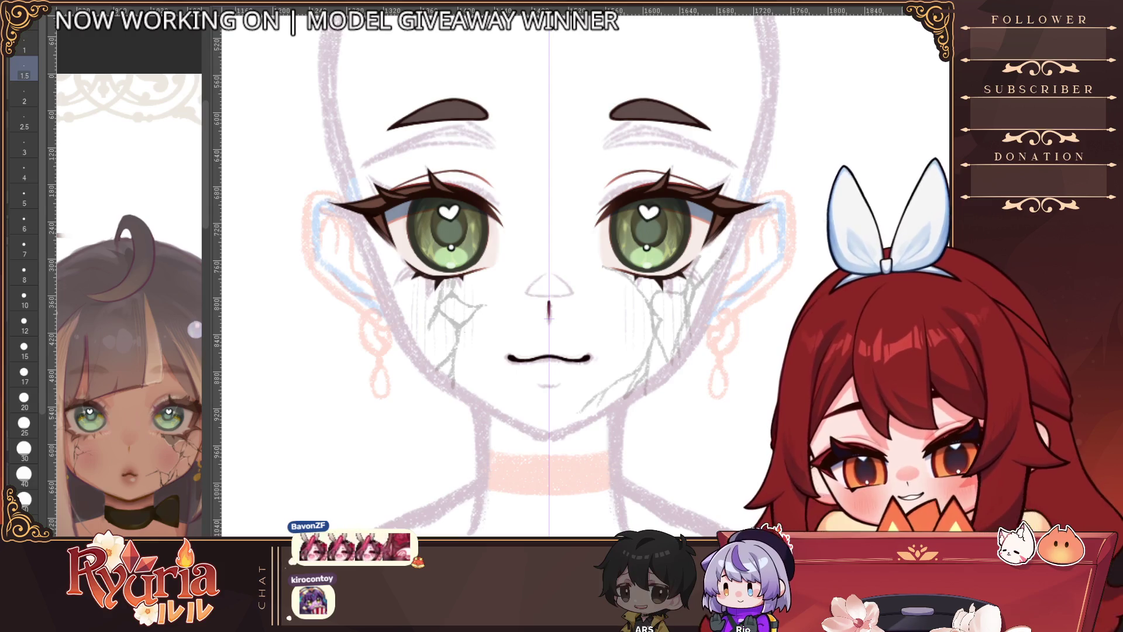
pyautogui.click(24, 449)
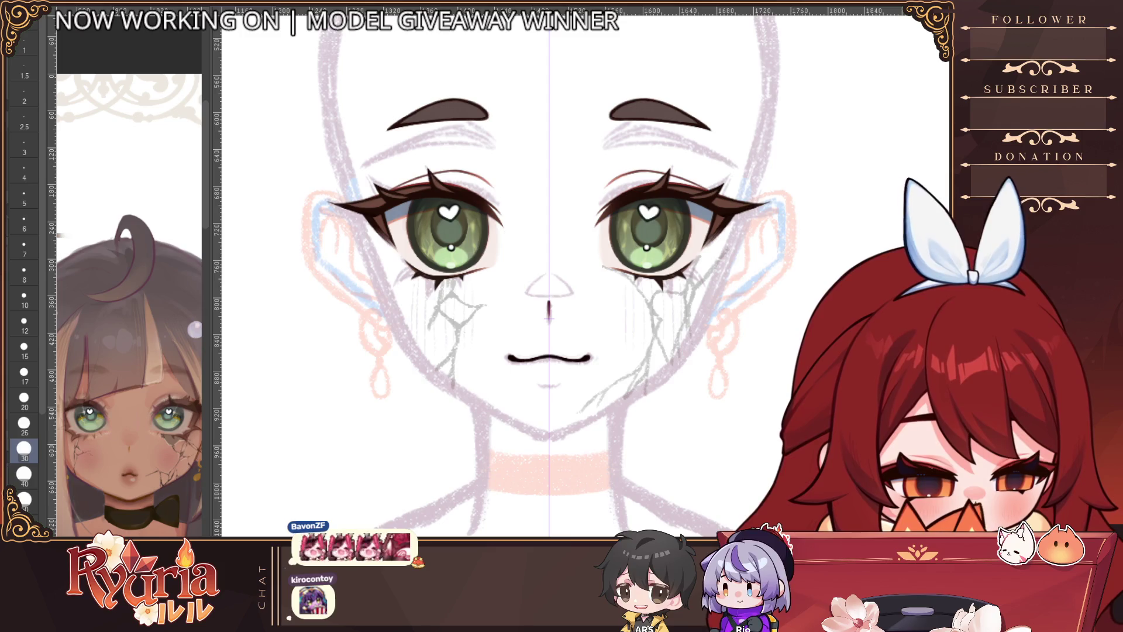
pyautogui.press(']')
pyautogui.press(']')
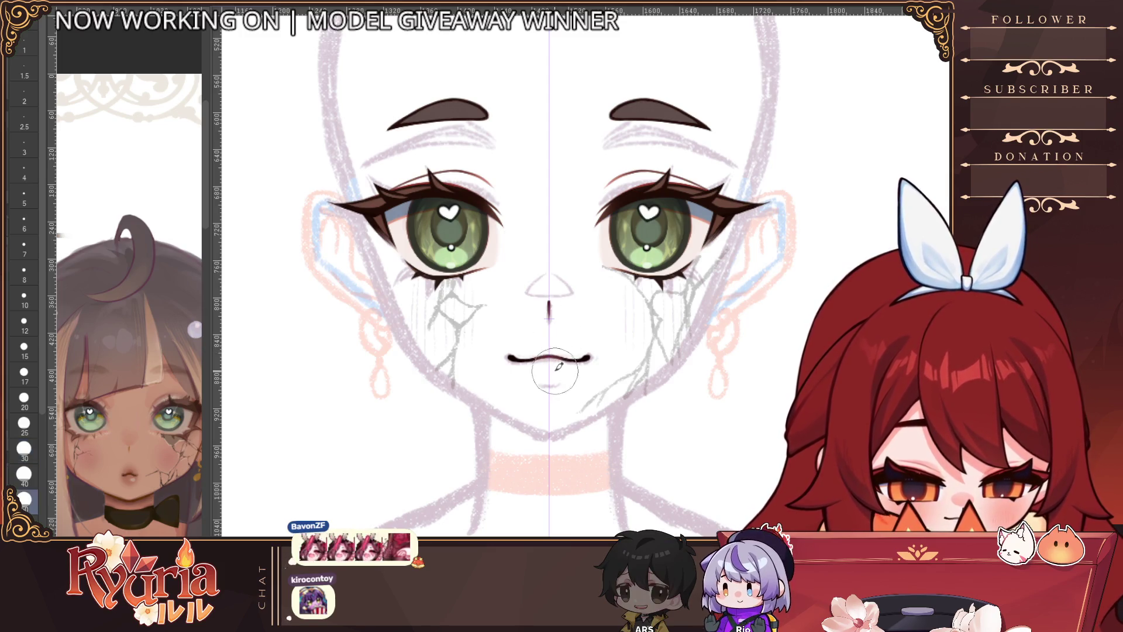
pyautogui.scroll(-4, 563, 401)
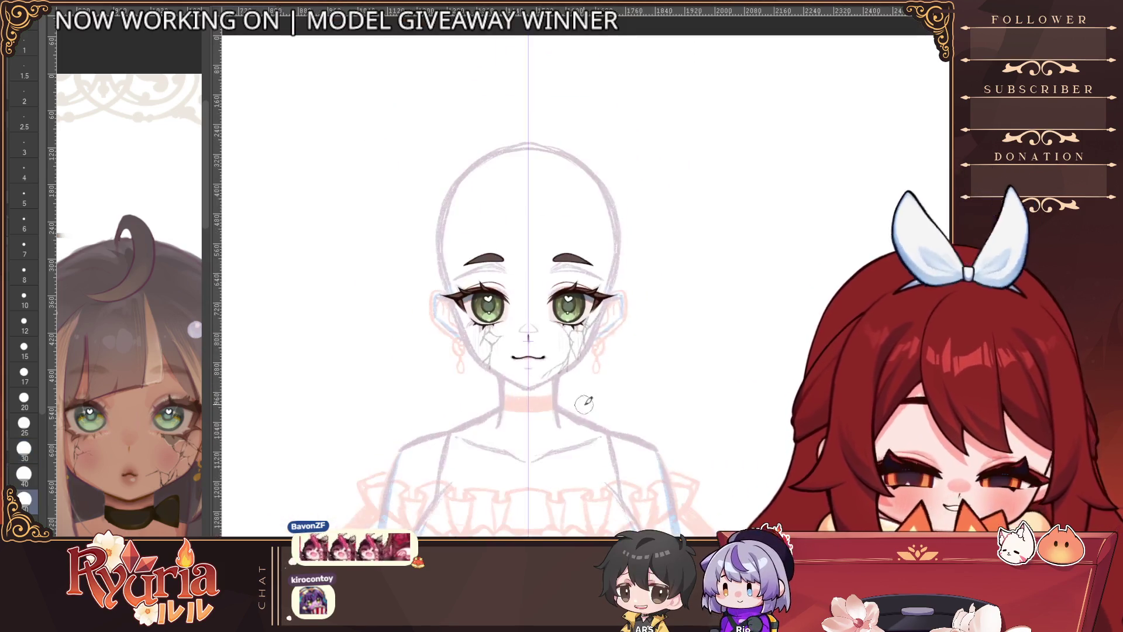
pyautogui.scroll(3, 520, 366)
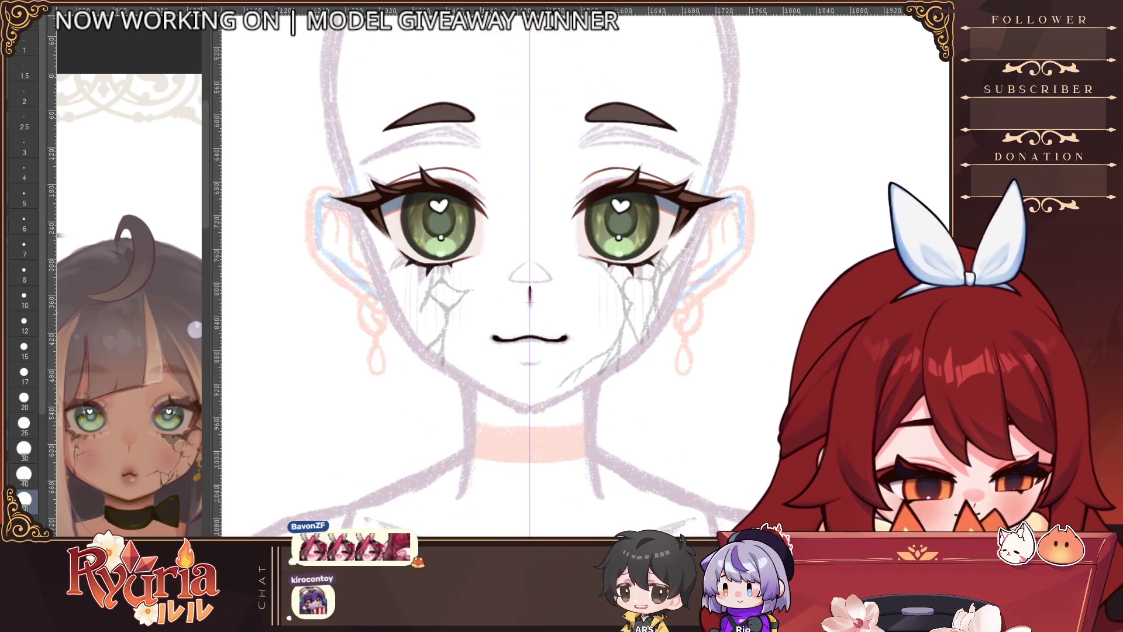
pyautogui.hotkey('ctrl', '1')
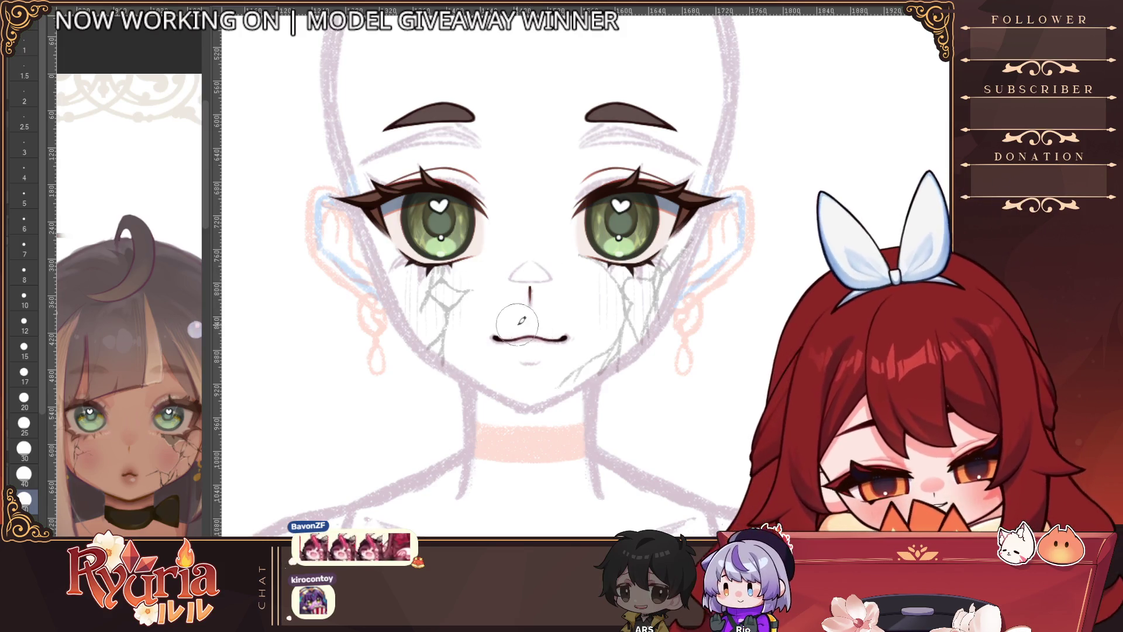
pyautogui.scroll(-2, 612, 430)
pyautogui.scroll(1, 612, 430)
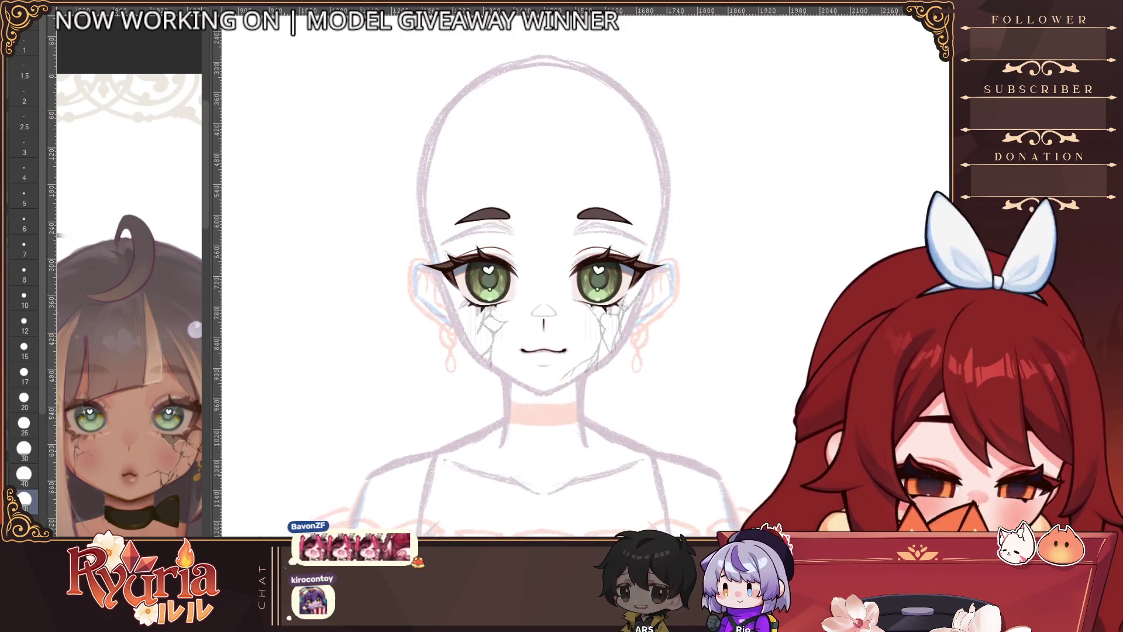
pyautogui.scroll(-2, 562, 404)
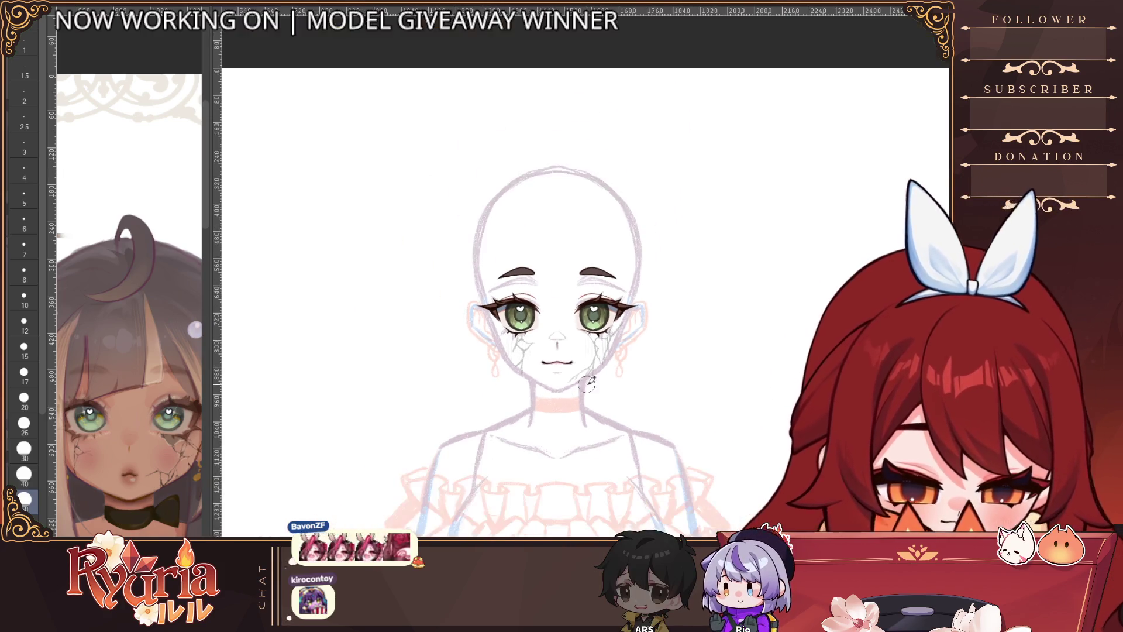
pyautogui.scroll(3, 104, 437)
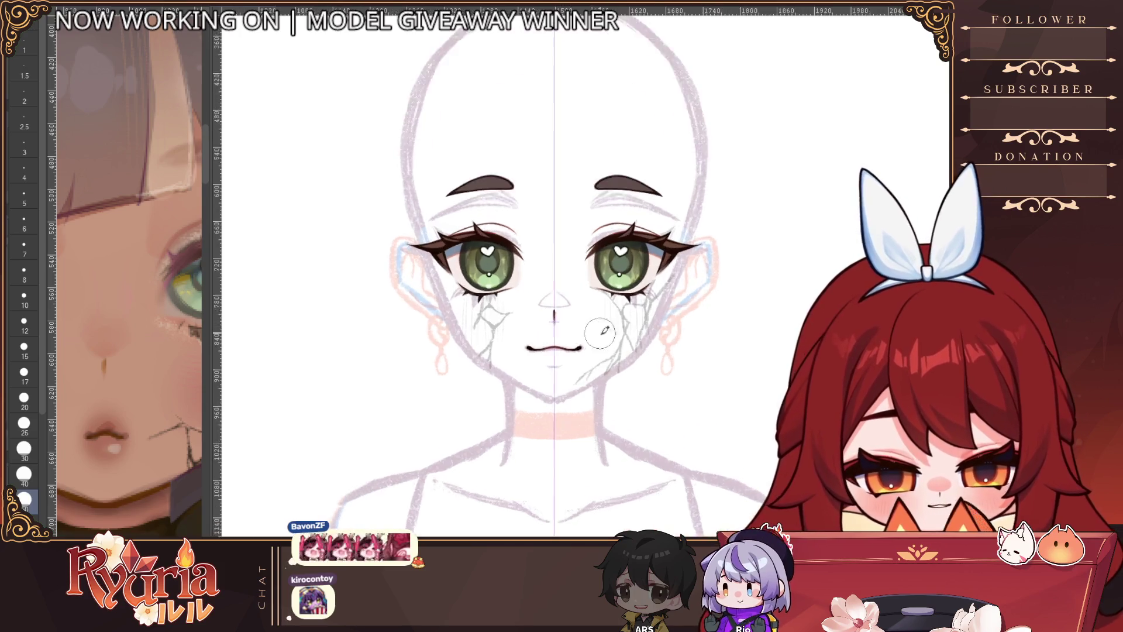
pyautogui.scroll(3, 561, 331)
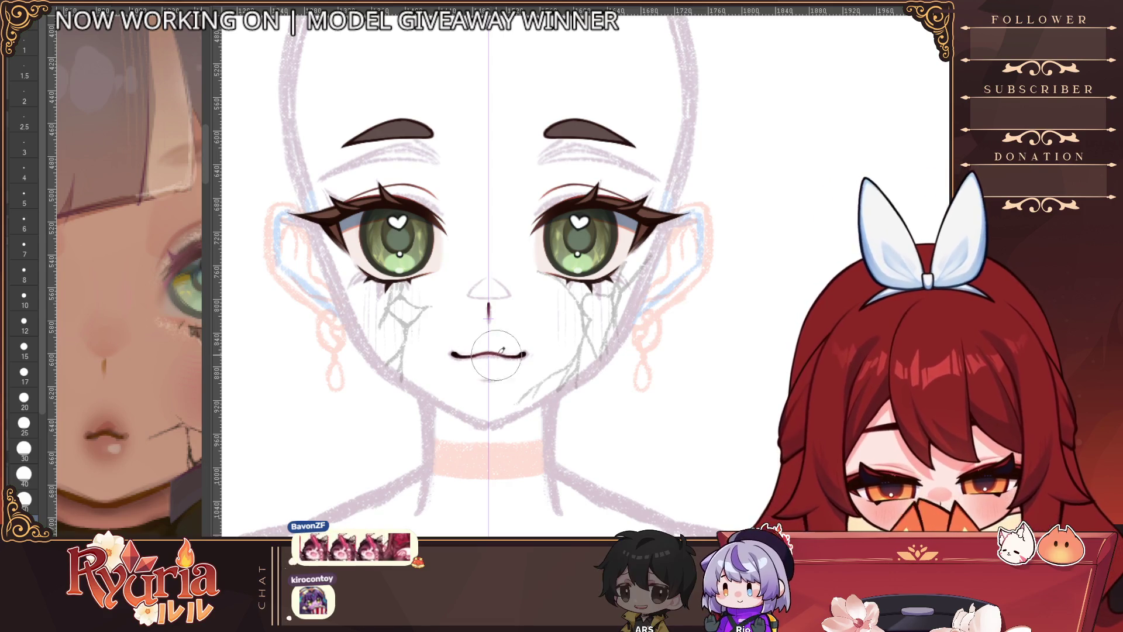
pyautogui.press('[')
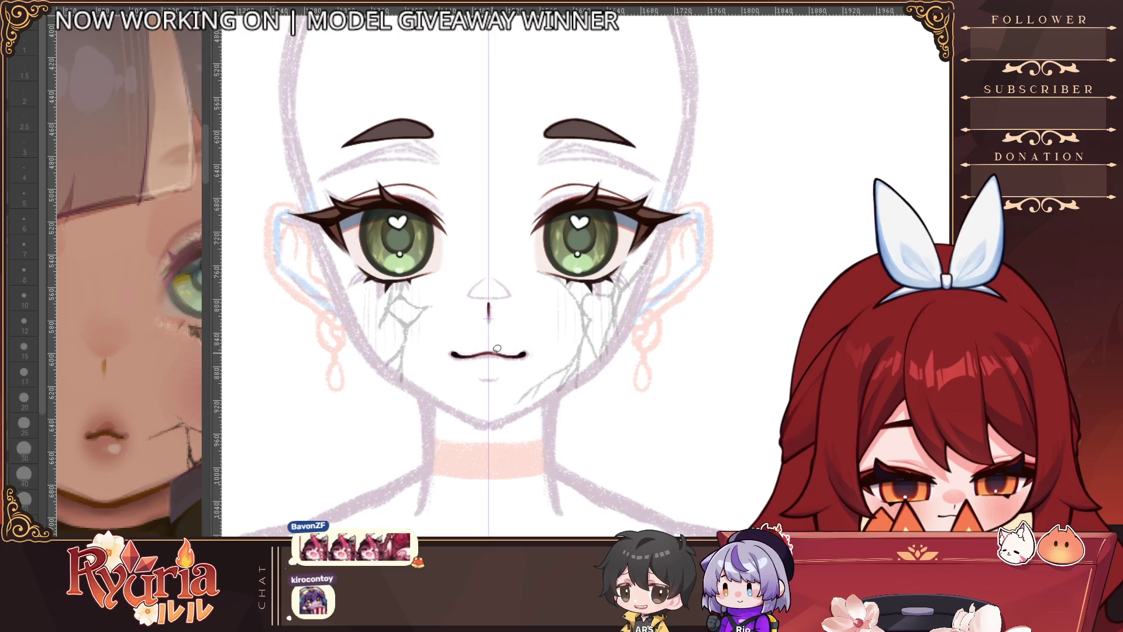
pyautogui.moveTo(449, 353)
pyautogui.mouseDown()
pyautogui.moveTo(475, 390)
pyautogui.moveTo(531, 353)
pyautogui.moveTo(494, 341)
pyautogui.mouseUp()
# Step: Reselect the area around the mouth and set the soft shading brush to size 40
pyautogui.press(']')
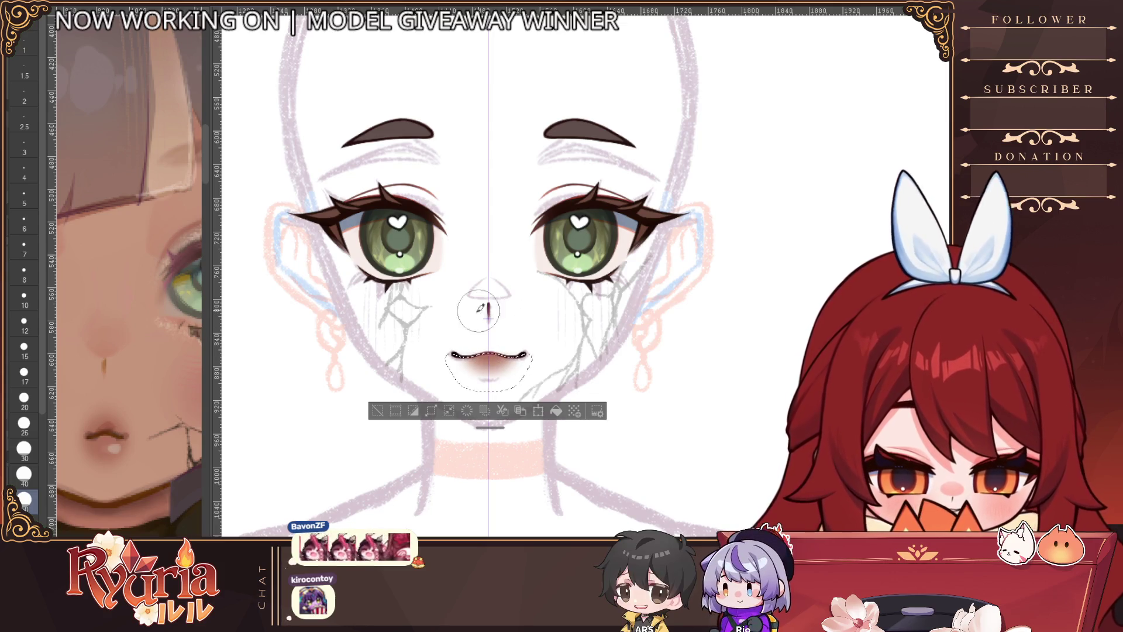
pyautogui.scroll(-2, 510, 331)
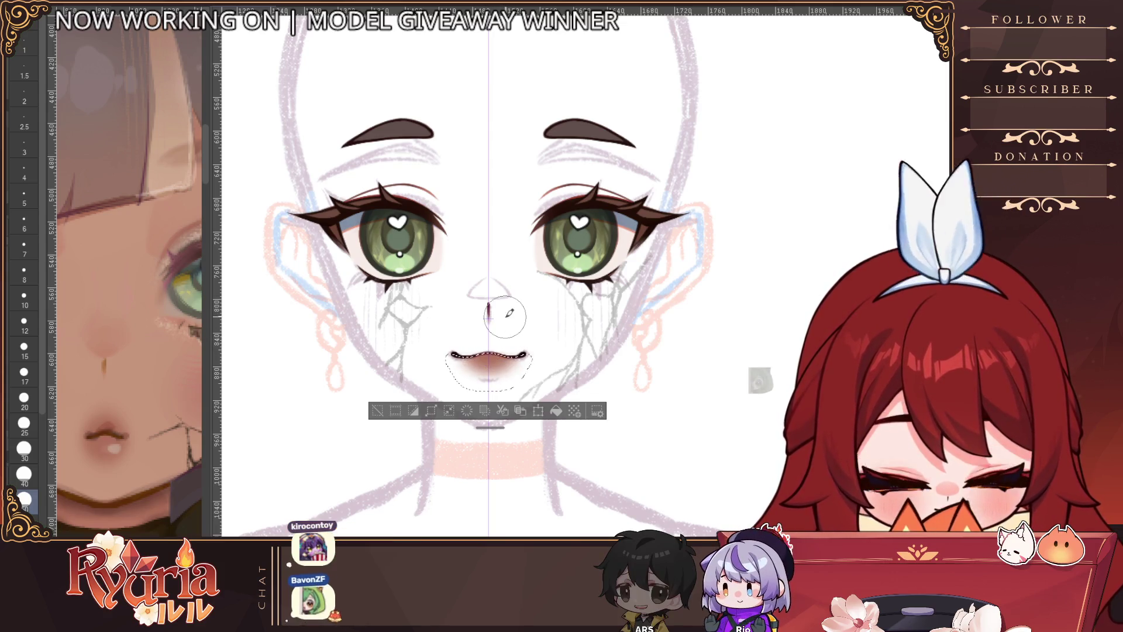
pyautogui.hotkey('ctrl', 'd')
pyautogui.scroll(-2, 571, 323)
pyautogui.scroll(3, 561, 325)
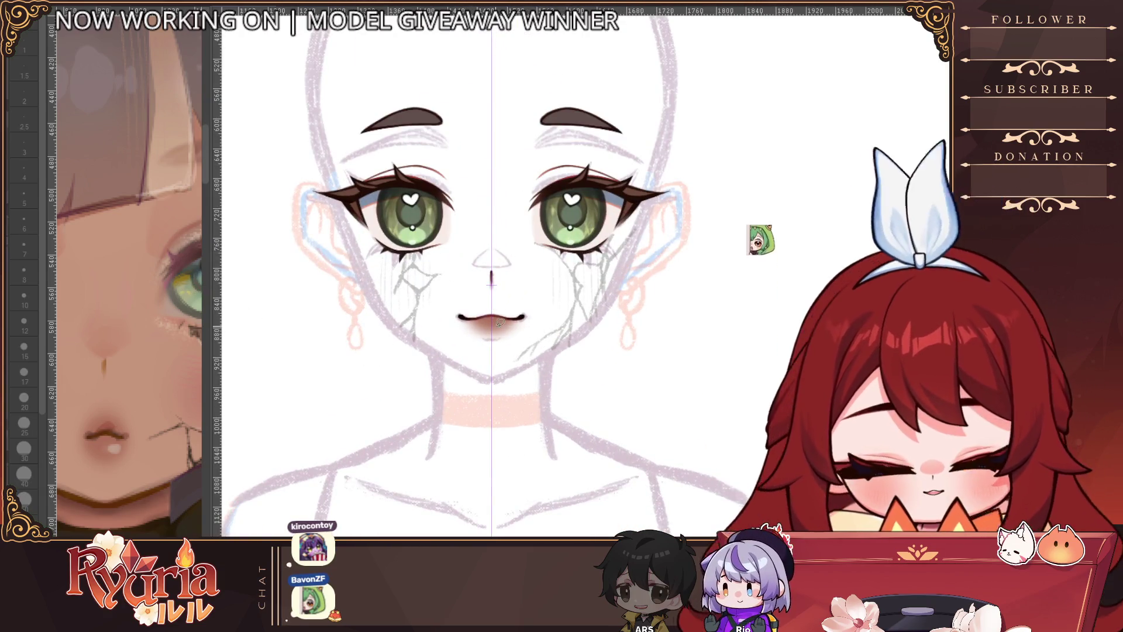
pyautogui.moveTo(463, 313); pyautogui.dragTo(525, 317)
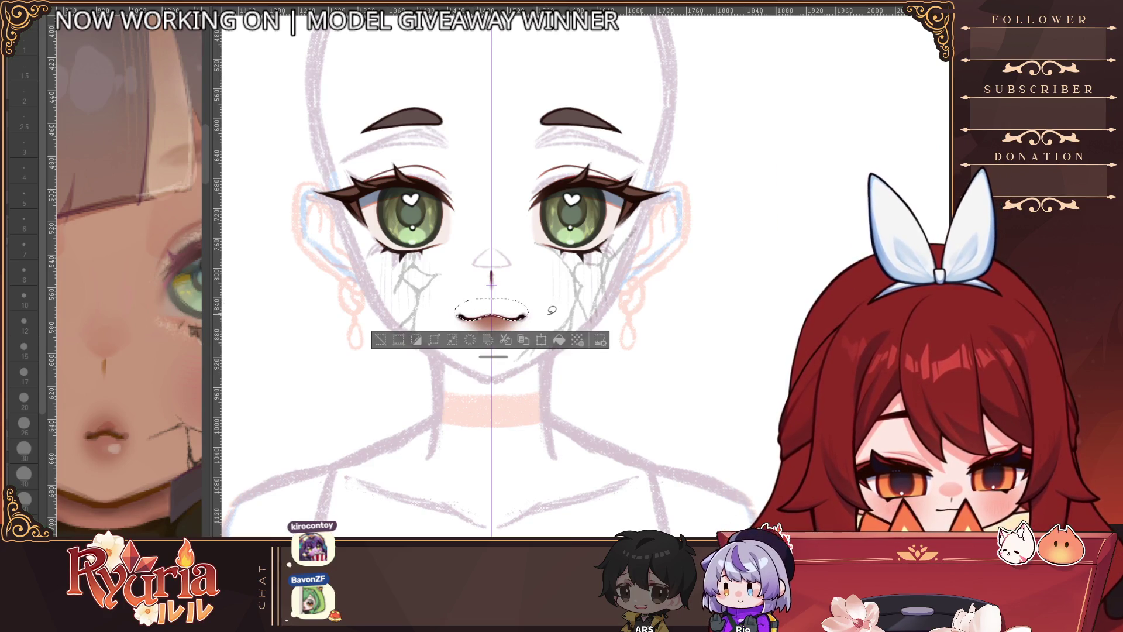
pyautogui.press('b')
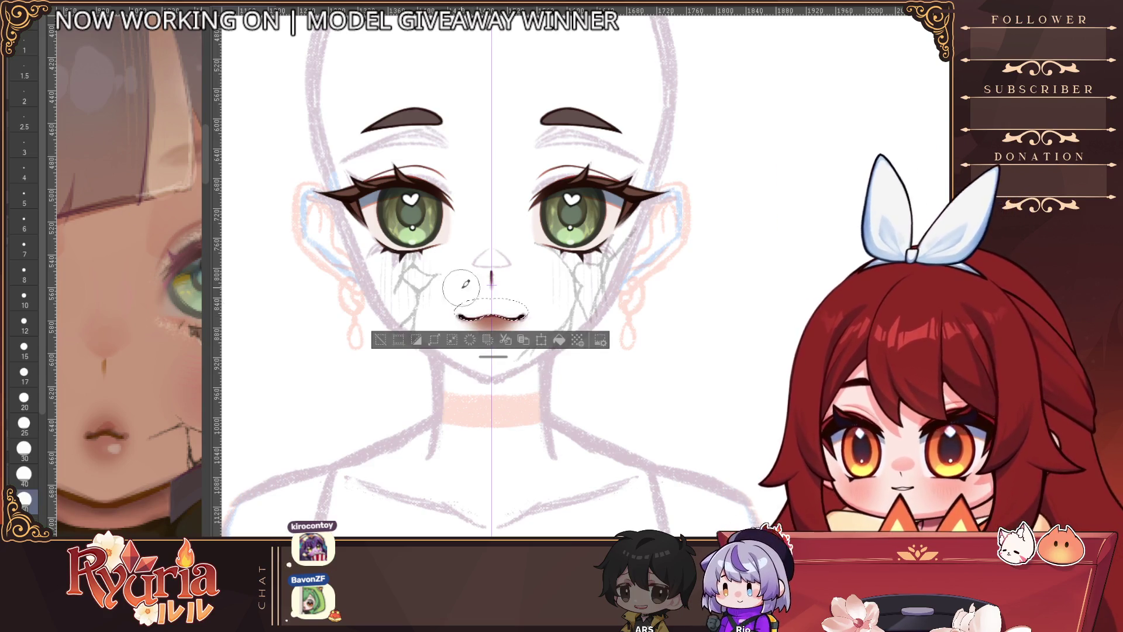
pyautogui.press('[')
pyautogui.press('[')
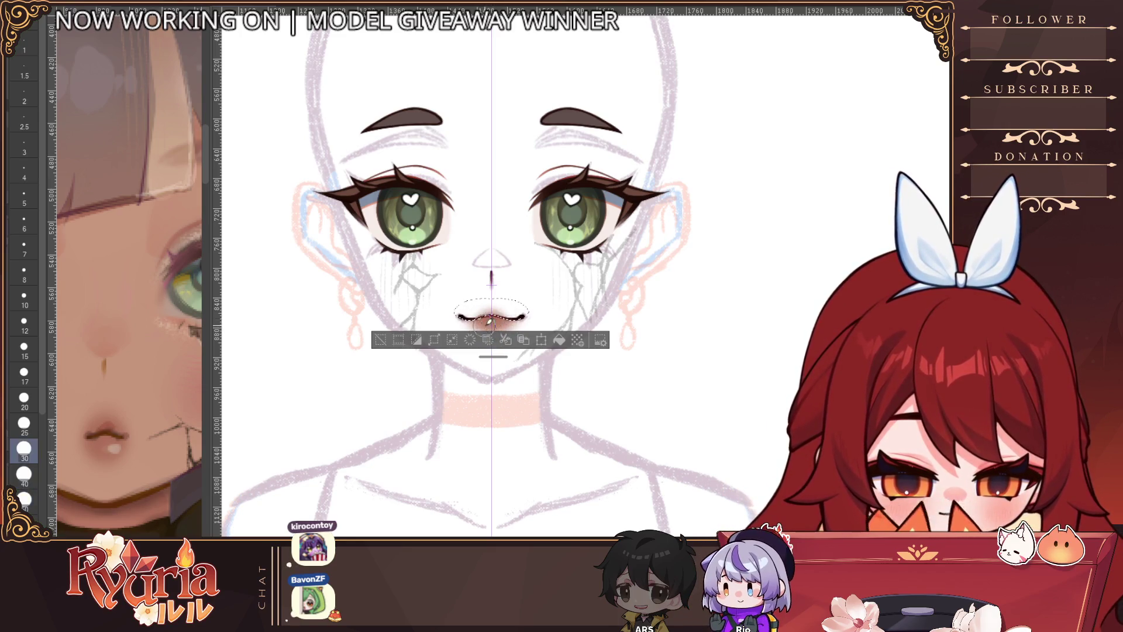
pyautogui.press(']')
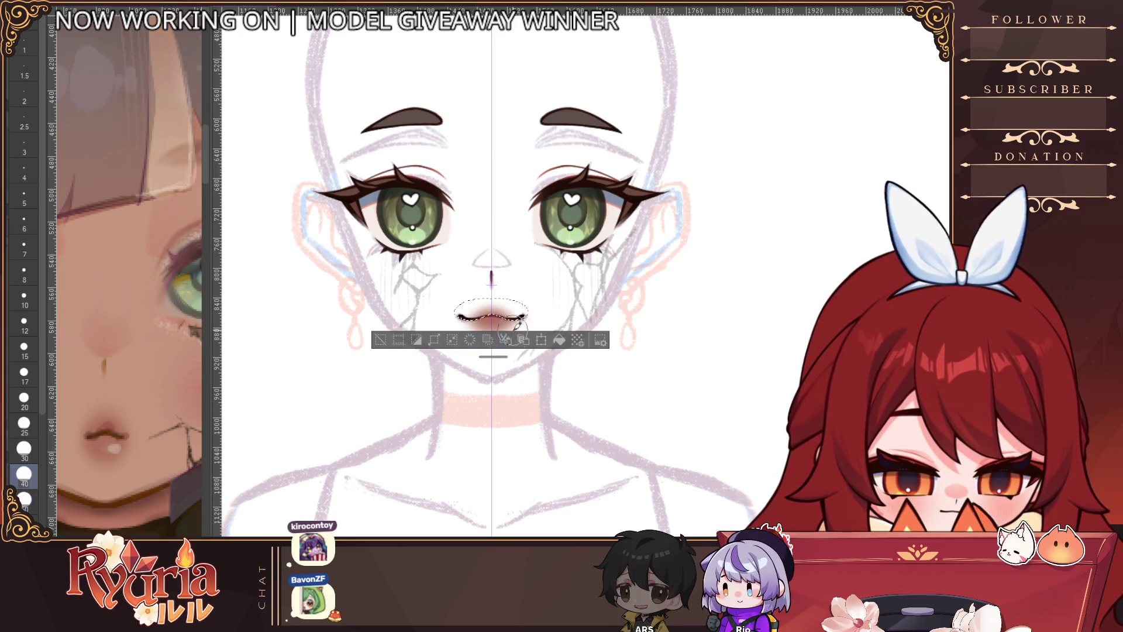
# Step: Clear and restore the mouth selection while zooming out to view the whole figure
pyautogui.hotkey('ctrl', 'd')
pyautogui.hotkey('ctrl', '-')
pyautogui.hotkey('ctrl', '-')
pyautogui.hotkey('ctrl', '-')
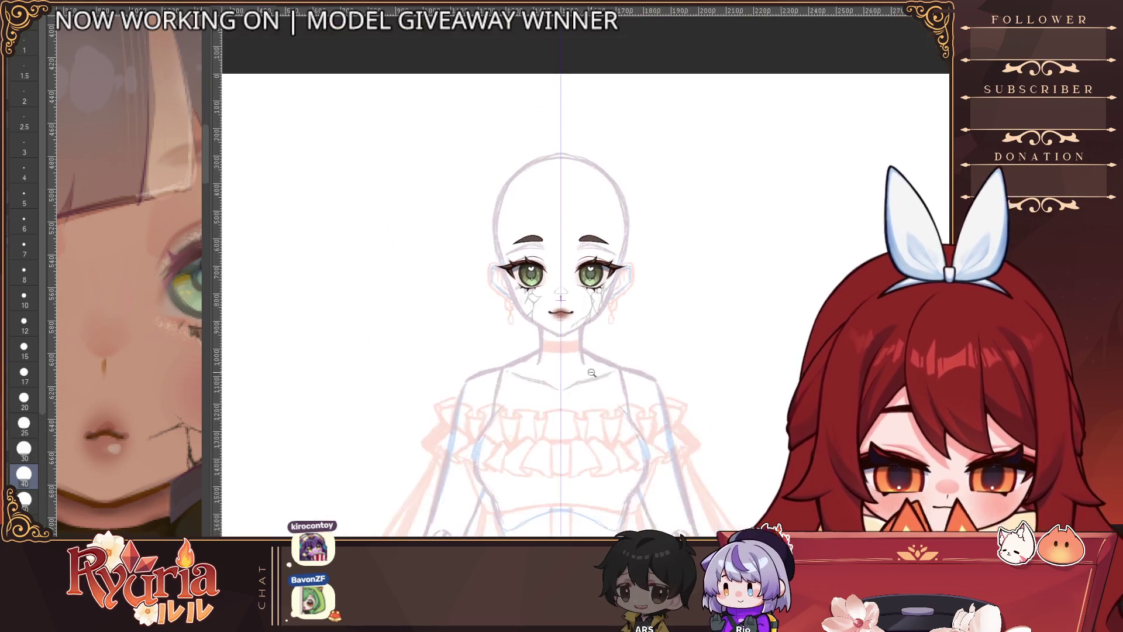
pyautogui.hscroll(3, 591, 372)
pyautogui.hotkey('ctrl', 'z')
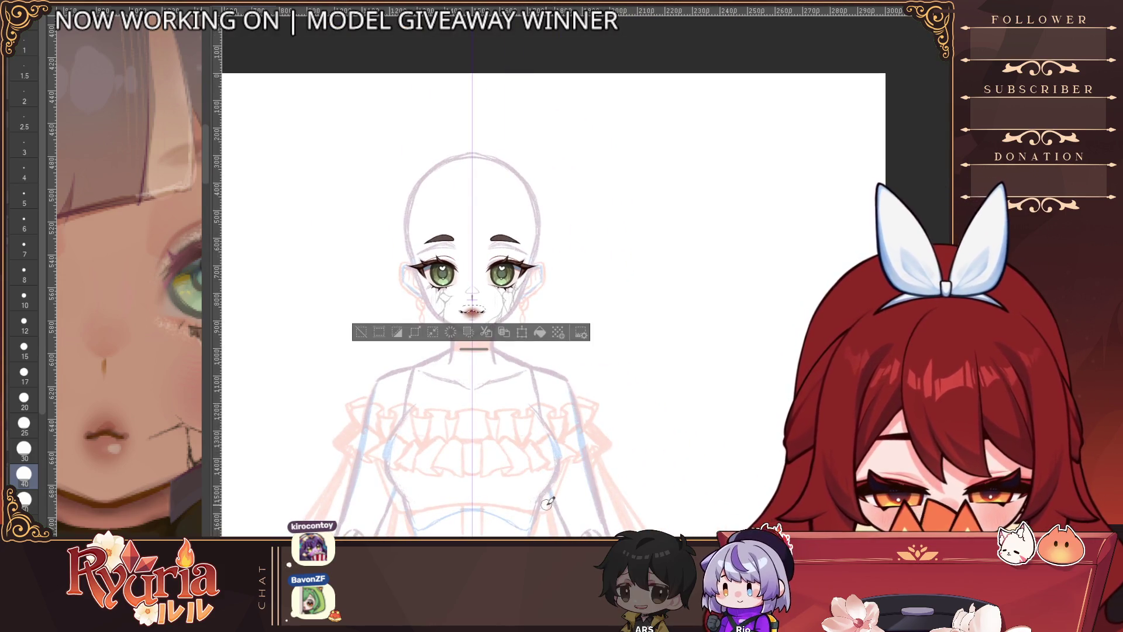
pyautogui.click(362, 331)
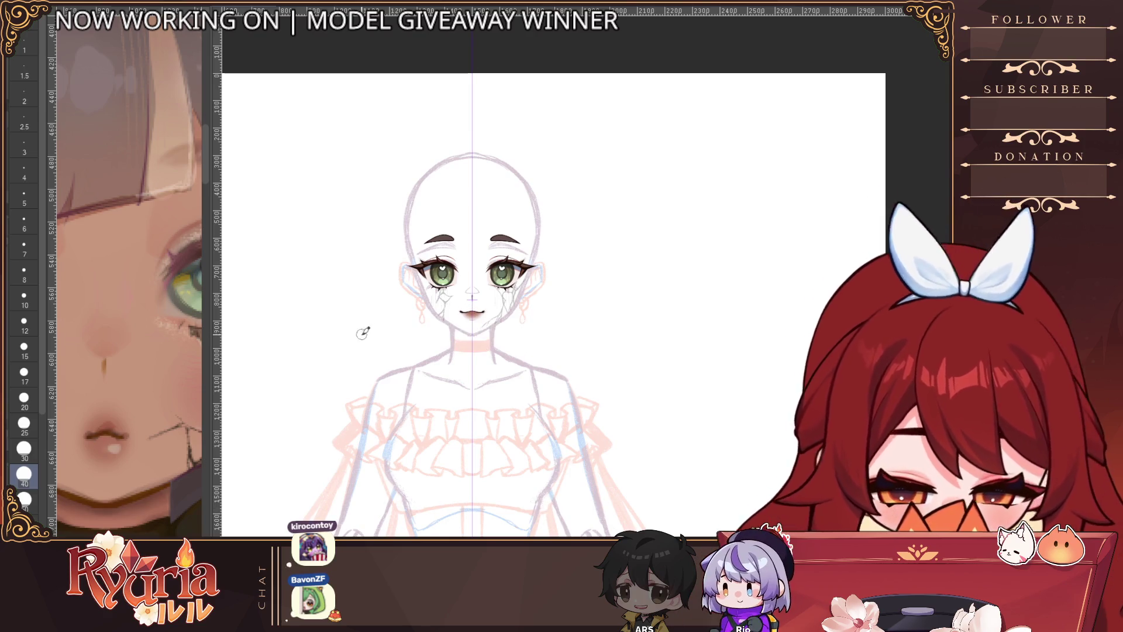
pyautogui.scroll(5, 475, 327)
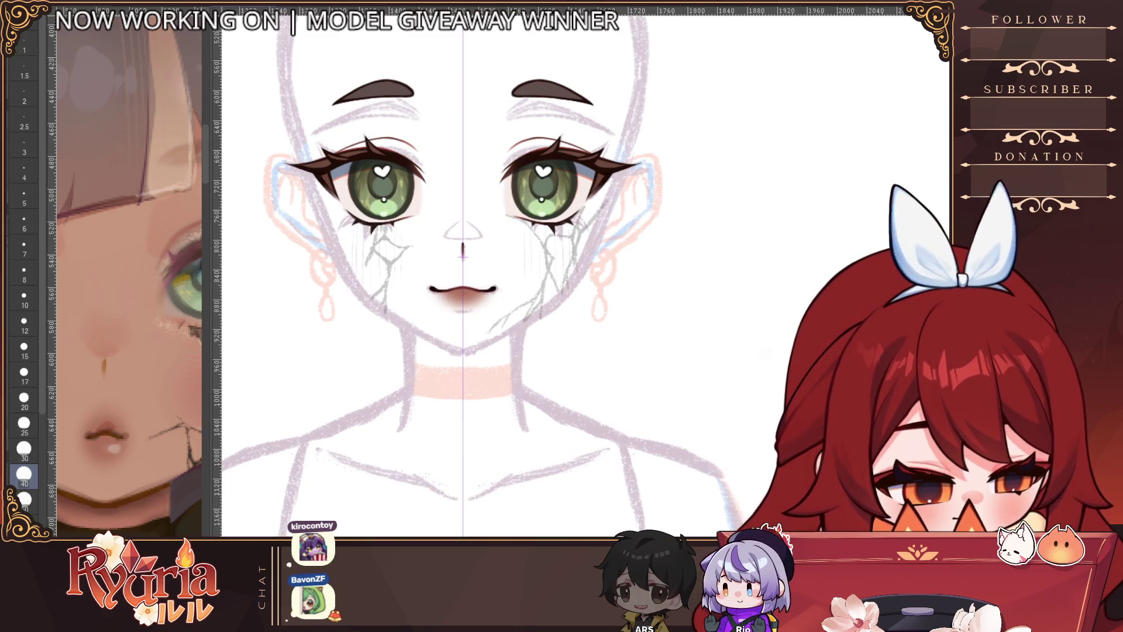
pyautogui.press('alt')
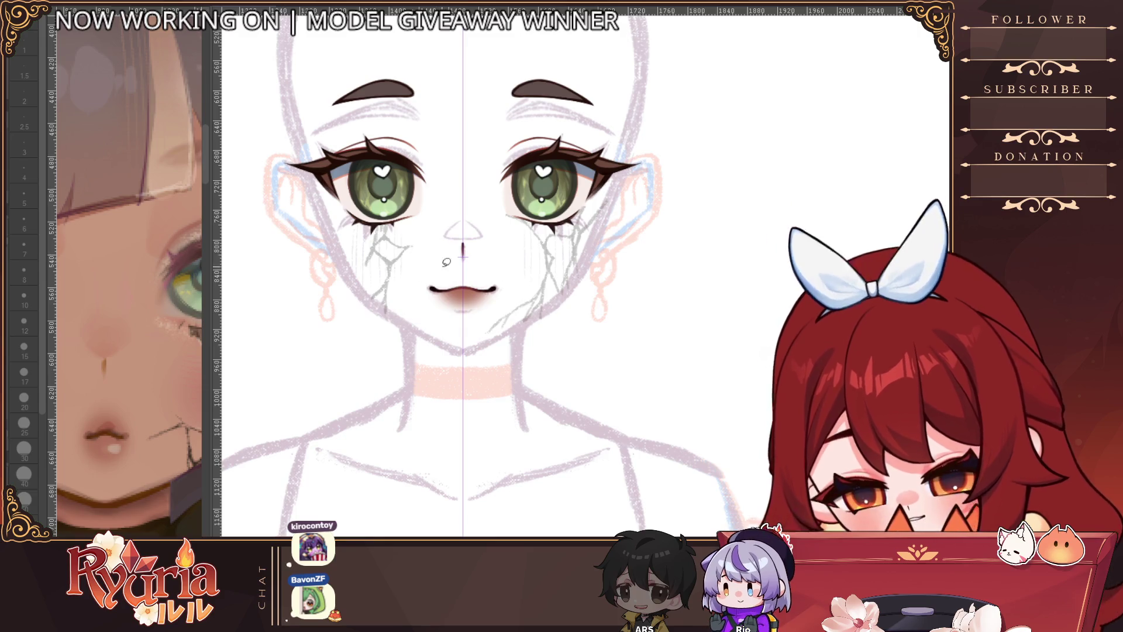
# Step: Darken the upper-lip shading at brush size 40 inside a selection around the mouth, then deselect
pyautogui.moveTo(444, 291)
pyautogui.mouseDown()
pyautogui.moveTo(425, 257)
pyautogui.moveTo(470, 247)
pyautogui.mouseUp()
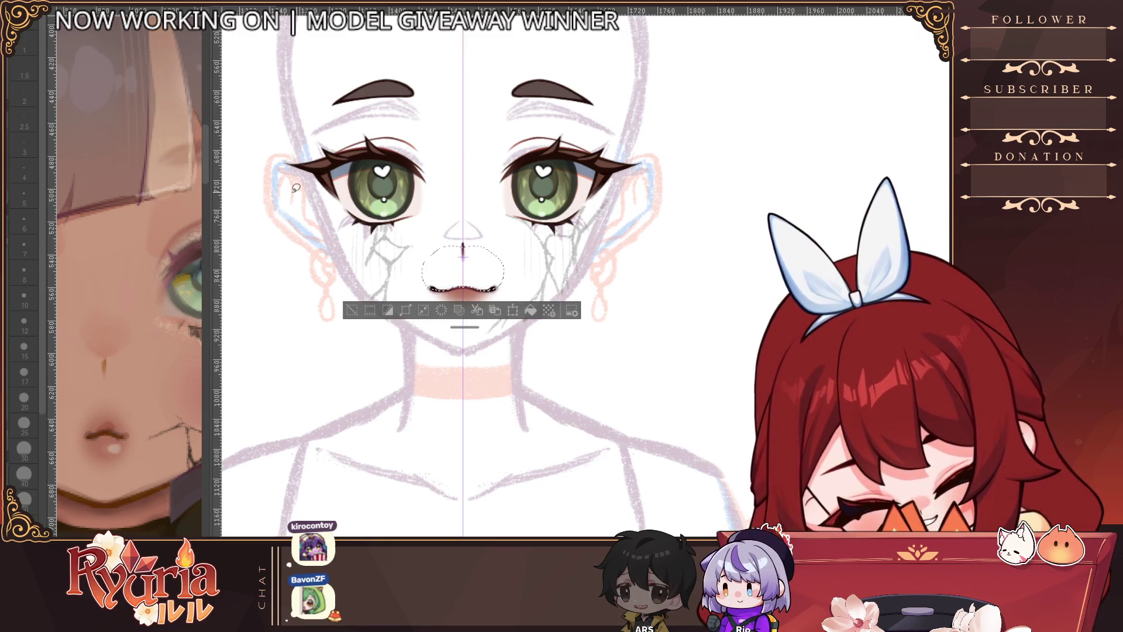
pyautogui.press('e')
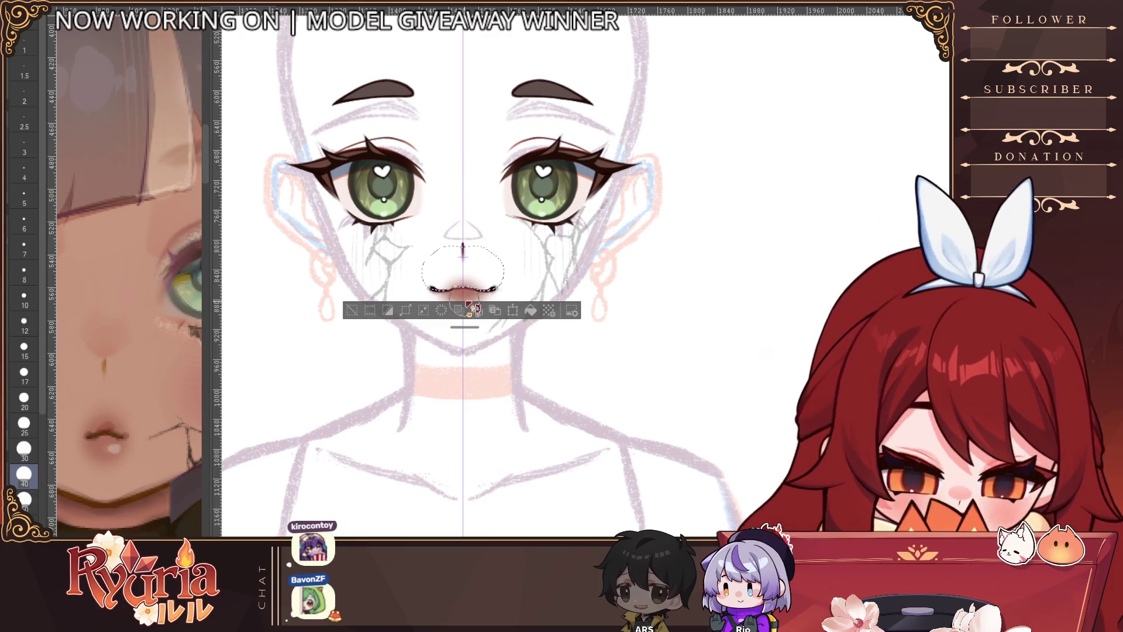
pyautogui.moveTo(466, 292); pyautogui.dragTo(476, 289)
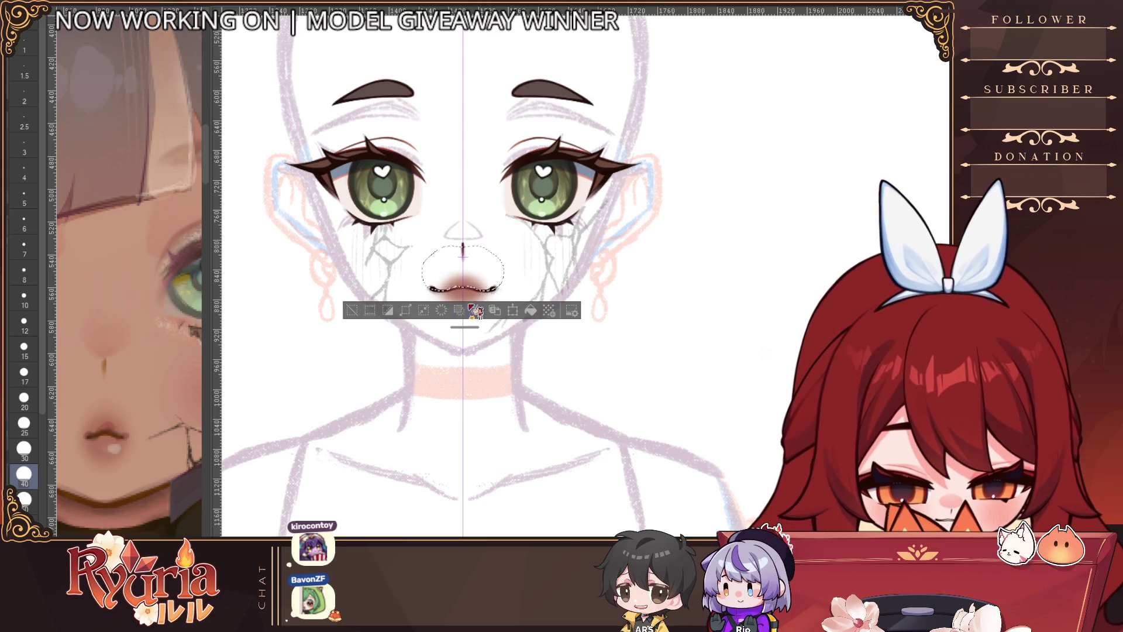
pyautogui.hotkey('ctrl', 'd')
# Step: Shrink the brush from 40 down to size 10 and zoom in on the mouth
pyautogui.scroll(3, 496, 270)
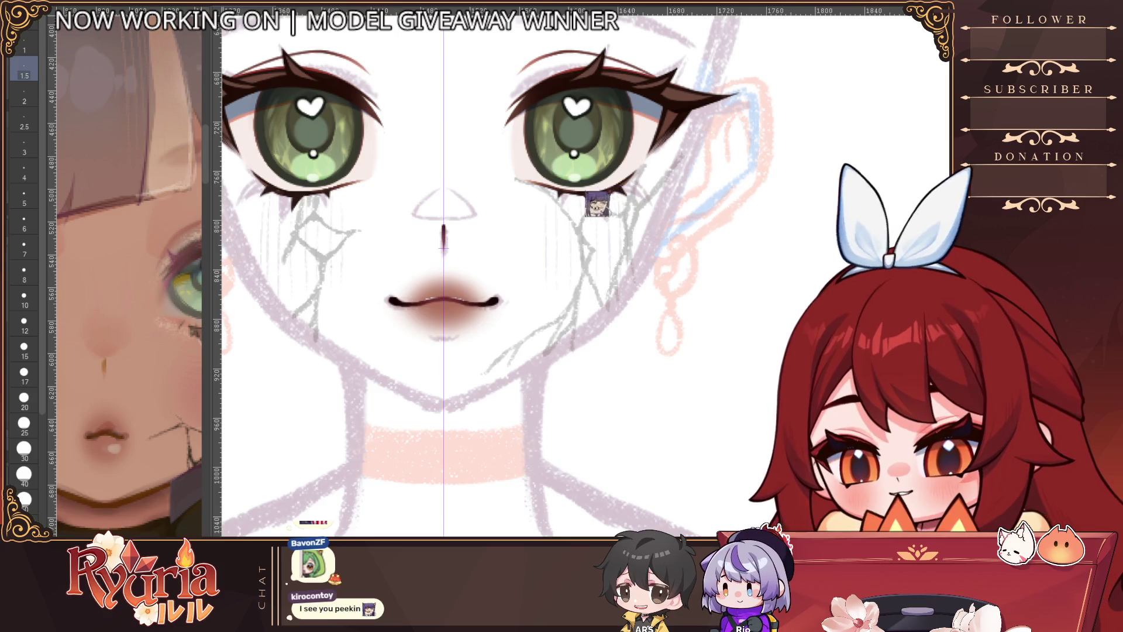
pyautogui.press('[')
pyautogui.press('[')
pyautogui.press('[')
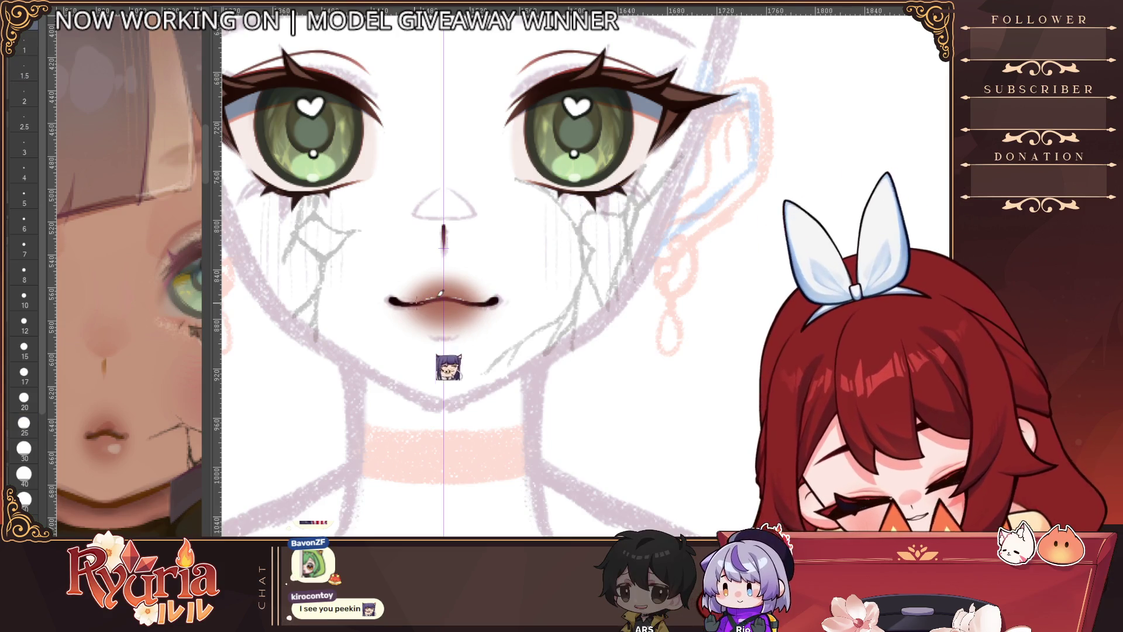
pyautogui.press('[')
pyautogui.press('[')
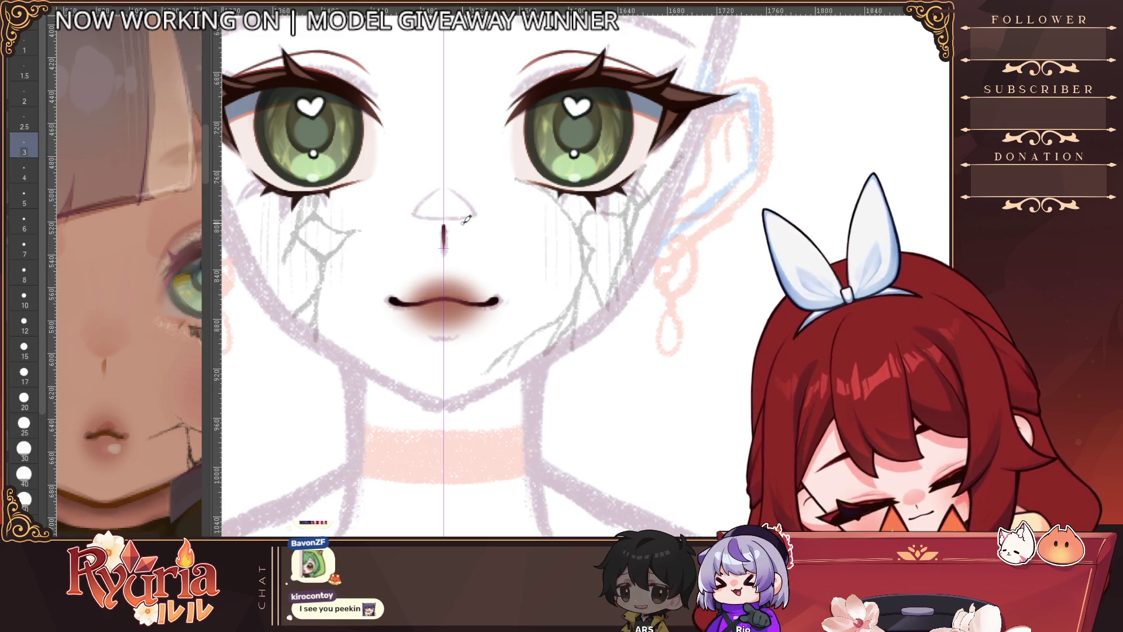
pyautogui.scroll(-1, 465, 222)
pyautogui.scroll(-2, 598, 269)
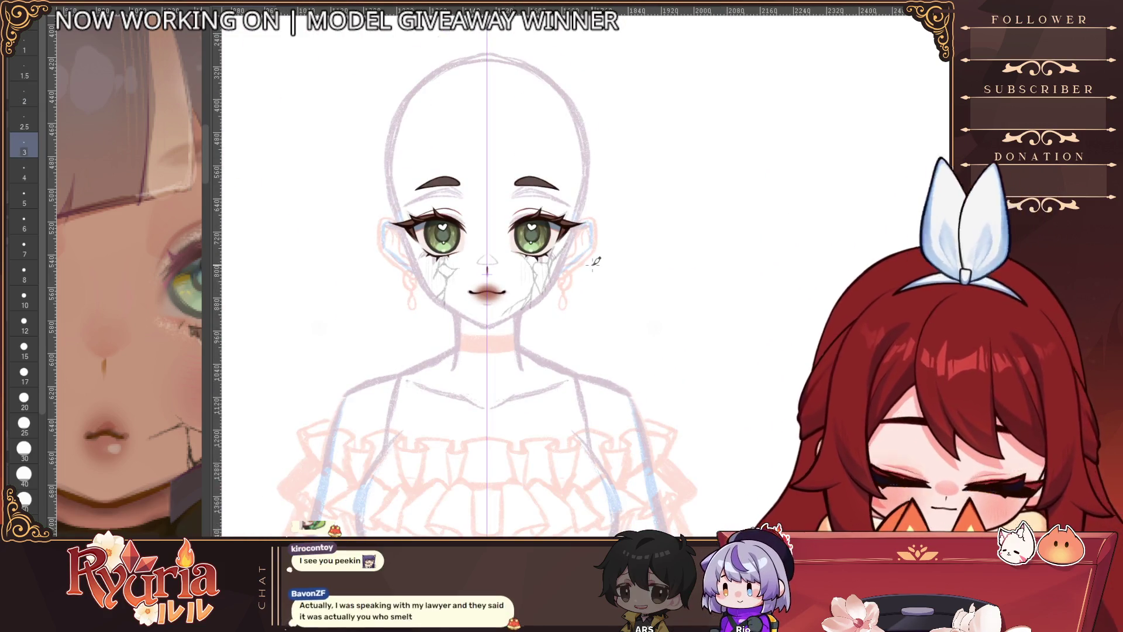
pyautogui.press('e')
pyautogui.press('p')
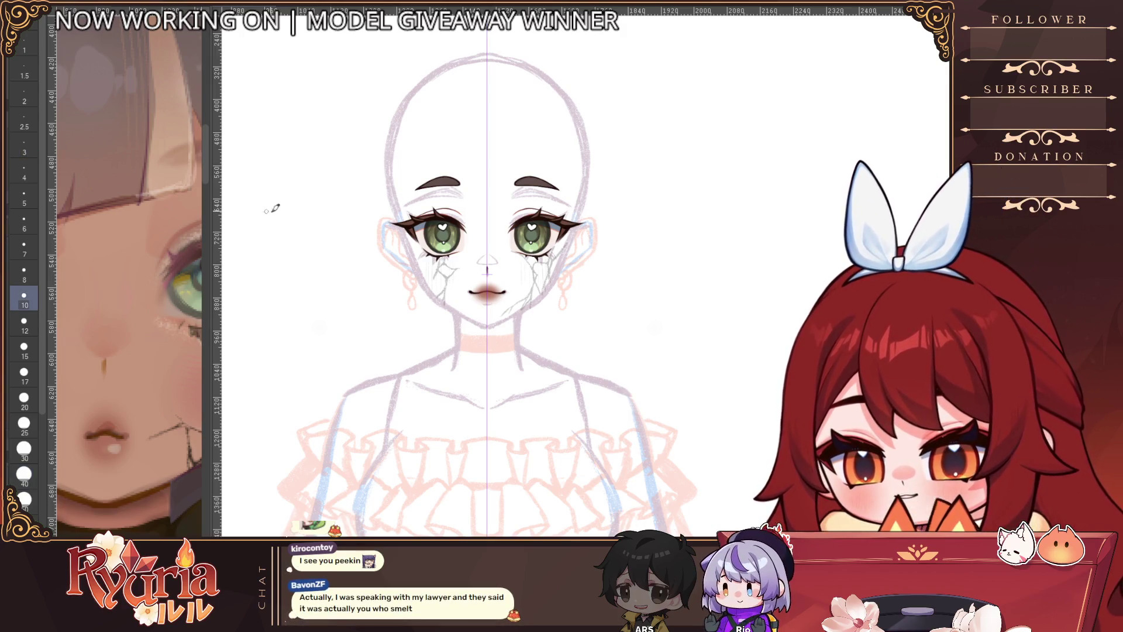
pyautogui.scroll(4, 481, 304)
pyautogui.press(']')
pyautogui.press(']')
pyautogui.press(']')
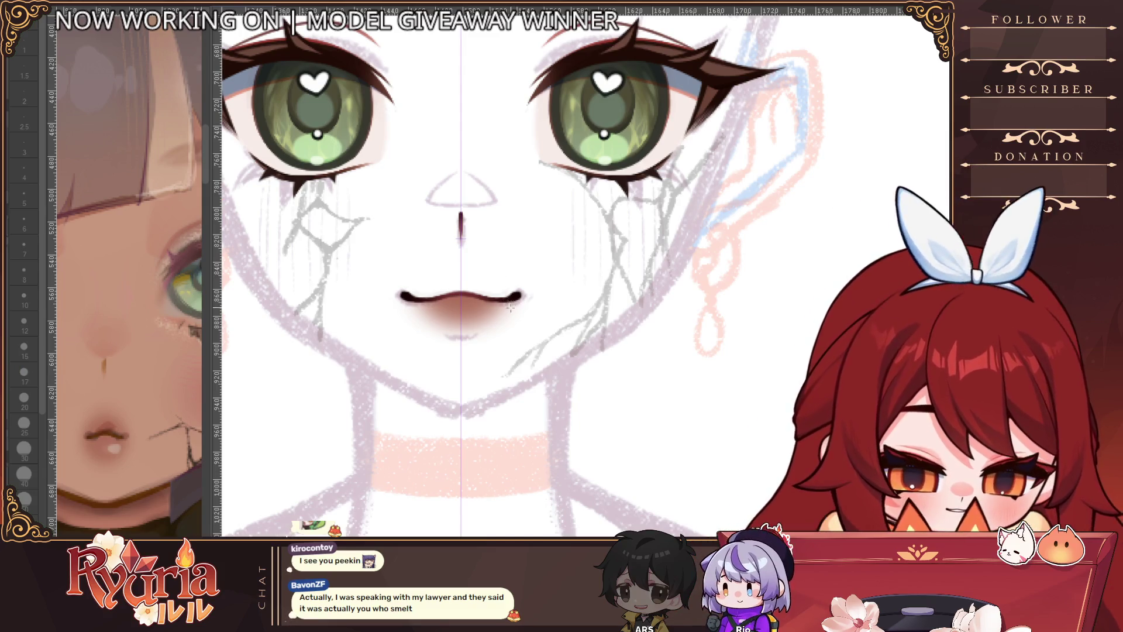
# Step: Compare the brown lip shading, lasso-select the lips, and undo the shading painted inside
pyautogui.hotkey('ctrl', 'z')
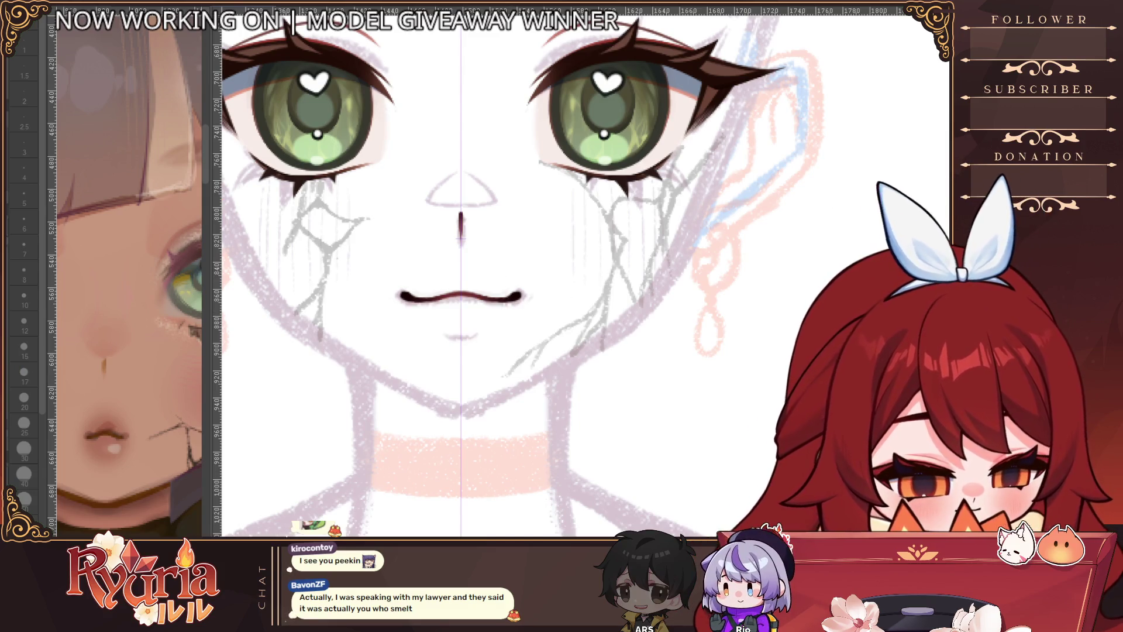
pyautogui.hotkey('ctrl', 'y')
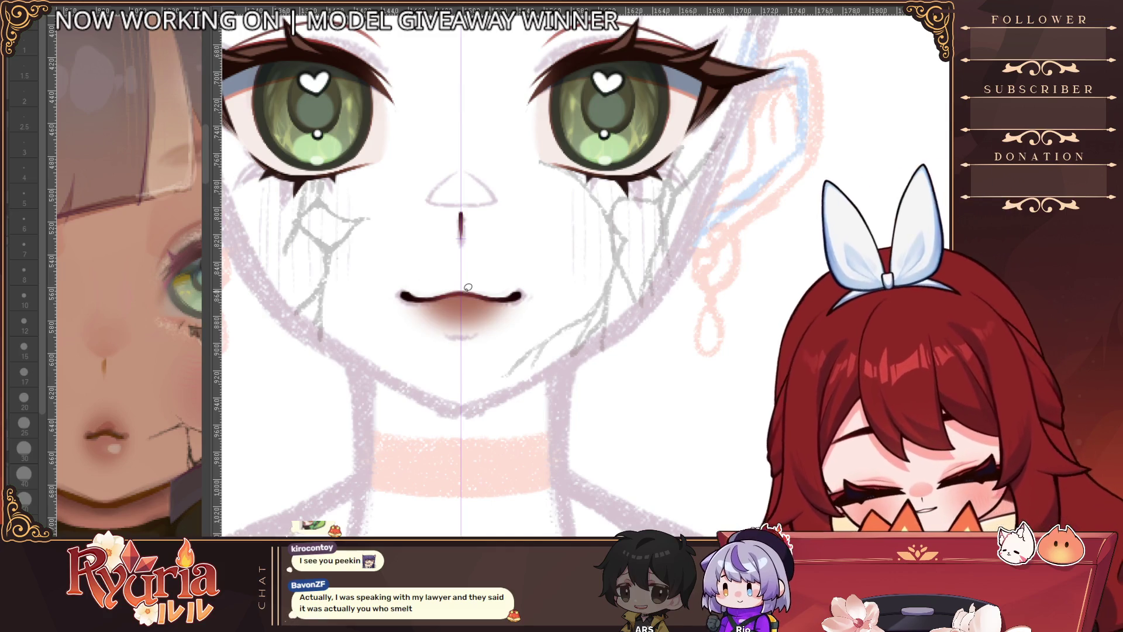
pyautogui.moveTo(432, 296)
pyautogui.mouseDown()
pyautogui.moveTo(397, 275)
pyautogui.moveTo(436, 296)
pyautogui.moveTo(457, 287)
pyautogui.moveTo(468, 307)
pyautogui.moveTo(444, 285)
pyautogui.moveTo(424, 288)
pyautogui.moveTo(462, 293)
pyautogui.moveTo(430, 284)
pyautogui.mouseUp()
pyautogui.press('b')
pyautogui.hotkey('ctrl', 'z')
# Step: Set the brush to size 30 for shading and clear the lip selection
pyautogui.press('[')
pyautogui.press('[')
pyautogui.press(']')
pyautogui.scroll(-3, 476, 336)
pyautogui.hotkey('ctrl', 'd')
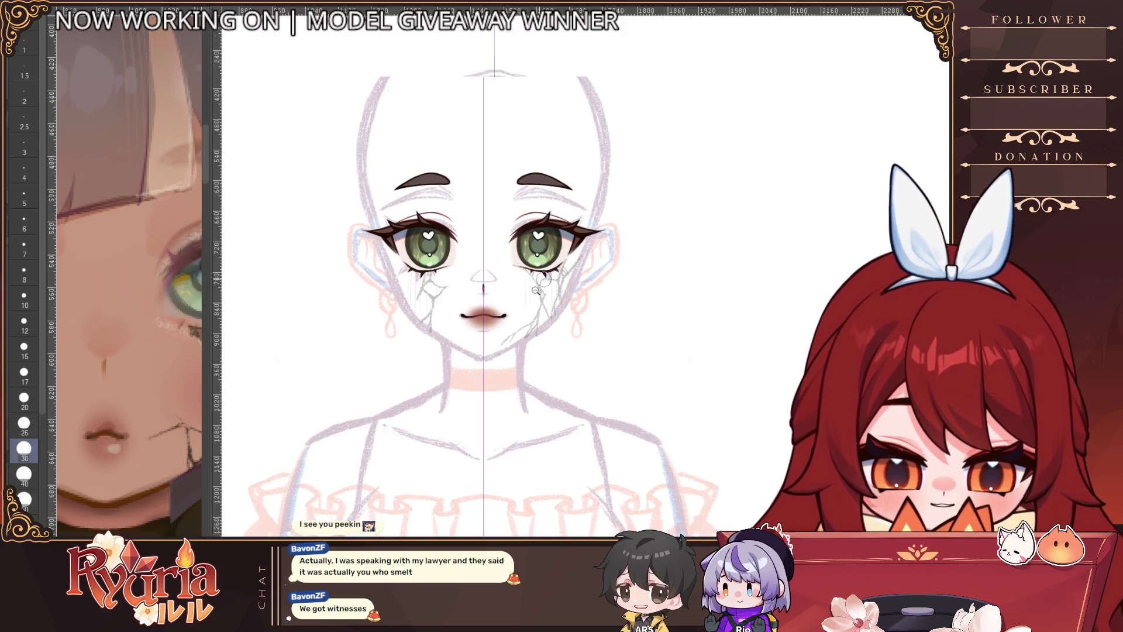
pyautogui.scroll(3, 539, 304)
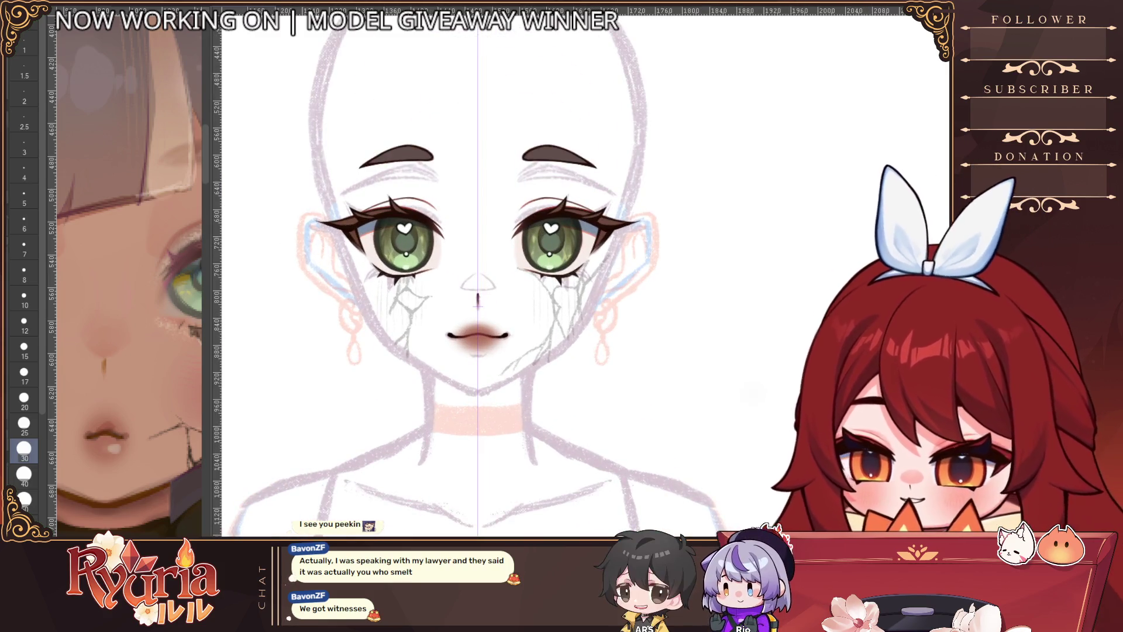
# Step: Enlarge the brush from 17 past 40 and compare the lower-lip shading before and after
pyautogui.press('[')
pyautogui.press('[')
pyautogui.press('[')
pyautogui.press(']')
pyautogui.press(']')
pyautogui.press(']')
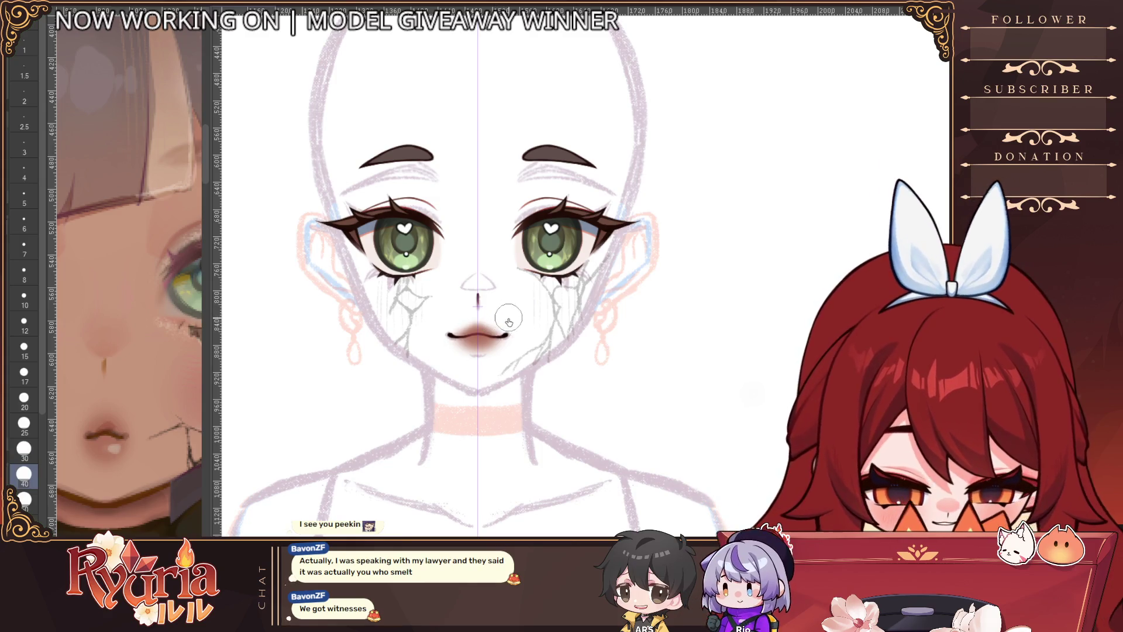
pyautogui.press(']')
pyautogui.press(']')
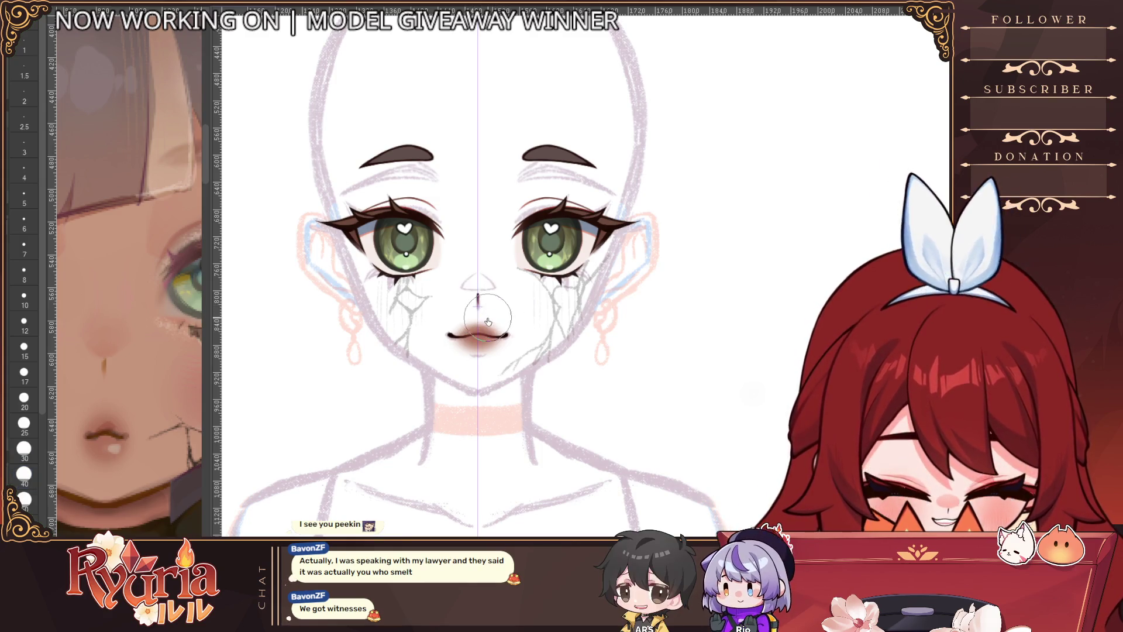
pyautogui.scroll(-3, 560, 247)
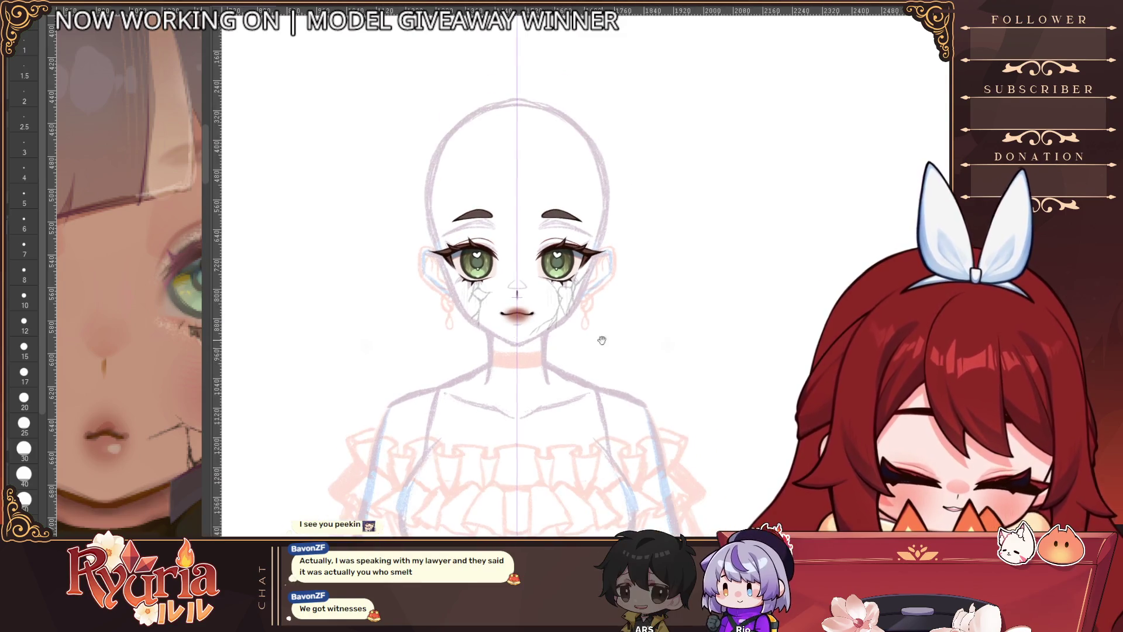
pyautogui.scroll(3, 530, 323)
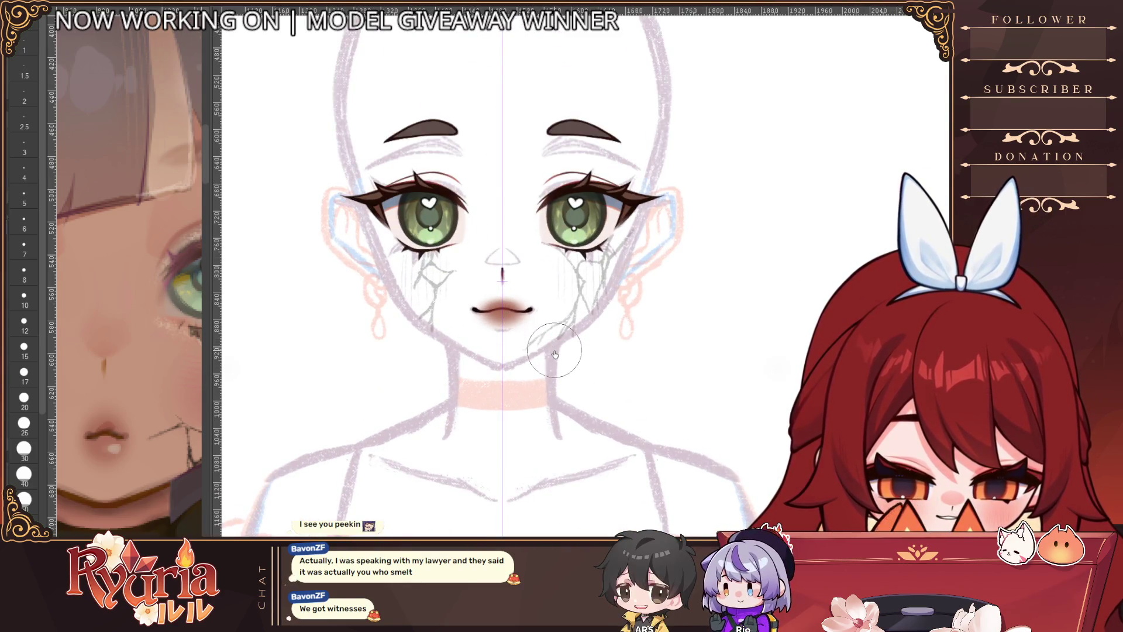
pyautogui.scroll(2, 532, 316)
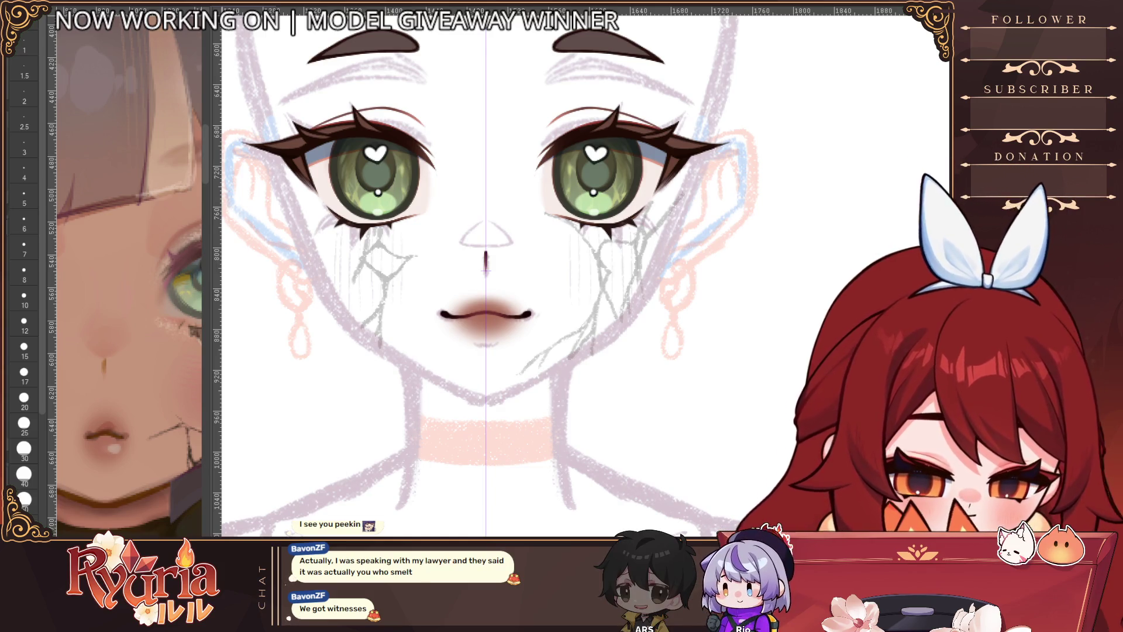
pyautogui.hotkey('ctrl', 'z')
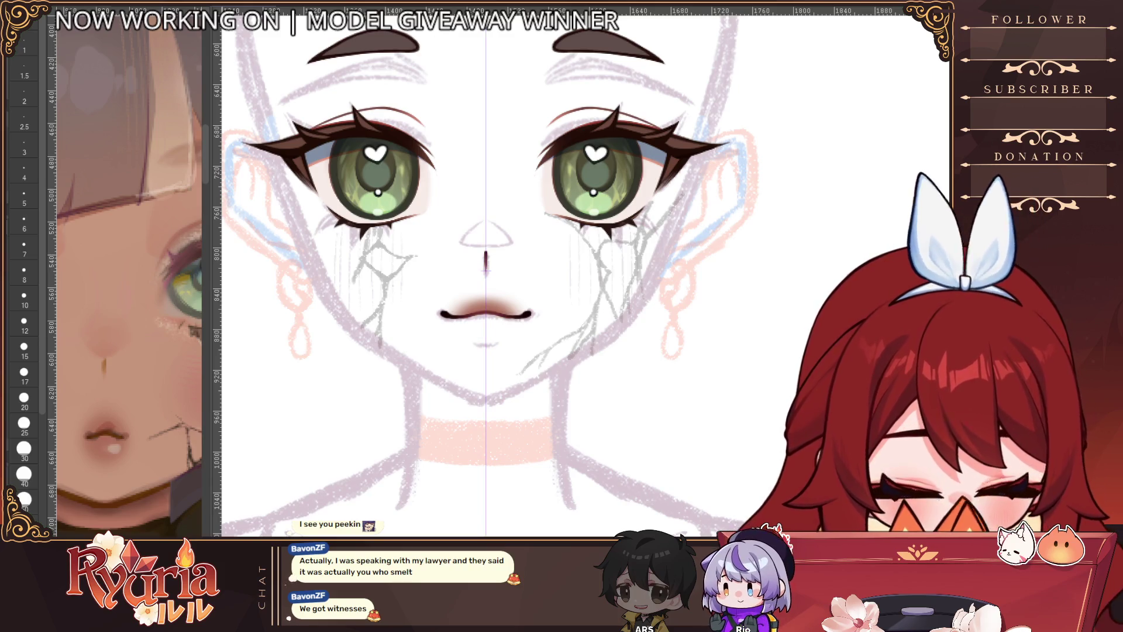
pyautogui.hotkey('ctrl', 'y')
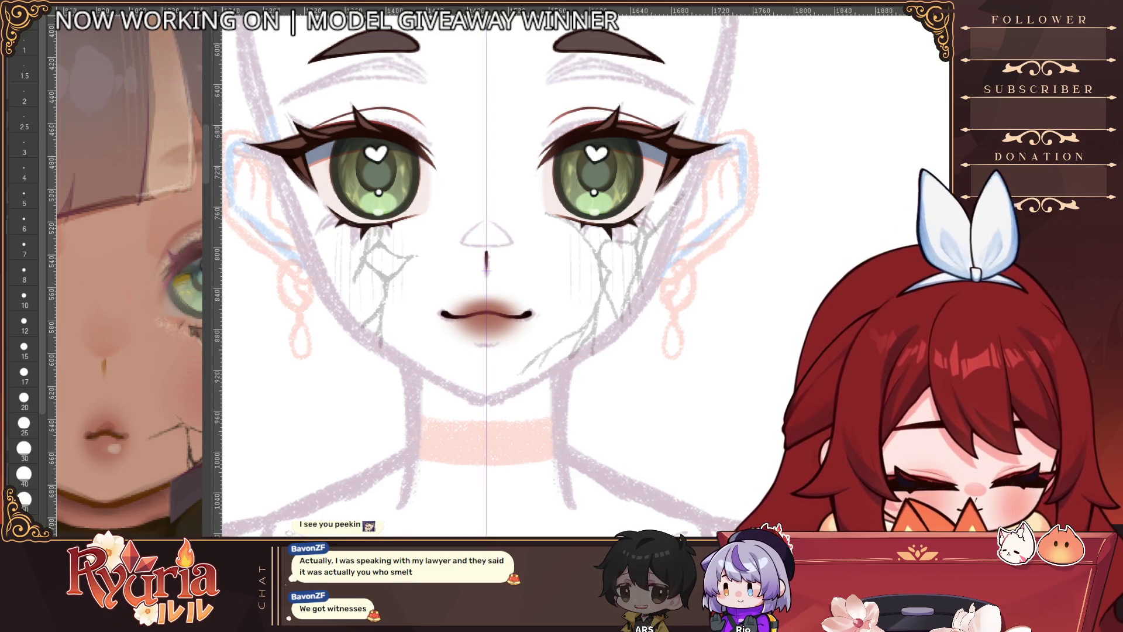
# Step: Compare the lower-lip shading, ending with shading only below the lip line
pyautogui.hotkey('ctrl', 'z')
pyautogui.hotkey('ctrl', 'y')
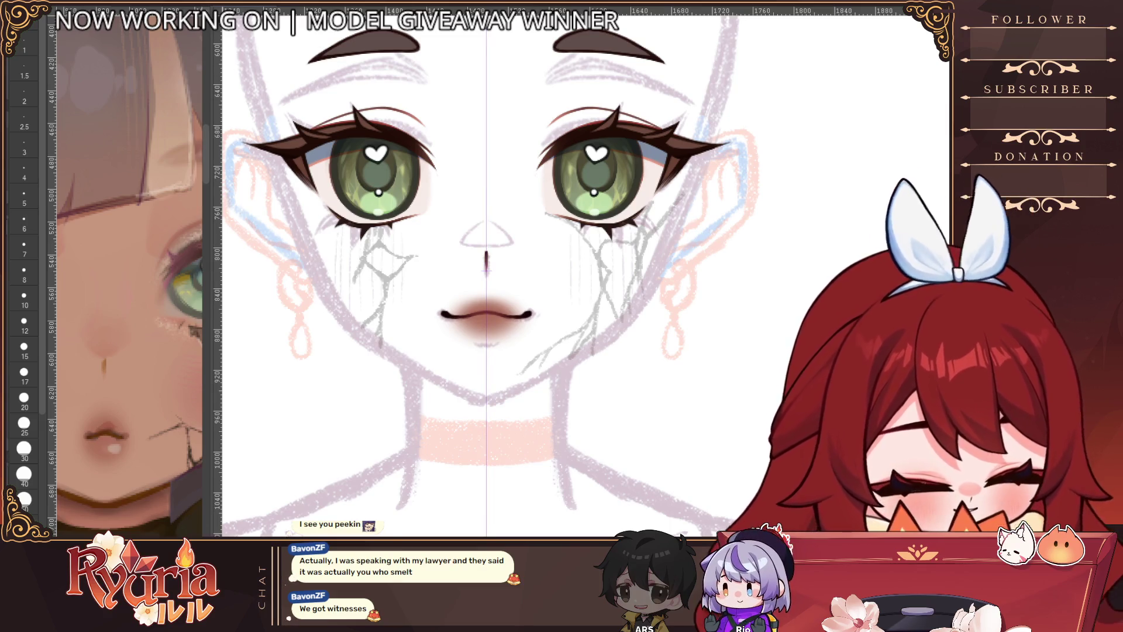
pyautogui.scroll(1, 556, 339)
pyautogui.hotkey('ctrl', 'z')
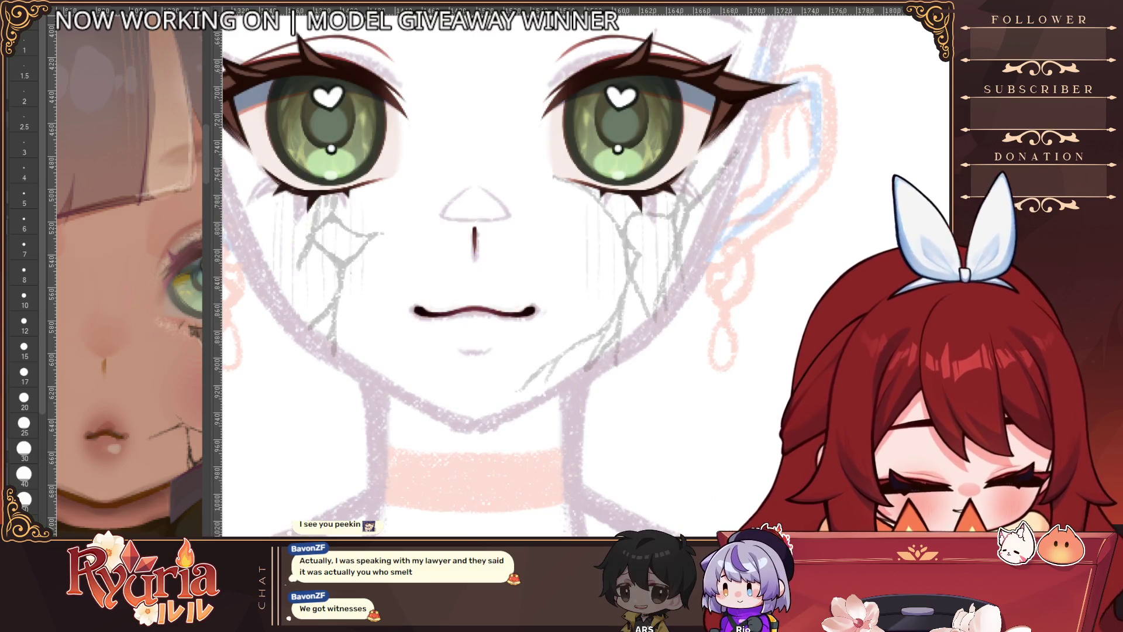
pyautogui.hotkey('ctrl', 'y')
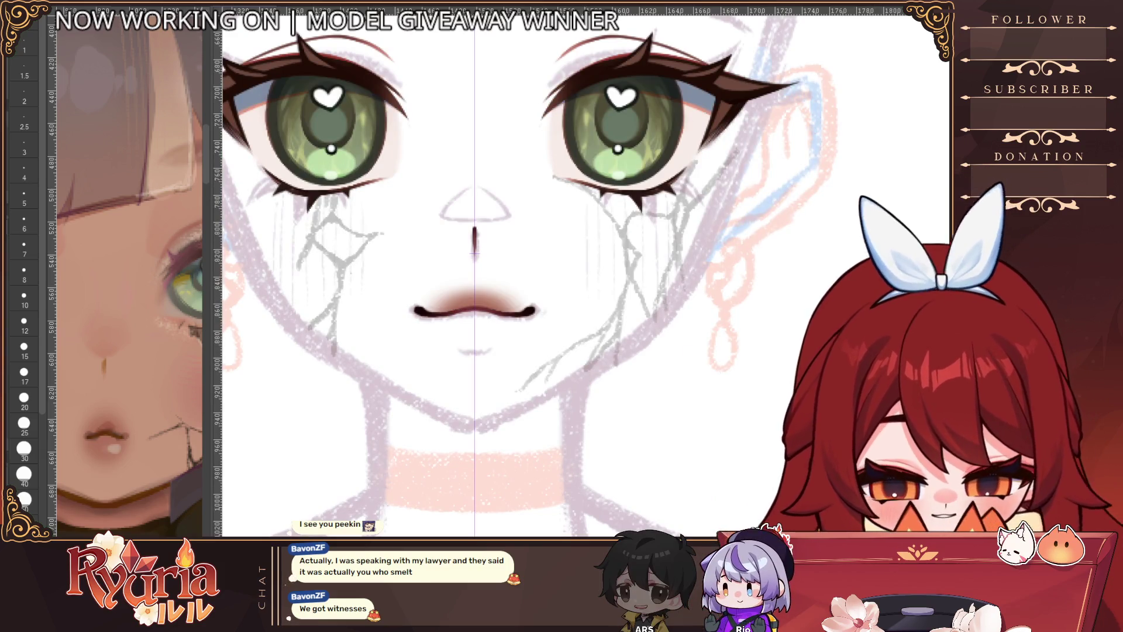
pyautogui.hotkey('ctrl', 'z')
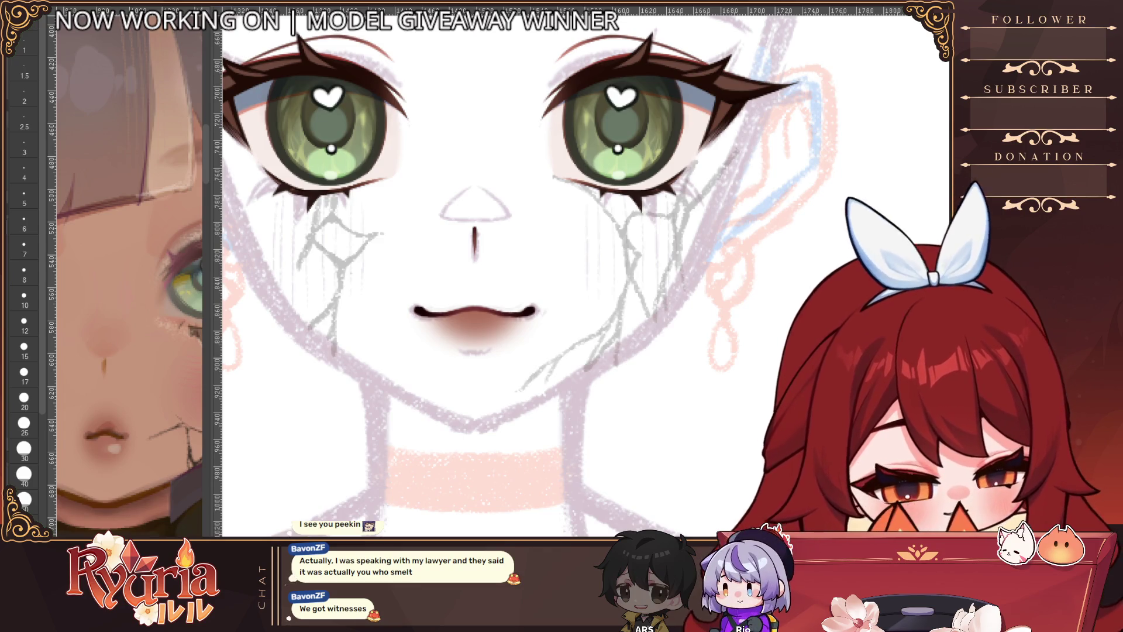
# Step: Zoom in on the lips, paint size-8 soft brown shading above the upper lip, then lighten it
pyautogui.click(490, 323)
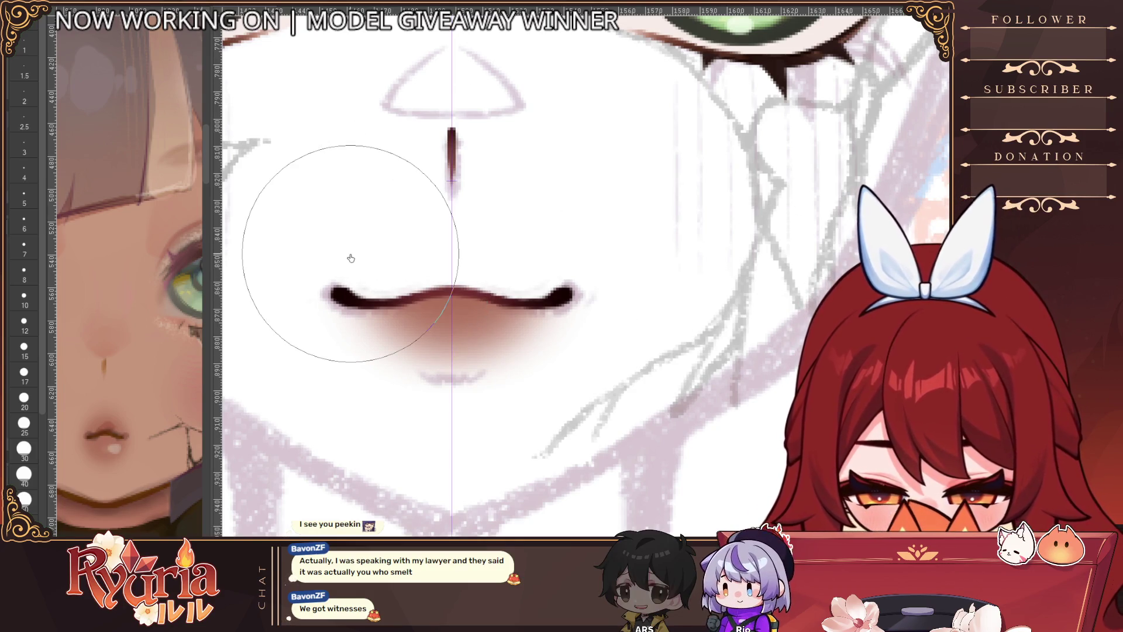
pyautogui.press('e')
pyautogui.press('[')
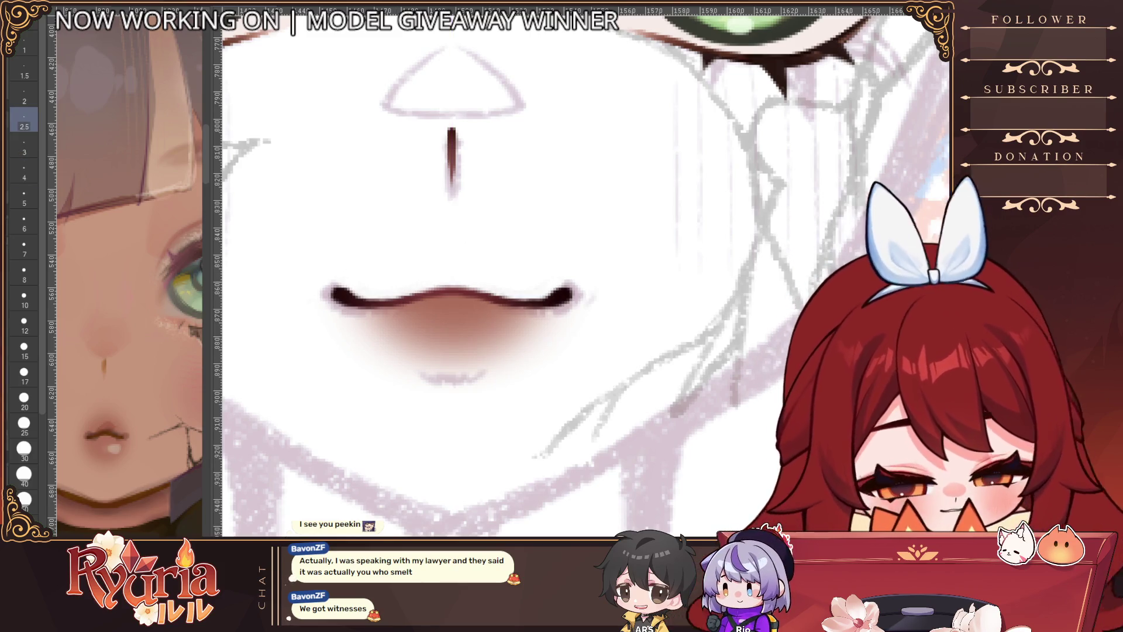
pyautogui.press(']')
pyautogui.press(']')
pyautogui.press(']')
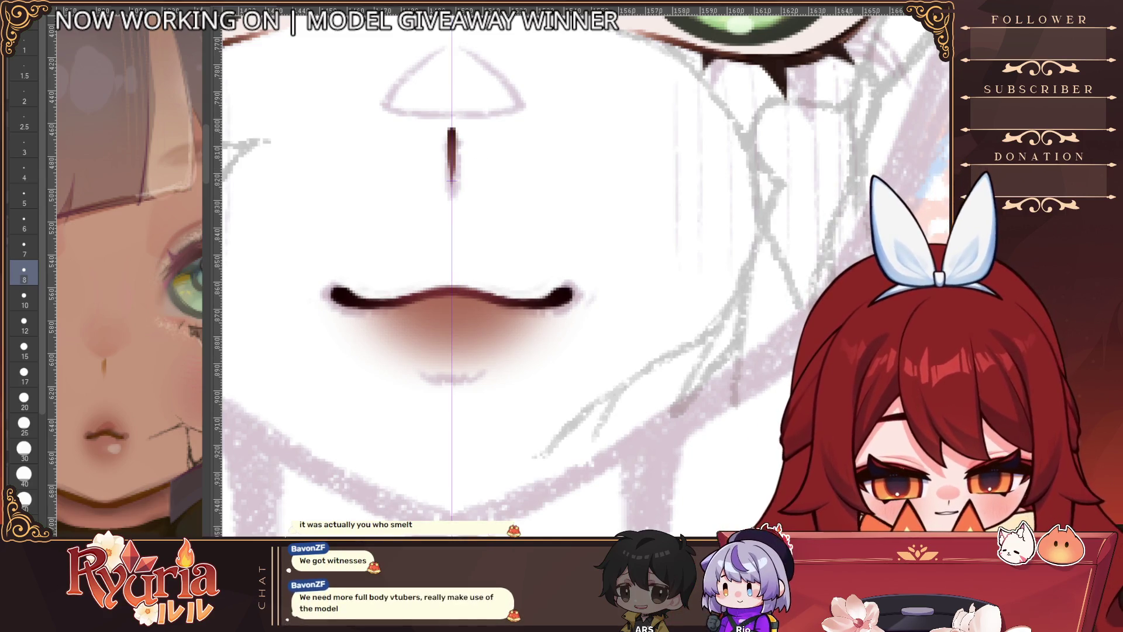
pyautogui.moveTo(369, 280); pyautogui.dragTo(448, 270)
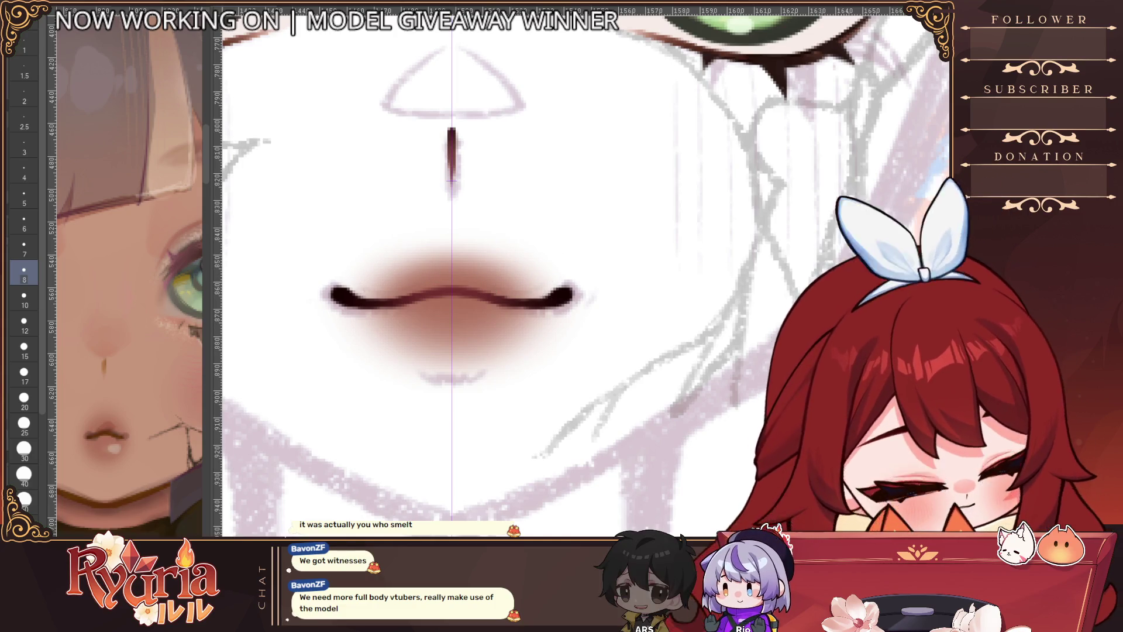
pyautogui.press('e')
pyautogui.moveTo(363, 268)
pyautogui.mouseDown()
pyautogui.moveTo(371, 277)
pyautogui.moveTo(419, 265)
pyautogui.mouseUp()
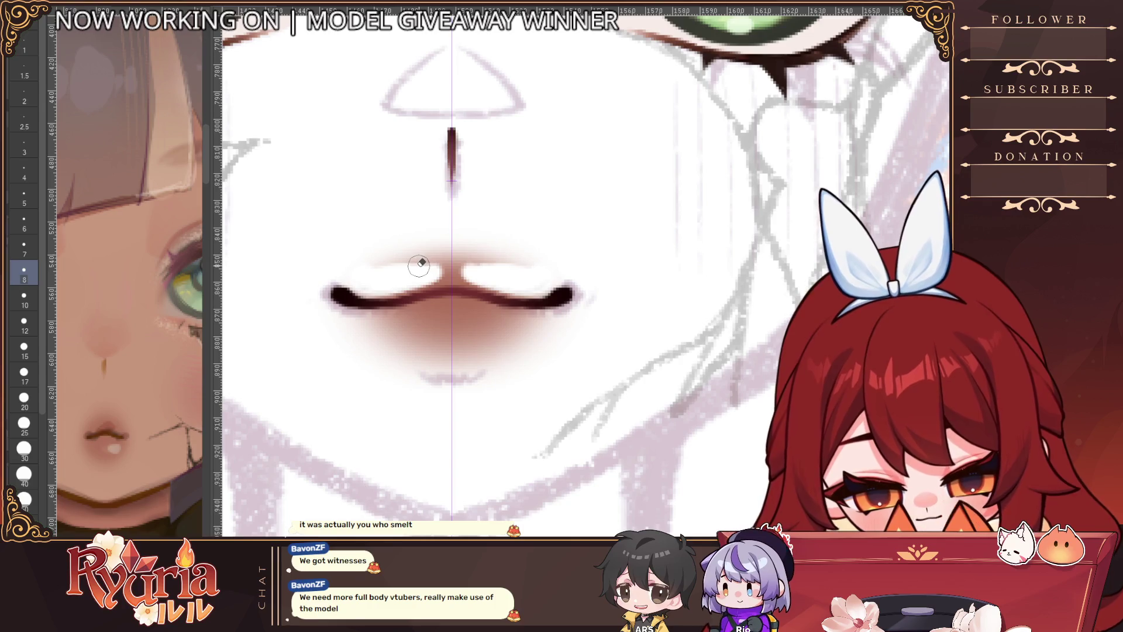
# Step: Undo the lightening and remove the reddish blur above and below the lip line
pyautogui.hotkey('ctrl', 'z')
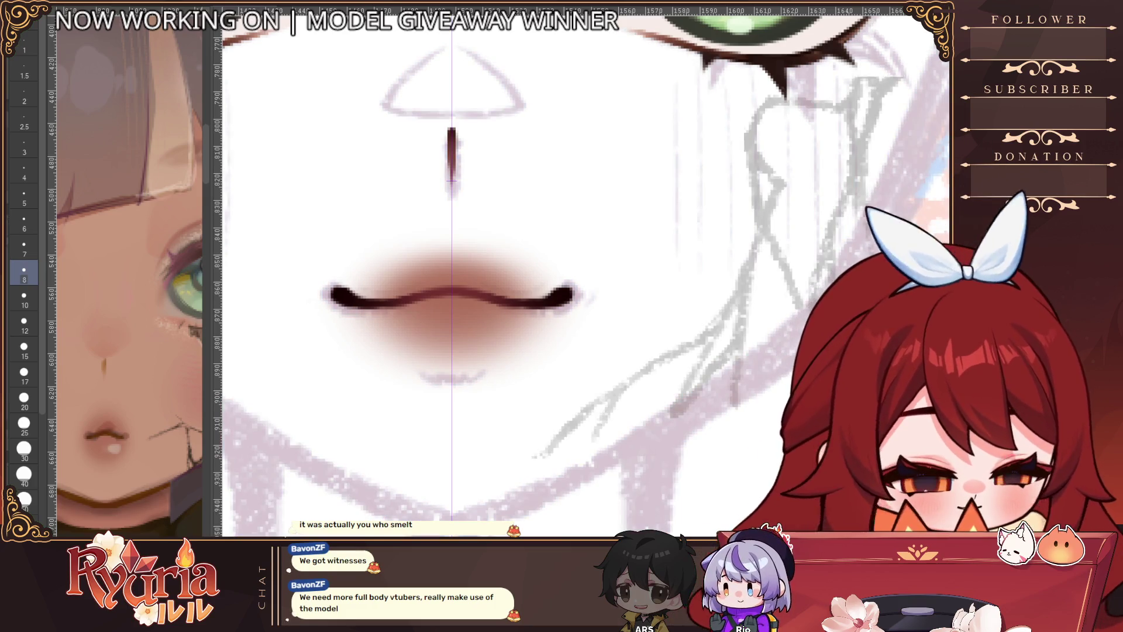
pyautogui.scroll(-3, 551, 357)
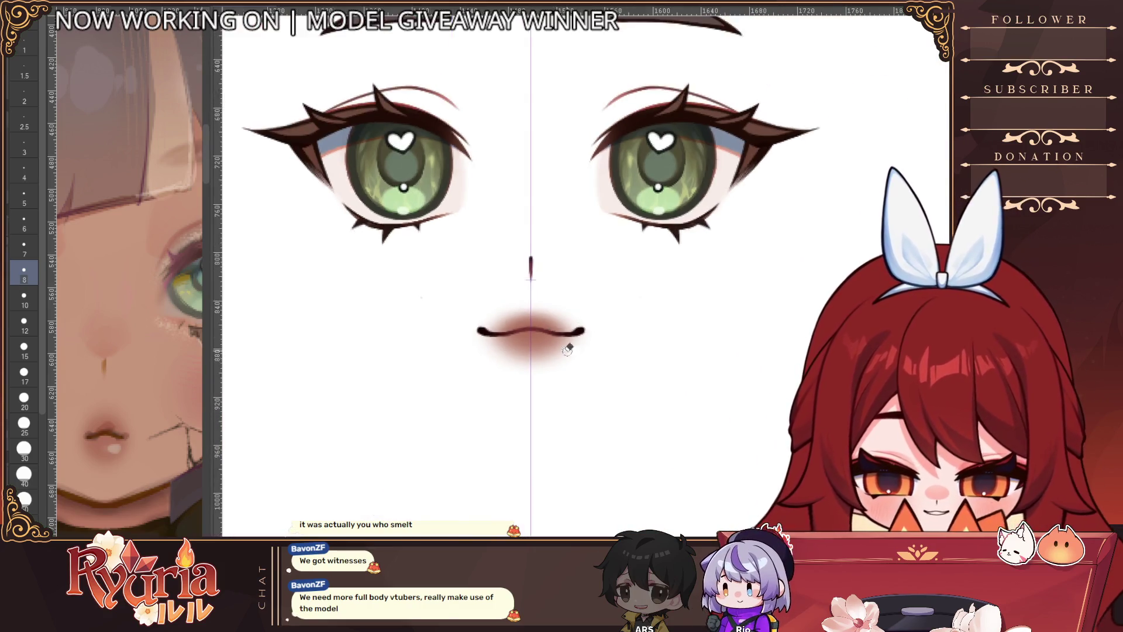
pyautogui.scroll(5, 552, 357)
pyautogui.hscroll(-2, 552, 357)
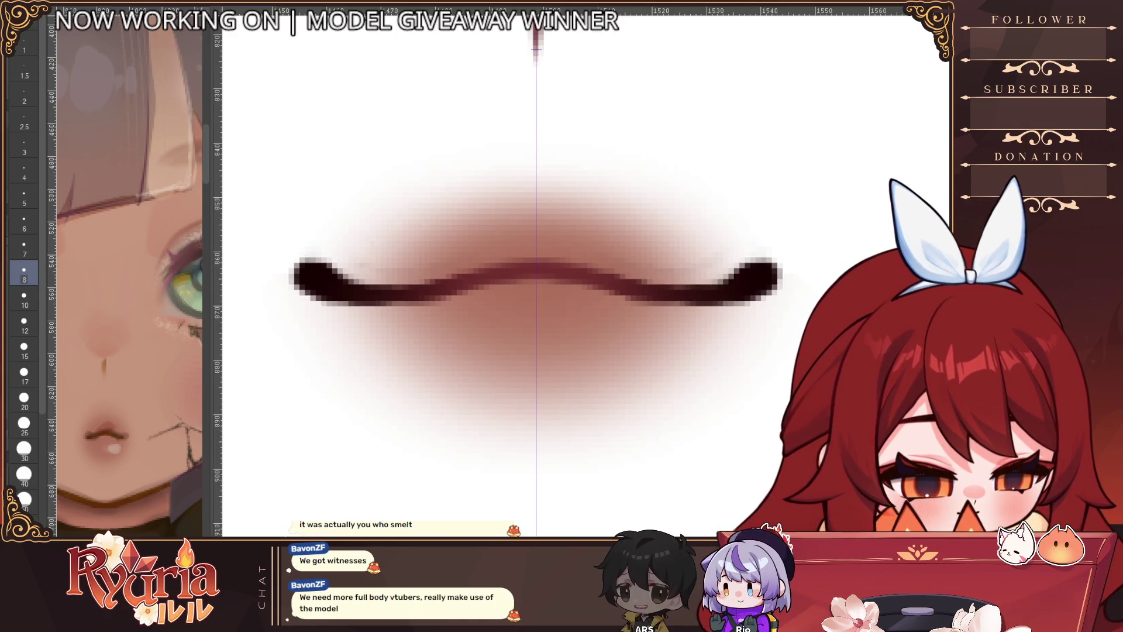
pyautogui.press('Delete')
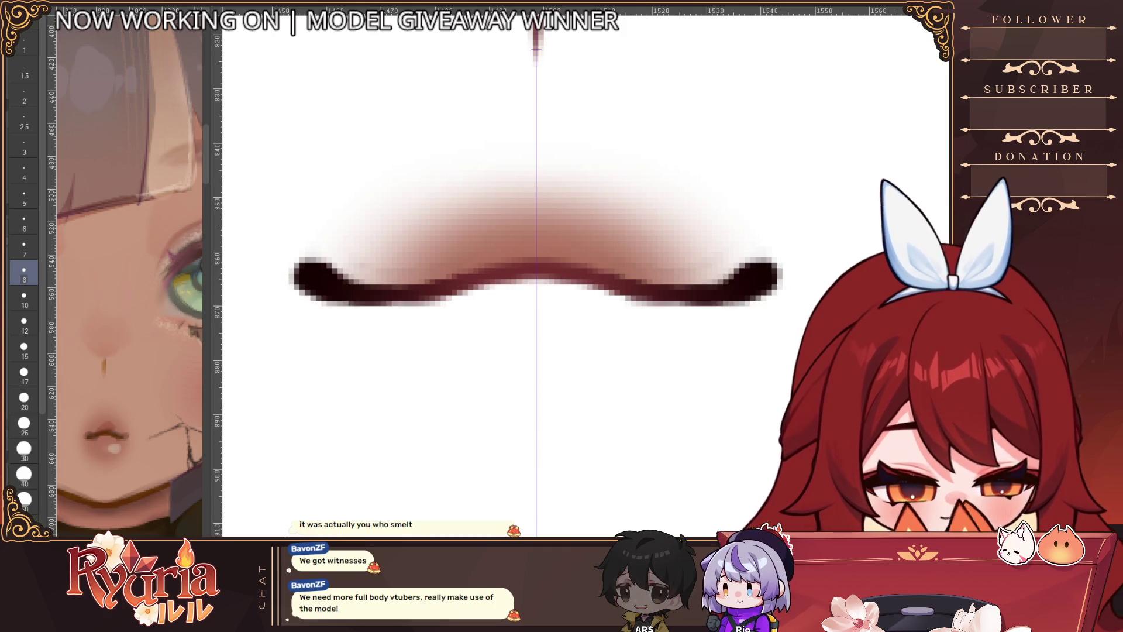
pyautogui.press('Delete')
pyautogui.hotkey('ctrl', 'z')
pyautogui.hotkey('ctrl', 'y')
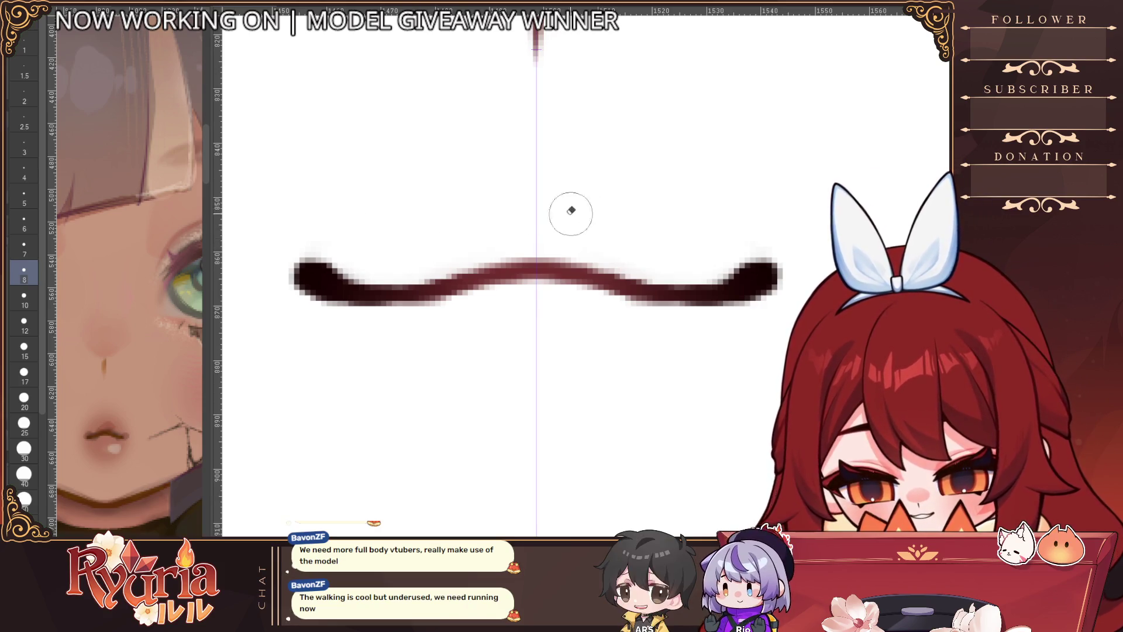
# Step: Set the brush to size 50 for the reddish-brown shading under the mouth line
pyautogui.scroll(-2, 655, 234)
pyautogui.scroll(-2, 787, 270)
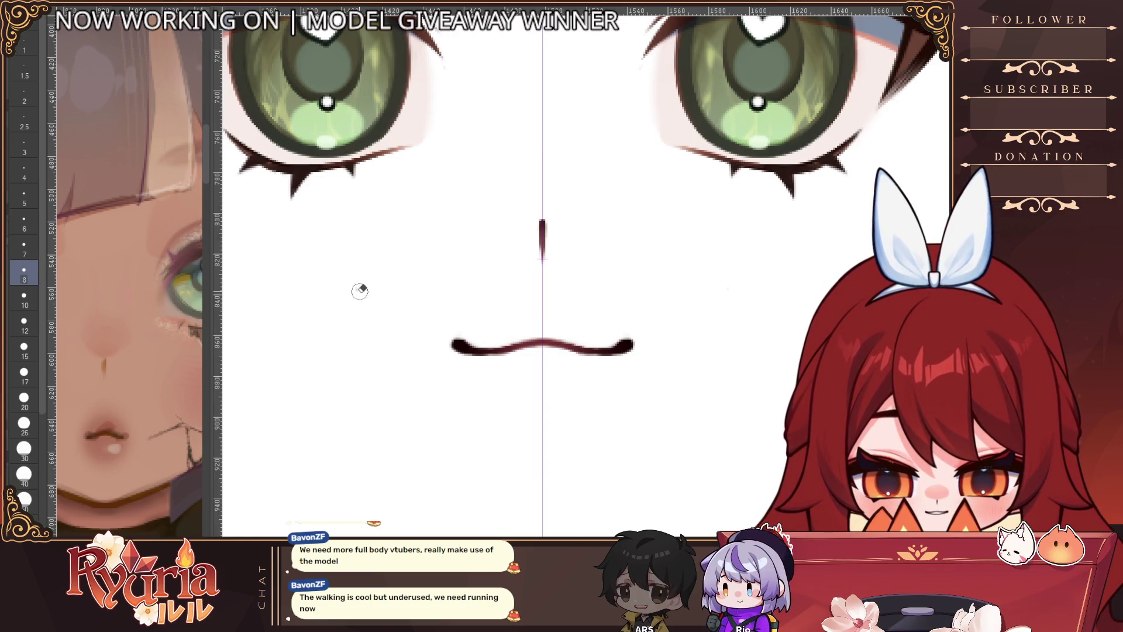
pyautogui.scroll(-3, 355, 445)
pyautogui.scroll(2, 517, 454)
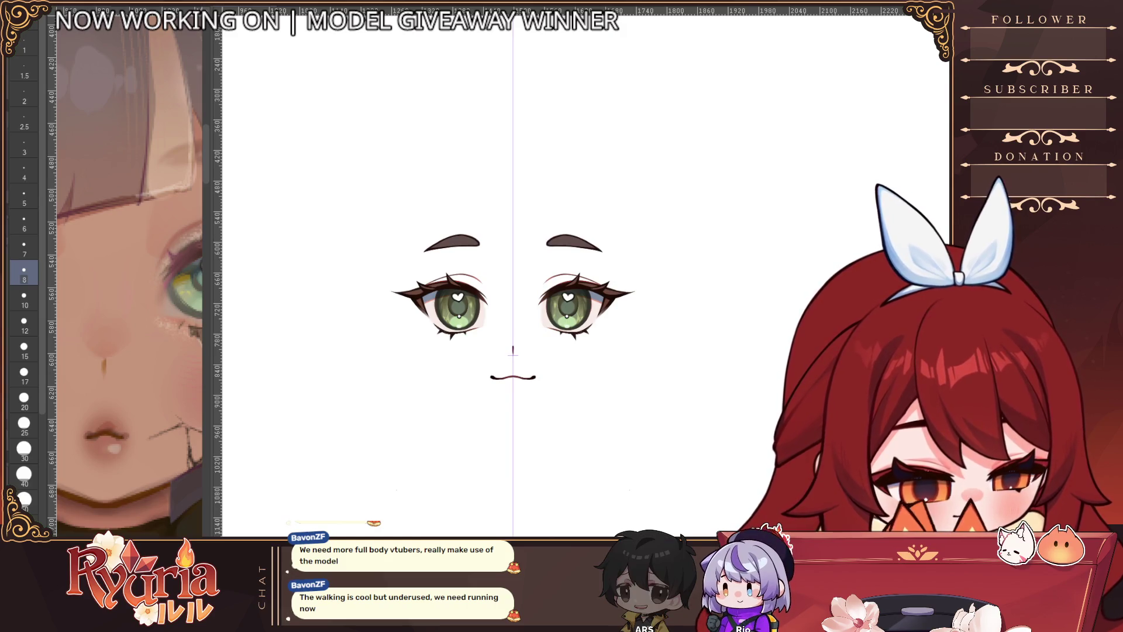
pyautogui.scroll(2, 524, 402)
pyautogui.scroll(1, 523, 432)
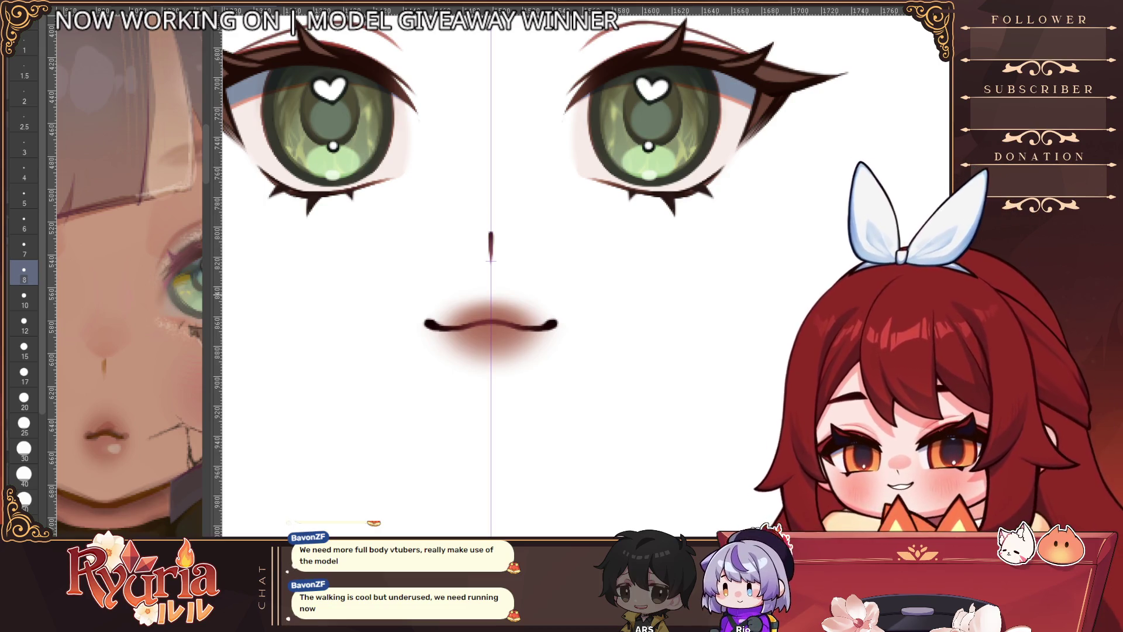
pyautogui.click(24, 498)
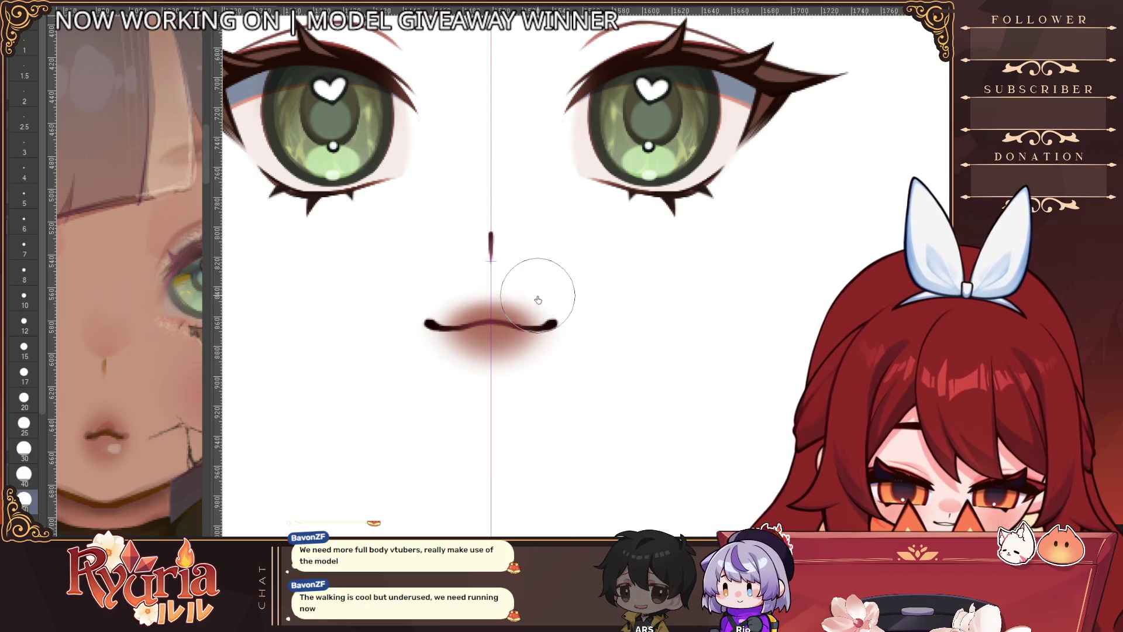
pyautogui.scroll(-4, 551, 322)
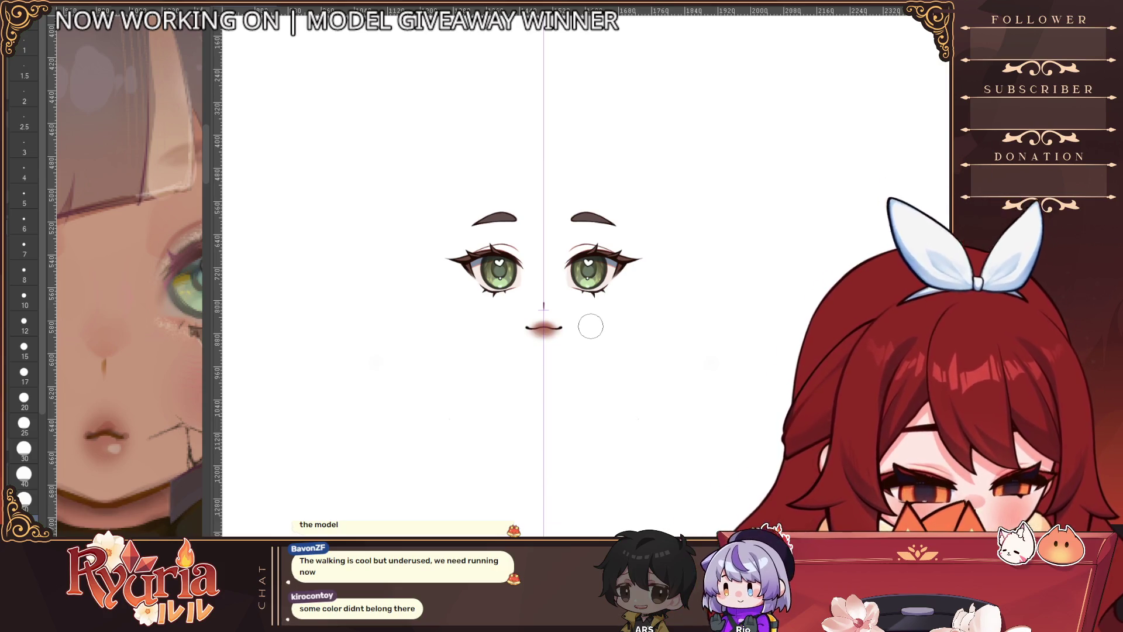
# Step: Shrink the brush from 15 to below 7 and dab a peach highlight on the lower lip
pyautogui.scroll(5, 579, 343)
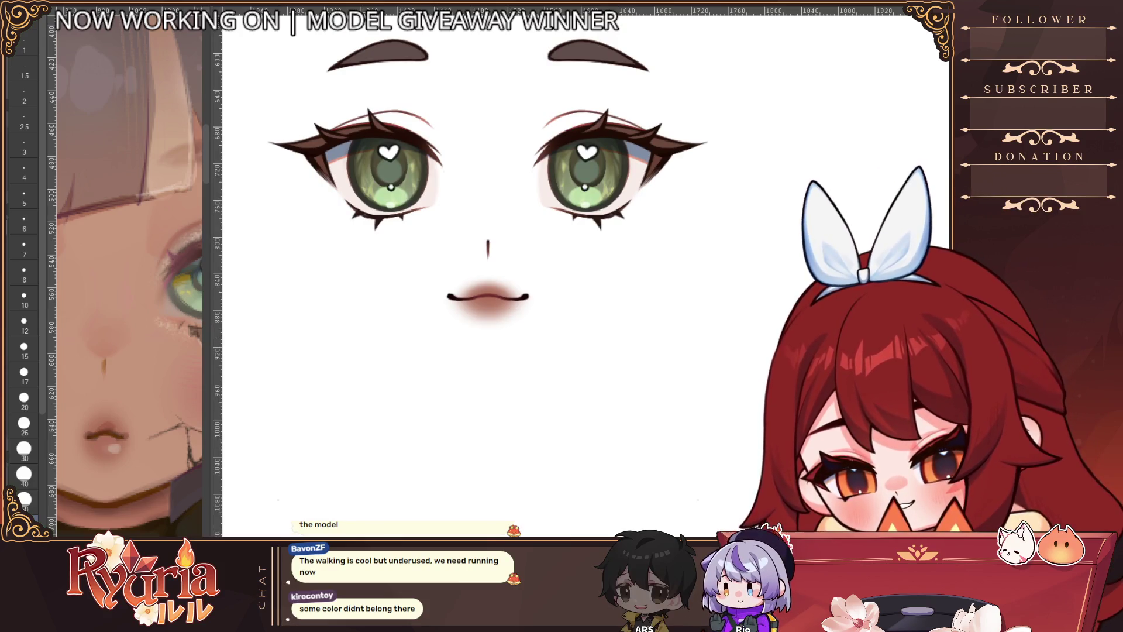
pyautogui.click(24, 348)
pyautogui.scroll(2, 490, 296)
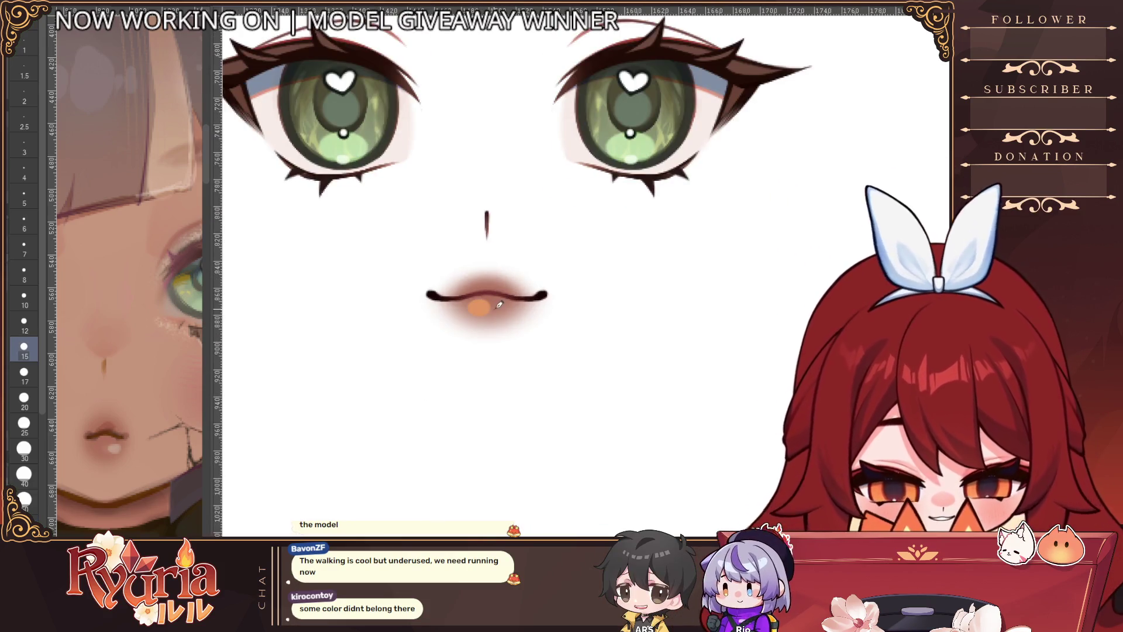
pyautogui.click(24, 248)
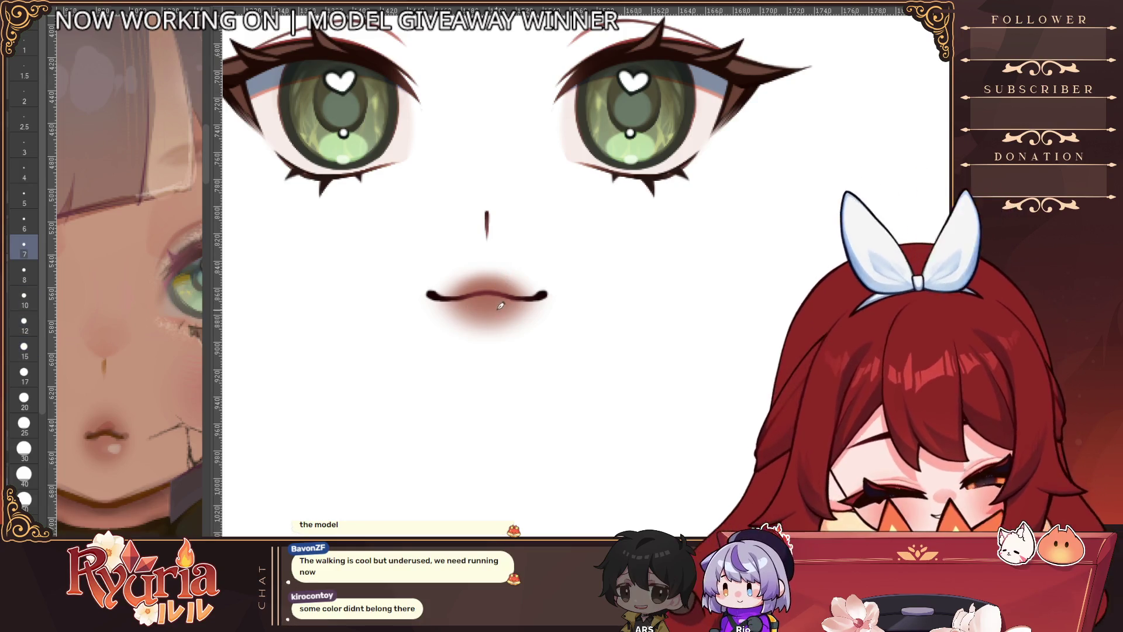
pyautogui.hotkey('ctrl', 'z')
pyautogui.press('[')
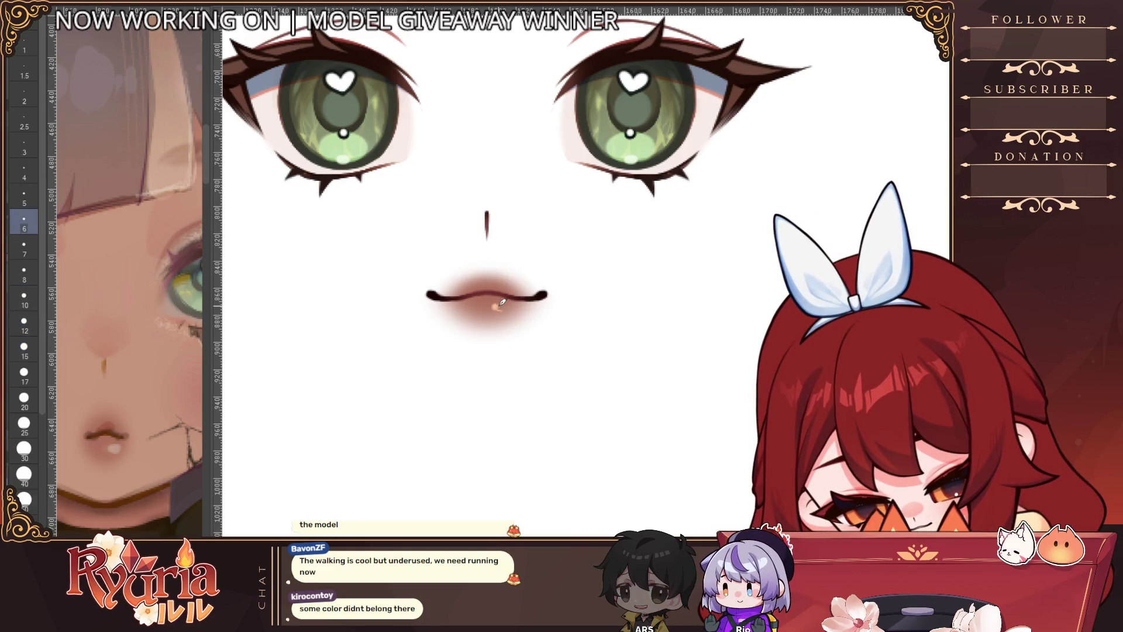
pyautogui.press('[')
pyautogui.press('[')
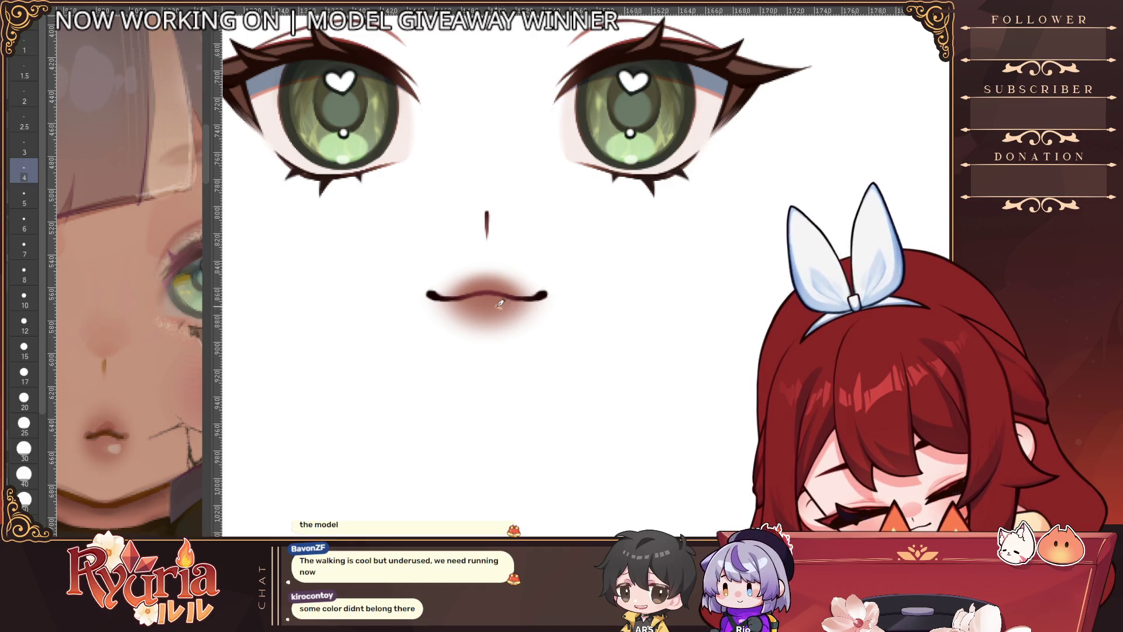
pyautogui.moveTo(500, 303); pyautogui.dragTo(508, 304)
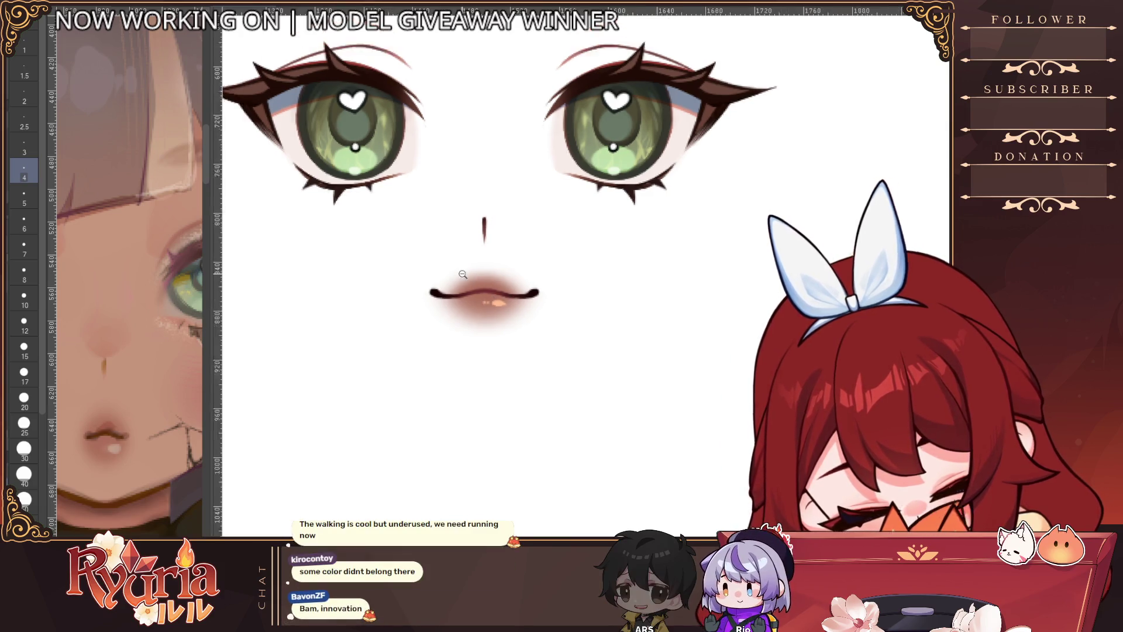
# Step: Fine-tune the brush size up and down while refining the lower-lip highlight
pyautogui.scroll(-5, 537, 298)
pyautogui.press(']')
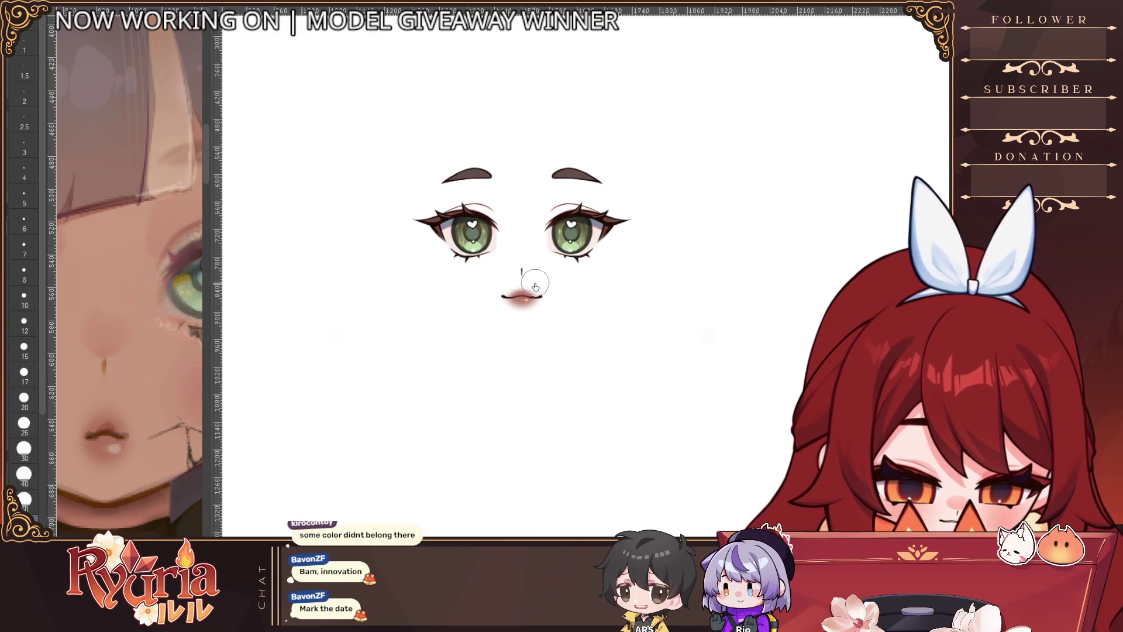
pyautogui.scroll(5, 523, 304)
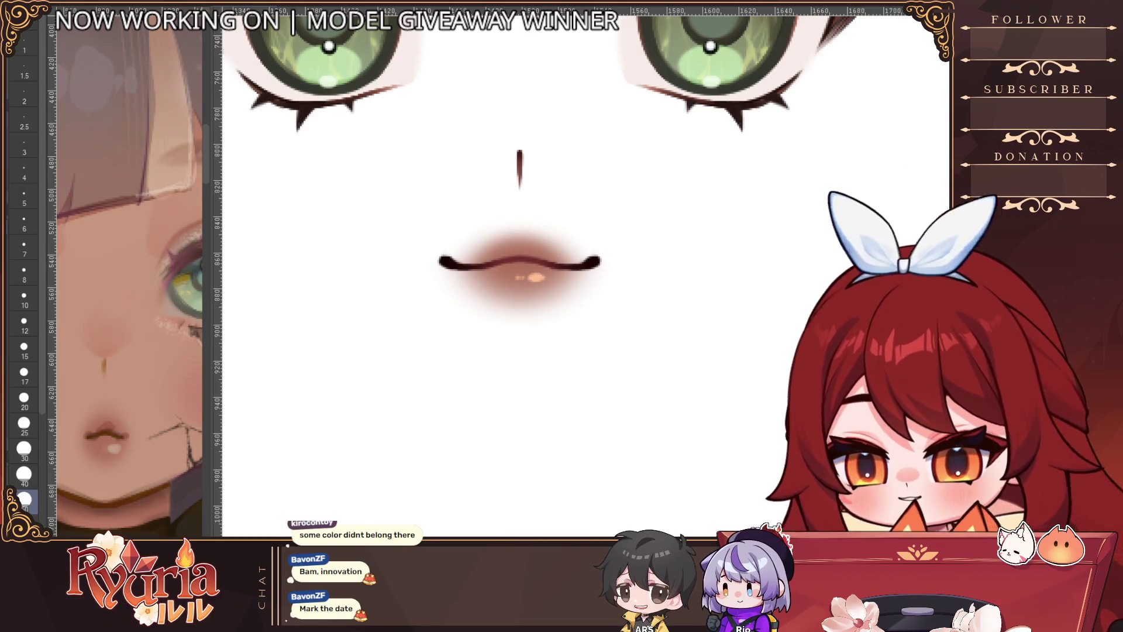
pyautogui.press('[')
pyautogui.press('[')
pyautogui.press('[')
pyautogui.press('[')
pyautogui.press('[')
pyautogui.scroll(-3, 718, 313)
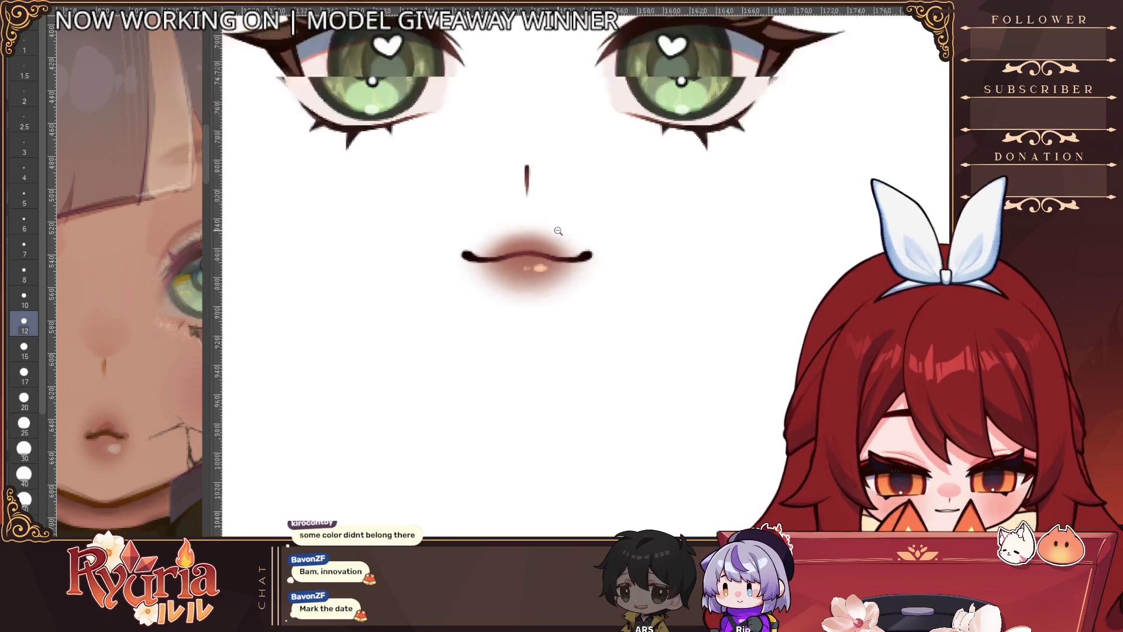
pyautogui.scroll(-4, 717, 313)
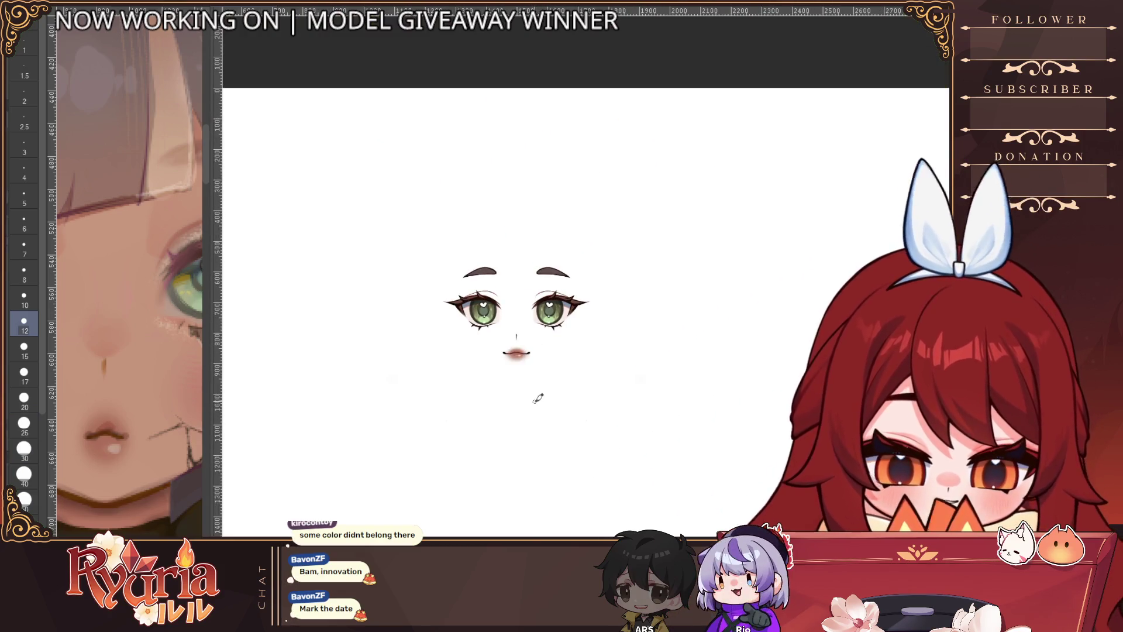
pyautogui.scroll(4, 538, 398)
pyautogui.scroll(10, 489, 276)
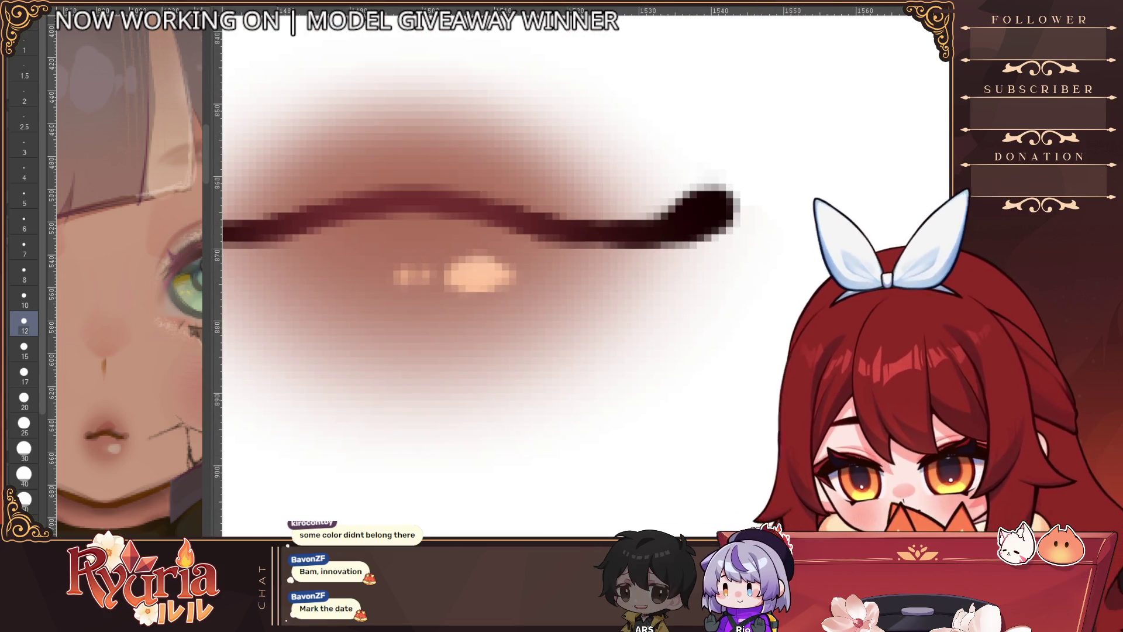
pyautogui.press(']')
# Step: Undo an oversized peach blob on the lip and drop to a much smaller brush
pyautogui.moveTo(473, 269); pyautogui.dragTo(522, 272)
pyautogui.hotkey('ctrl', 'z')
pyautogui.press('[')
pyautogui.press('[')
pyautogui.press('[')
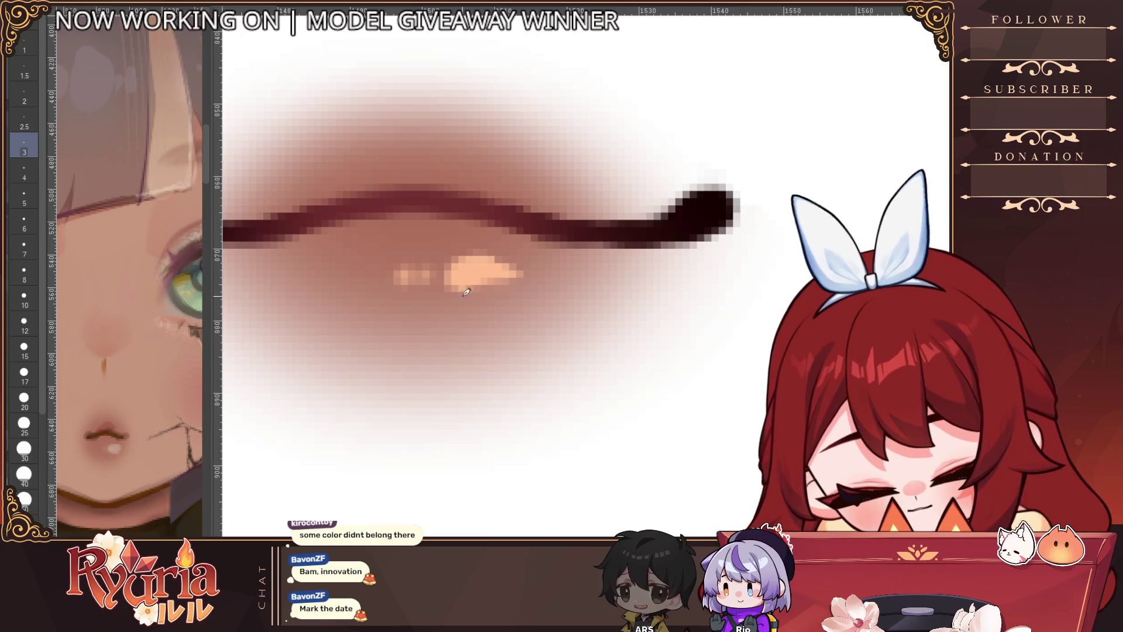
# Step: Zoom out to review the whole lip line with its tiny peach glint
pyautogui.keyDown('ctrl'); pyautogui.keyDown('alt'); pyautogui.click(559, 266); pyautogui.keyUp('alt'); pyautogui.keyUp('ctrl')
pyautogui.scroll(-3, 561, 264)
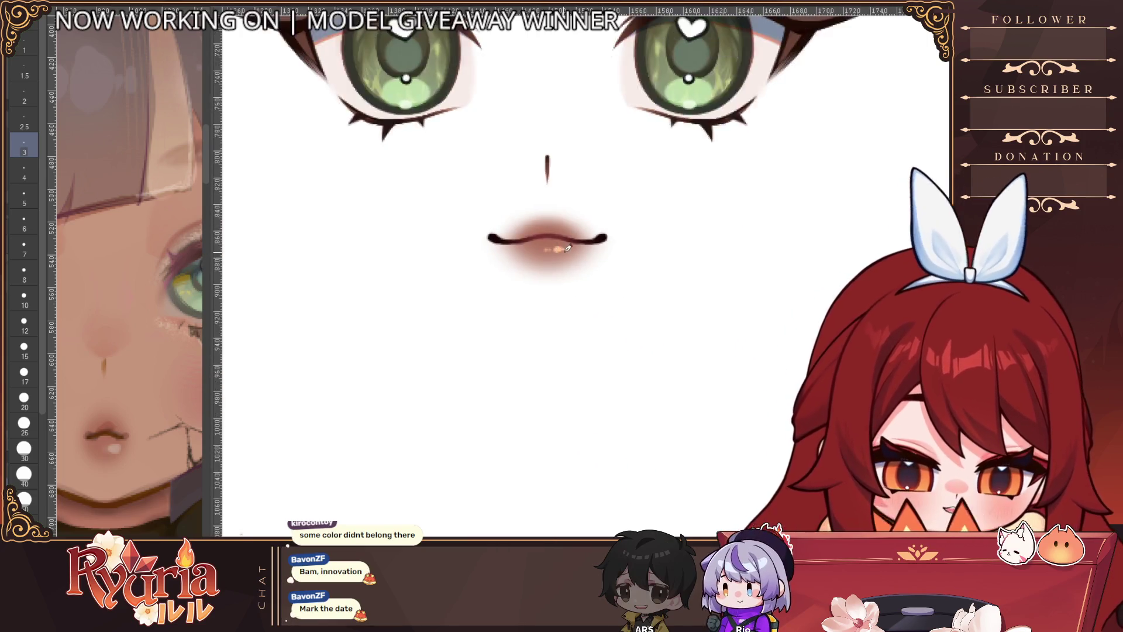
pyautogui.scroll(4, 564, 246)
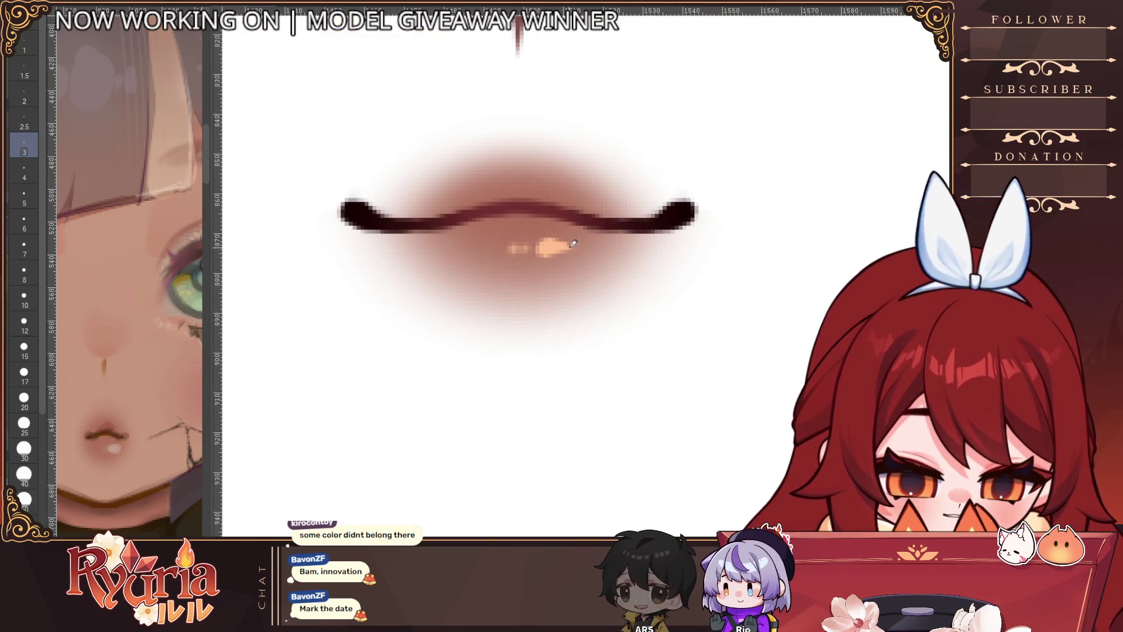
pyautogui.scroll(-4, 574, 246)
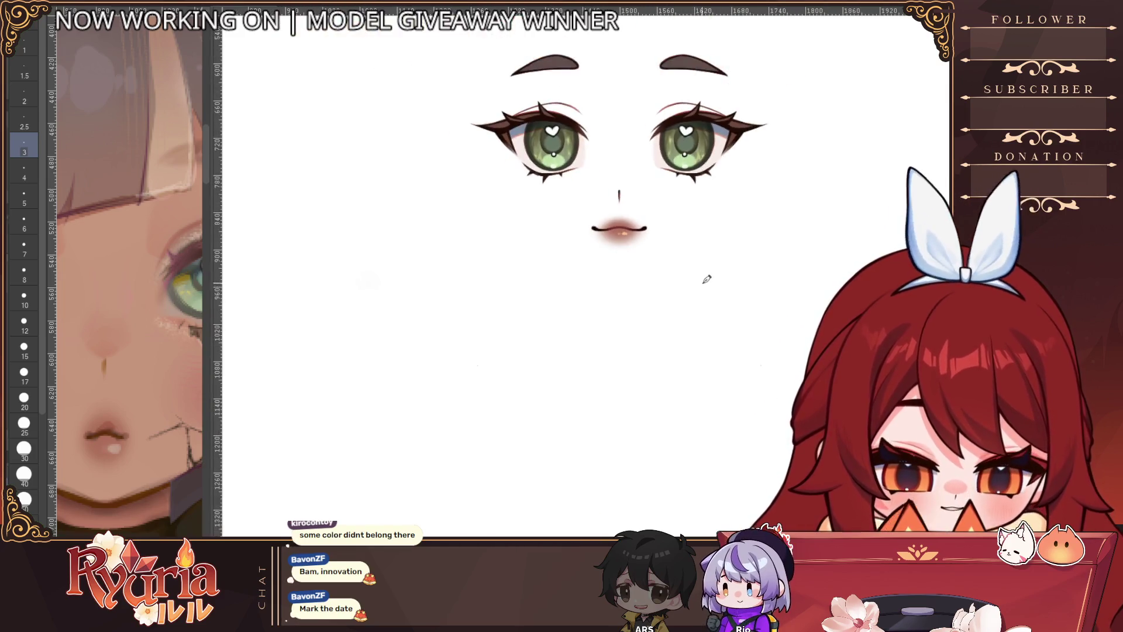
pyautogui.scroll(3, 709, 281)
pyautogui.scroll(1, 621, 223)
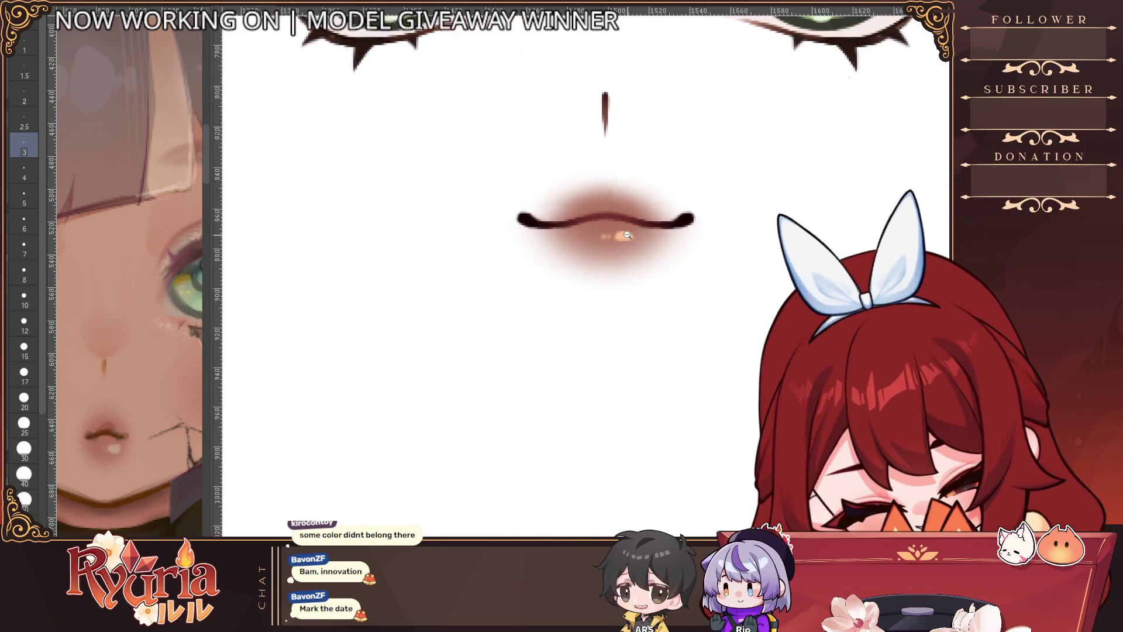
pyautogui.scroll(1, 627, 227)
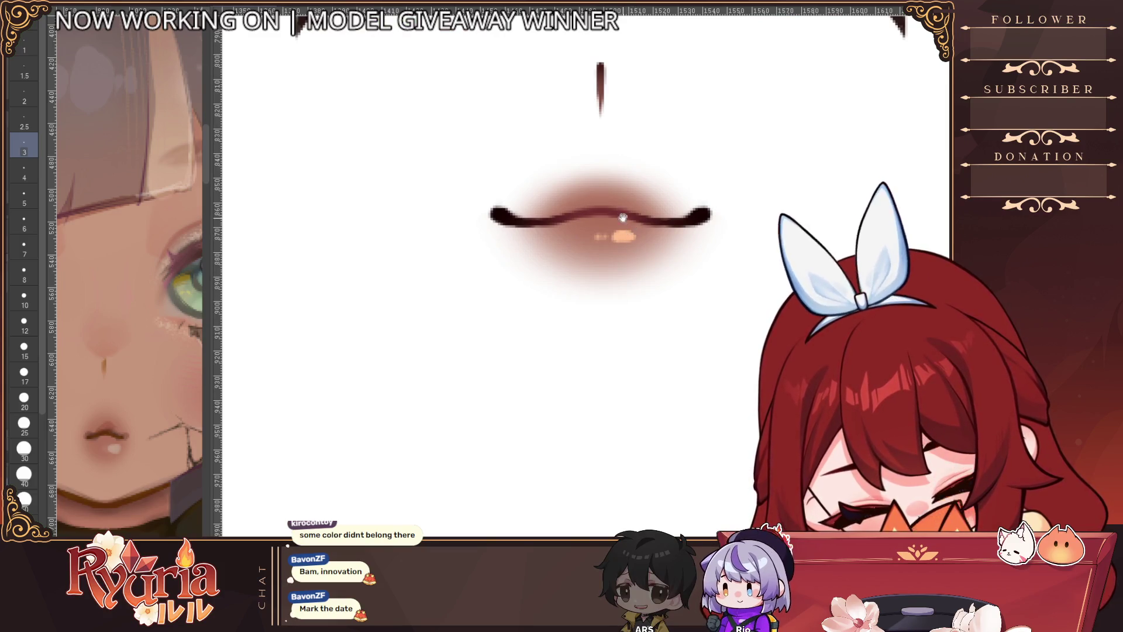
pyautogui.scroll(-4, 623, 221)
pyautogui.scroll(-3, 598, 344)
pyautogui.scroll(3, 619, 353)
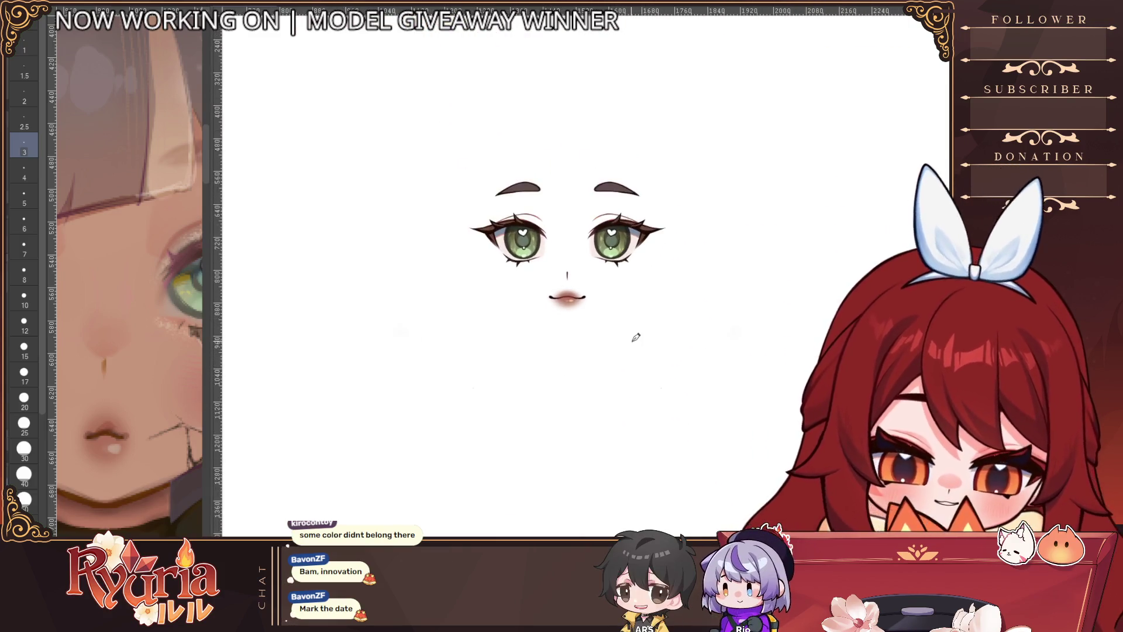
pyautogui.scroll(-2, 640, 370)
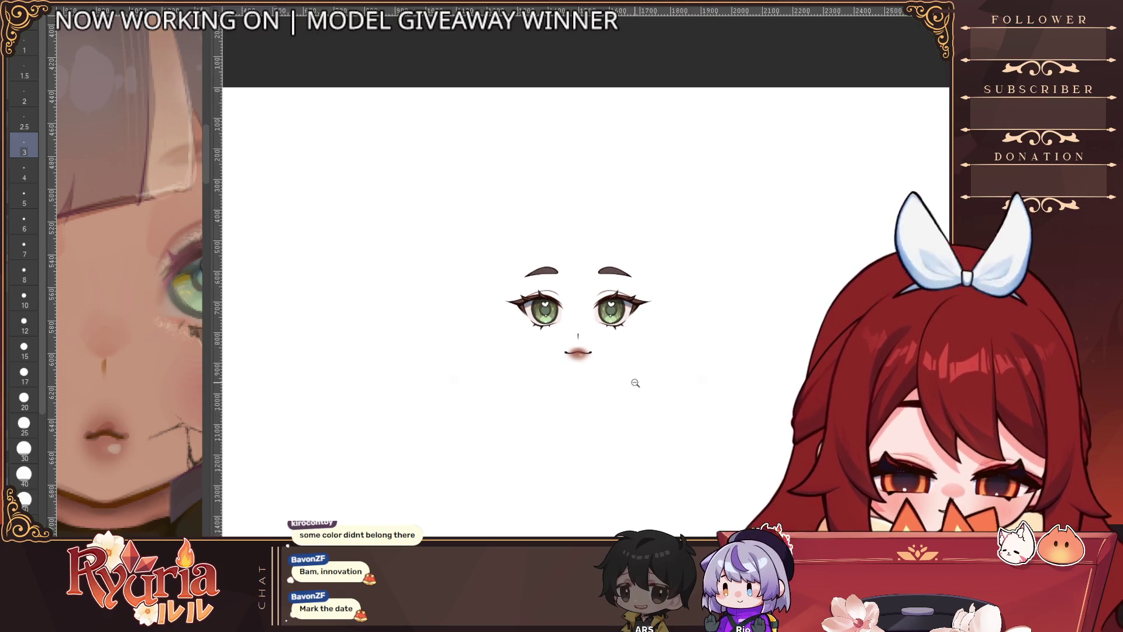
# Step: Show the centre-lined head, hair and body sketch again and zoom out to the whole figure
pyautogui.click(578, 337)
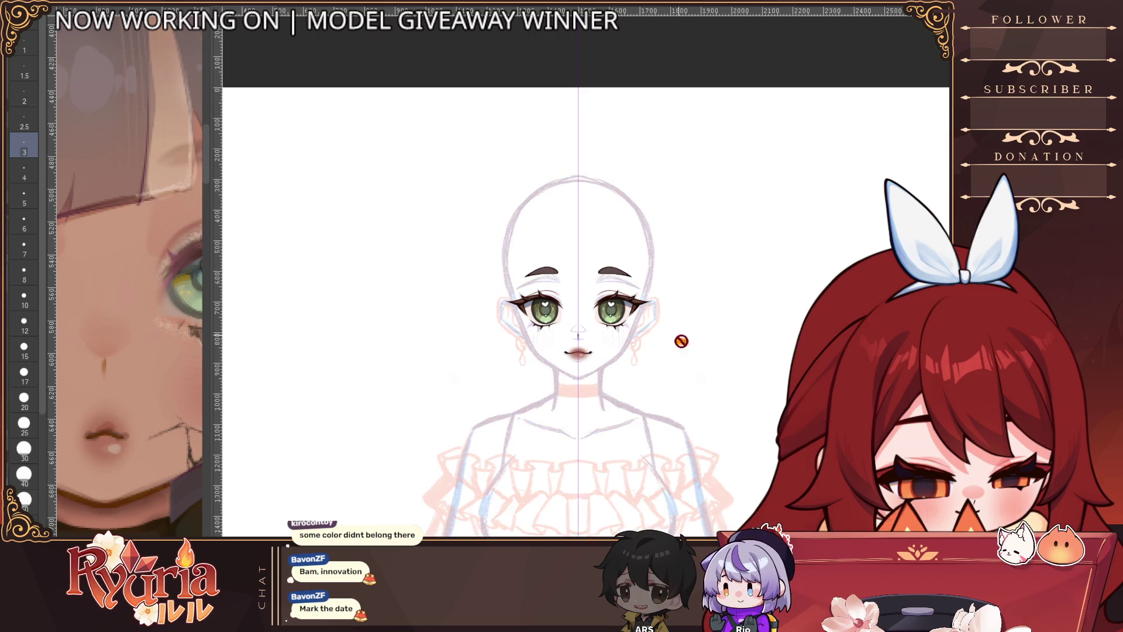
pyautogui.scroll(-2, 682, 341)
pyautogui.scroll(1, 660, 334)
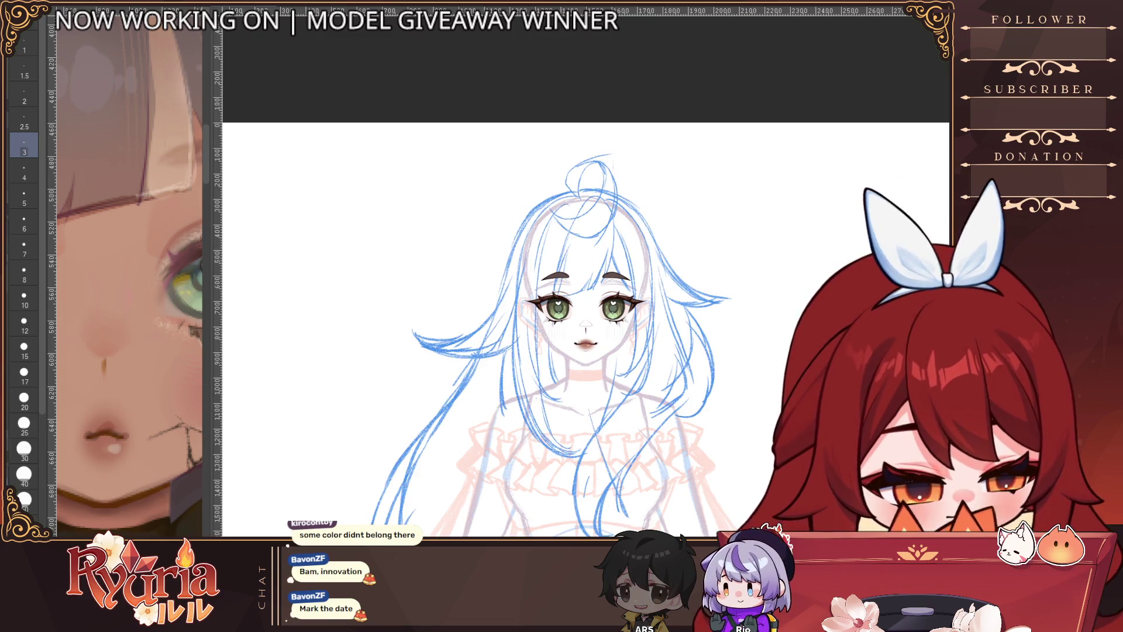
pyautogui.keyDown('ctrl'); pyautogui.keyDown('alt'); pyautogui.click(651, 403); pyautogui.keyUp('alt'); pyautogui.keyUp('ctrl')
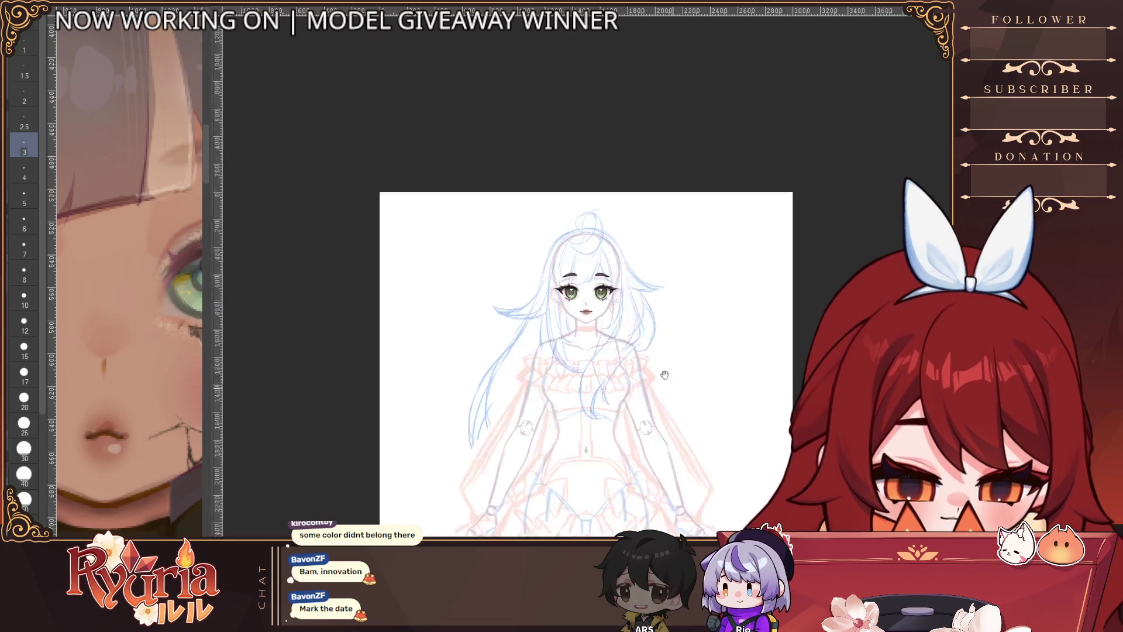
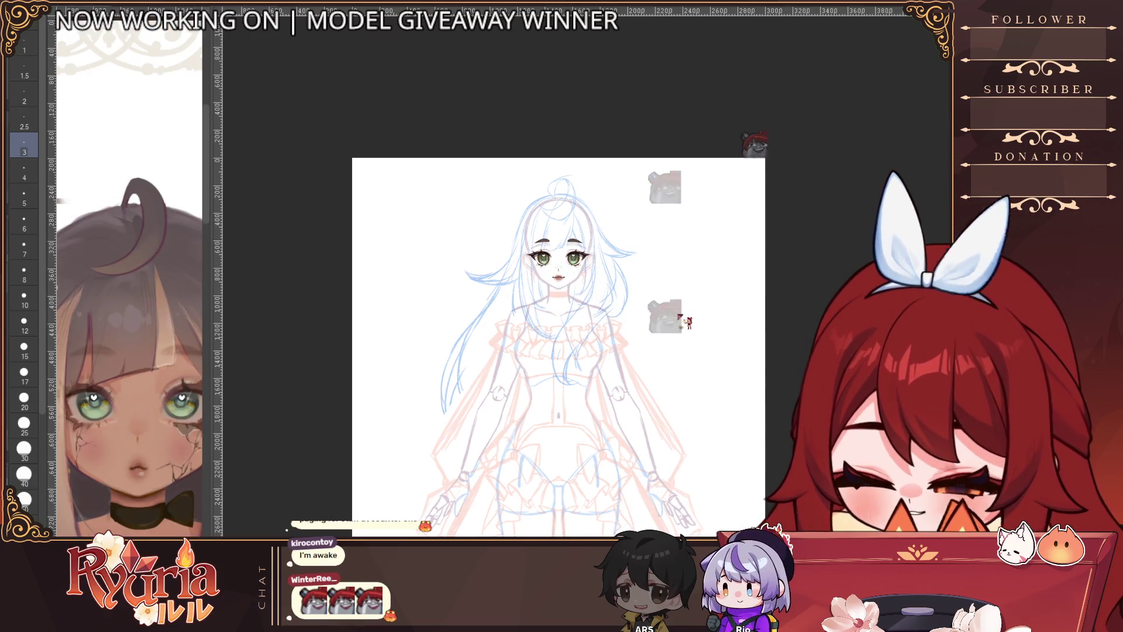
# Step: Zoom in on the sketched face, briefly hide the blue hair sketch, and centre the face
pyautogui.scroll(5, 566, 256)
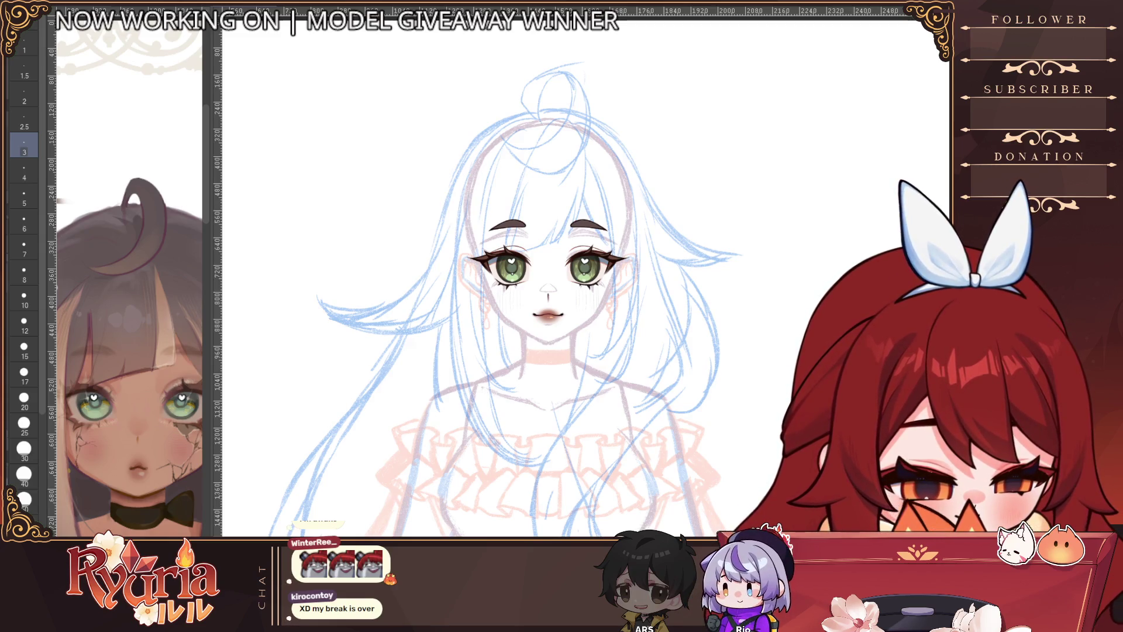
pyautogui.hotkey('ctrl', ',')
pyautogui.hotkey('ctrl', ',')
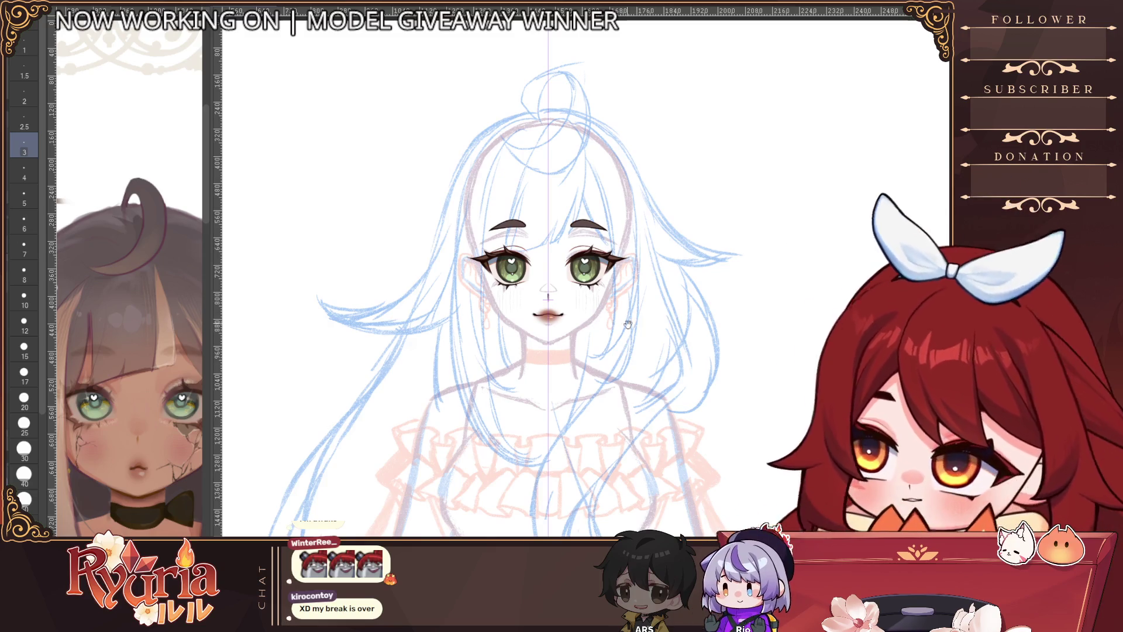
pyautogui.moveTo(629, 325); pyautogui.dragTo(603, 344)
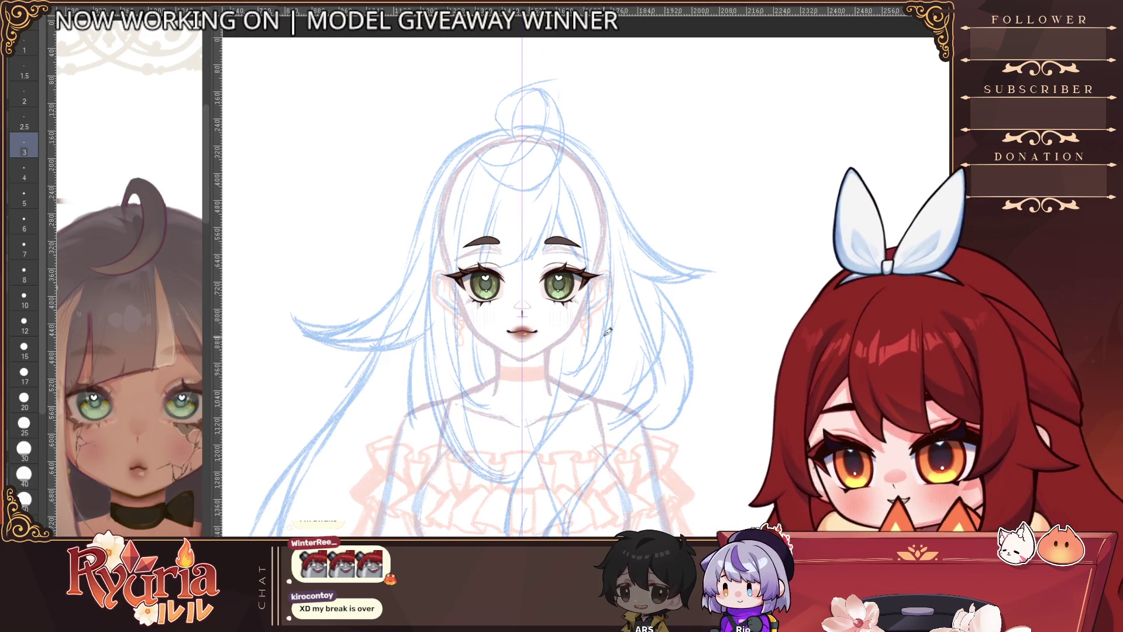
# Step: Zoom closer on the head and redraw the mirrored head outline arcs
pyautogui.press('[')
pyautogui.press('[')
pyautogui.press('[')
pyautogui.scroll(4, 470, 158)
pyautogui.hotkey('ctrl', 'z')
pyautogui.moveTo(470, 157); pyautogui.dragTo(414, 275)
# Step: Thicken the pen and redraw the mirrored head outline arcs, extending them further down
pyautogui.hotkey('ctrl', 'z')
pyautogui.press(']')
pyautogui.press(']')
pyautogui.press(']')
pyautogui.hotkey('ctrl', 'z')
pyautogui.hotkey('ctrl', 'z')
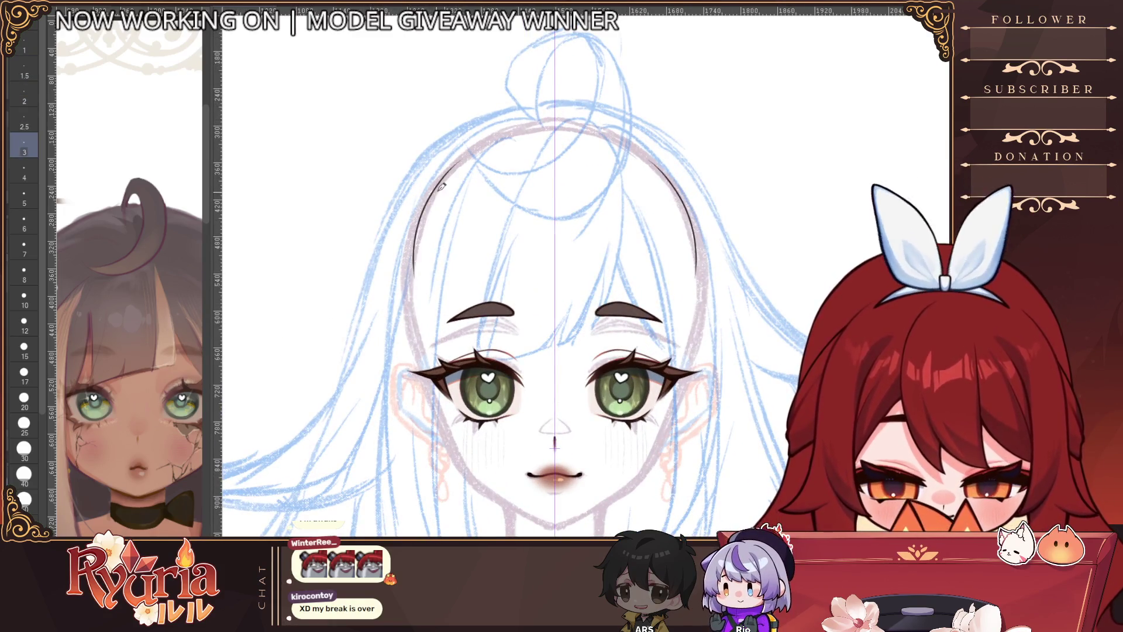
pyautogui.press(']')
pyautogui.hotkey('ctrl', 'z')
pyautogui.hotkey('ctrl', 'z')
pyautogui.moveTo(462, 153)
pyautogui.mouseDown()
pyautogui.moveTo(410, 313)
pyautogui.moveTo(413, 297)
pyautogui.mouseUp()
pyautogui.hotkey('ctrl', 'z')
pyautogui.hotkey('ctrl', 'z')
pyautogui.hotkey('ctrl', 'z')
pyautogui.moveTo(469, 154); pyautogui.dragTo(412, 301)
pyautogui.hotkey('ctrl', 'z')
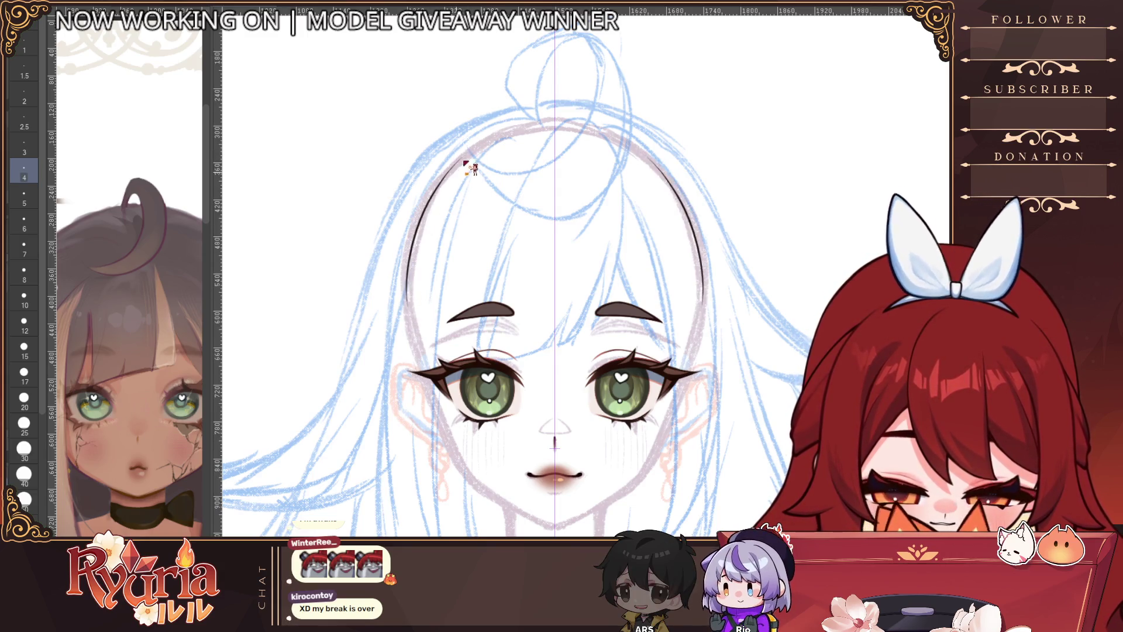
pyautogui.moveTo(468, 151); pyautogui.dragTo(410, 327)
# Step: Ink mirrored outline strokes beside the eyes and long cheek lines down the face
pyautogui.moveTo(410, 277); pyautogui.dragTo(426, 370)
pyautogui.moveTo(411, 300); pyautogui.dragTo(427, 370)
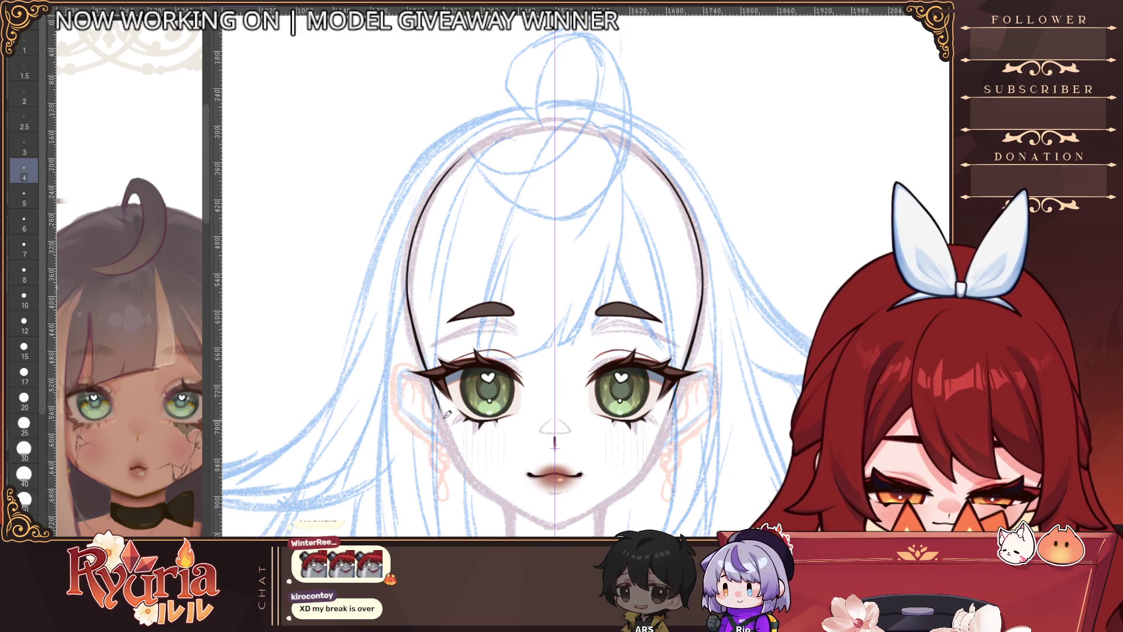
pyautogui.hotkey('ctrl', 'z')
pyautogui.hotkey('ctrl', 'z')
pyautogui.hotkey('ctrl', 'z')
pyautogui.moveTo(409, 314); pyautogui.dragTo(455, 456)
pyautogui.hotkey('ctrl', 'z')
pyautogui.hotkey('ctrl', 'z')
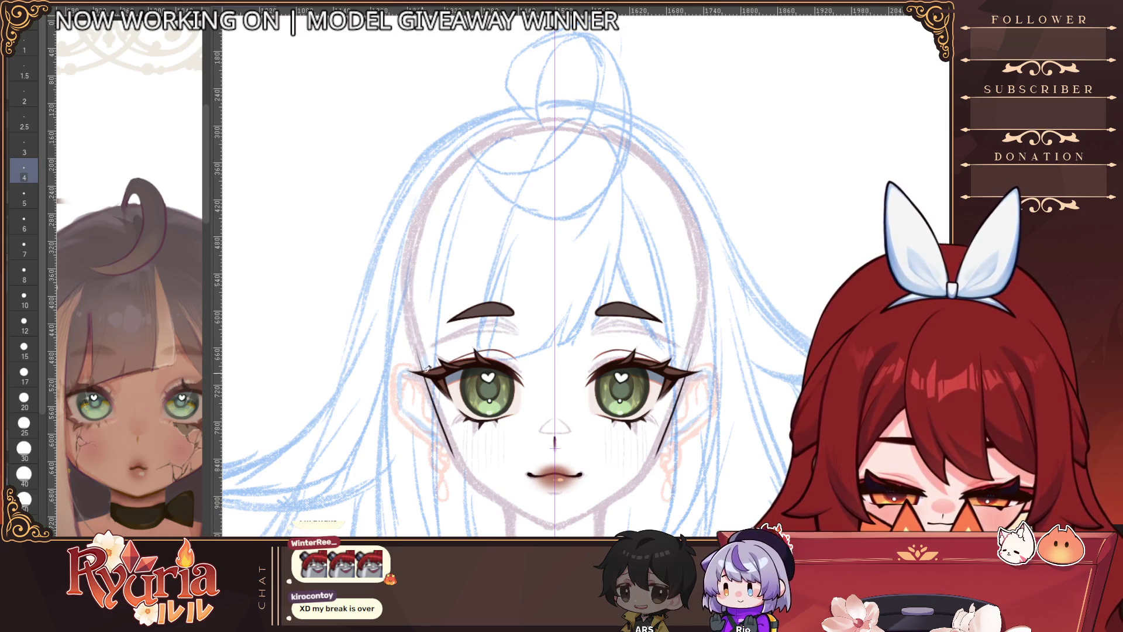
pyautogui.hotkey('ctrl', 'z')
pyautogui.moveTo(418, 361); pyautogui.dragTo(459, 449)
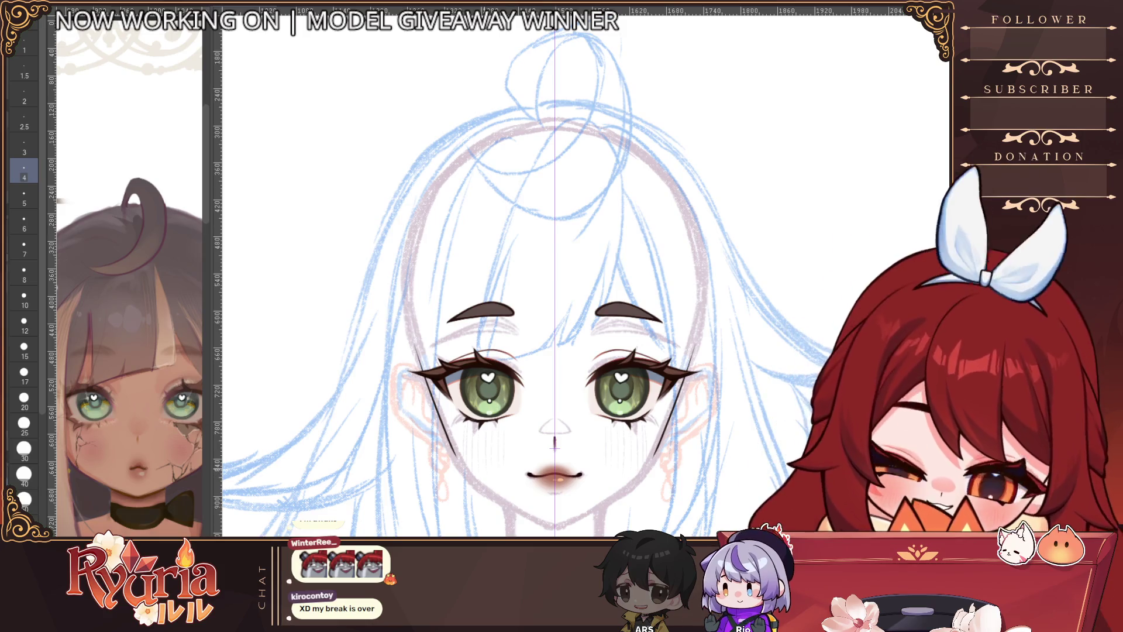
pyautogui.moveTo(484, 455); pyautogui.dragTo(485, 469)
pyautogui.scroll(2, 473, 333)
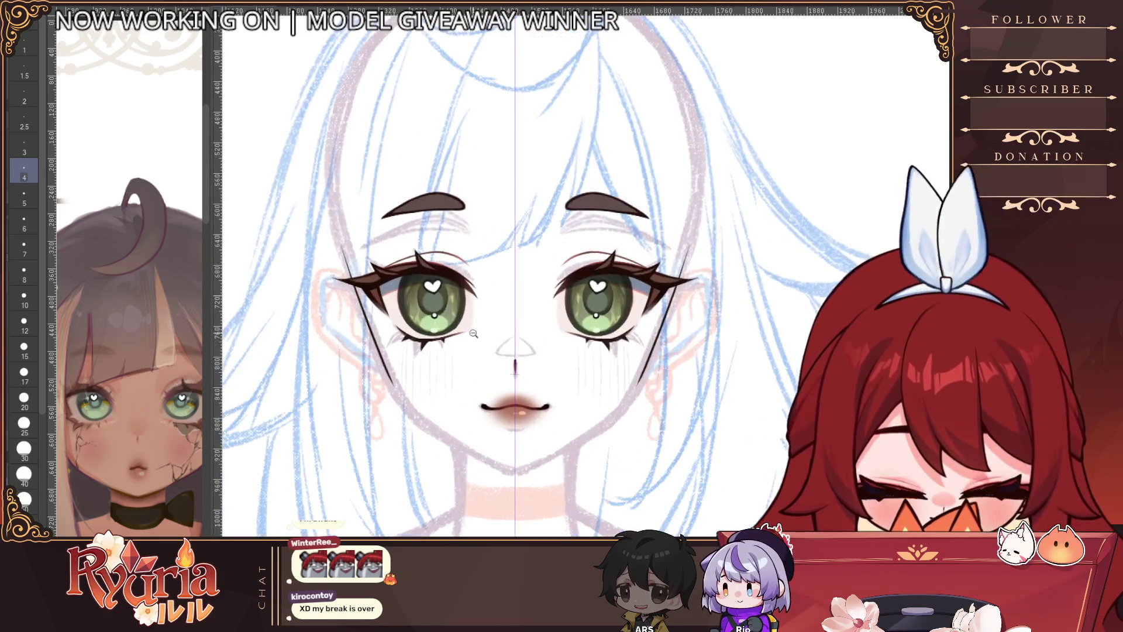
# Step: Replace the long diagonal face lines with shorter mirrored strokes beside the eyes
pyautogui.hotkey('ctrl', 'z')
pyautogui.moveTo(341, 248)
pyautogui.mouseDown()
pyautogui.moveTo(374, 347)
pyautogui.moveTo(374, 337)
pyautogui.mouseUp()
pyautogui.hotkey('ctrl', 'z')
pyautogui.hotkey('ctrl', 'z')
pyautogui.moveTo(342, 242); pyautogui.dragTo(388, 358)
# Step: Extend the mirrored jaw lines down until they meet in a pointed chin
pyautogui.hotkey('ctrl', 'z')
pyautogui.moveTo(364, 314); pyautogui.dragTo(399, 398)
pyautogui.moveTo(379, 358); pyautogui.dragTo(420, 427)
pyautogui.hotkey('ctrl', 'z')
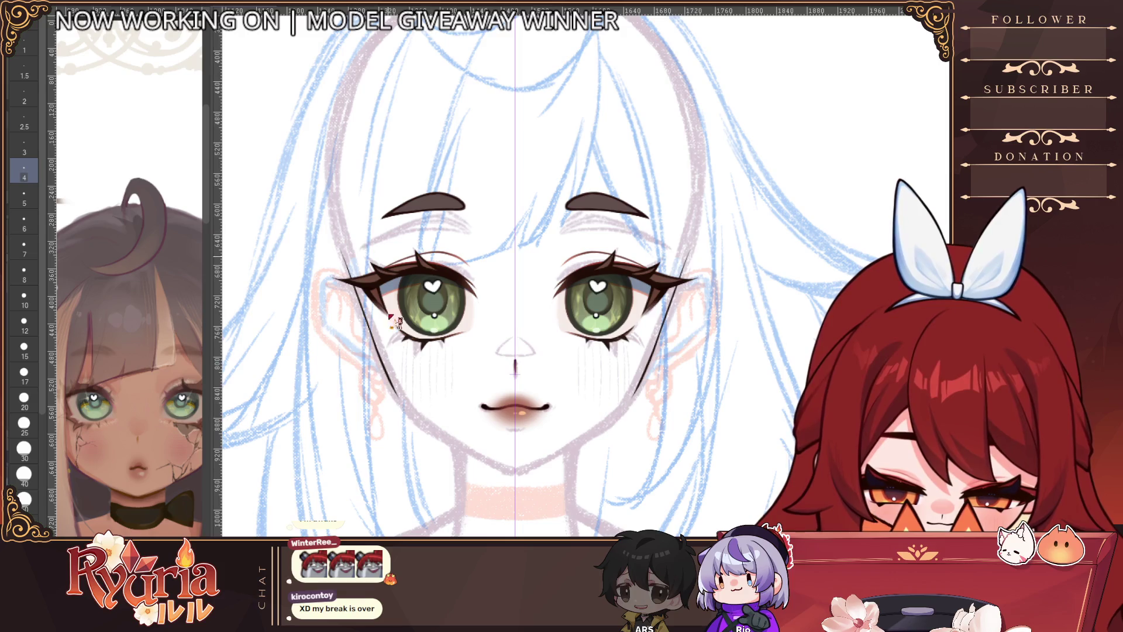
pyautogui.moveTo(386, 363)
pyautogui.mouseDown()
pyautogui.moveTo(419, 423)
pyautogui.moveTo(481, 456)
pyautogui.mouseUp()
pyautogui.hotkey('ctrl', 'z')
pyautogui.hotkey('ctrl', 'z')
pyautogui.hotkey('ctrl', 'z')
pyautogui.hotkey('ctrl', 'z')
pyautogui.moveTo(412, 407)
pyautogui.mouseDown()
pyautogui.moveTo(514, 465)
pyautogui.moveTo(440, 436)
pyautogui.moveTo(516, 468)
pyautogui.mouseUp()
pyautogui.hotkey('ctrl', 'z')
pyautogui.hotkey('ctrl', 'z')
pyautogui.hotkey('ctrl', 'z')
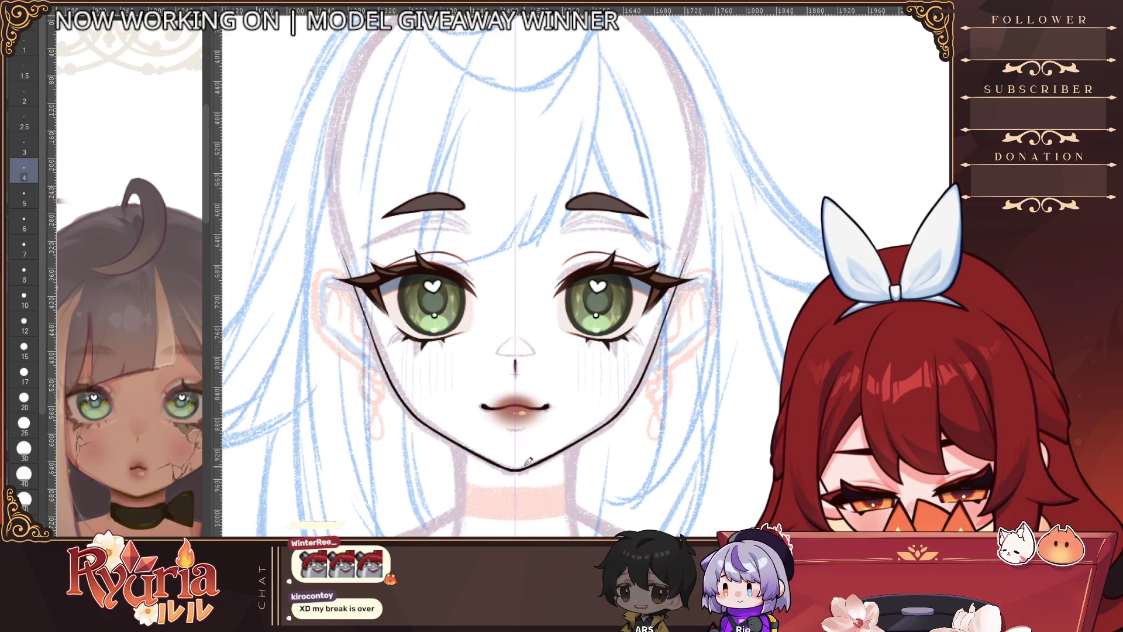
# Step: Check the finished jaw zoomed out, thicken the pen, and tilt the canvas for the left side
pyautogui.keyDown('ctrl'); pyautogui.keyDown('alt'); pyautogui.click(512, 444); pyautogui.keyUp('alt'); pyautogui.keyUp('ctrl')
pyautogui.keyDown('ctrl'); pyautogui.keyDown('alt'); pyautogui.click(512, 444); pyautogui.keyUp('alt'); pyautogui.keyUp('ctrl')
pyautogui.keyDown('ctrl'); pyautogui.click(513, 441); pyautogui.keyUp('ctrl')
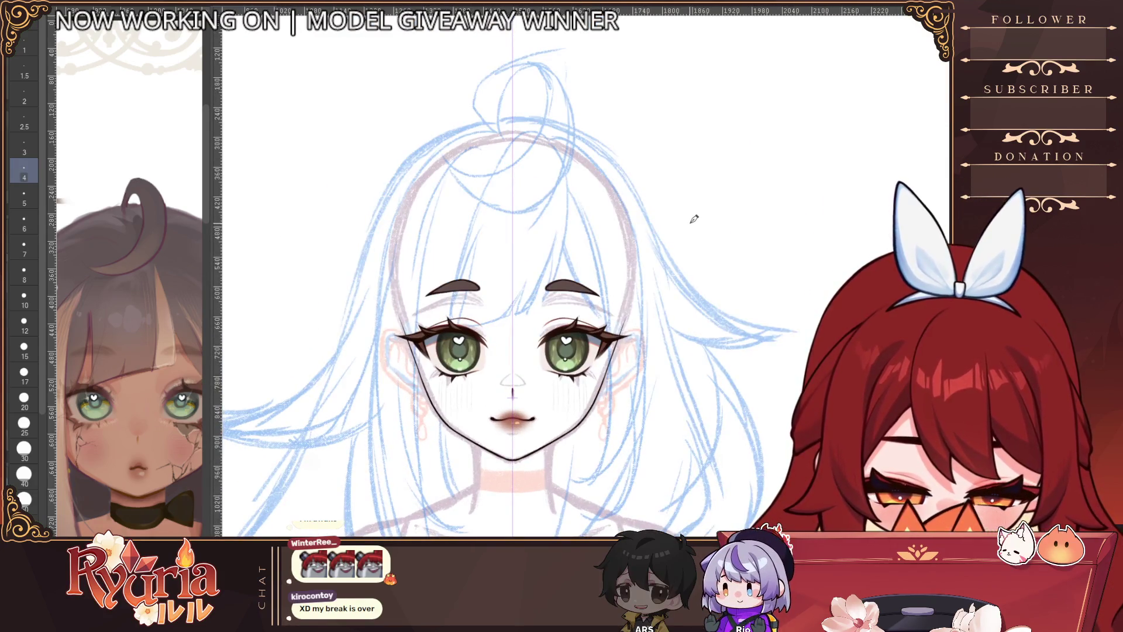
pyautogui.press(']')
pyautogui.press(']')
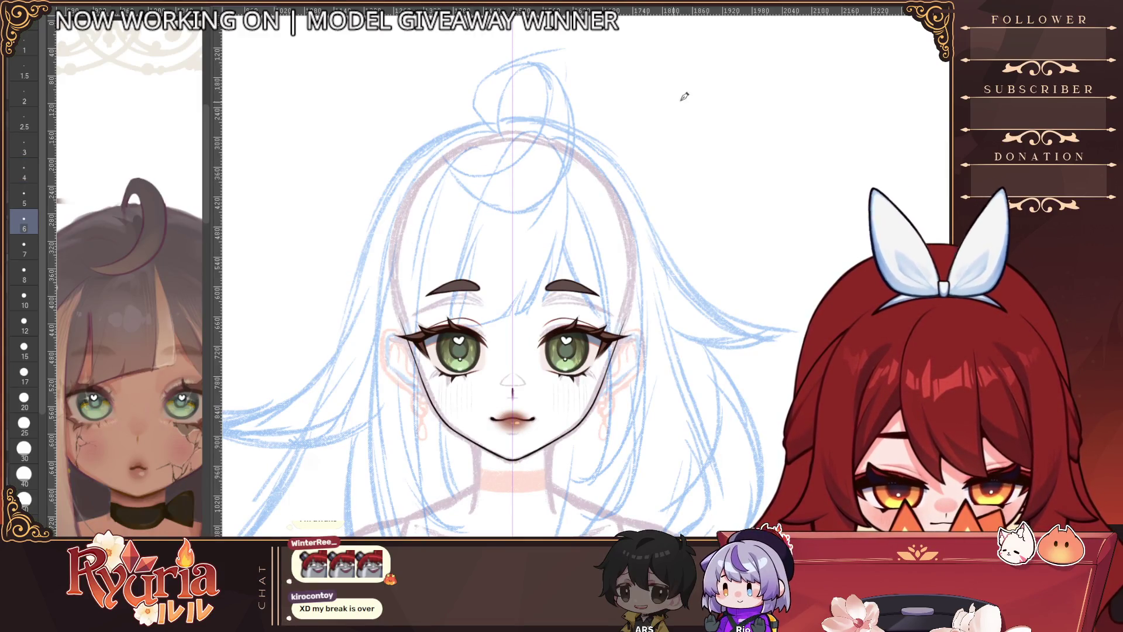
pyautogui.moveTo(565, 50); pyautogui.dragTo(384, 297)
pyautogui.press('[')
pyautogui.press('[')
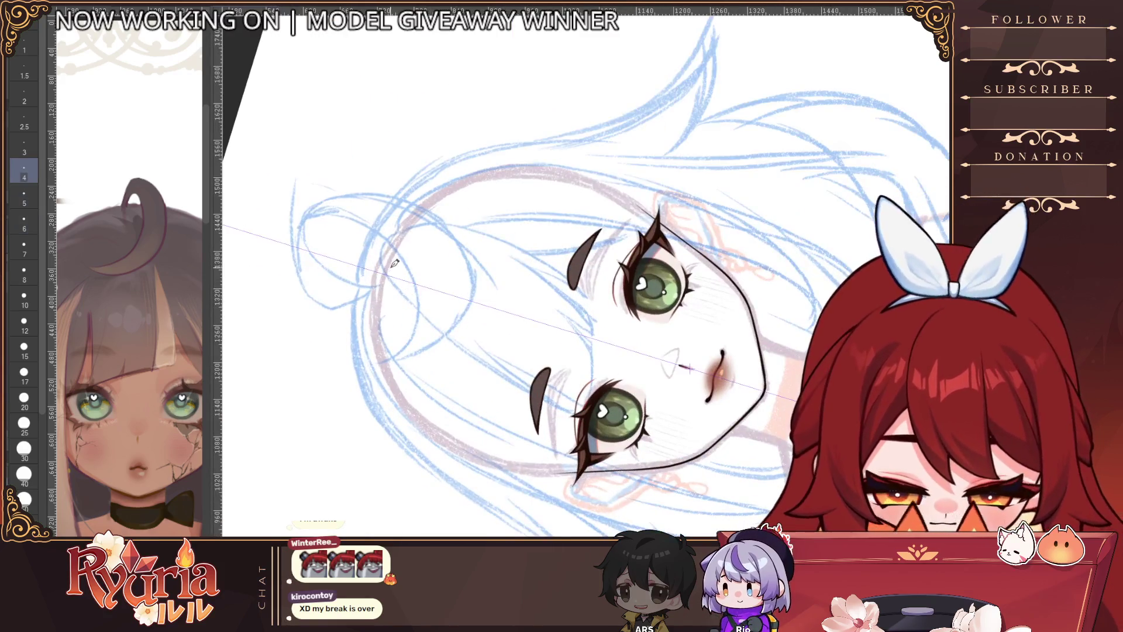
# Step: Ink the outline along the left side of the face, retrying several strokes
pyautogui.moveTo(409, 225); pyautogui.dragTo(380, 328)
pyautogui.hotkey('ctrl', 'z')
pyautogui.moveTo(413, 222); pyautogui.dragTo(380, 334)
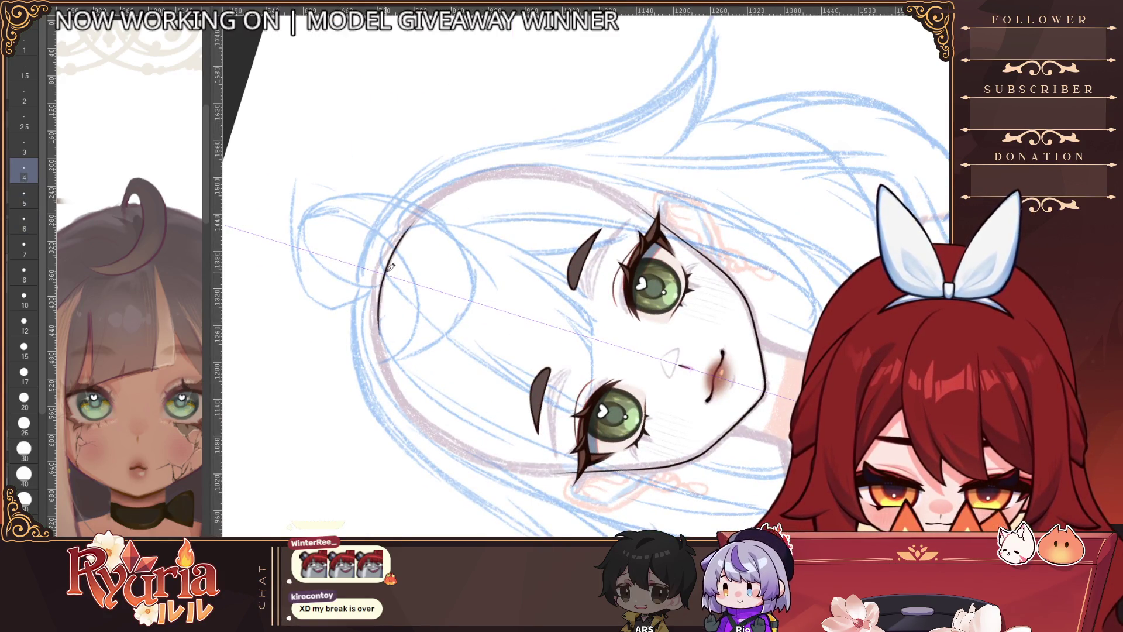
pyautogui.hotkey('ctrl', 'z')
pyautogui.moveTo(433, 202); pyautogui.dragTo(379, 362)
pyautogui.moveTo(483, 175); pyautogui.dragTo(386, 413)
pyautogui.hotkey('ctrl', 'z')
# Step: Adjust the pen thickness and redraw the left face outline down to the jaw
pyautogui.hotkey('ctrl', 'z')
pyautogui.press('[')
pyautogui.moveTo(494, 170)
pyautogui.mouseDown()
pyautogui.moveTo(392, 424)
pyautogui.moveTo(409, 435)
pyautogui.mouseUp()
pyautogui.hotkey('ctrl', 'z')
pyautogui.press(']')
pyautogui.moveTo(498, 168); pyautogui.dragTo(421, 430)
pyautogui.hotkey('ctrl', 'z')
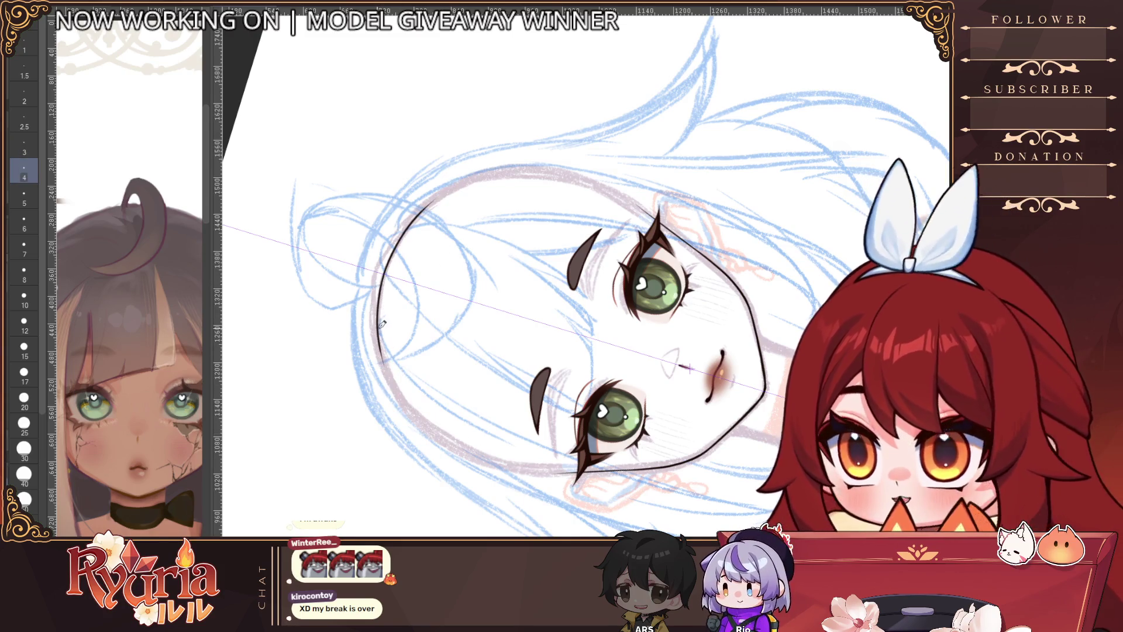
pyautogui.moveTo(496, 170); pyautogui.dragTo(428, 426)
# Step: Draw the head outline from the crown down the side, redo the chin line, and straighten the view
pyautogui.hotkey('ctrl', 'z')
pyautogui.moveTo(530, 167)
pyautogui.mouseDown()
pyautogui.moveTo(411, 402)
pyautogui.moveTo(498, 468)
pyautogui.moveTo(562, 474)
pyautogui.mouseUp()
pyautogui.hotkey('ctrl', 'z')
pyautogui.hotkey('ctrl', 'z')
pyautogui.moveTo(481, 465); pyautogui.dragTo(554, 474)
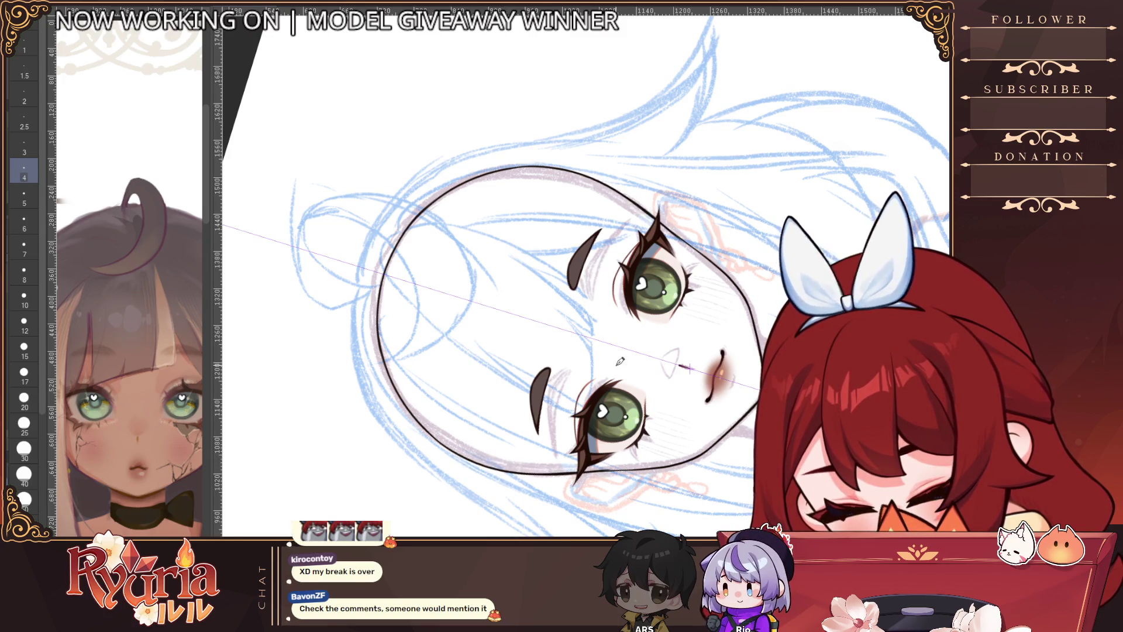
pyautogui.hotkey('ctrl', '@')
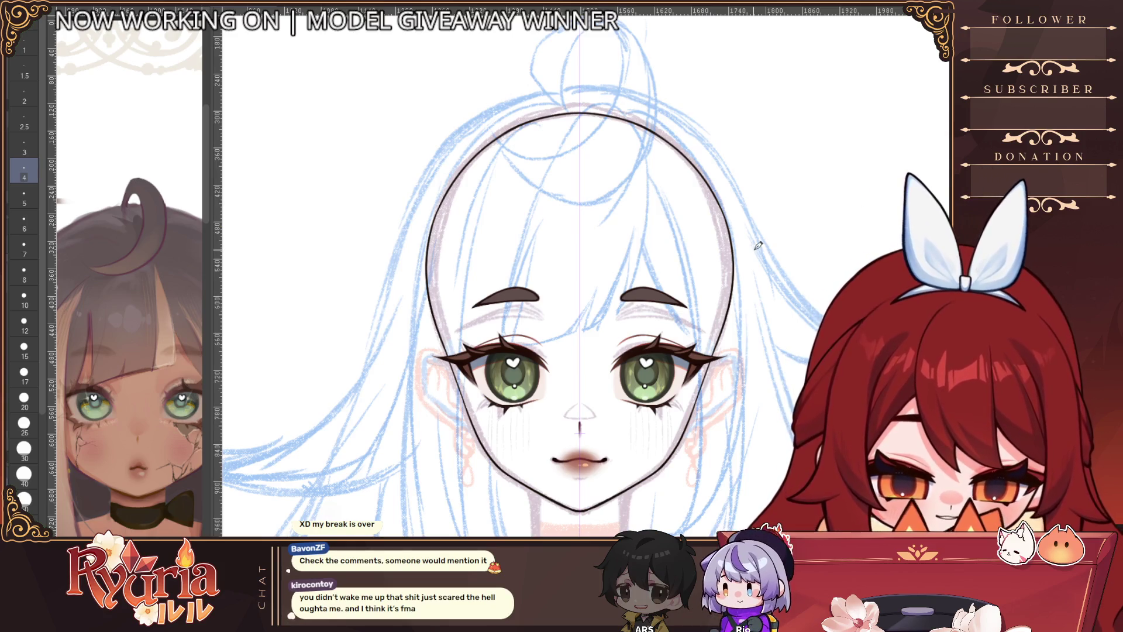
# Step: Redraw the mirrored jaw strokes beside the cheeks
pyautogui.hotkey('ctrl', 'z')
pyautogui.moveTo(436, 316); pyautogui.dragTo(471, 420)
pyautogui.hotkey('ctrl', 'z')
pyautogui.hotkey('ctrl', 'z')
# Step: Choose a large brush size from the size palette and fine-tune it
pyautogui.scroll(-2, 503, 399)
pyautogui.click(24, 473)
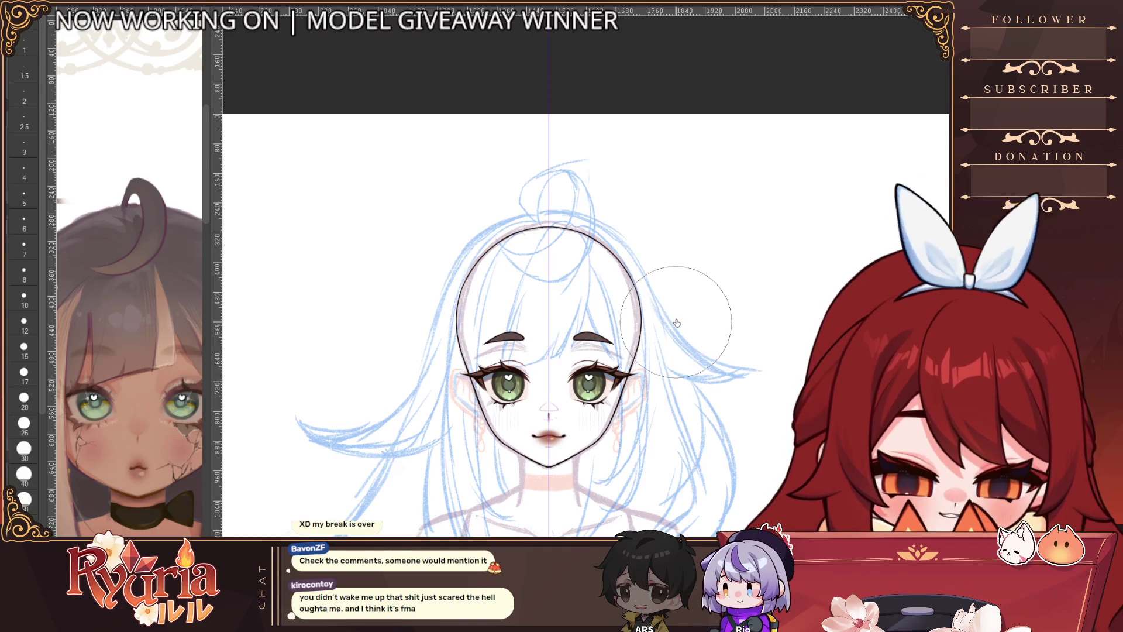
pyautogui.press(']')
pyautogui.press(']')
pyautogui.press(']')
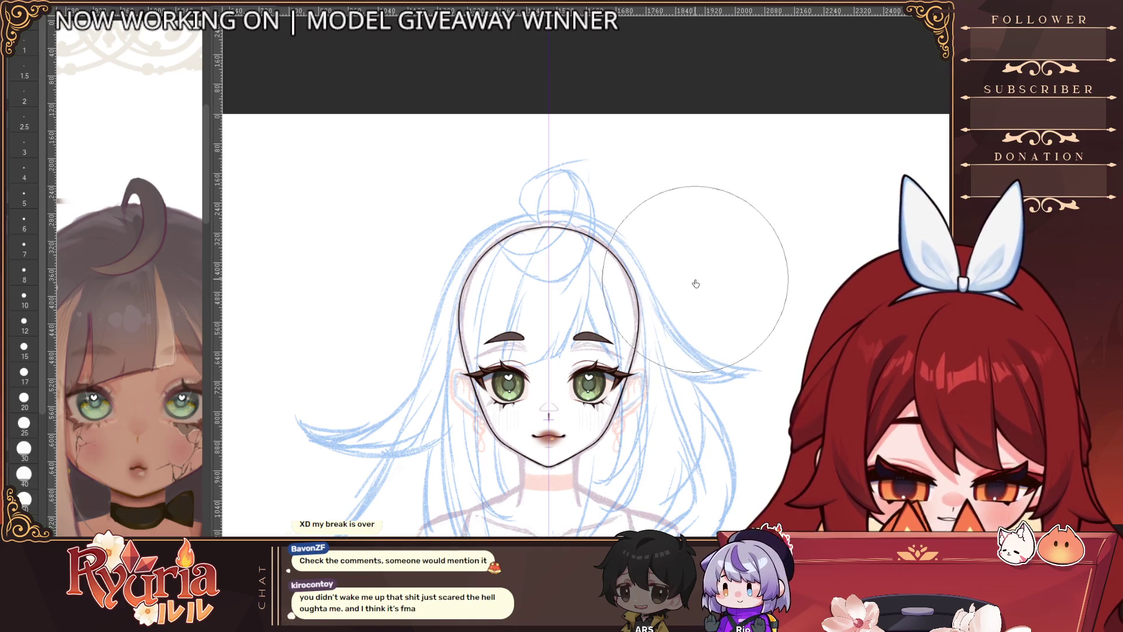
pyautogui.press('[')
pyautogui.press('[')
pyautogui.press('[')
pyautogui.press(']')
pyautogui.press(']')
pyautogui.press(']')
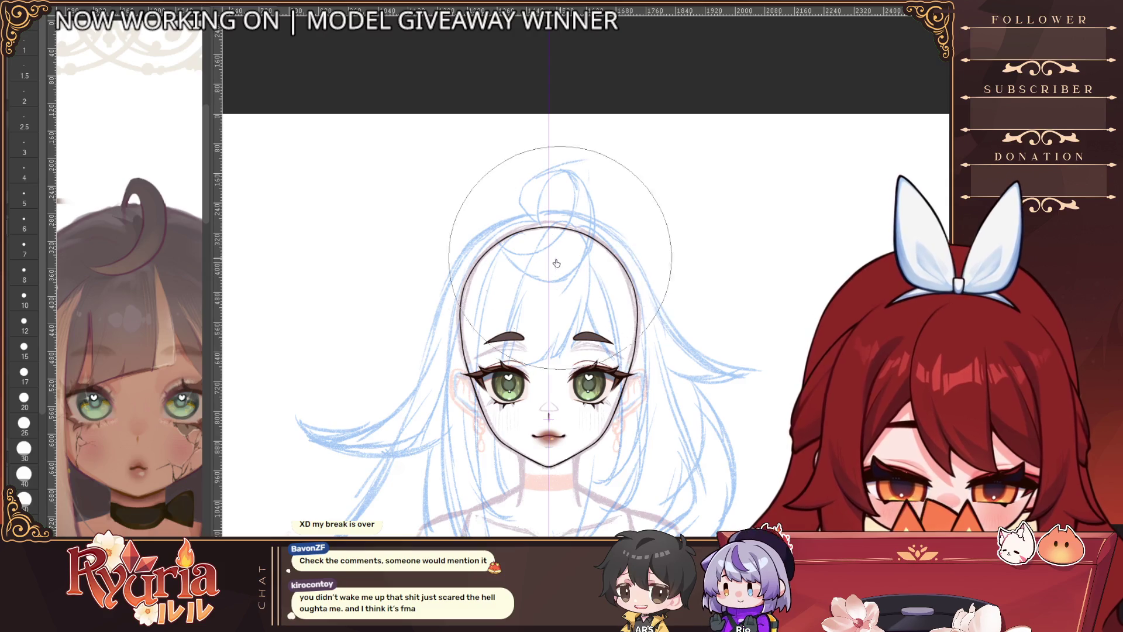
# Step: Zoom around the lower face and make the brush slightly smaller
pyautogui.press('[')
pyautogui.press('[')
pyautogui.scroll(3, 620, 456)
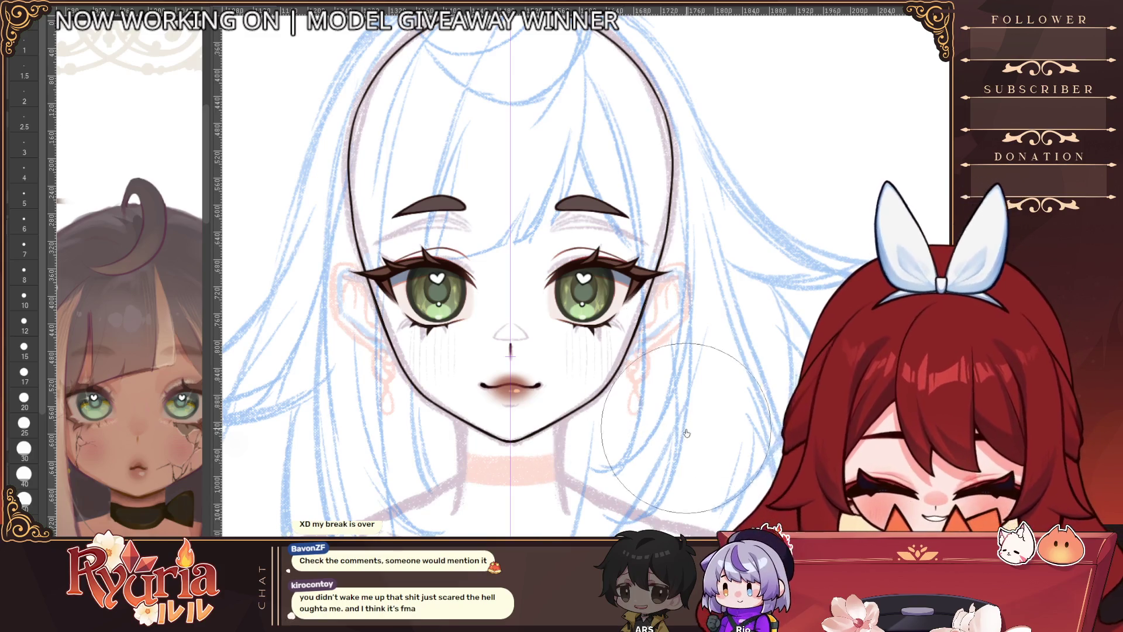
pyautogui.scroll(-3, 510, 350)
pyautogui.scroll(2, 516, 276)
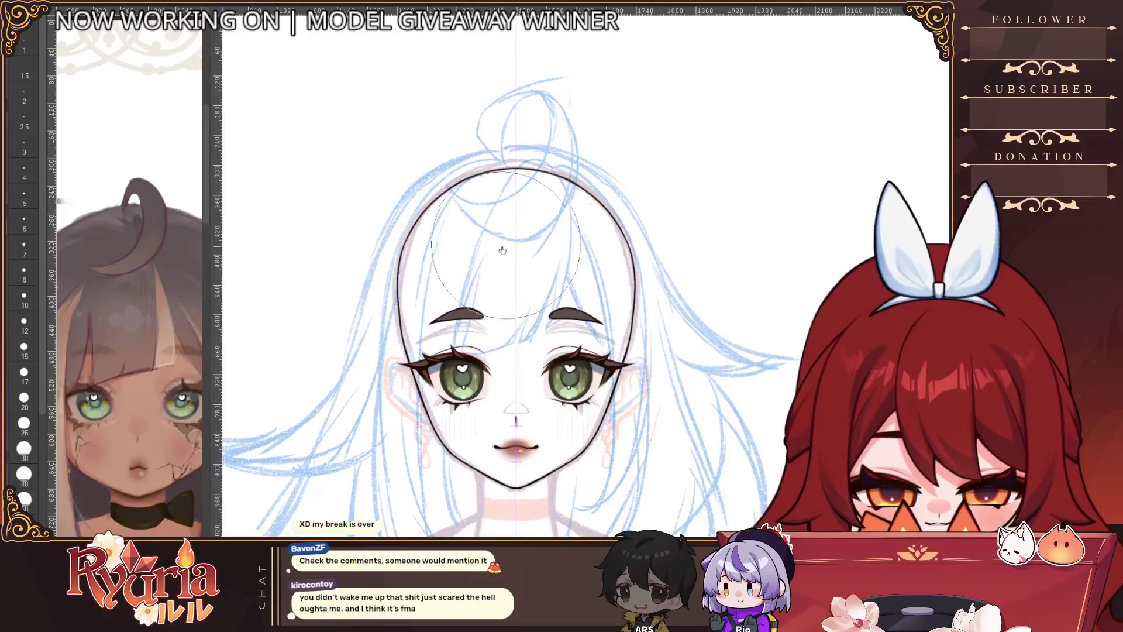
pyautogui.press('[')
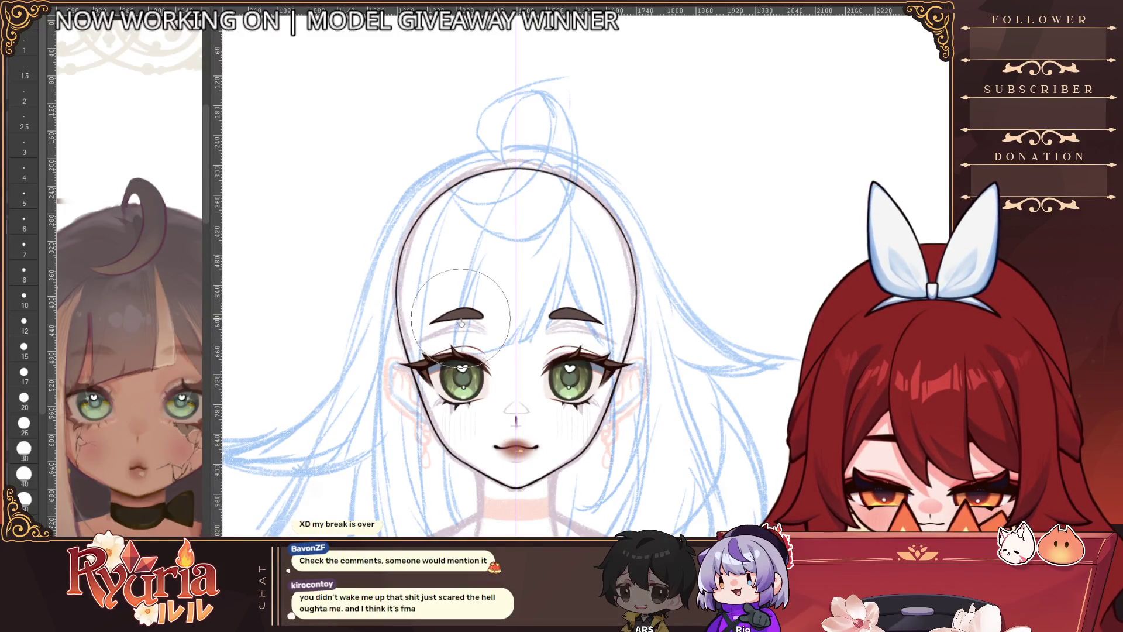
pyautogui.scroll(-2, 744, 408)
pyautogui.scroll(1, 744, 407)
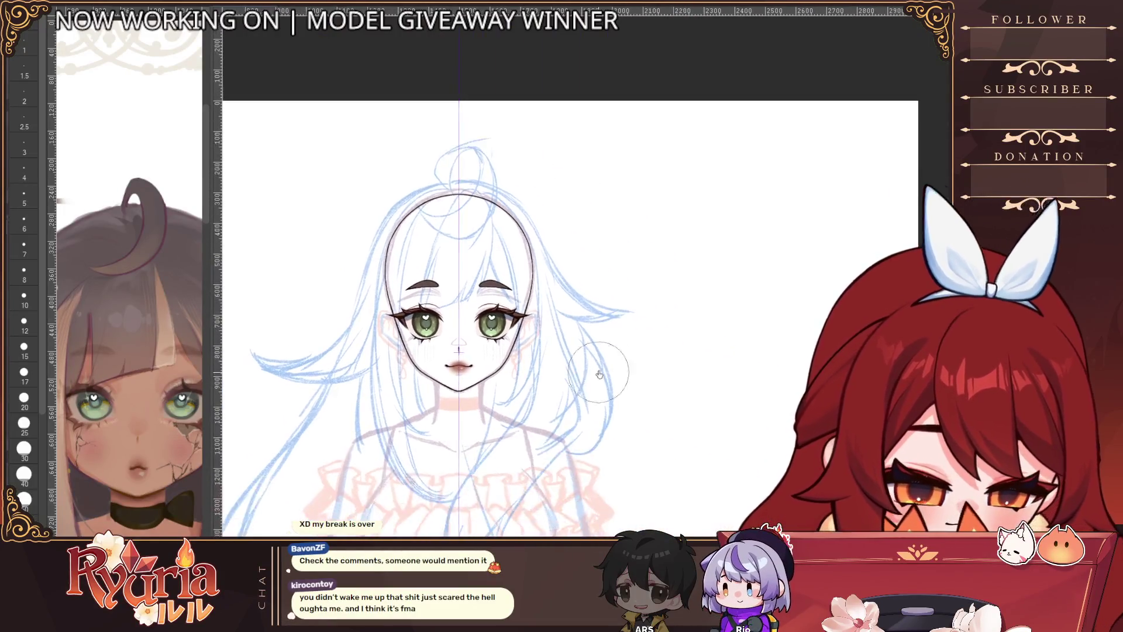
pyautogui.scroll(-1, 760, 374)
pyautogui.scroll(2, 830, 278)
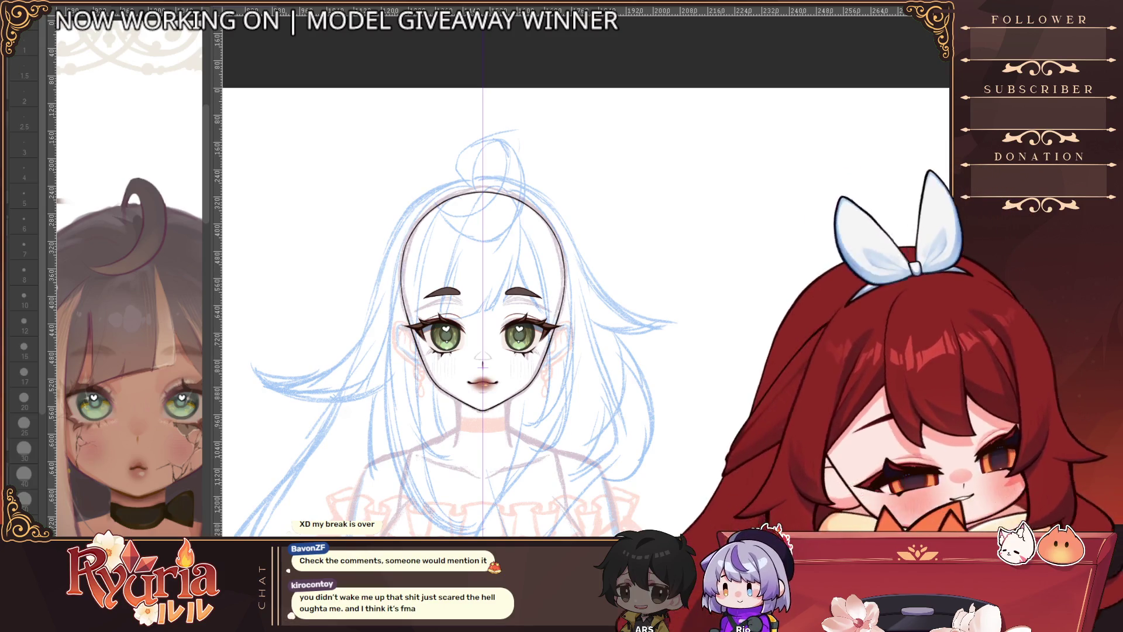
# Step: Select the inside of the face outline and fill it with tan skin colour
pyautogui.click(504, 276)
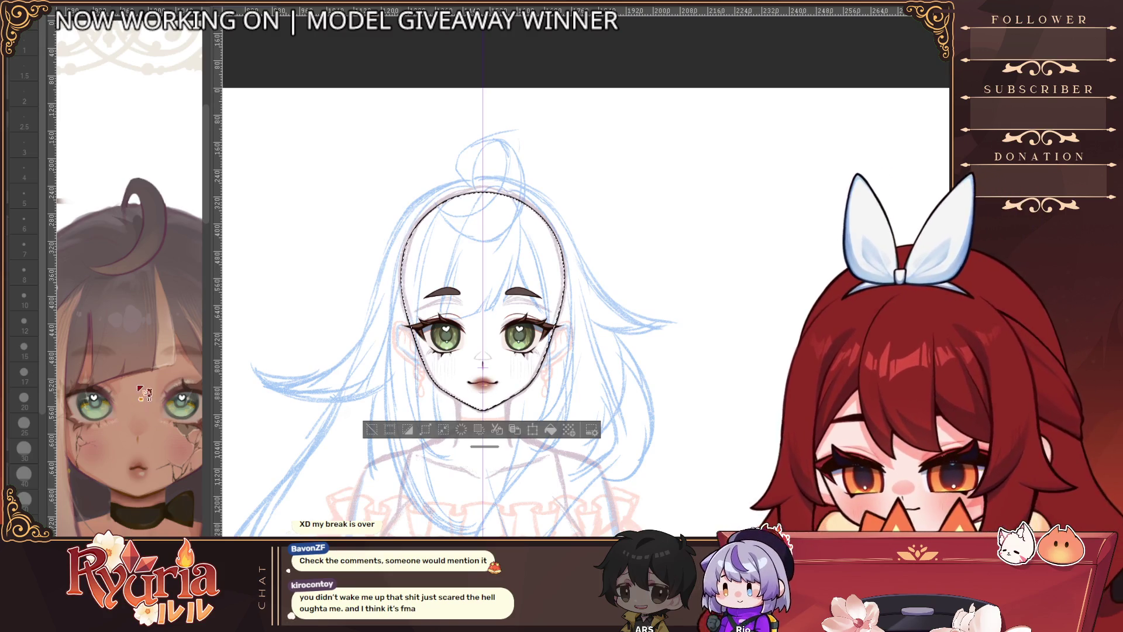
pyautogui.hotkey('ctrl', 'd')
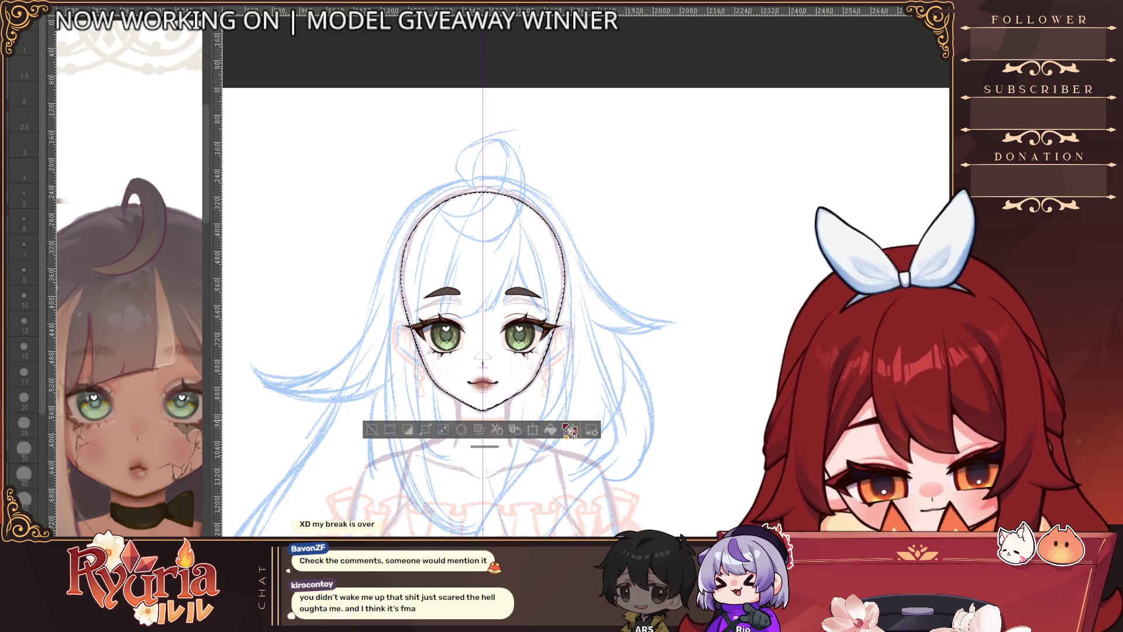
pyautogui.click(497, 328)
pyautogui.hotkey('ctrl', 'd')
pyautogui.scroll(3, 496, 328)
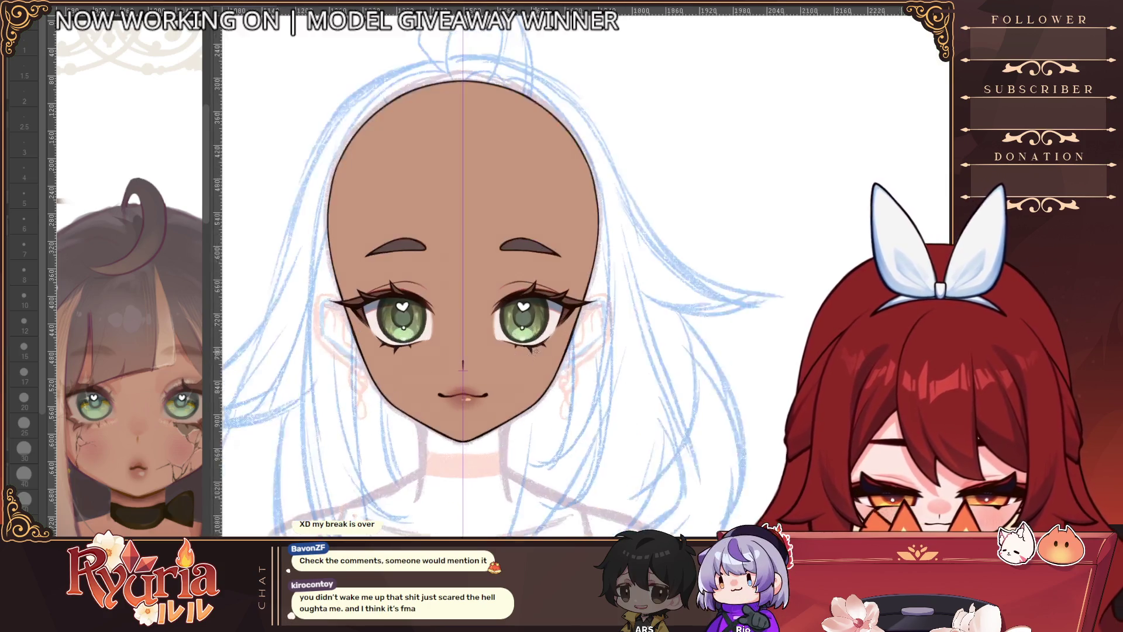
pyautogui.scroll(2, 488, 327)
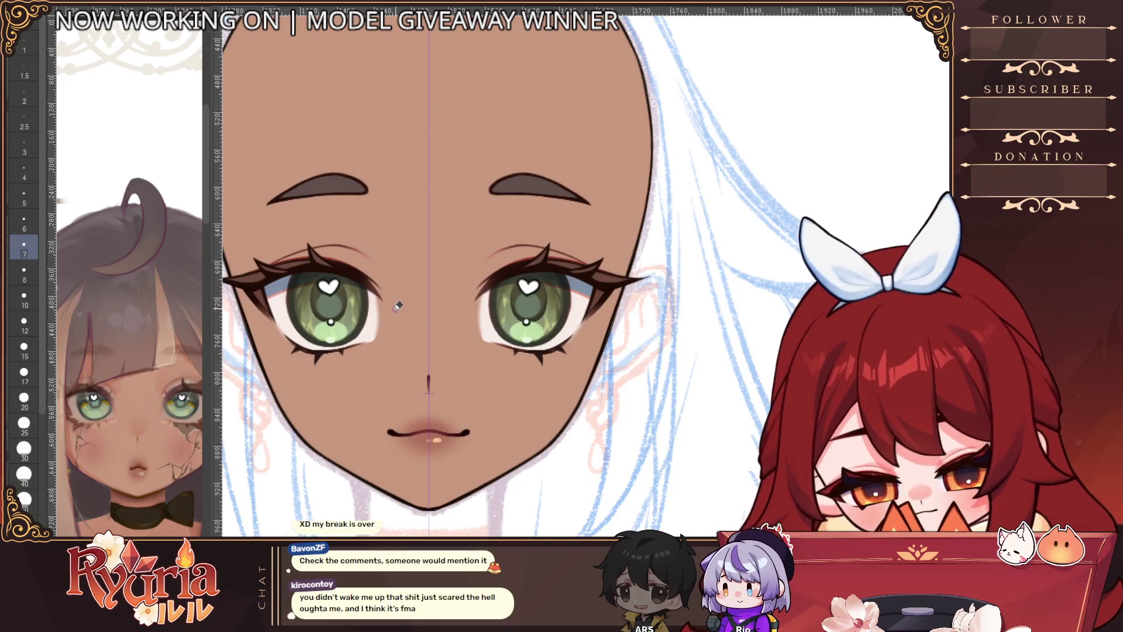
# Step: Switch to the eraser one size larger and clean up stray marks around the right eye
pyautogui.press('e')
pyautogui.scroll(1, 479, 326)
pyautogui.press(']')
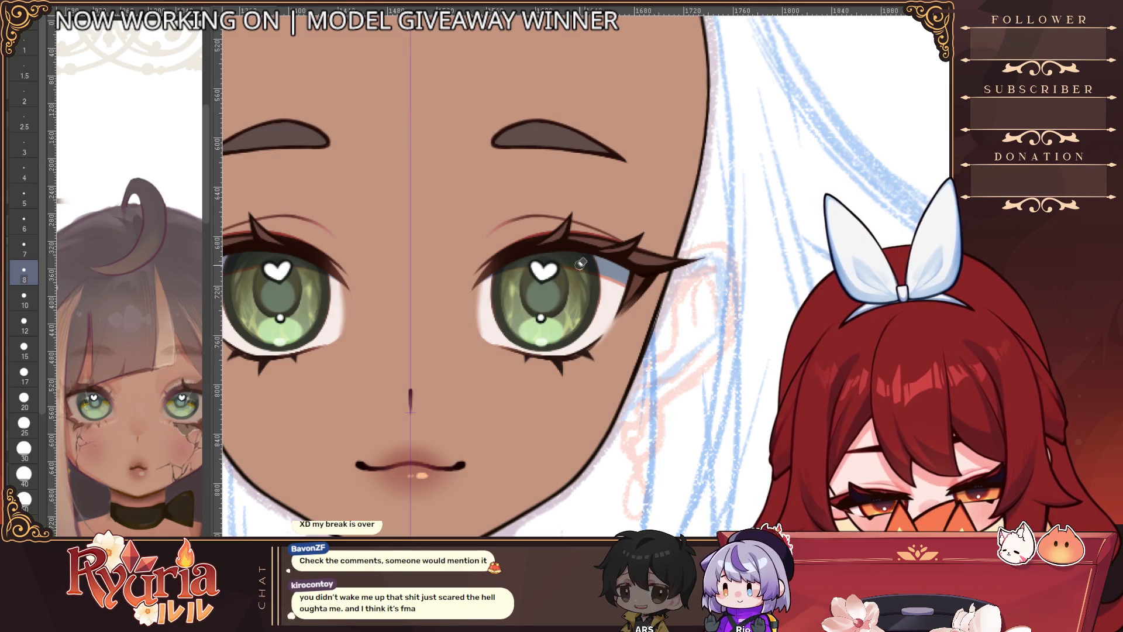
pyautogui.scroll(-5, 480, 336)
pyautogui.scroll(-2, 610, 413)
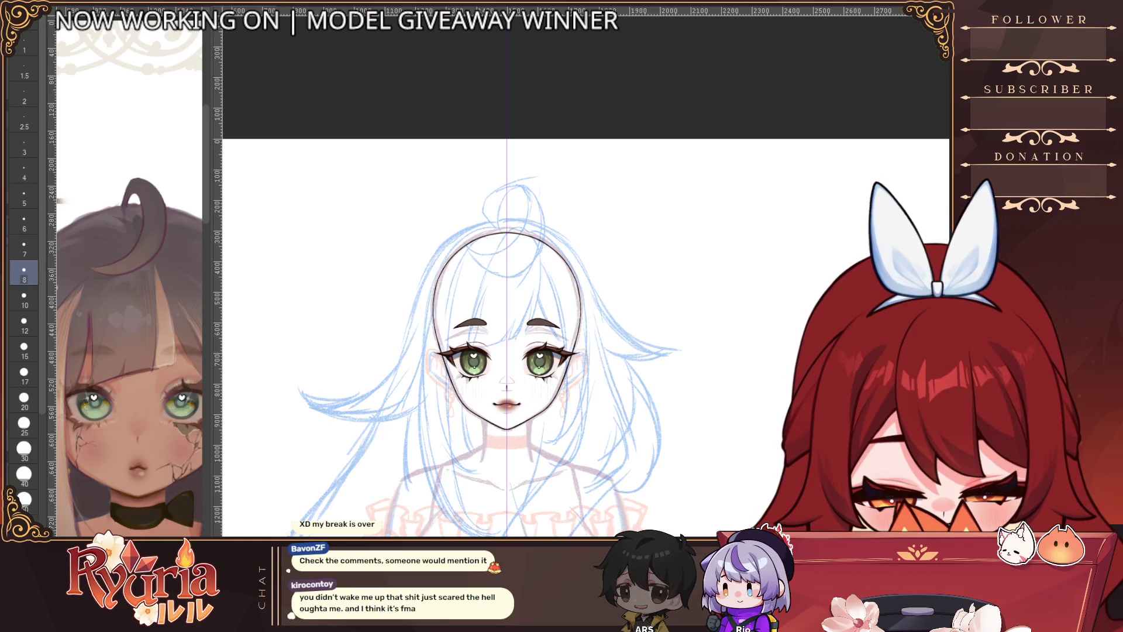
# Step: Show the skin fill again, recentre the face, and pick a smaller brush size
pyautogui.scroll(2, 630, 378)
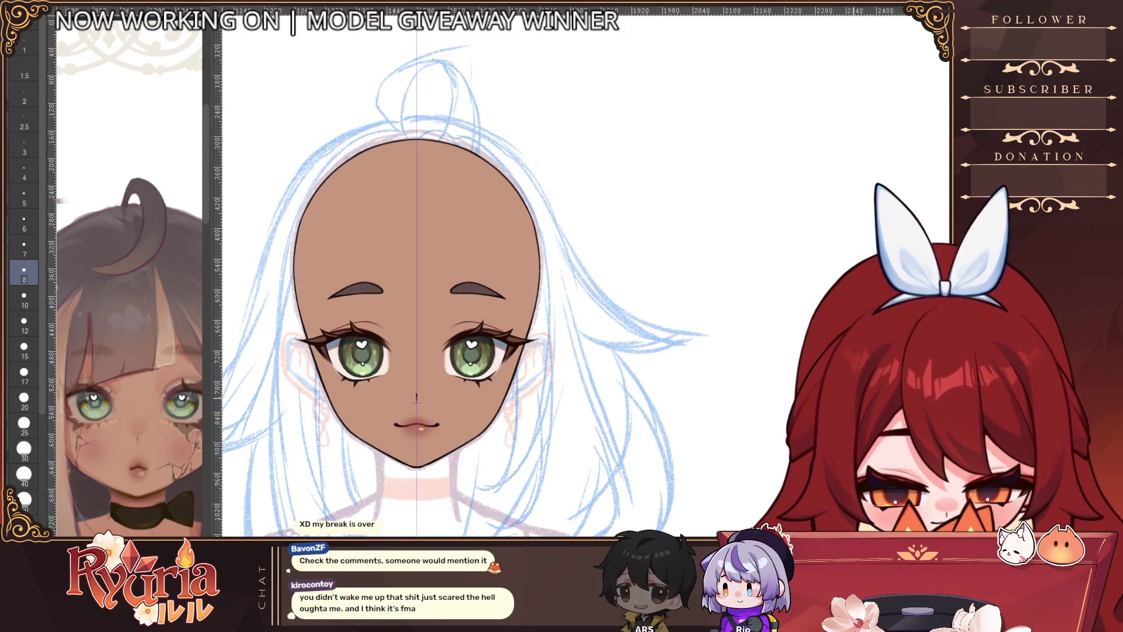
pyautogui.moveTo(701, 360); pyautogui.dragTo(768, 305)
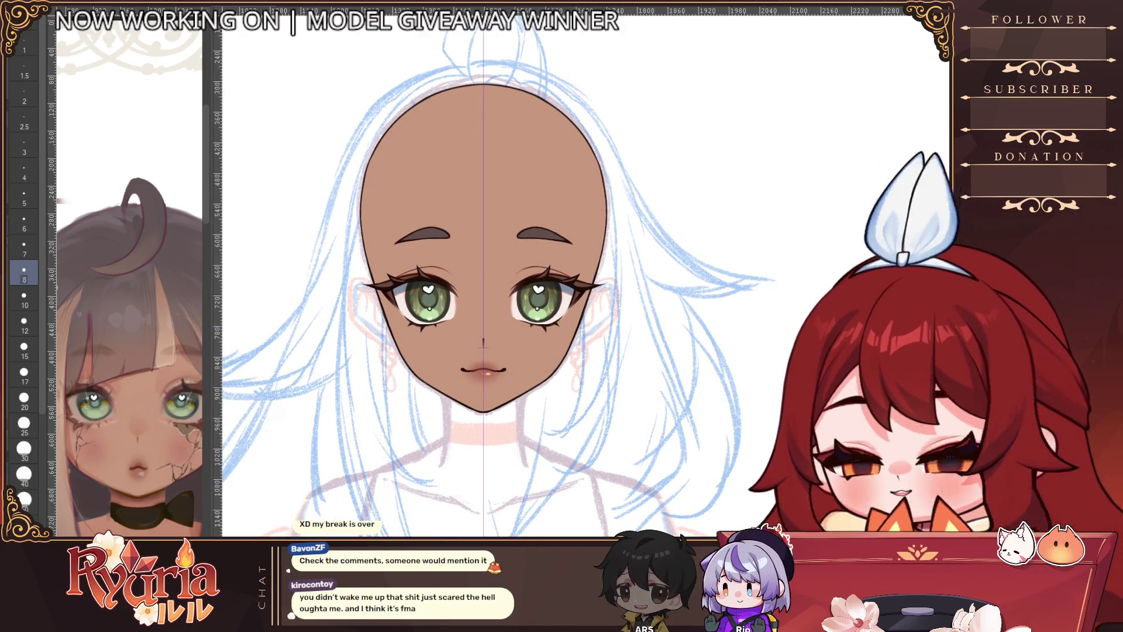
pyautogui.click(24, 171)
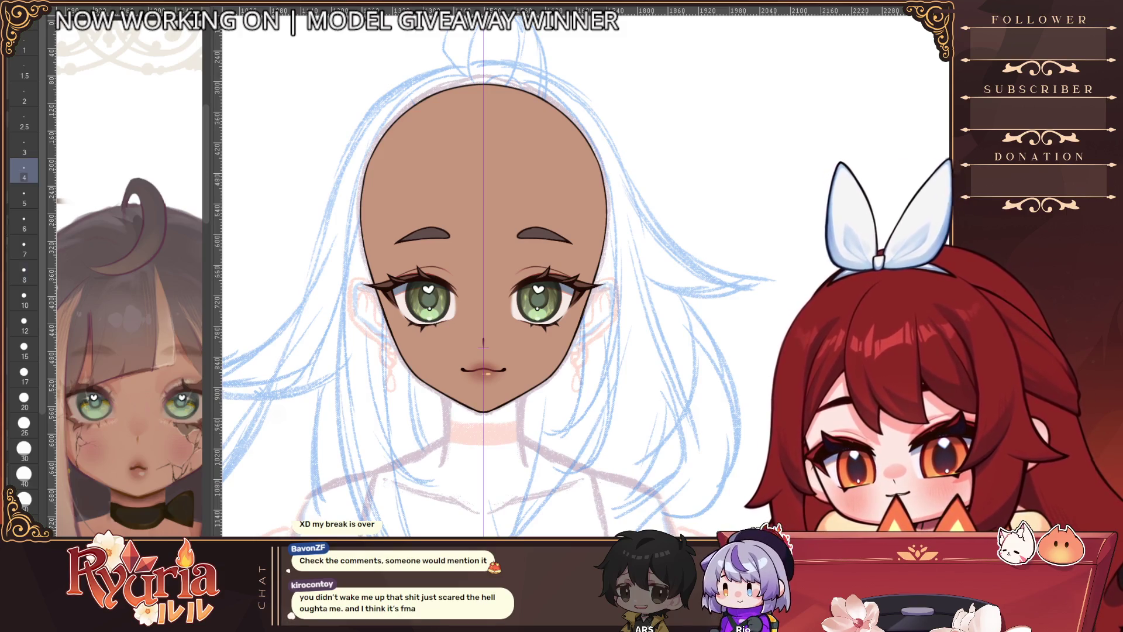
pyautogui.press('[')
pyautogui.scroll(4, 462, 365)
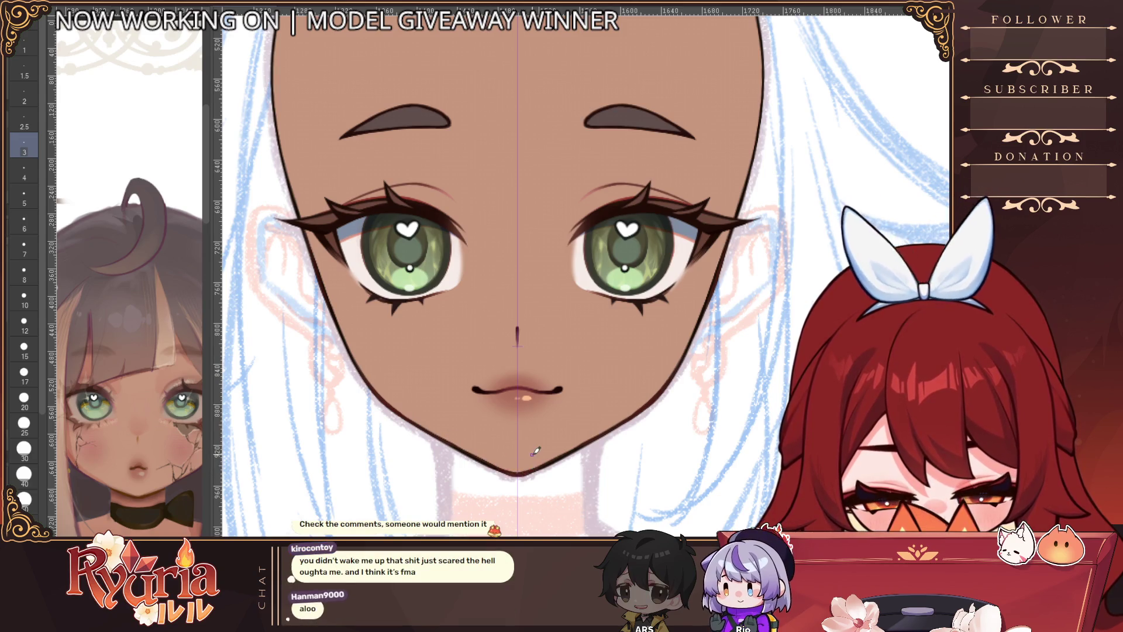
pyautogui.scroll(-2, 532, 460)
pyautogui.scroll(2, 381, 309)
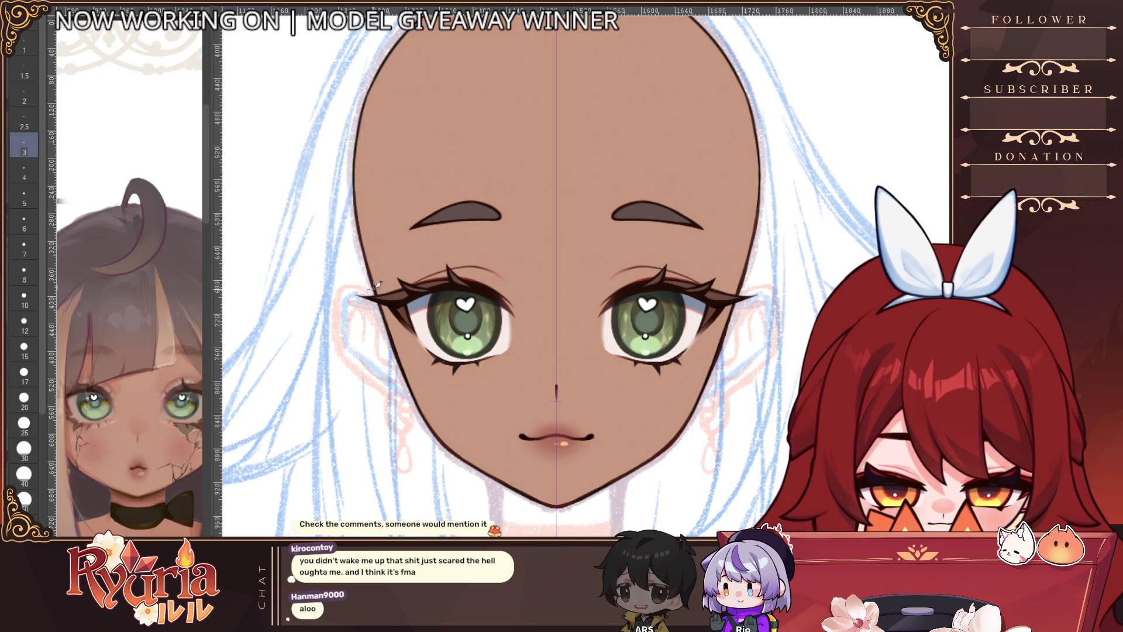
pyautogui.scroll(-1, 440, 306)
# Step: Rotate the canvas to turn the face sideways while fine-tuning the brush size
pyautogui.moveTo(440, 306); pyautogui.dragTo(421, 261)
pyautogui.scroll(1, 422, 260)
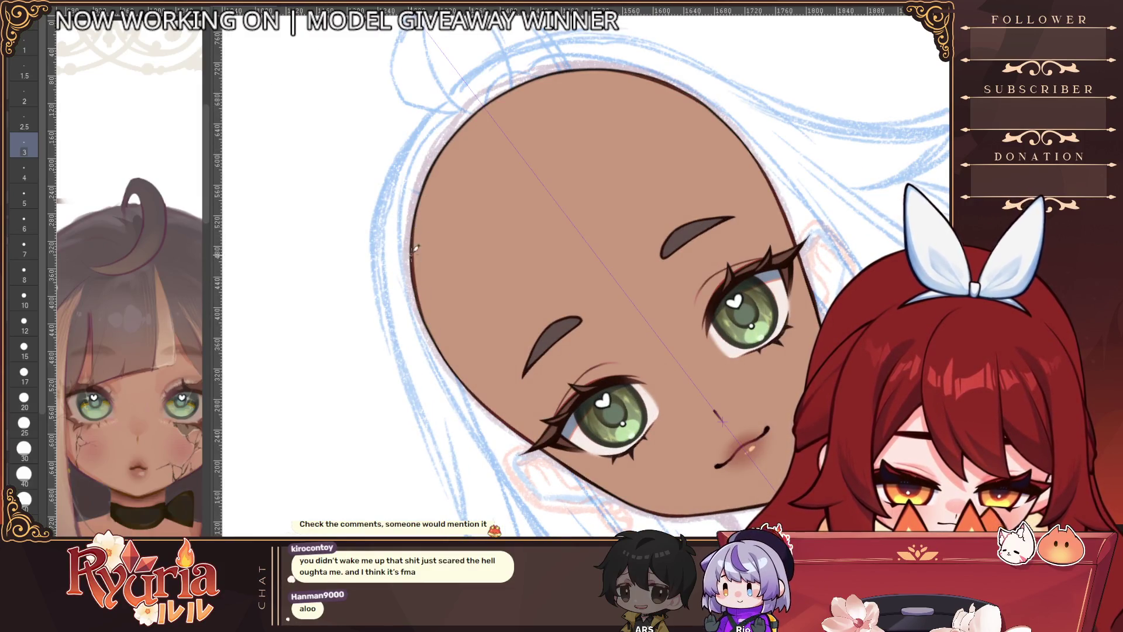
pyautogui.press(']')
pyautogui.press(']')
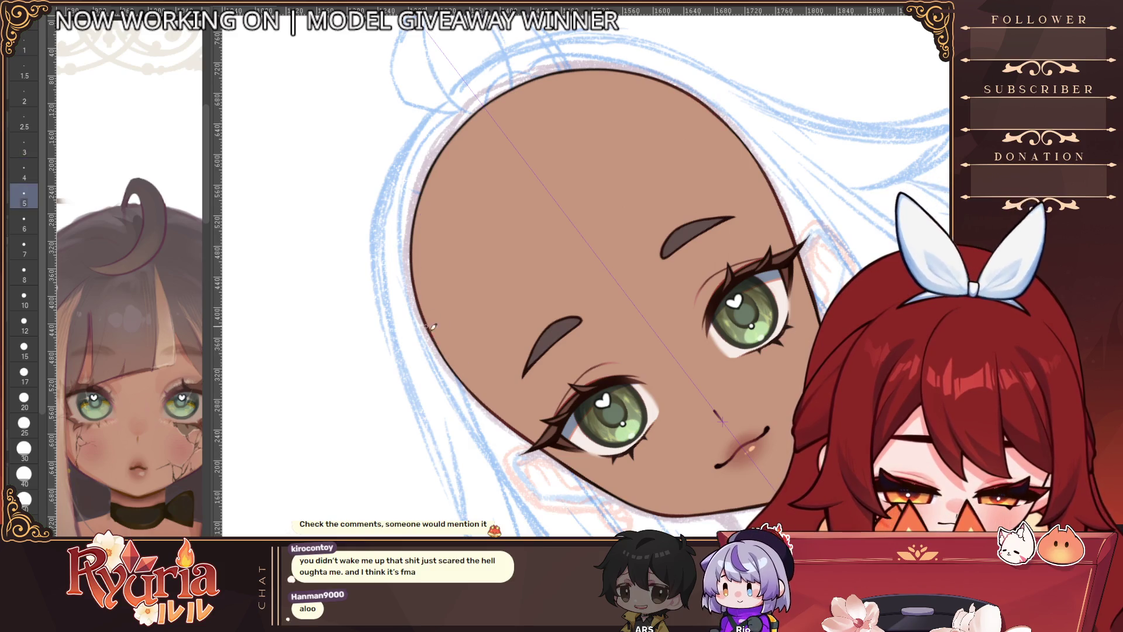
pyautogui.press('[')
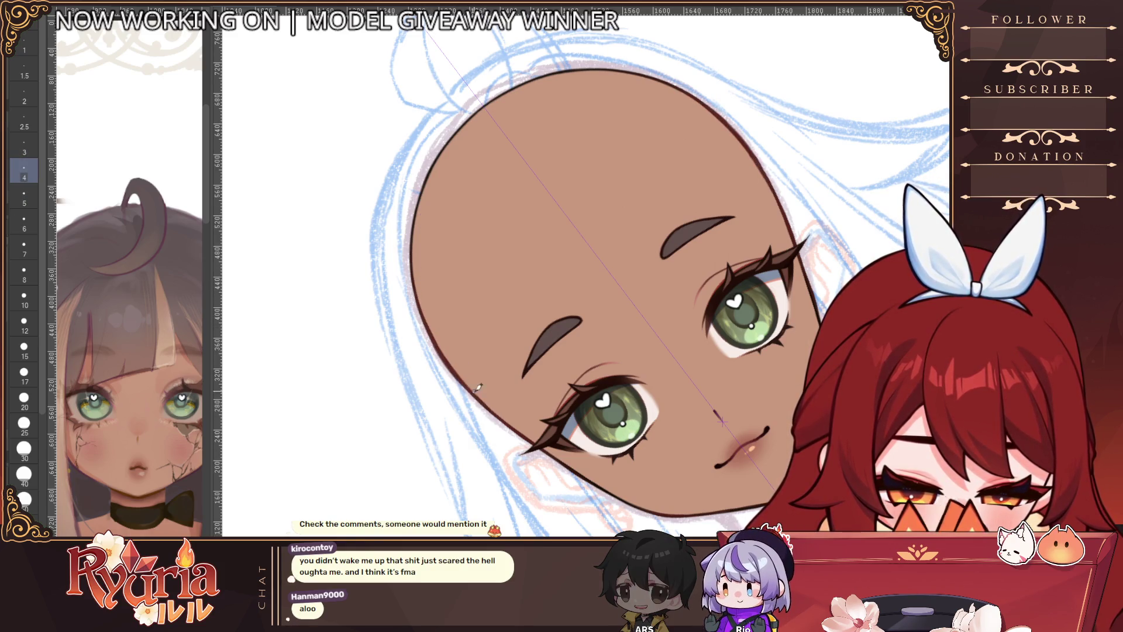
pyautogui.scroll(-2, 476, 316)
pyautogui.scroll(2, 477, 317)
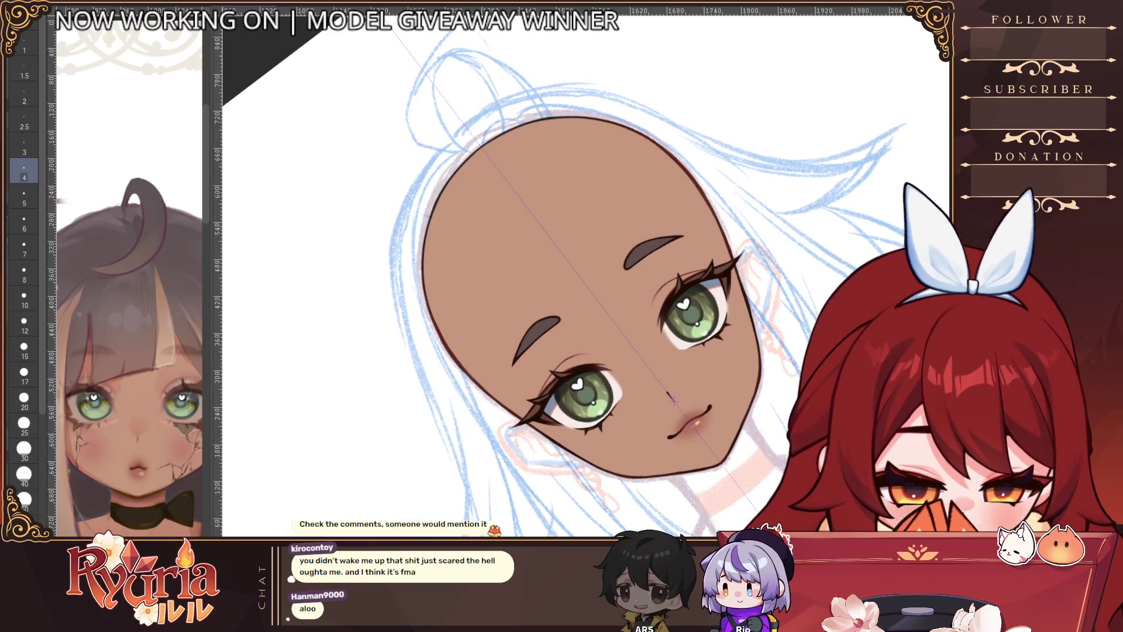
pyautogui.moveTo(673, 401); pyautogui.dragTo(445, 427)
pyautogui.scroll(1, 432, 424)
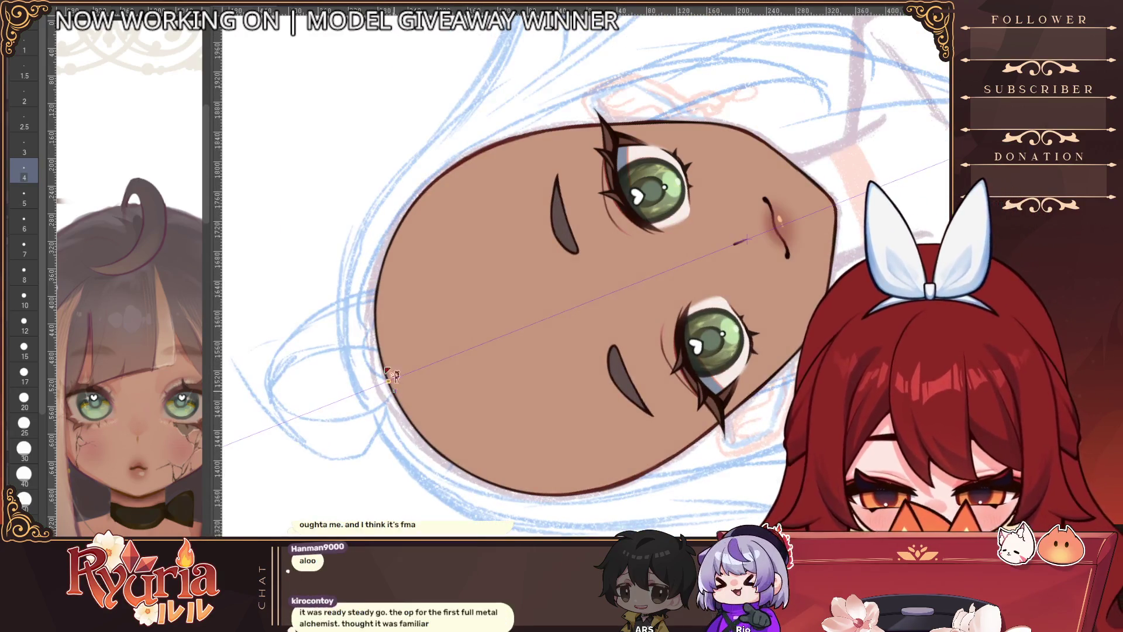
pyautogui.press('[')
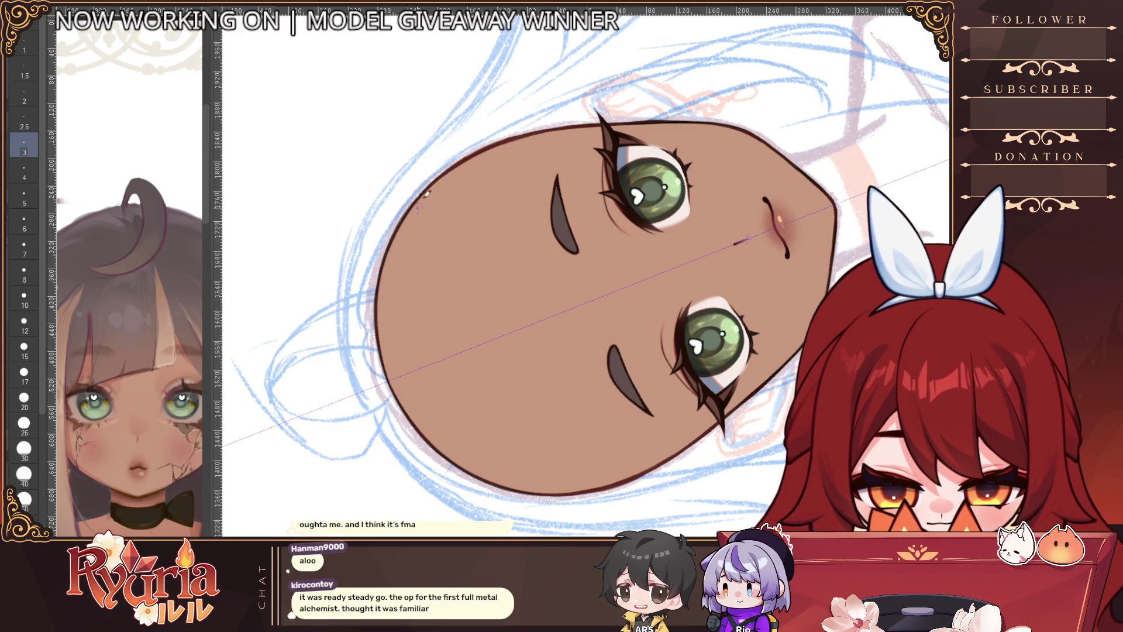
pyautogui.scroll(-3, 422, 207)
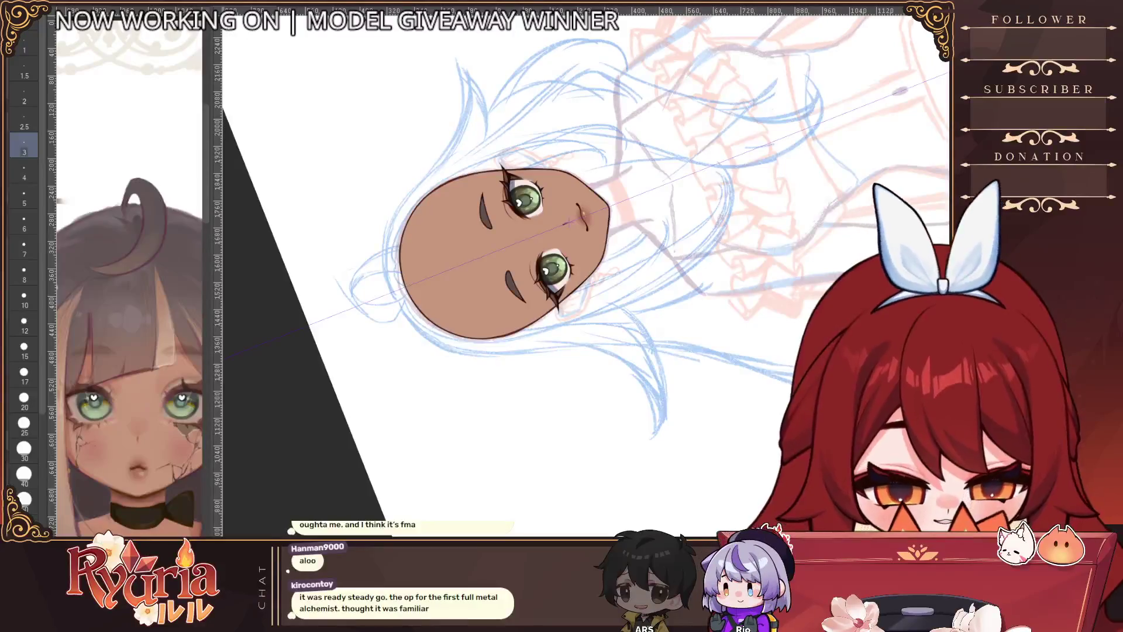
# Step: Reset the canvas rotation so the face is upright again
pyautogui.hotkey('ctrl', '0')
pyautogui.scroll(-3, 437, 333)
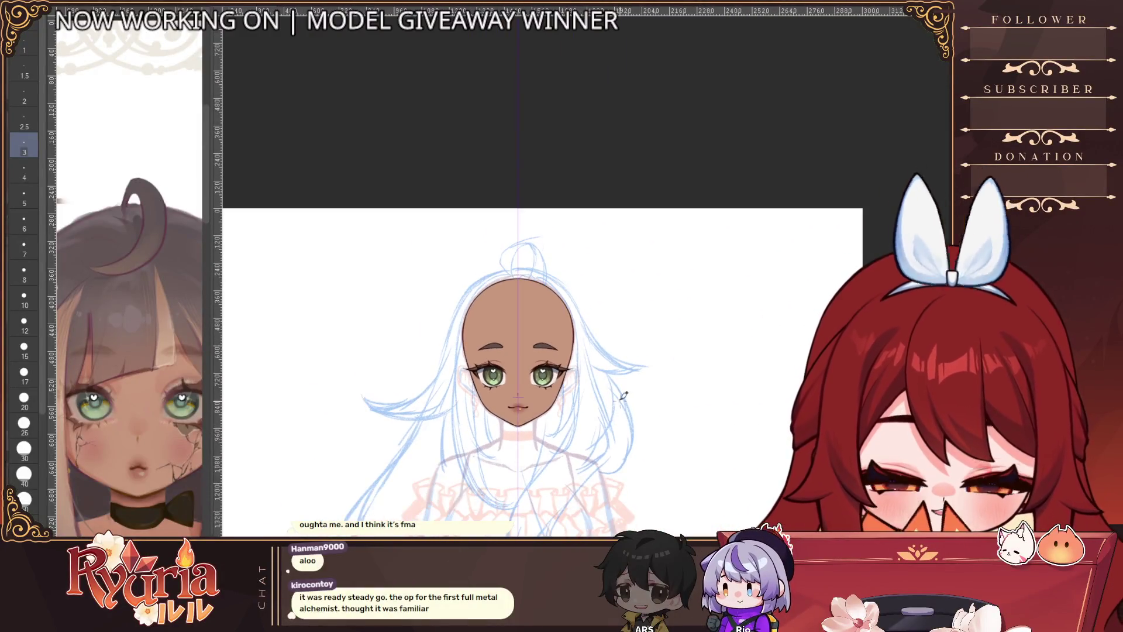
pyautogui.scroll(5, 437, 333)
pyautogui.scroll(2, 437, 333)
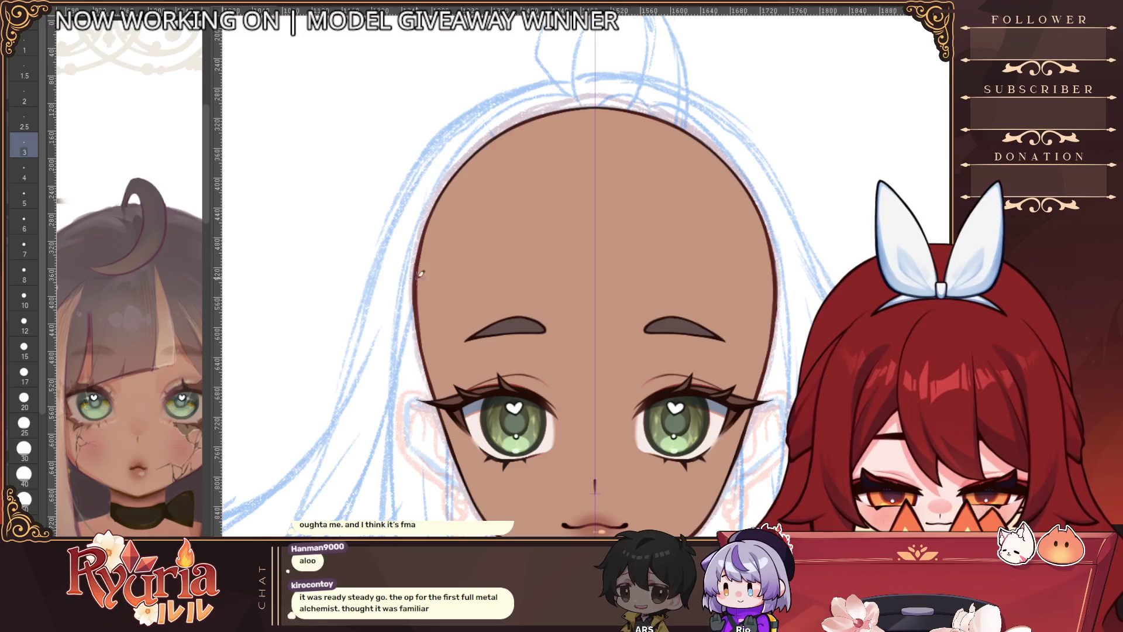
# Step: Choose a brush size from the palette and shrink it a couple of steps
pyautogui.click(24, 270)
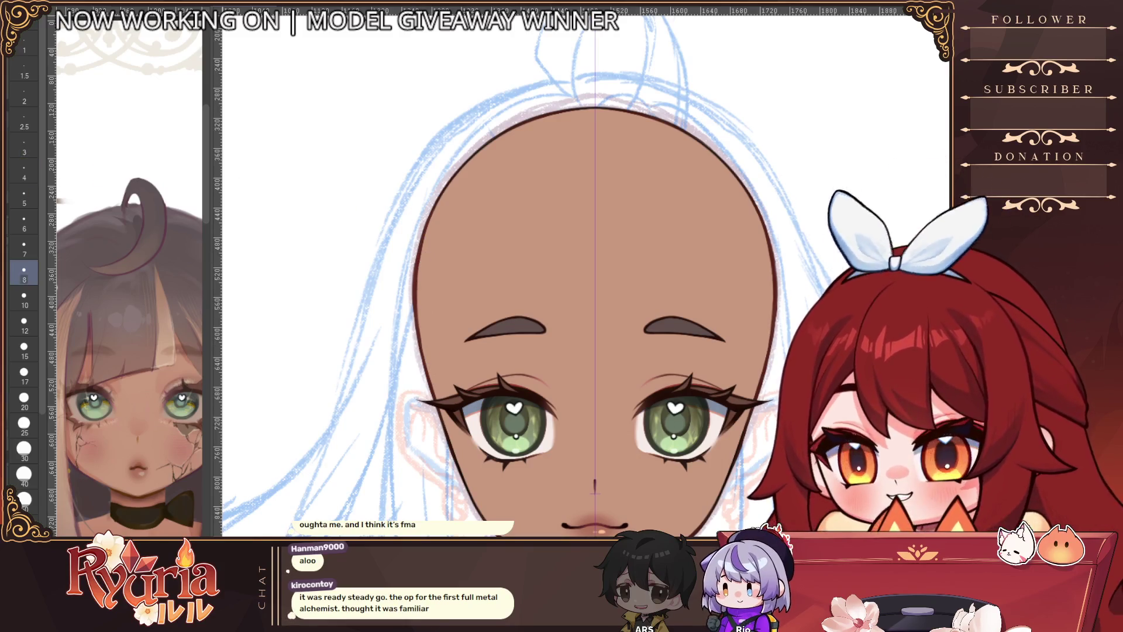
pyautogui.press('[')
pyautogui.press('[')
pyautogui.press('[')
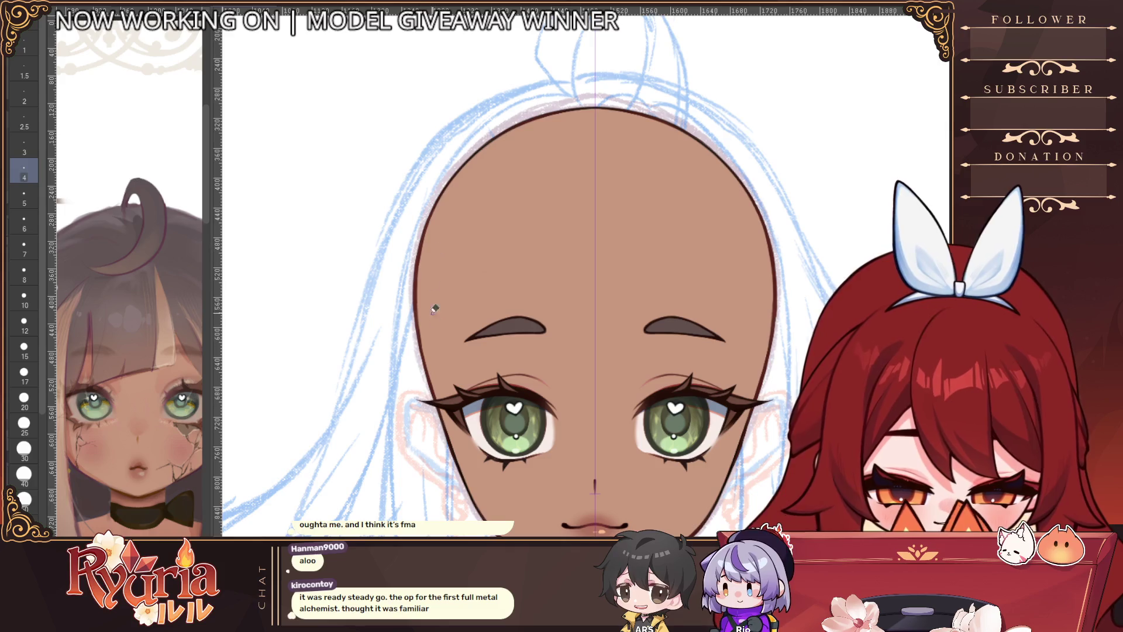
pyautogui.scroll(-3, 438, 231)
pyautogui.scroll(3, 411, 296)
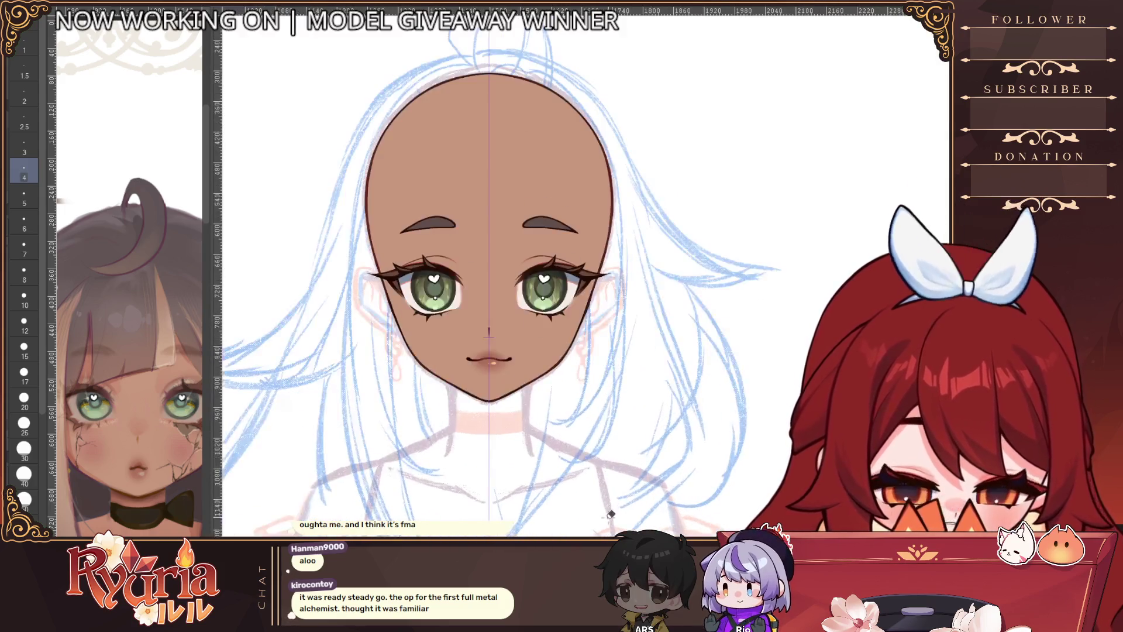
pyautogui.scroll(10, 585, 270)
pyautogui.press('[')
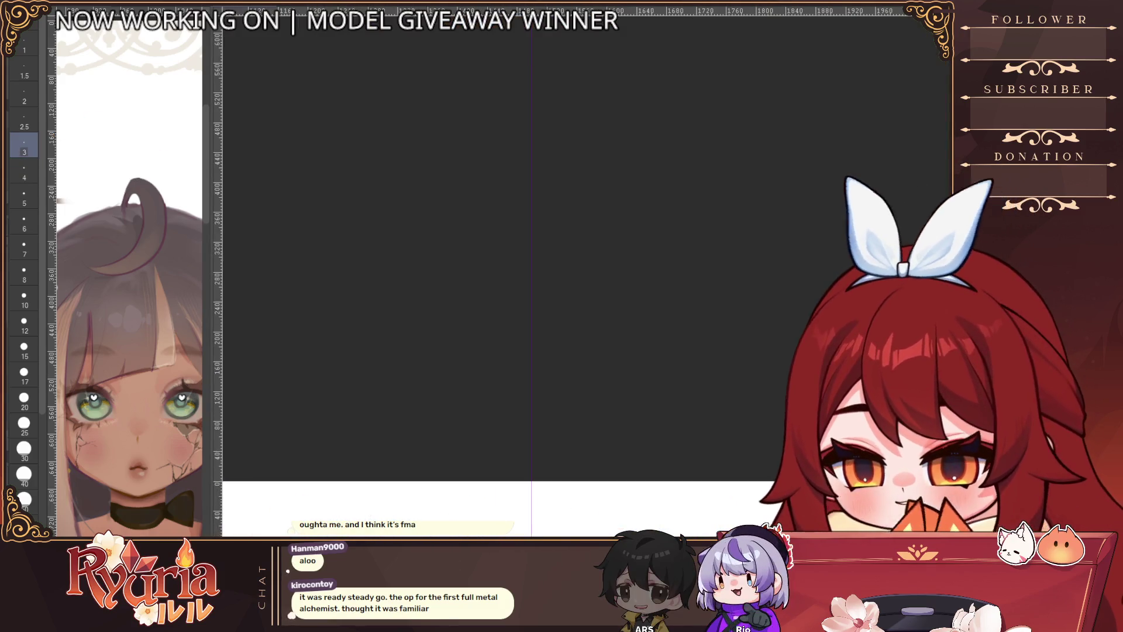
pyautogui.scroll(-5, 497, 450)
pyautogui.scroll(5, 530, 322)
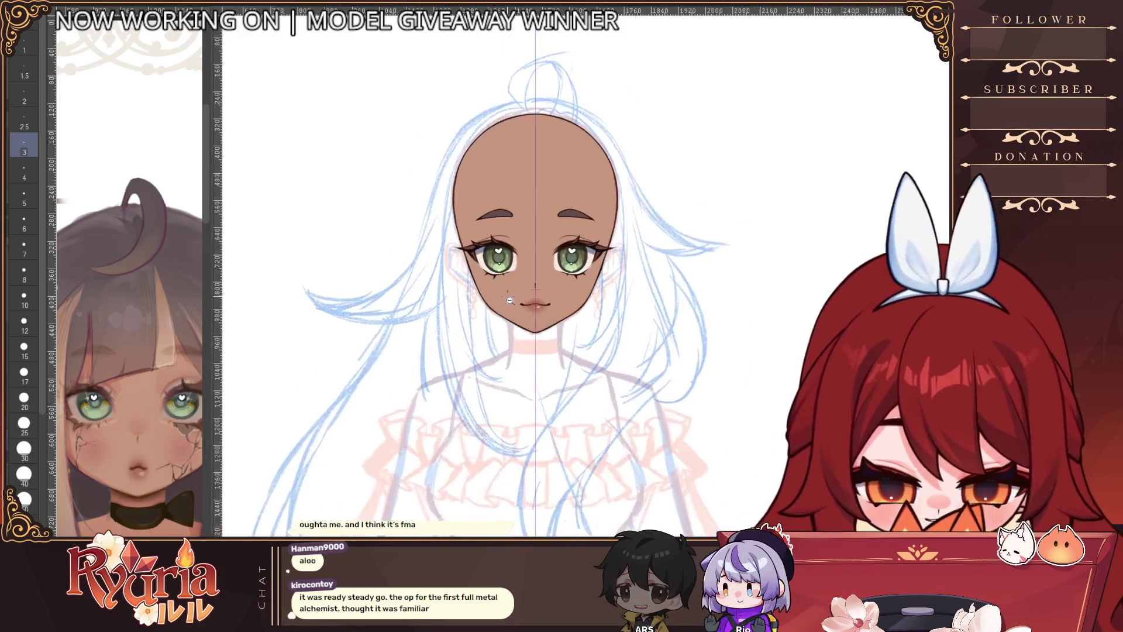
pyautogui.scroll(2, 530, 322)
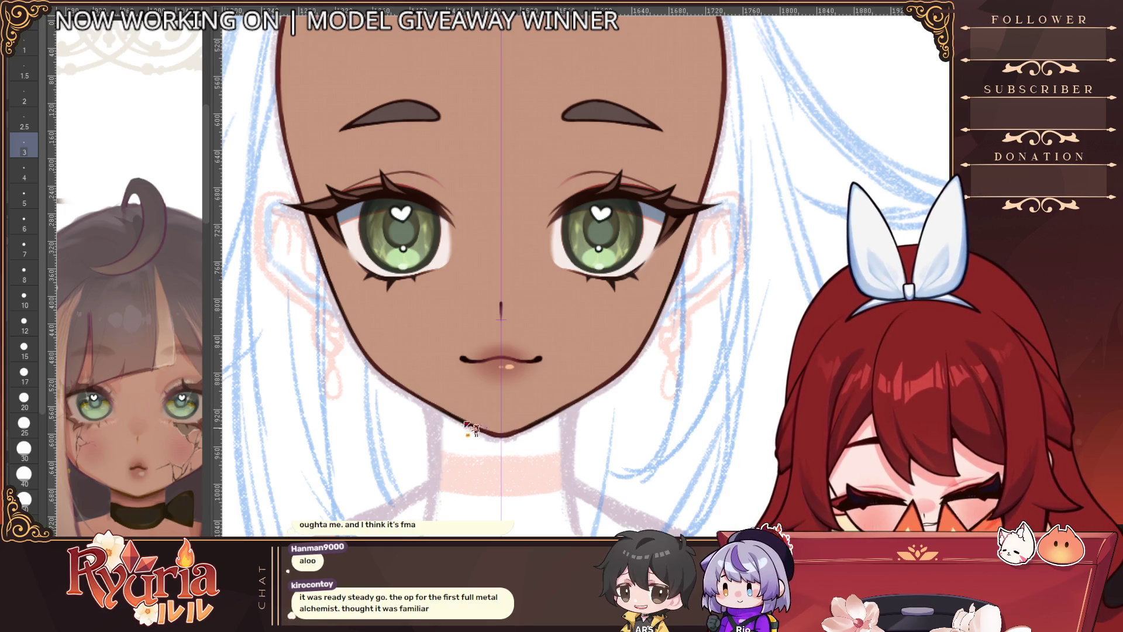
pyautogui.scroll(-3, 526, 422)
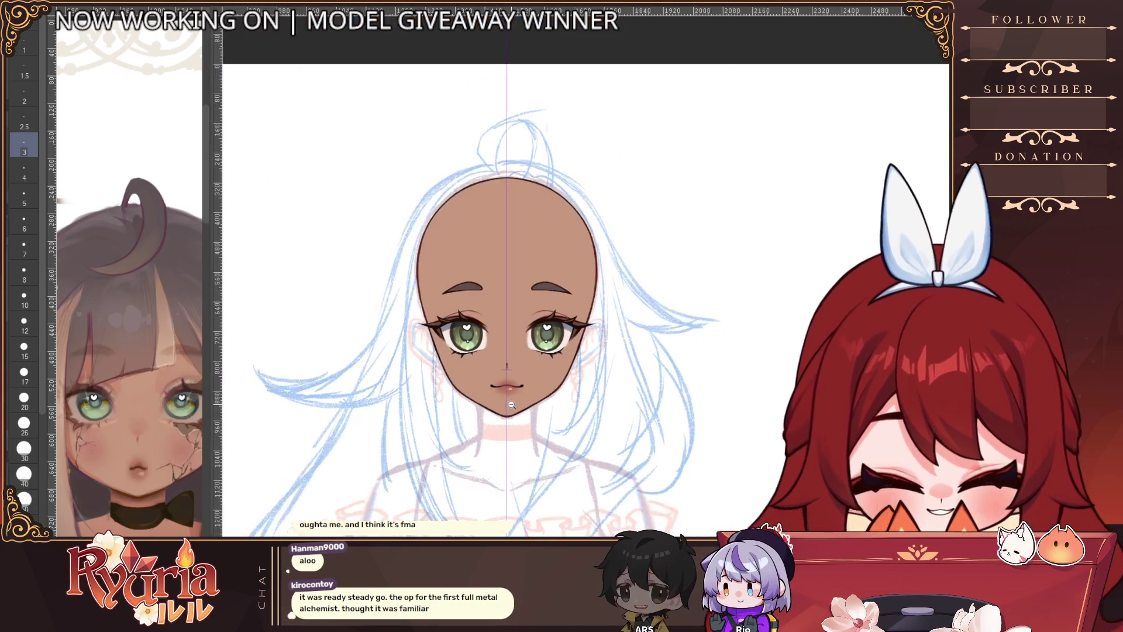
# Step: Enlarge the brush to a wide size and nudge the face view down and right
pyautogui.moveTo(512, 450); pyautogui.dragTo(512, 454)
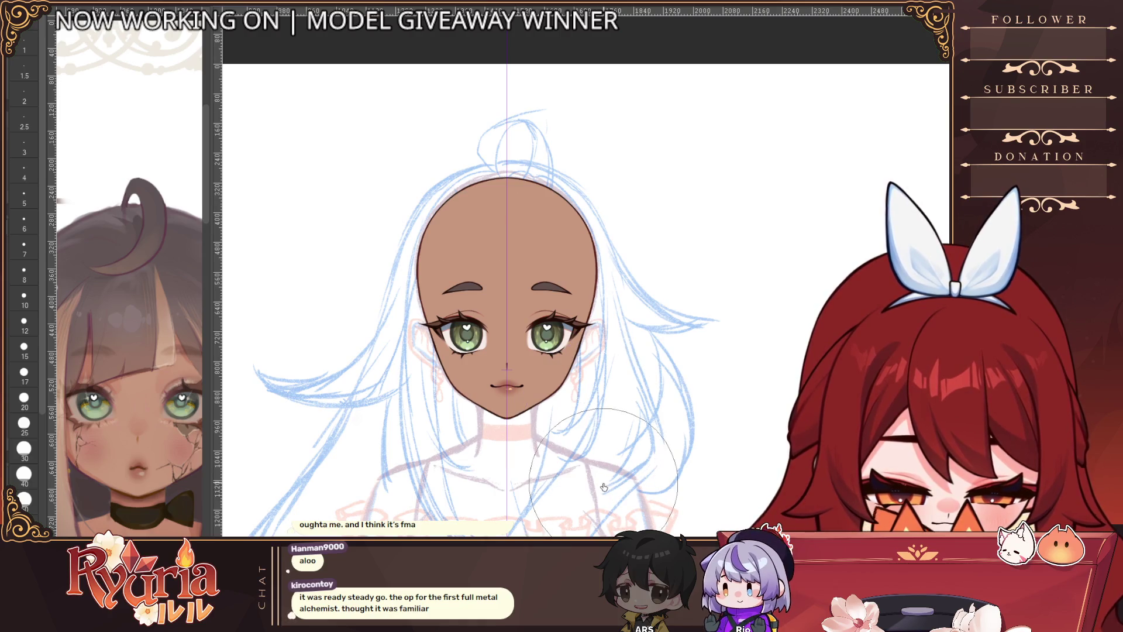
pyautogui.scroll(-3, 596, 422)
pyautogui.scroll(5, 613, 475)
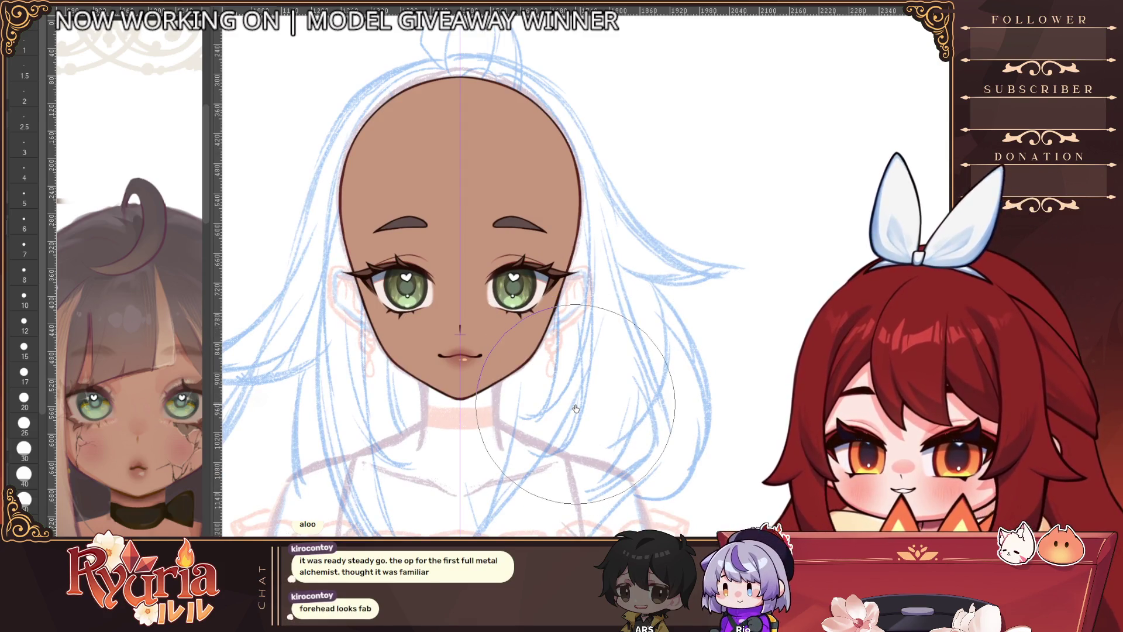
pyautogui.moveTo(576, 409); pyautogui.dragTo(592, 428)
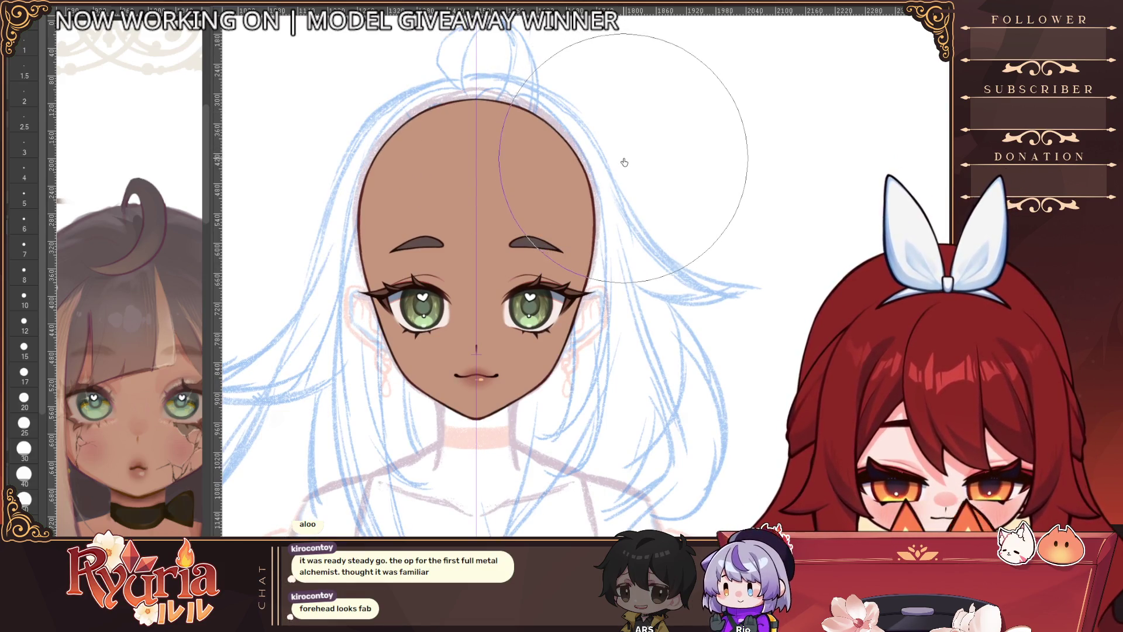
pyautogui.scroll(-3, 625, 162)
pyautogui.scroll(2, 577, 480)
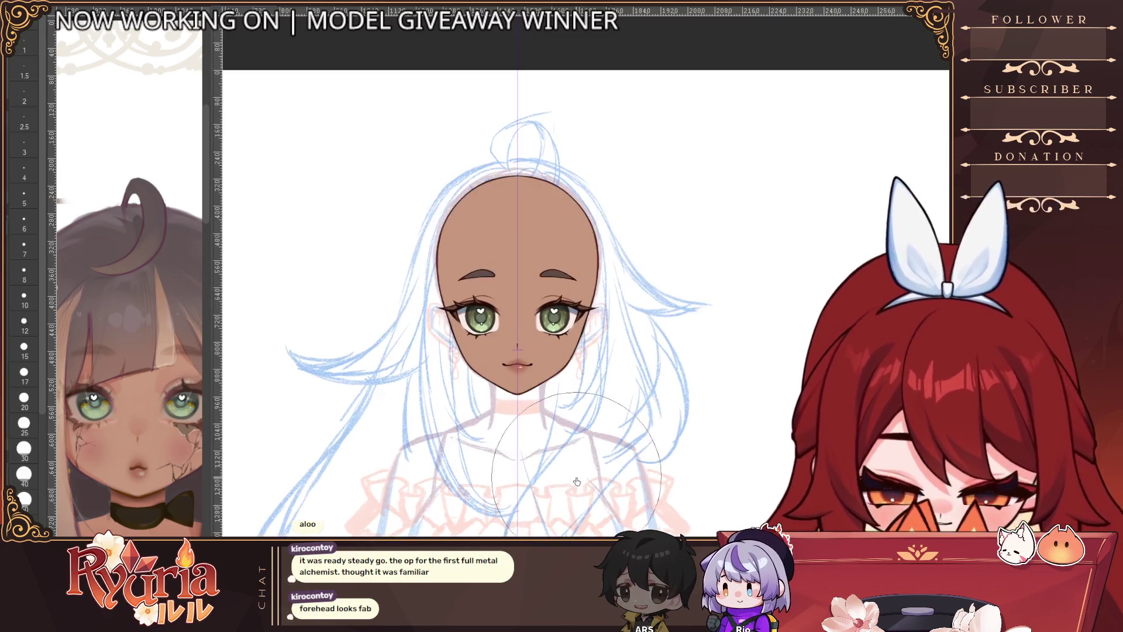
pyautogui.scroll(1, 528, 351)
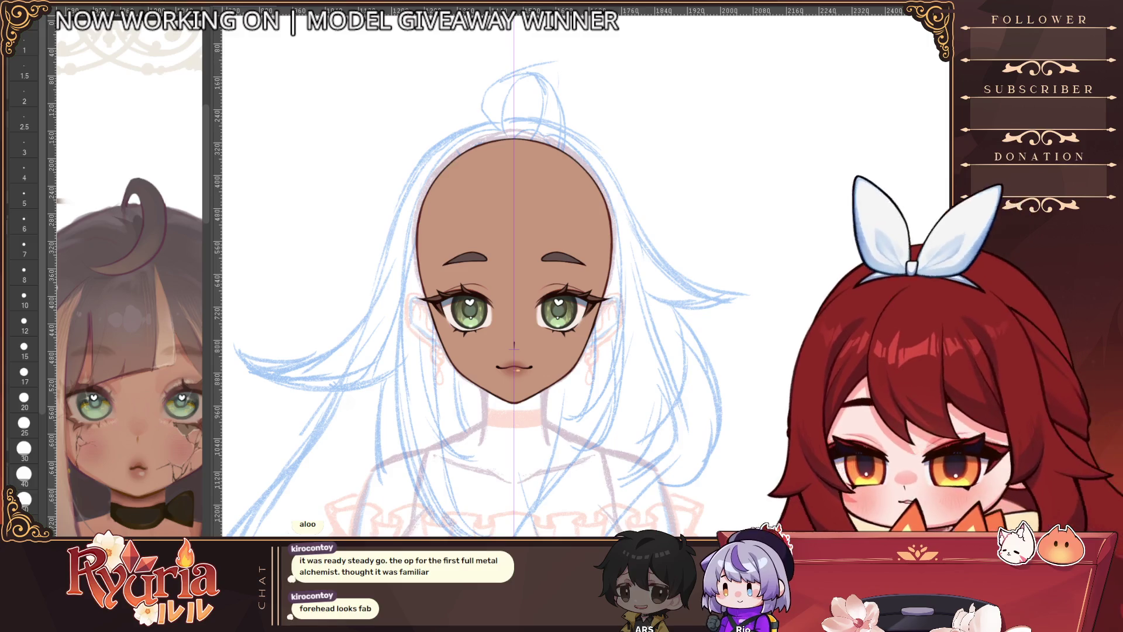
# Step: Add soft pink blush to both cheeks, comparing with and without it via undo/redo
pyautogui.press(']')
pyautogui.press(']')
pyautogui.press(']')
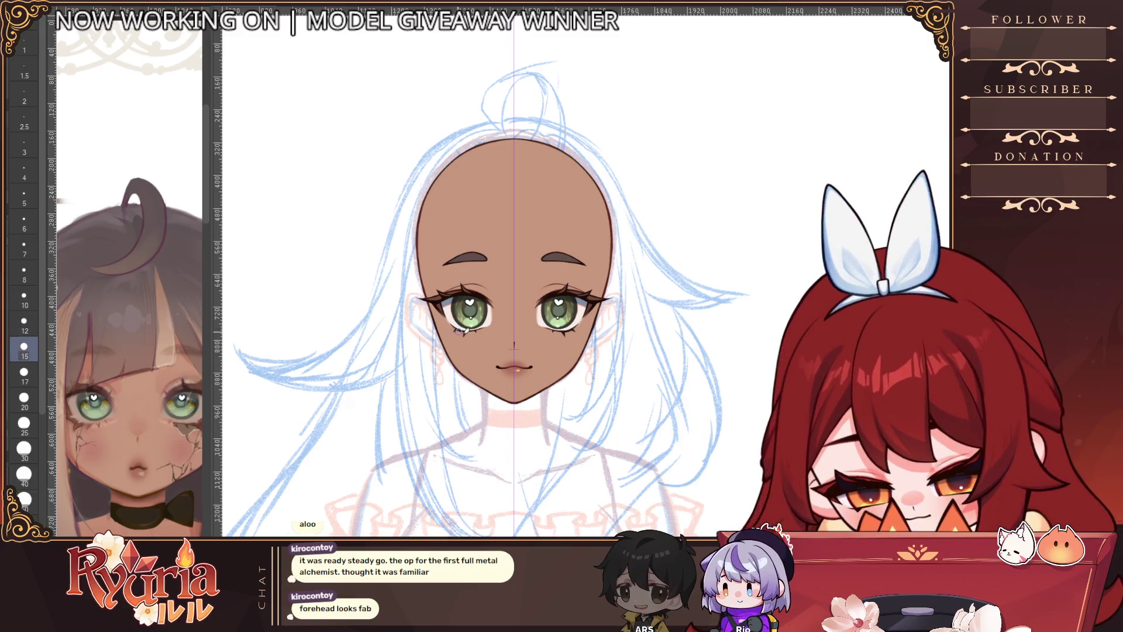
pyautogui.hotkey('ctrl', 'y')
pyautogui.hotkey('ctrl', 'z')
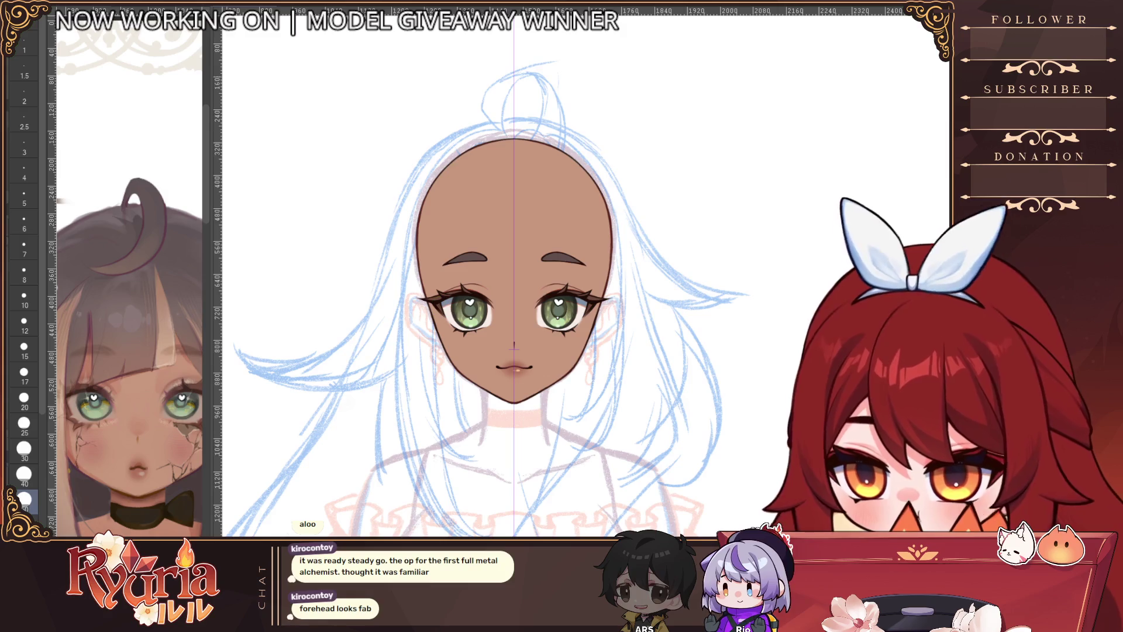
pyautogui.hotkey('ctrl', 'y')
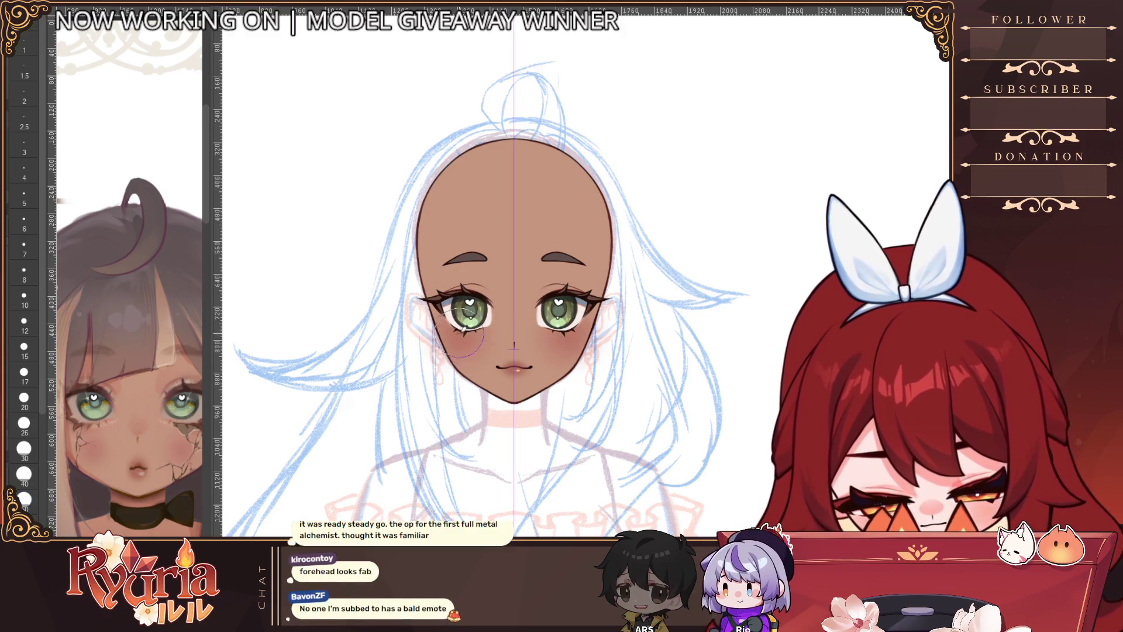
# Step: Toggle the existing cheek blush off and back on to compare the look
pyautogui.hotkey('ctrl', 'z')
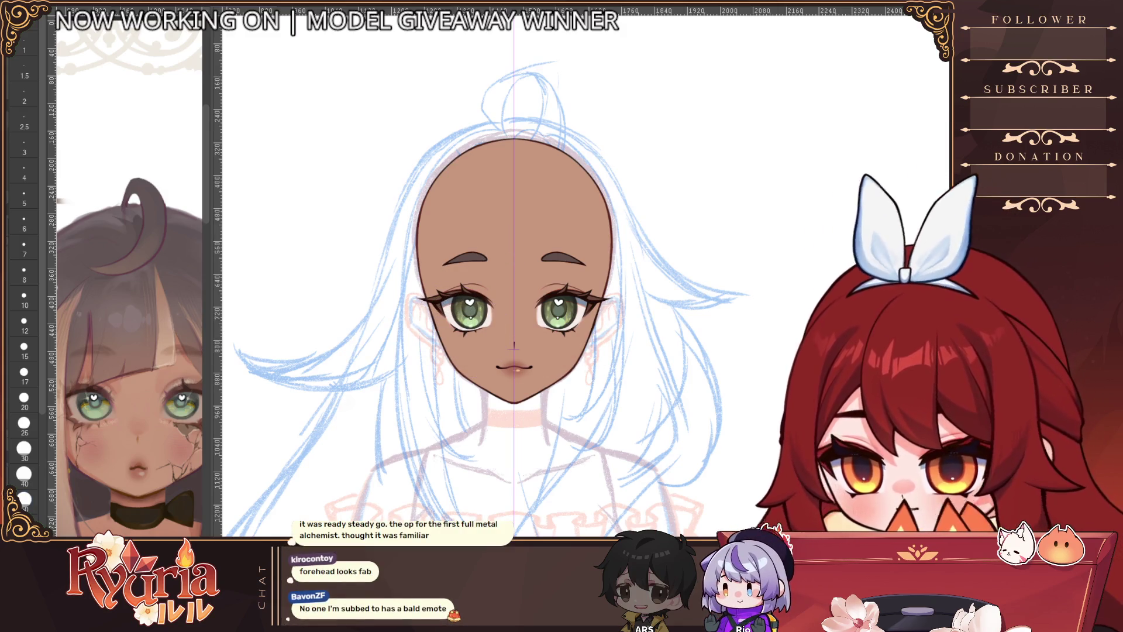
pyautogui.hotkey('ctrl', 'y')
pyautogui.moveTo(629, 385); pyautogui.dragTo(654, 375)
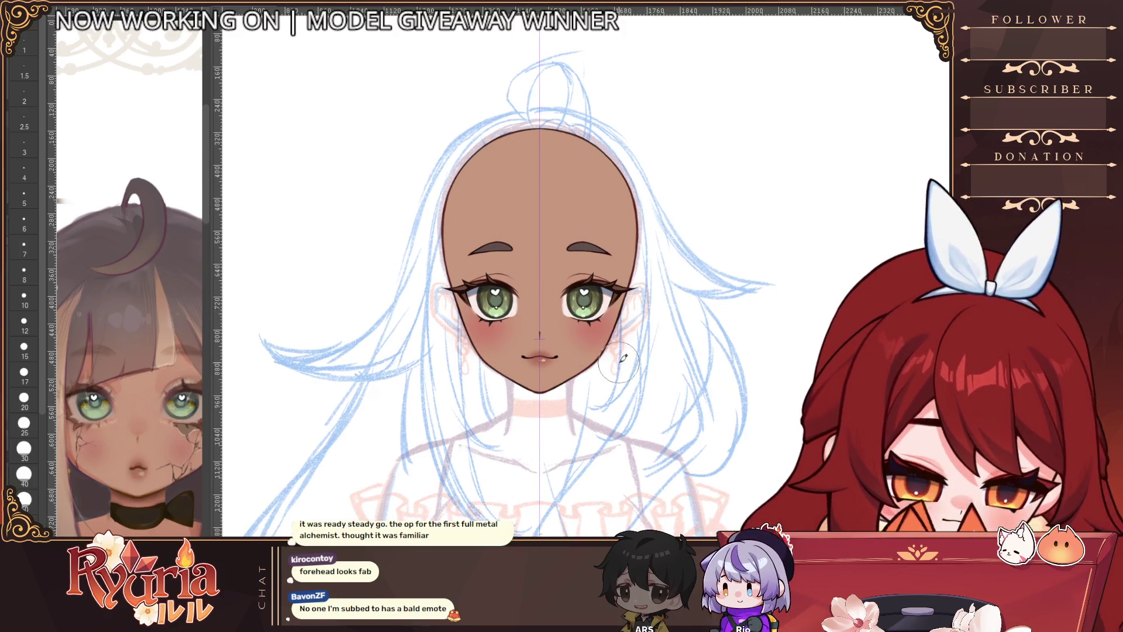
pyautogui.scroll(3, 621, 358)
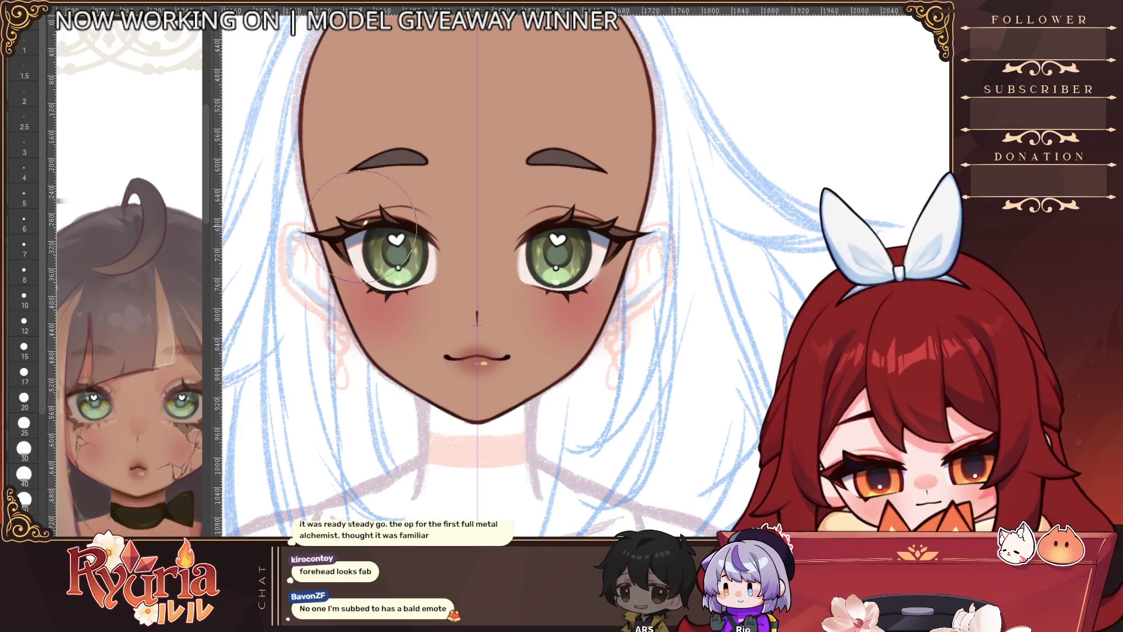
# Step: Repaint a lighter pink blush on the left cheek with the airbrush, mirrored to the right
pyautogui.hotkey('ctrl', 'z')
pyautogui.moveTo(340, 316); pyautogui.dragTo(368, 292)
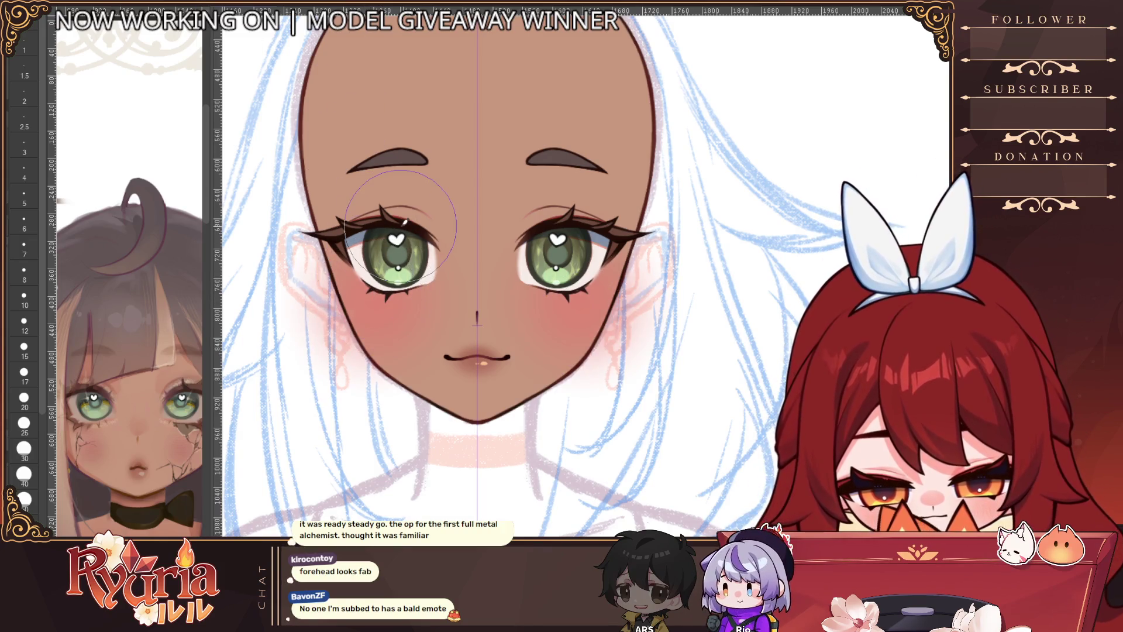
pyautogui.hotkey('ctrl', 'z')
pyautogui.hotkey('ctrl', 'y')
pyautogui.hotkey('ctrl', 'z')
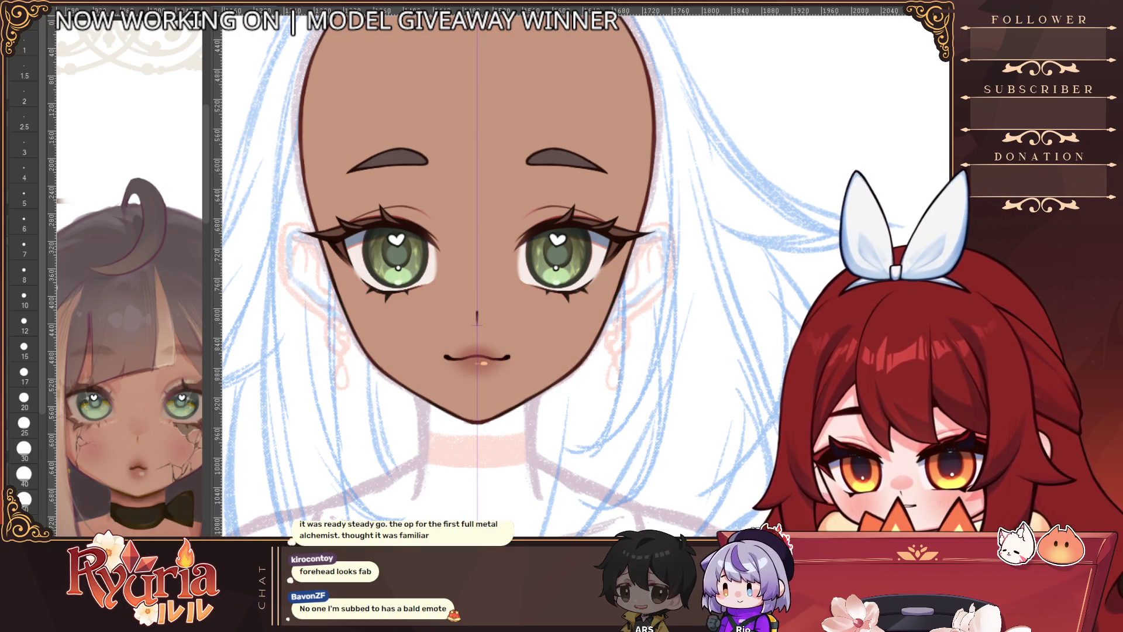
pyautogui.hotkey('ctrl', 'y')
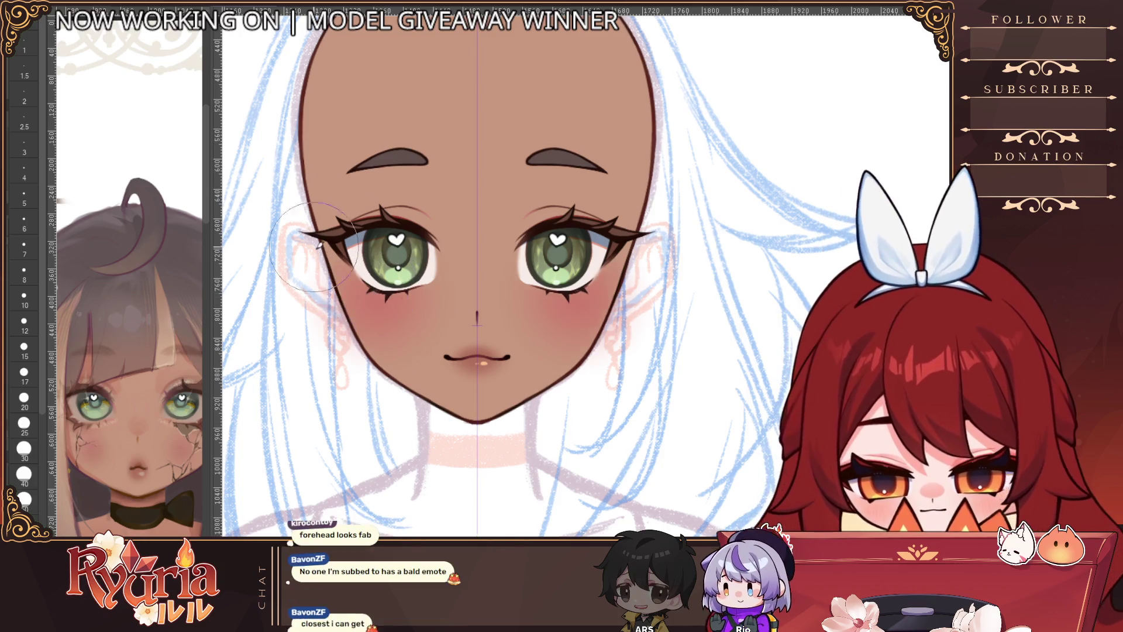
pyautogui.hotkey('ctrl', 'z')
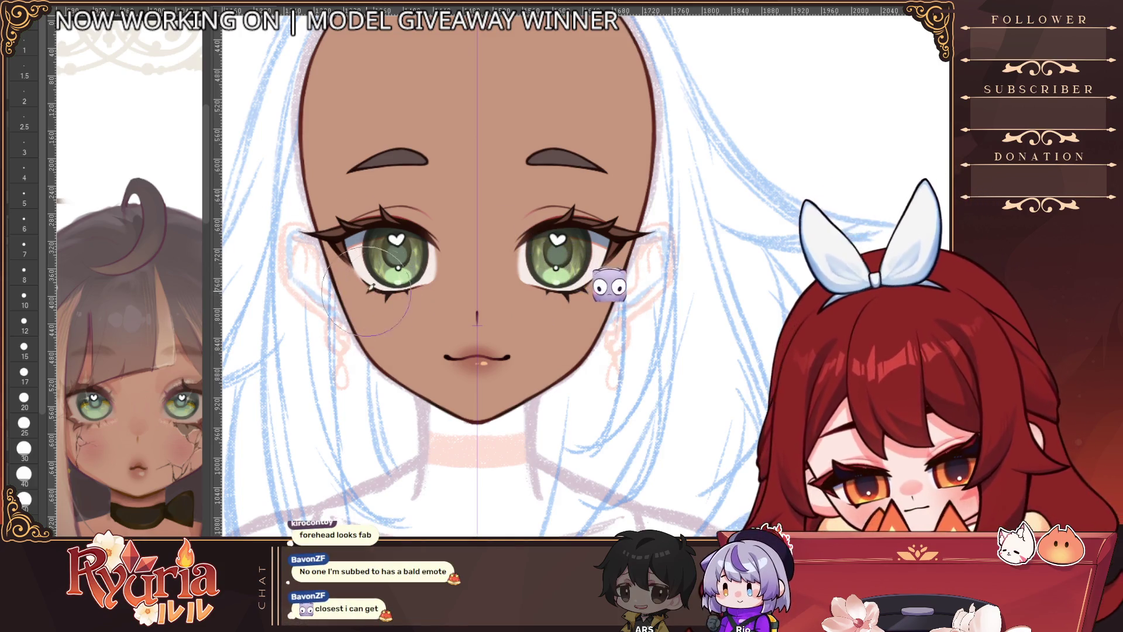
pyautogui.hotkey('ctrl', 'y')
# Step: Compare the face with and without the new blush, keeping the pink cheeks
pyautogui.scroll(-5, 576, 356)
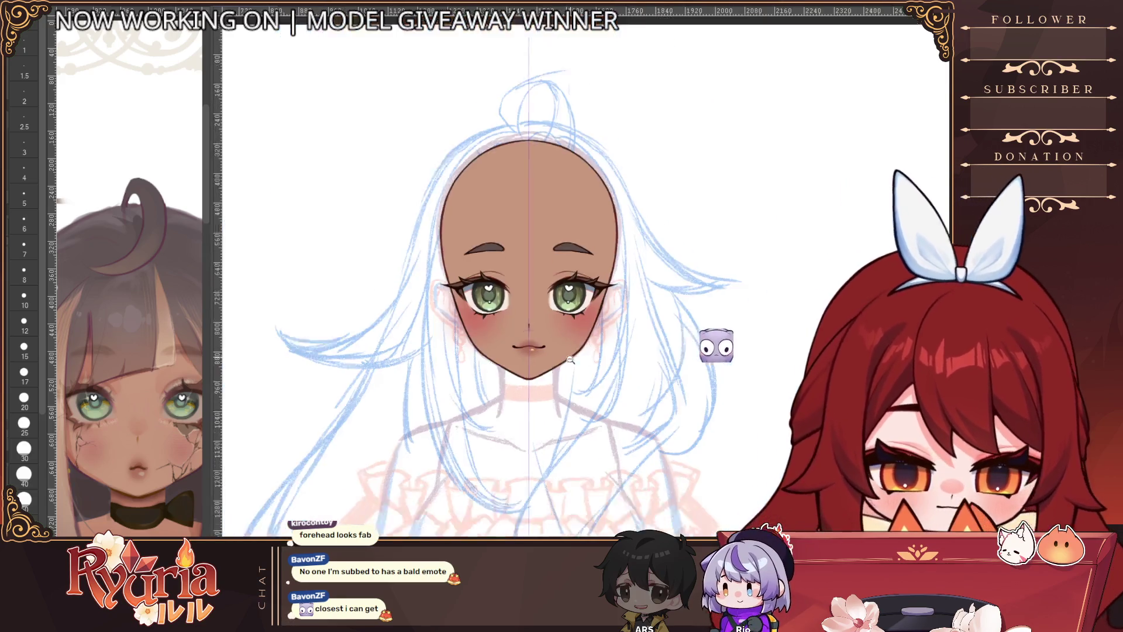
pyautogui.scroll(2, 566, 383)
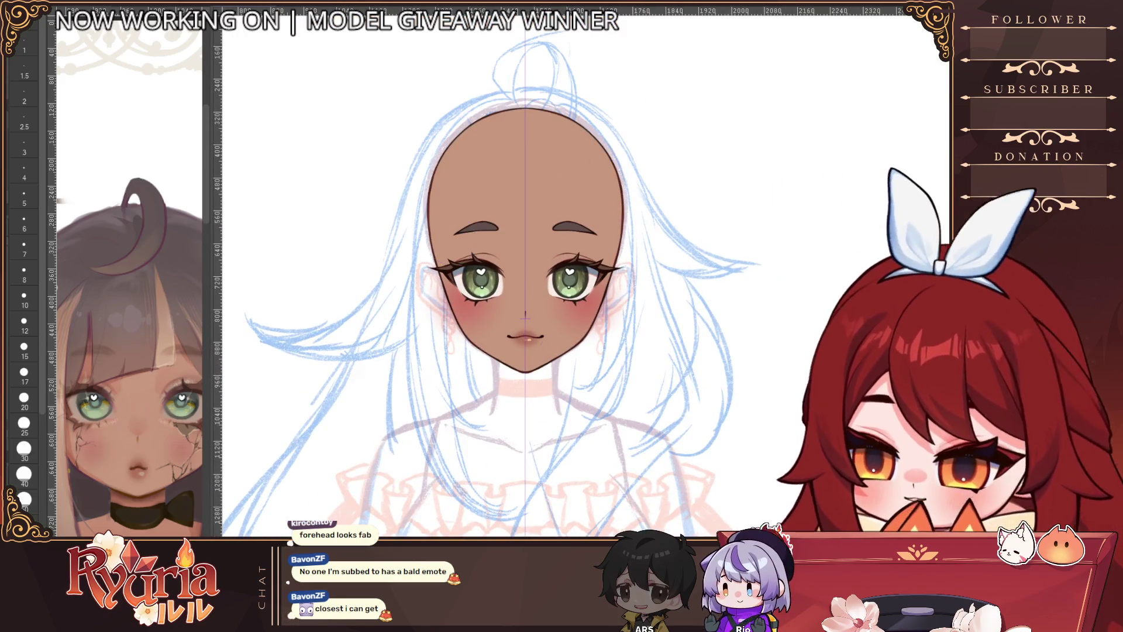
pyautogui.hotkey('ctrl', 'z')
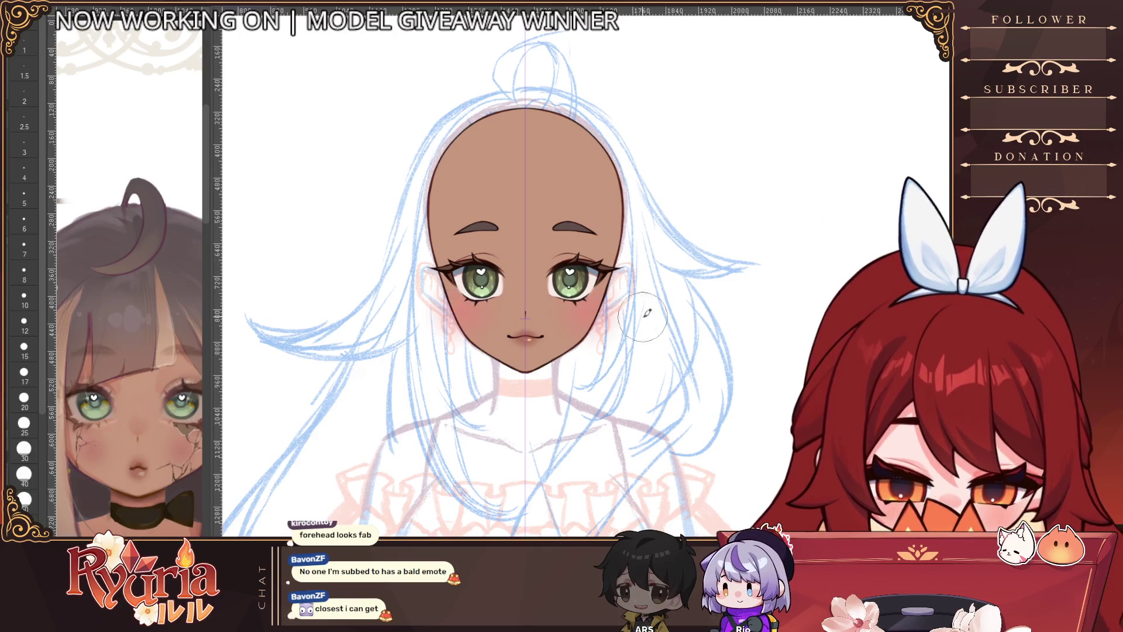
pyautogui.hotkey('ctrl', 'z')
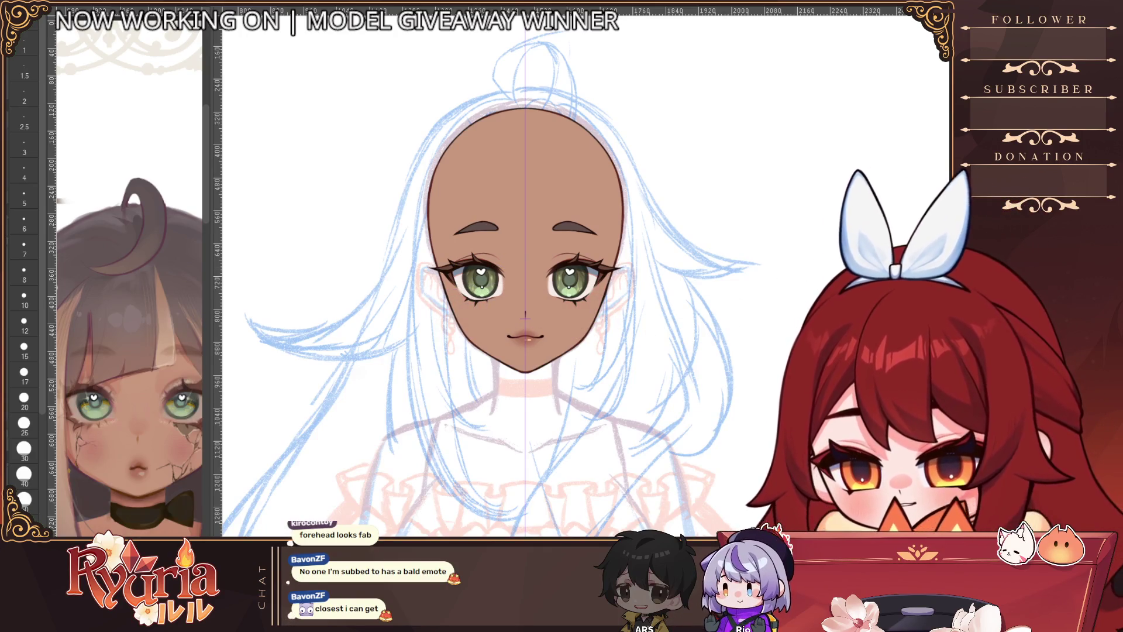
pyautogui.hotkey('ctrl', 'y')
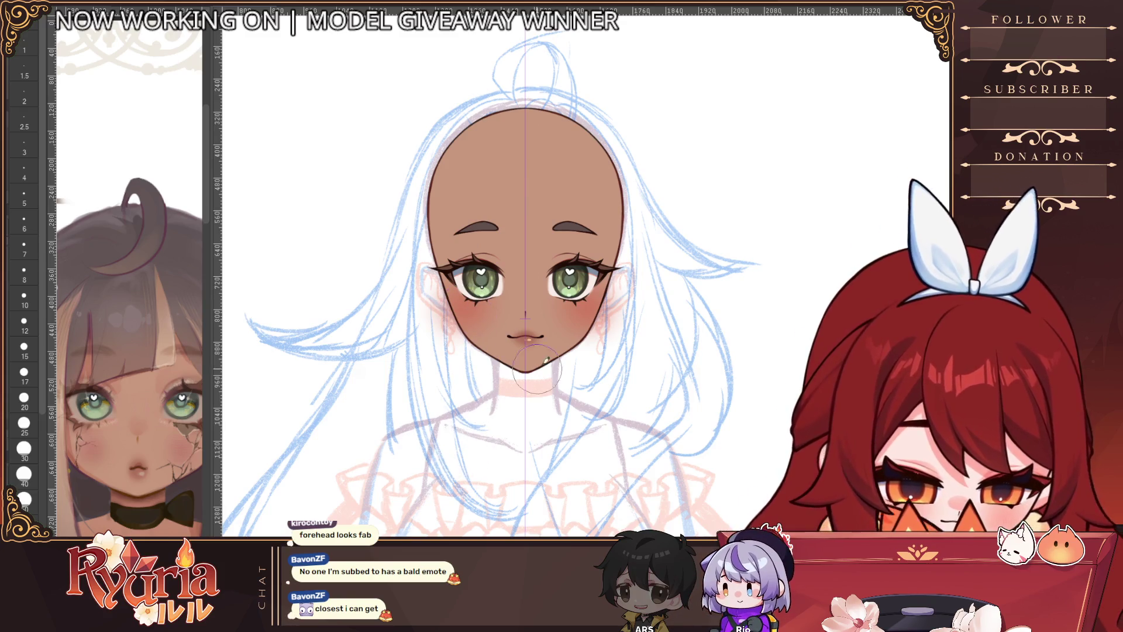
pyautogui.scroll(2, 584, 288)
pyautogui.scroll(1, 582, 290)
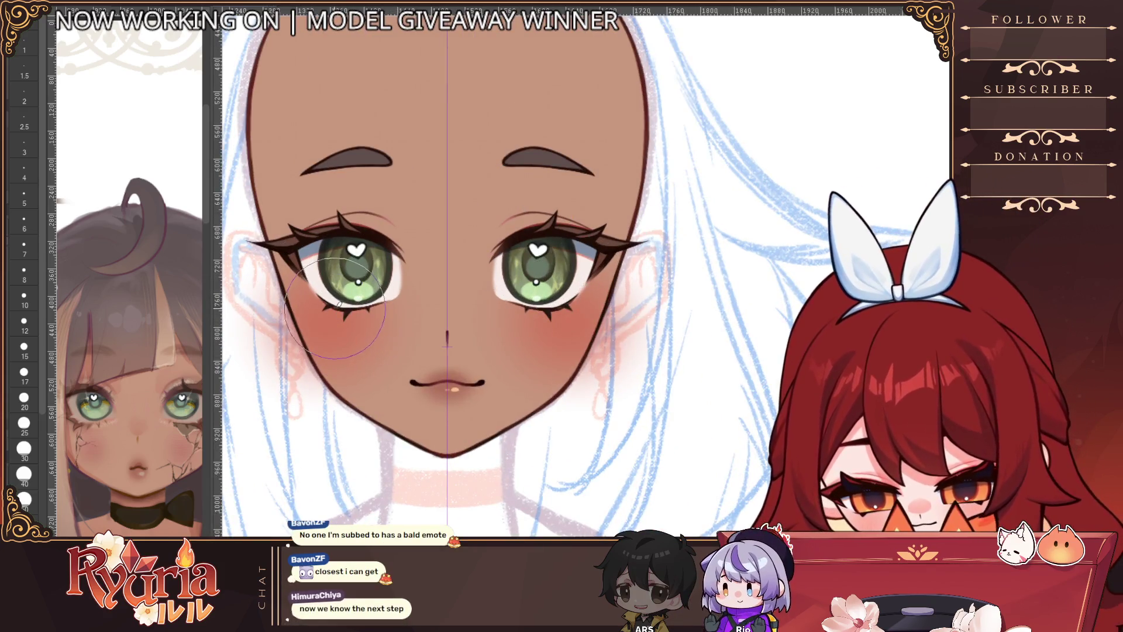
pyautogui.scroll(-1, 336, 287)
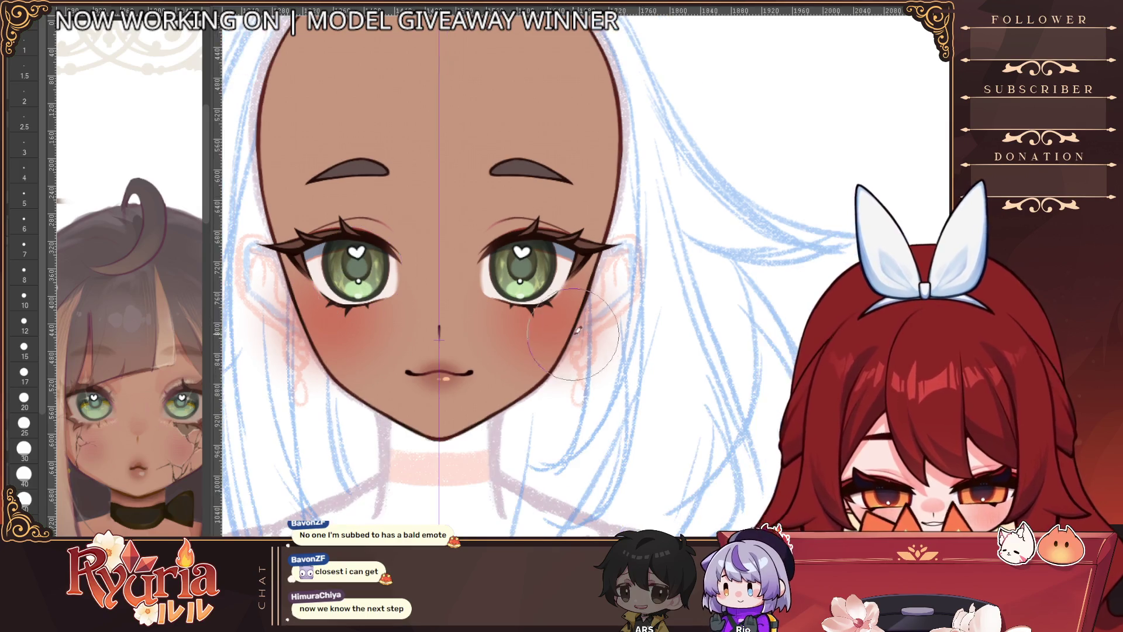
pyautogui.scroll(-5, 533, 430)
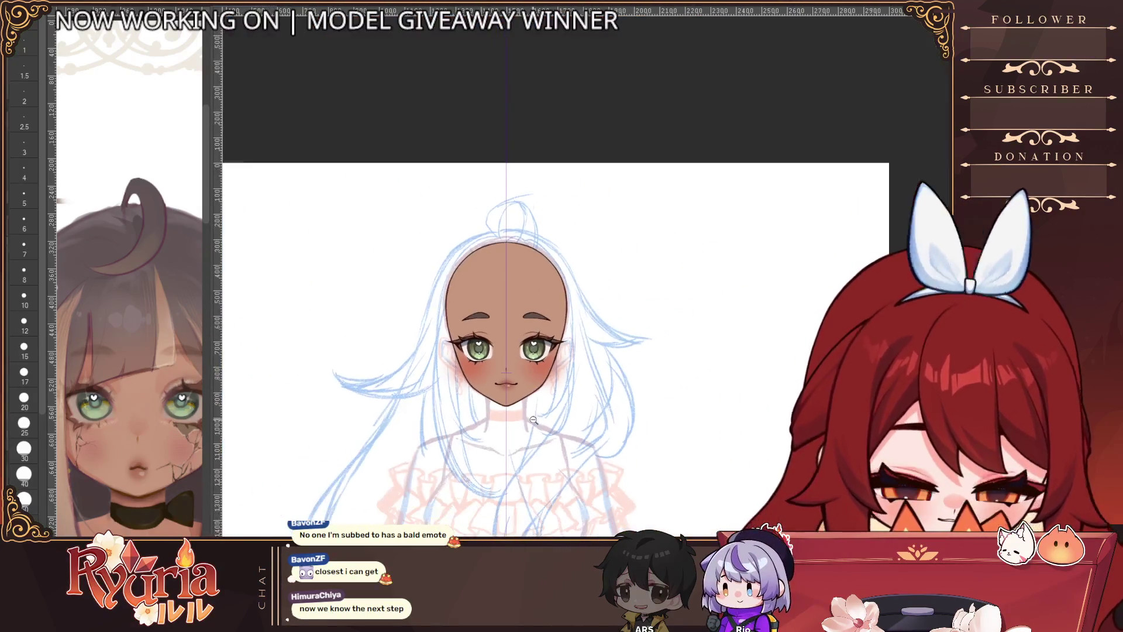
pyautogui.scroll(5, 533, 431)
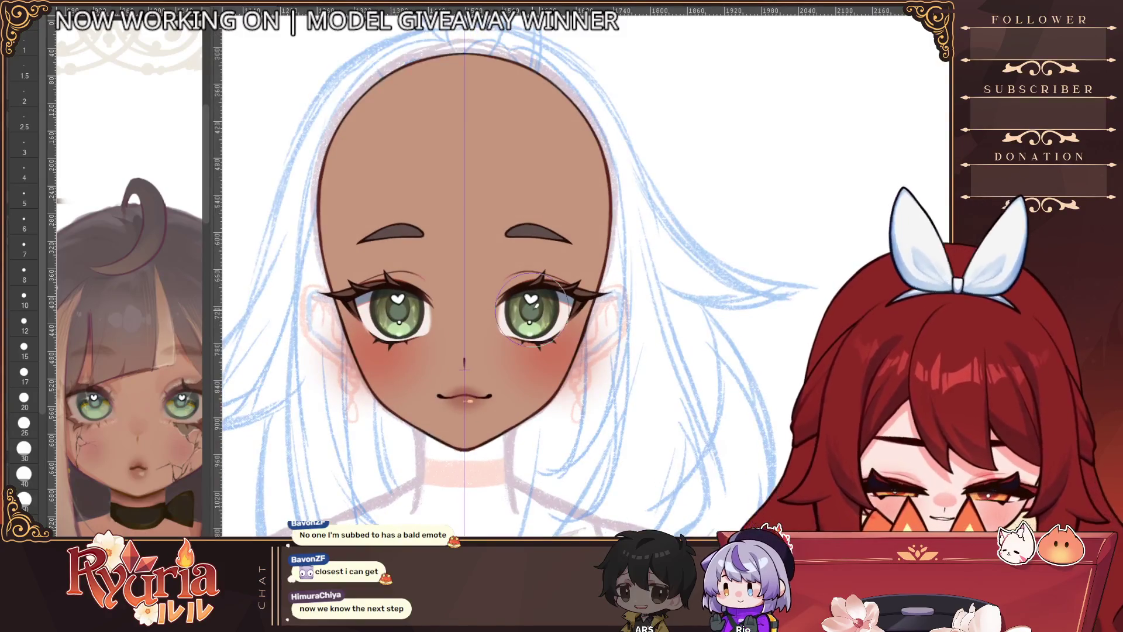
pyautogui.scroll(2, 431, 386)
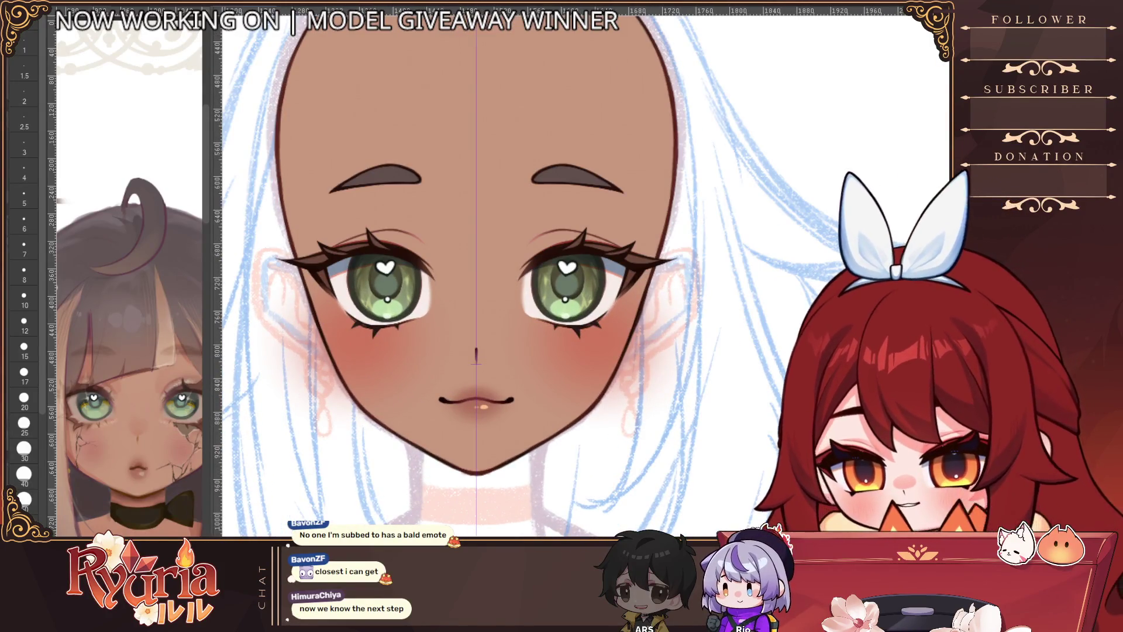
# Step: Reduce the brush size from 15 to 7, then 1.5, then 1 and below for fine detail
pyautogui.click(24, 350)
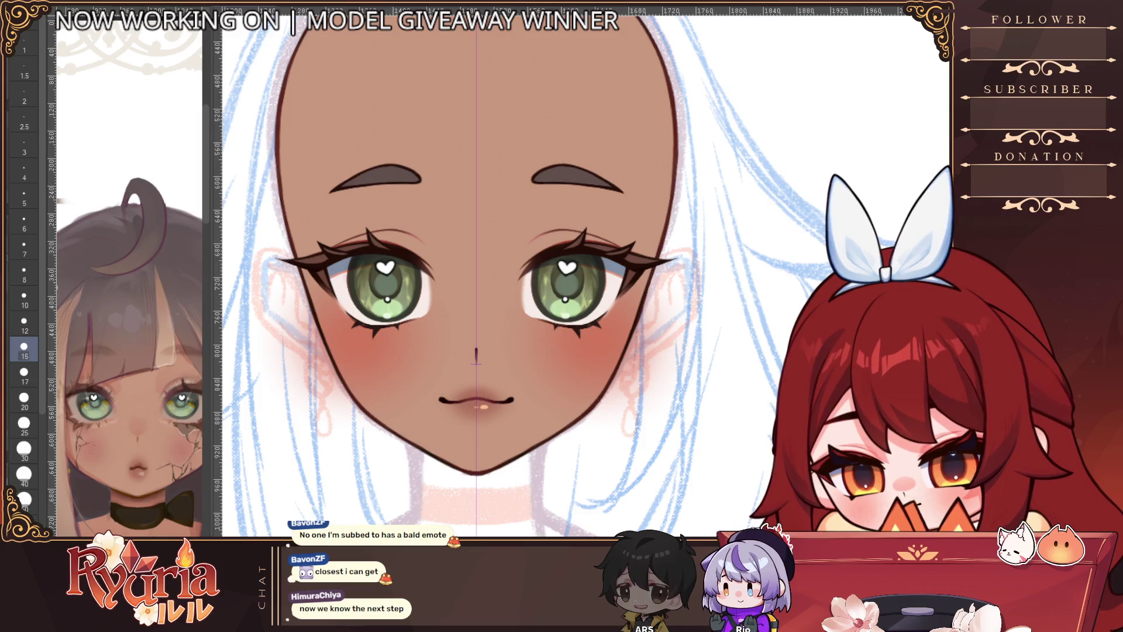
pyautogui.click(24, 248)
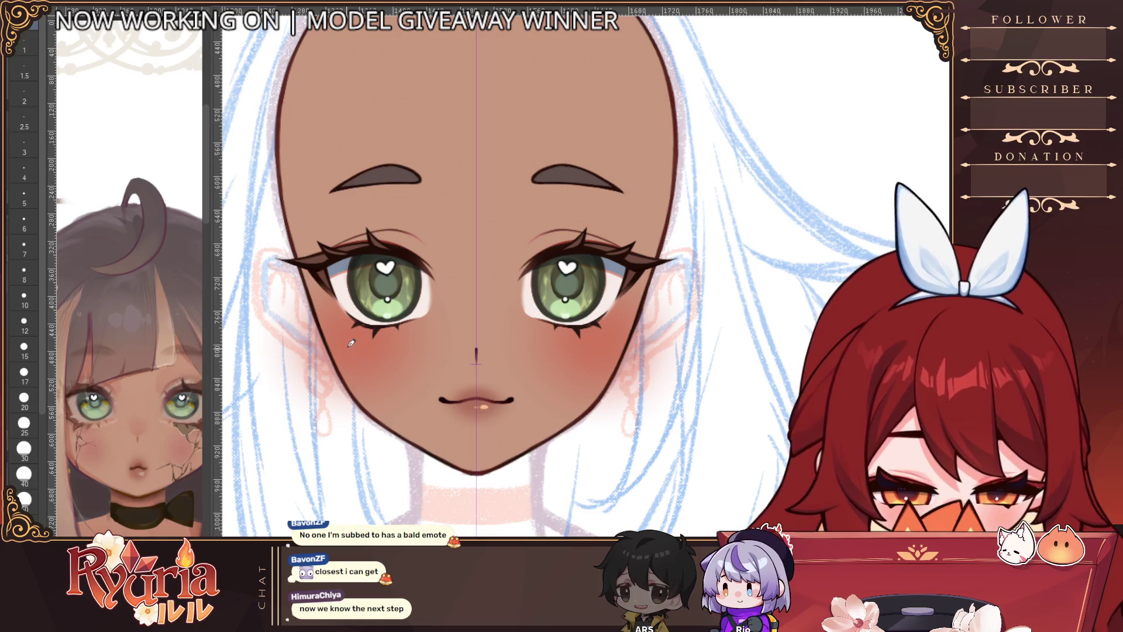
pyautogui.click(24, 69)
pyautogui.press('[')
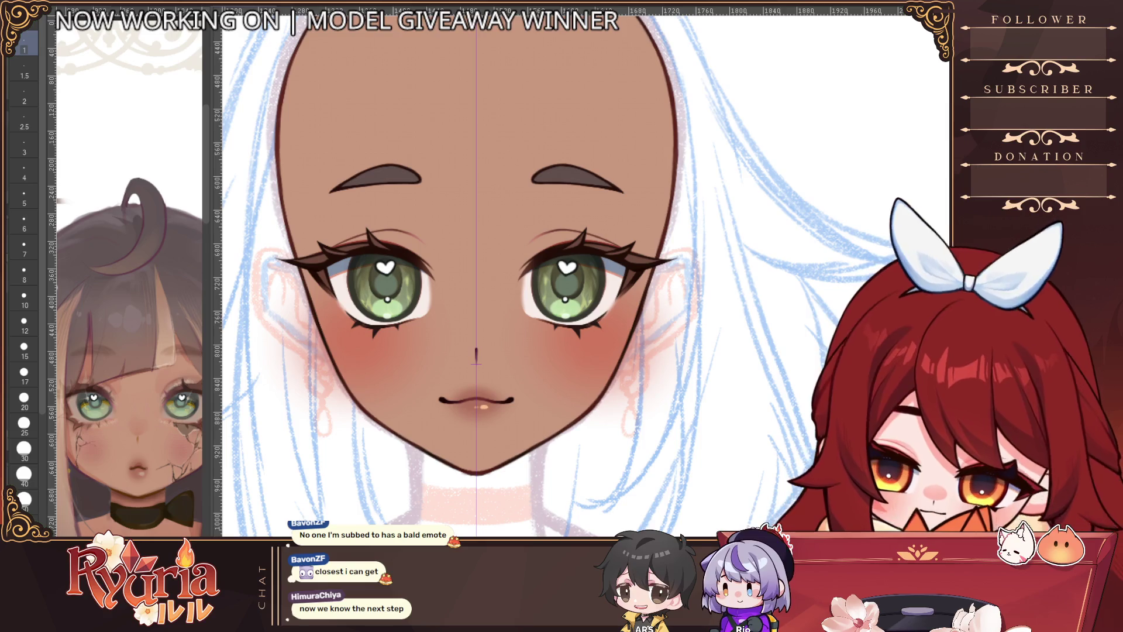
pyautogui.press('[')
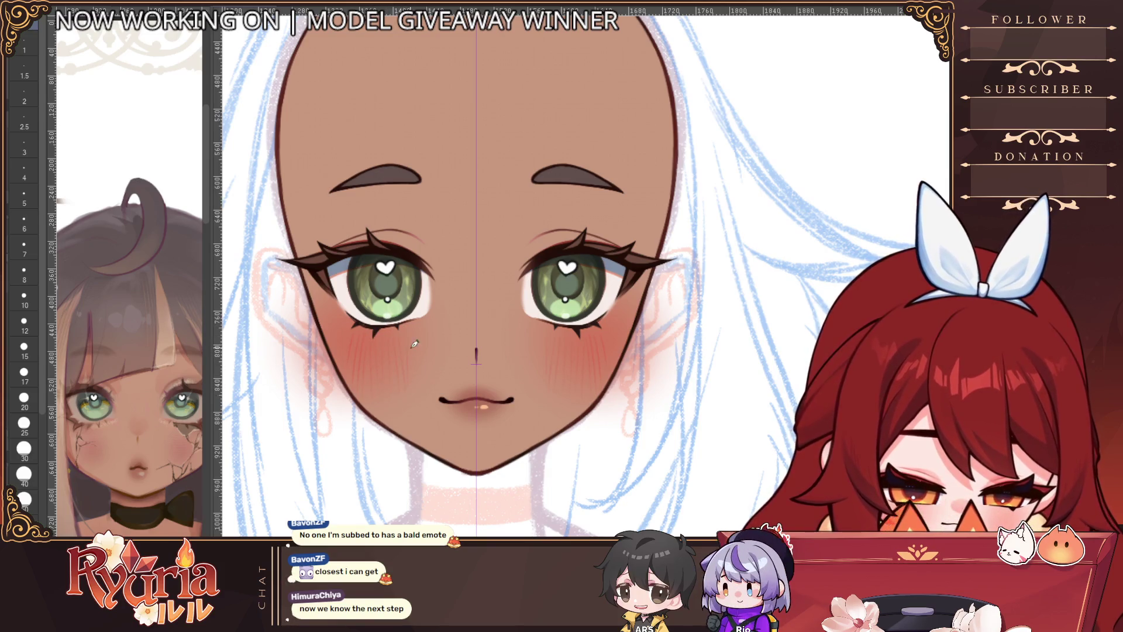
pyautogui.scroll(-4, 602, 296)
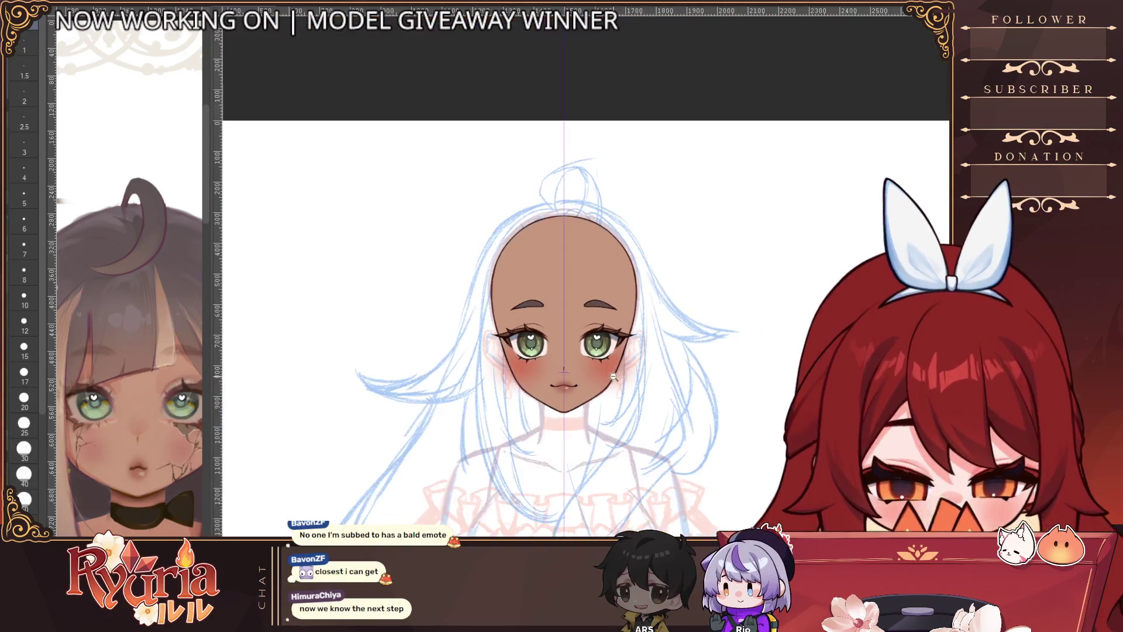
pyautogui.moveTo(639, 465); pyautogui.dragTo(661, 417)
pyautogui.scroll(-2, 662, 417)
pyautogui.scroll(4, 536, 368)
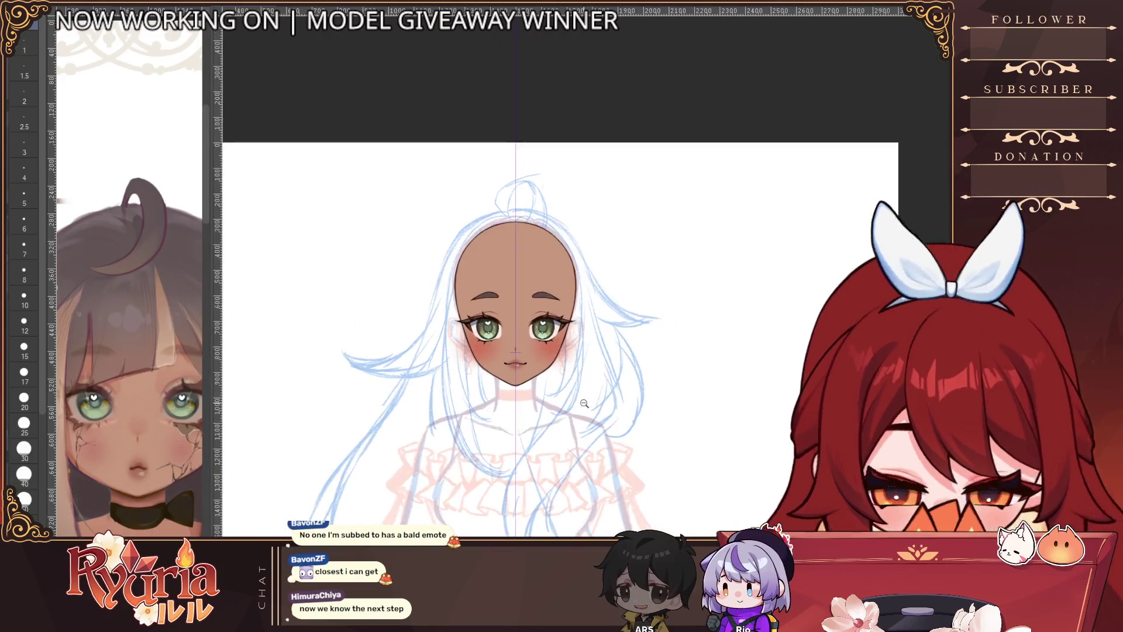
pyautogui.scroll(3, 536, 368)
pyautogui.scroll(-5, 534, 337)
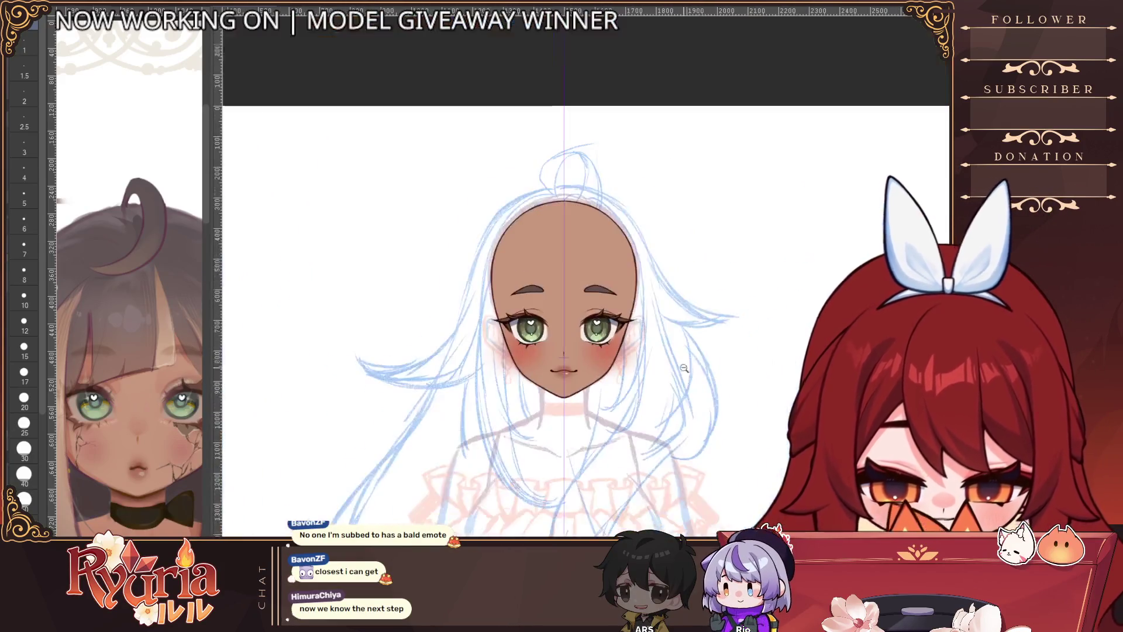
pyautogui.scroll(-3, 643, 367)
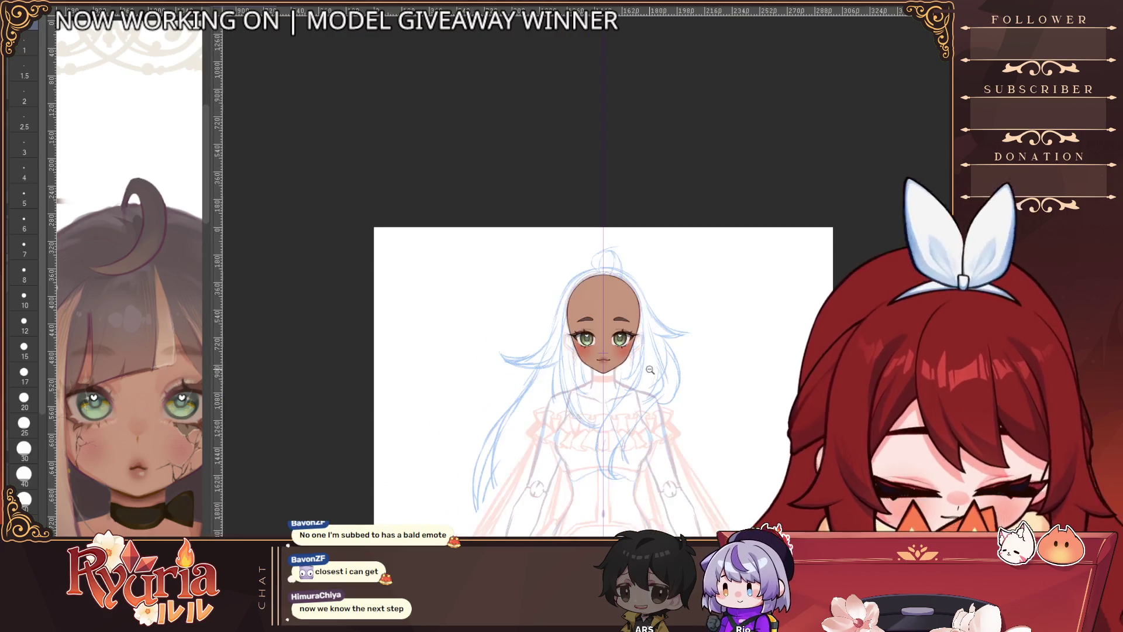
pyautogui.scroll(5, 630, 395)
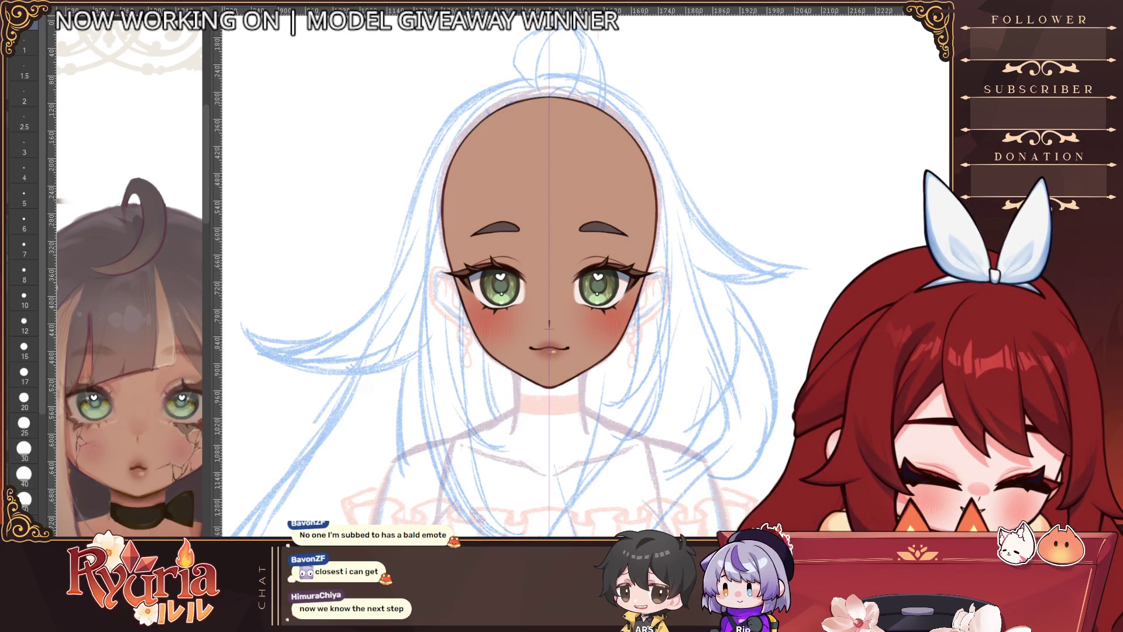
pyautogui.scroll(4, 588, 288)
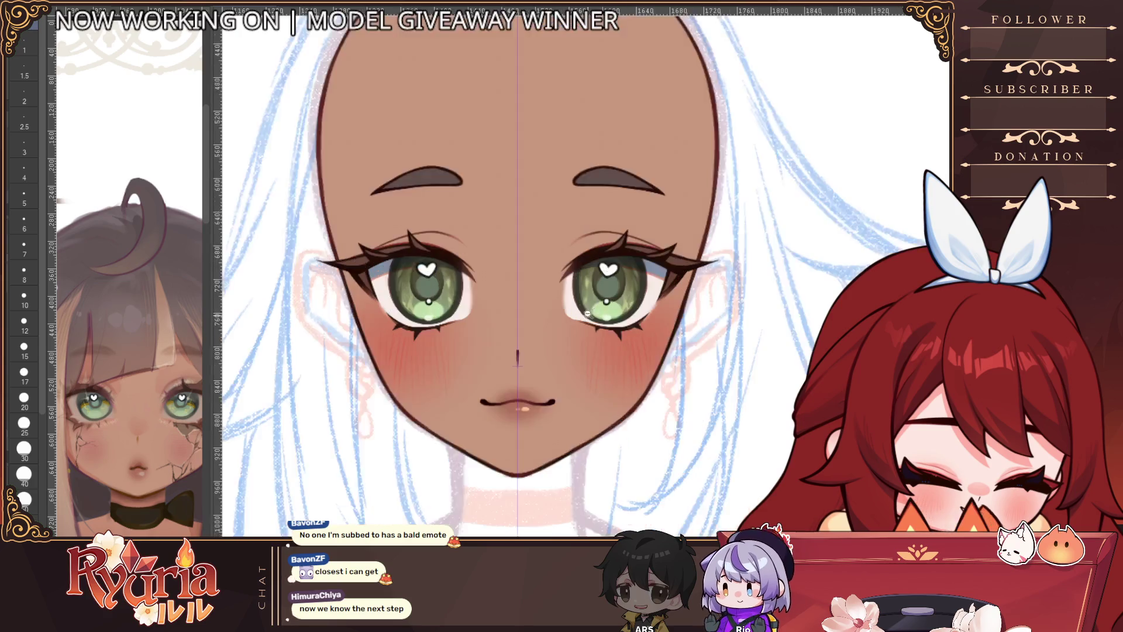